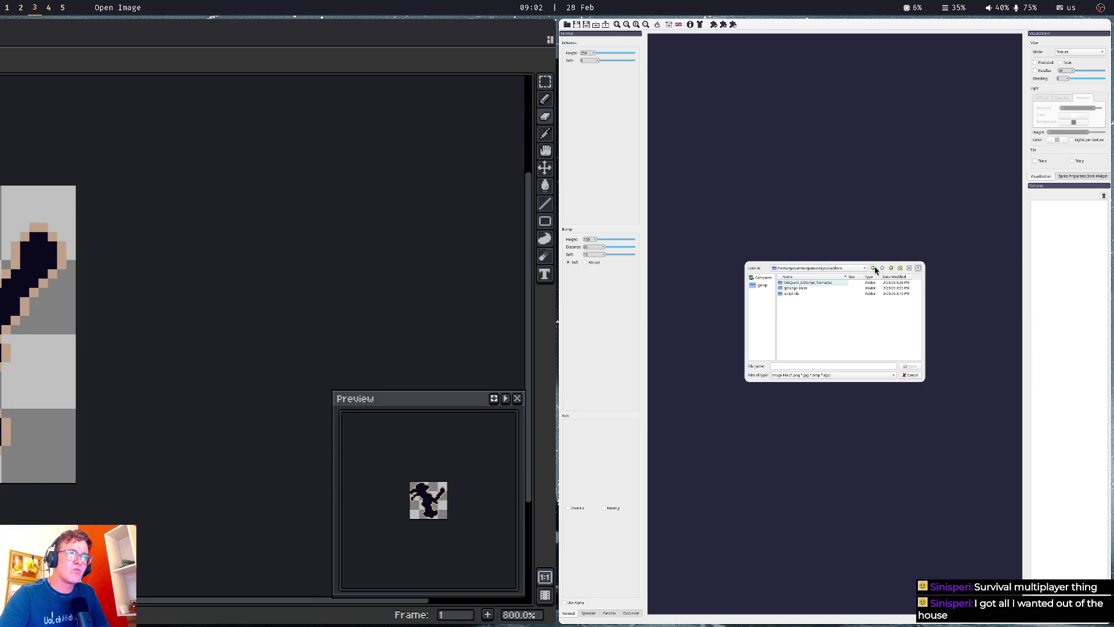
Step: Load the asteroid sprite from the assets folder into Laigter as a single image, not an animation
double_click(794, 291)
scroll(794, 294, "down", 5)
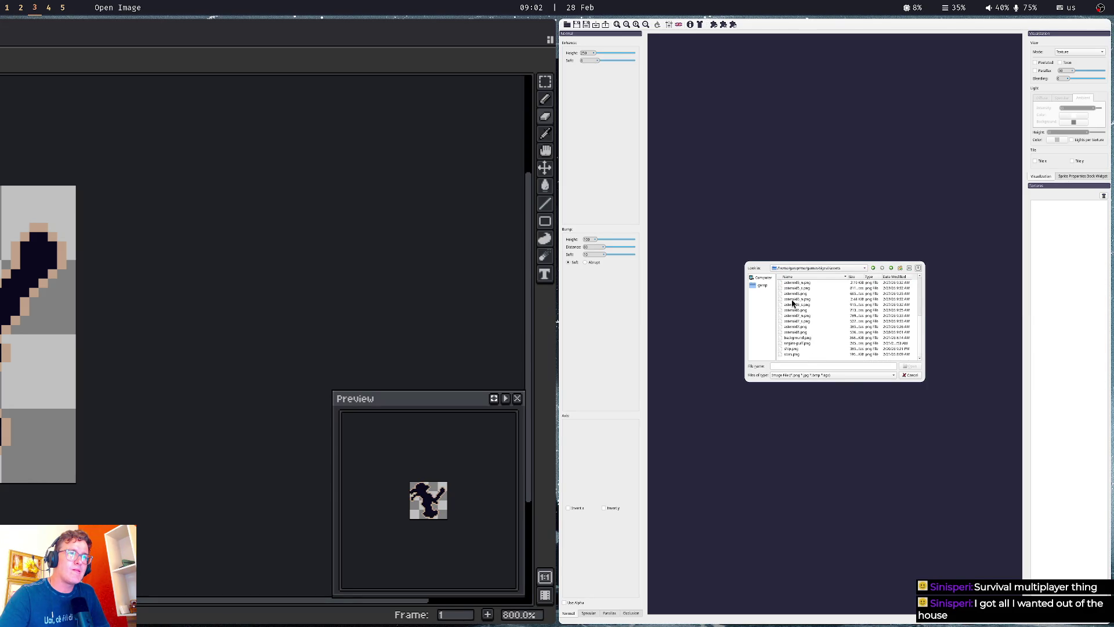
double_click(805, 329)
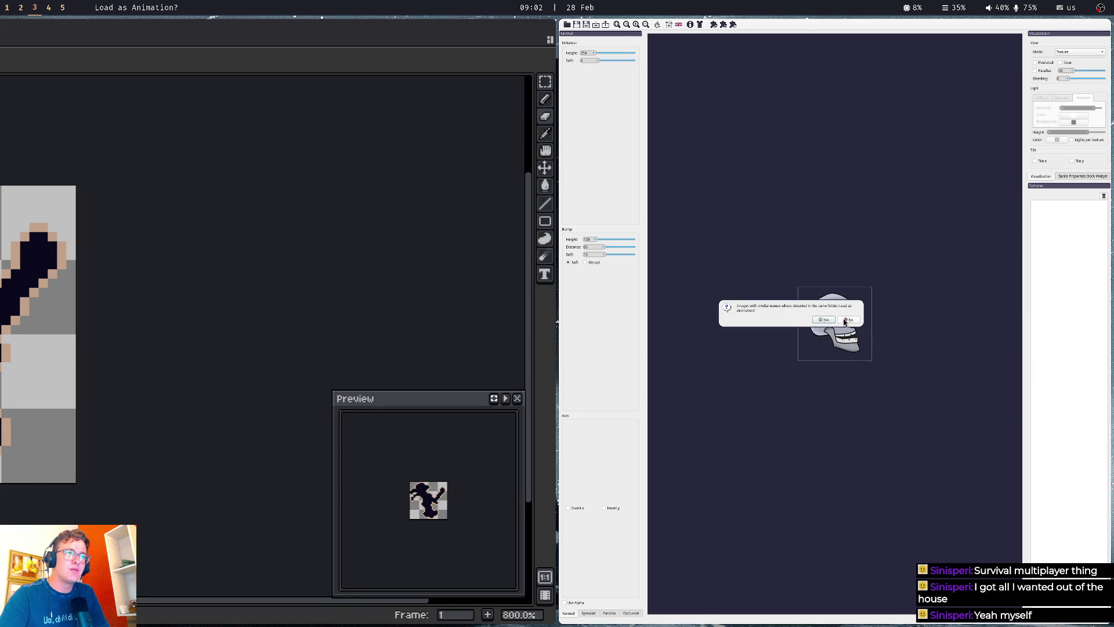
left_click(848, 320)
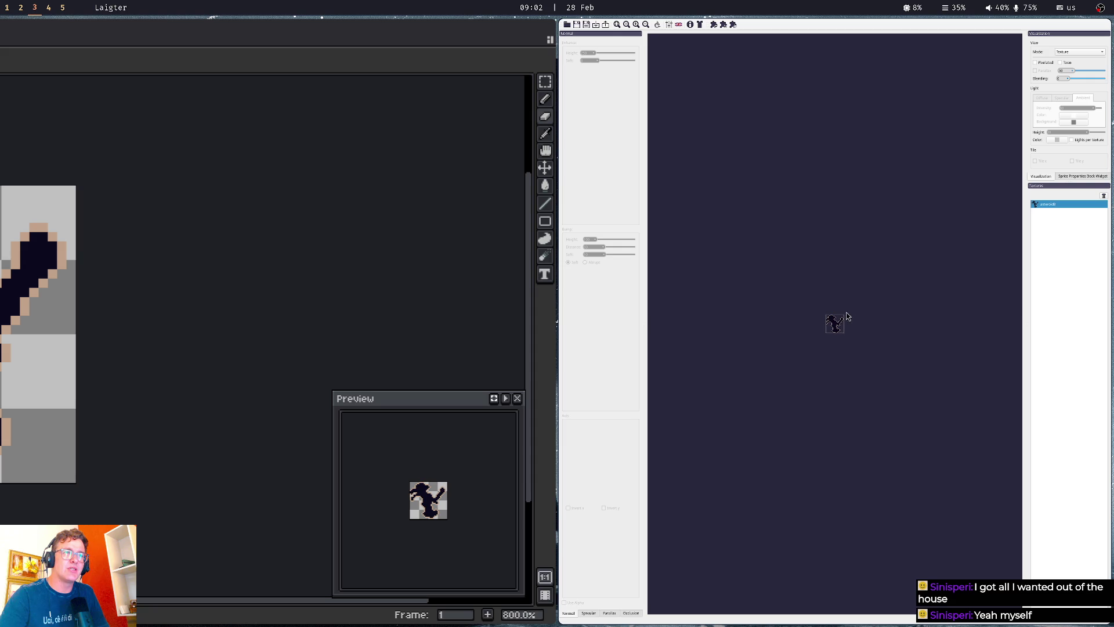
scroll(830, 332, "up", 5)
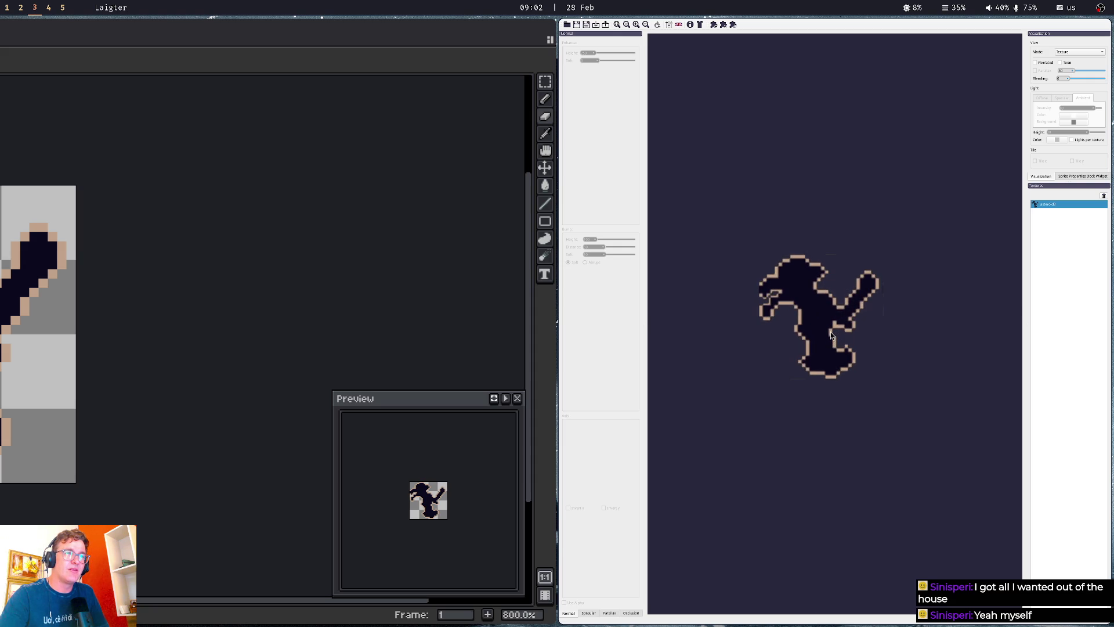
left_click_drag(759, 284, 775, 296)
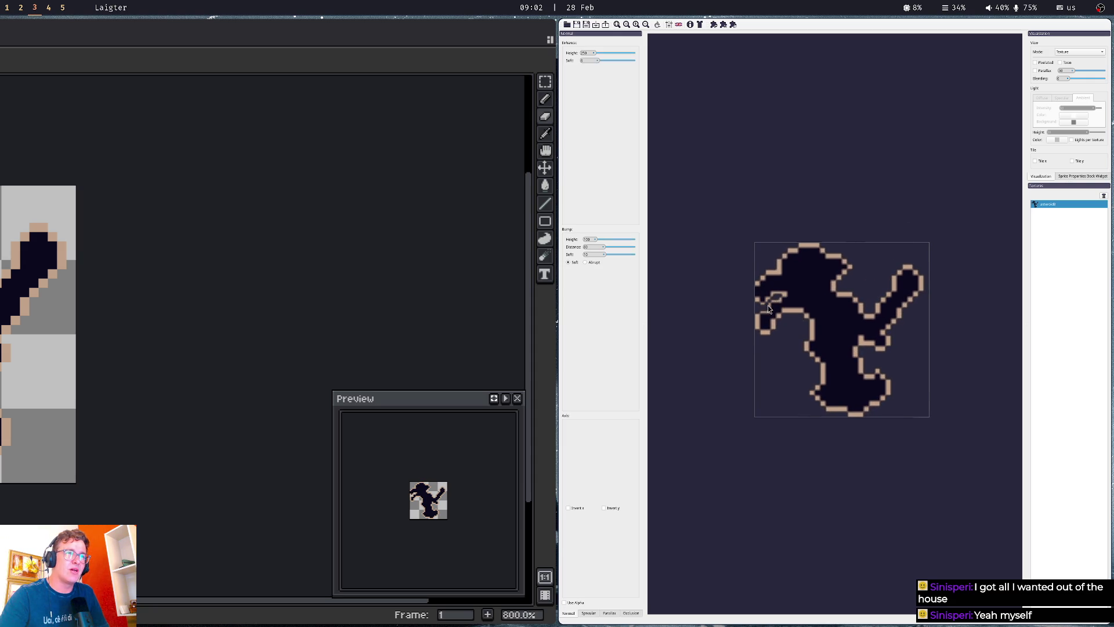
key("super+shift+q")
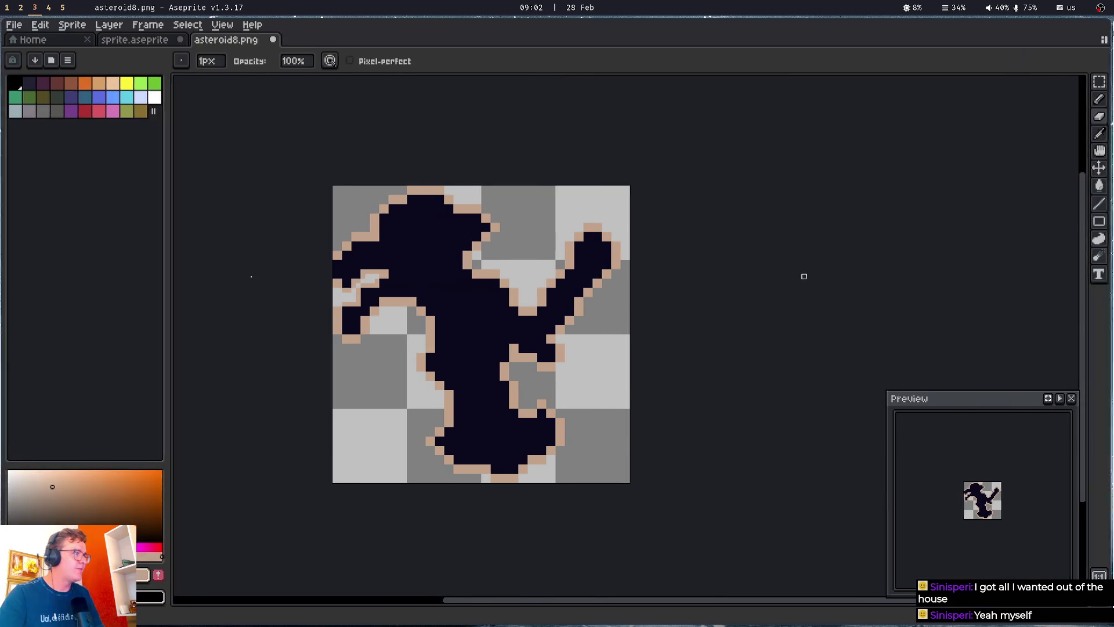
Step: Paint tan pixels into the four gaps in the asteroid's left outline
scroll(348, 273, "up", 3)
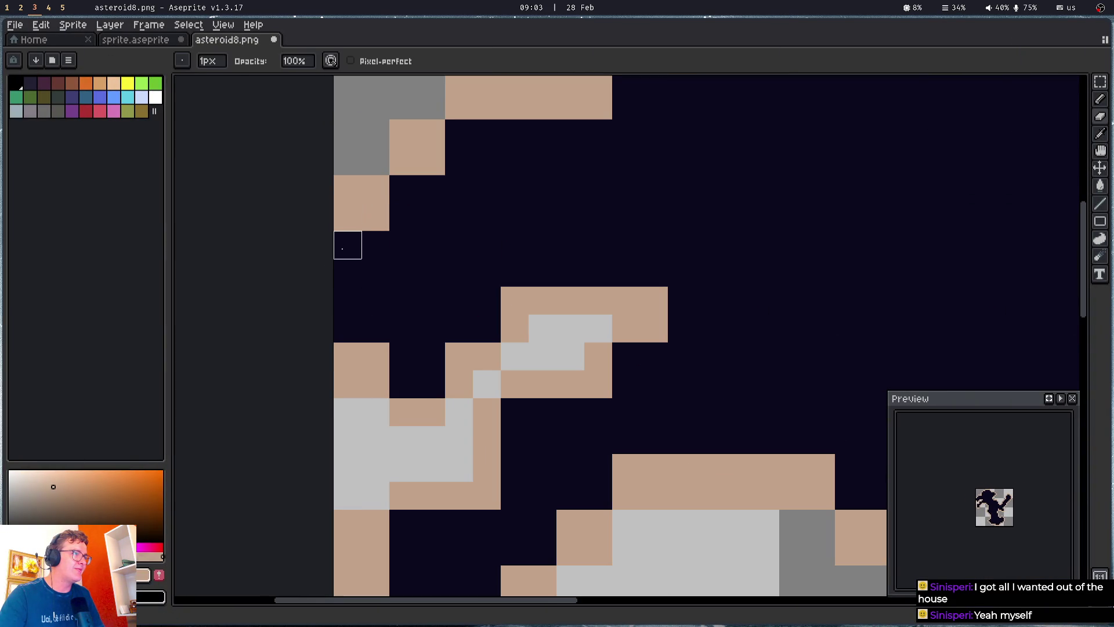
left_click(342, 246)
left_click(341, 272)
left_click(342, 328)
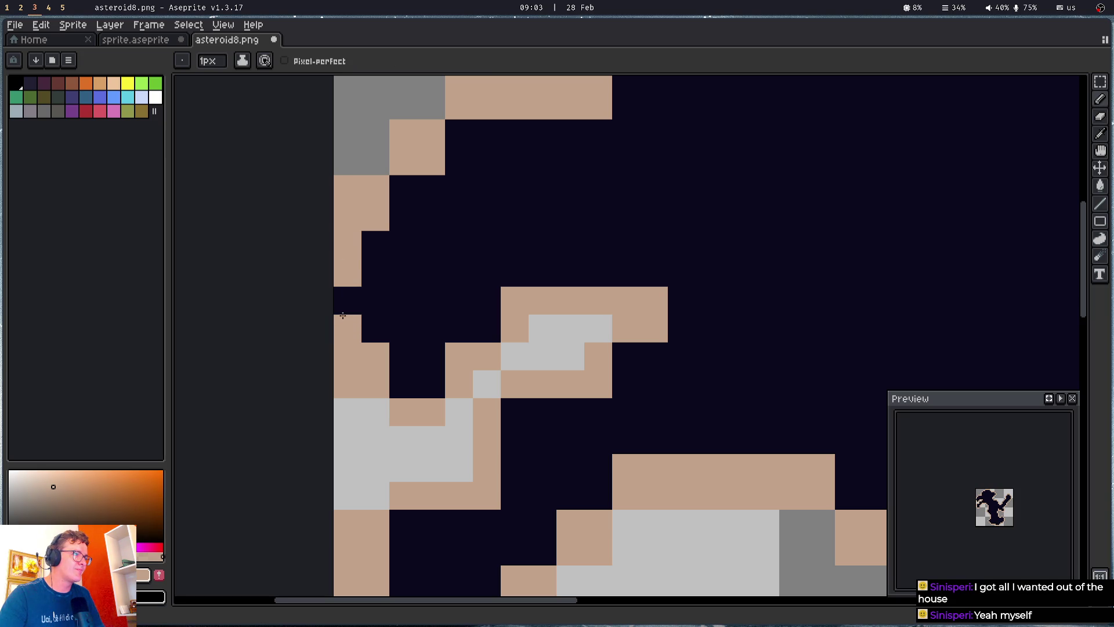
left_click(345, 297)
scroll(345, 297, "down", 3)
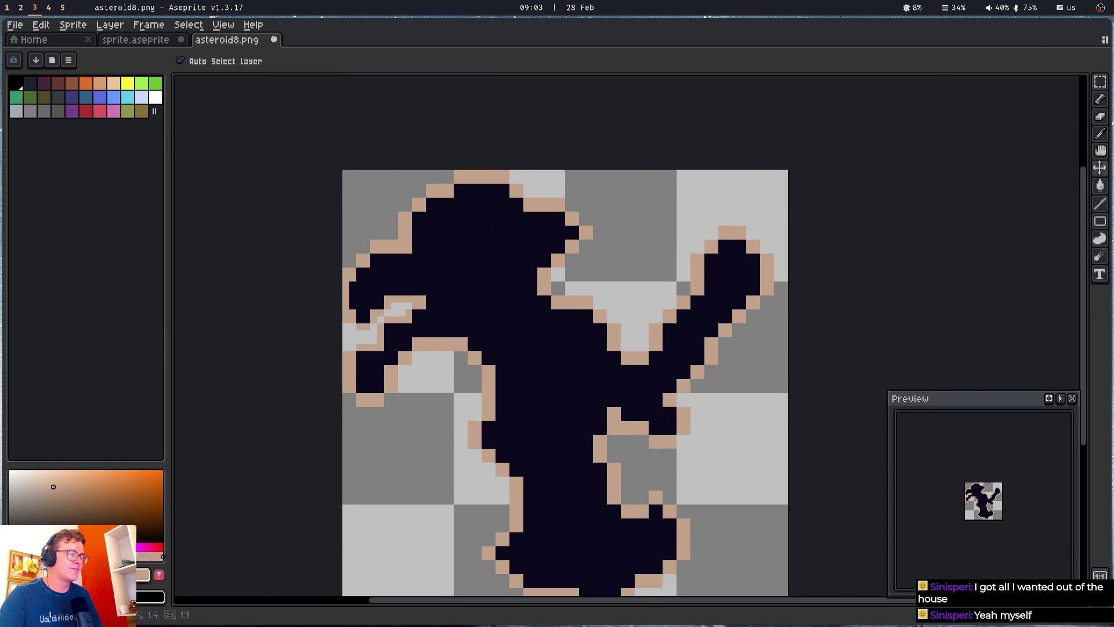
Step: Save the sprite over asteroid8.png, confirming the overwrite
key("ctrl+shift+s")
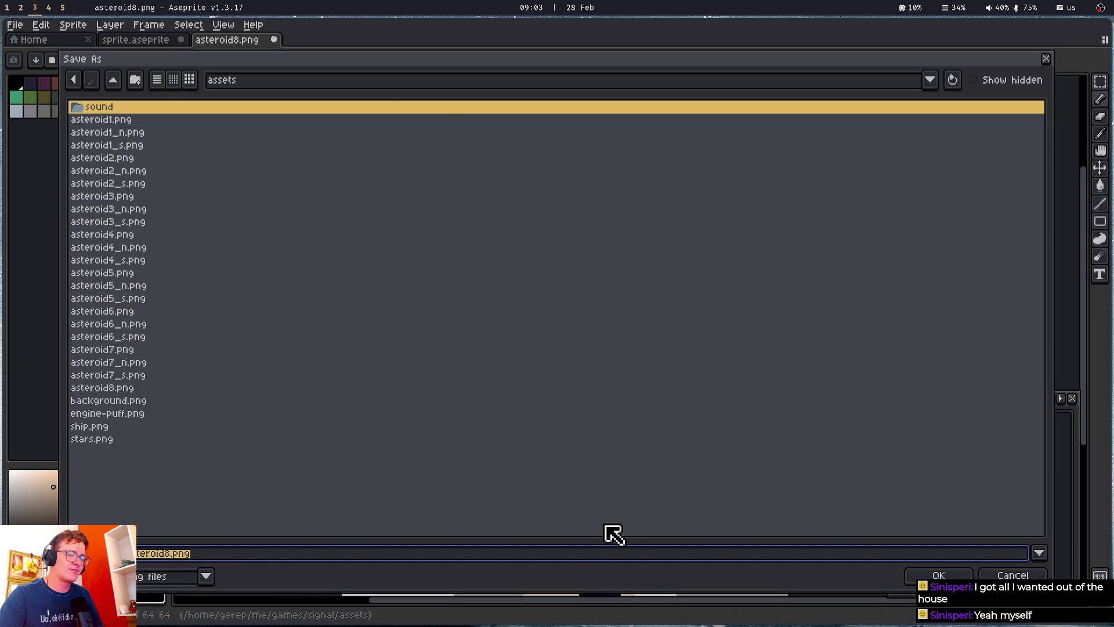
left_click(938, 574)
key("Return")
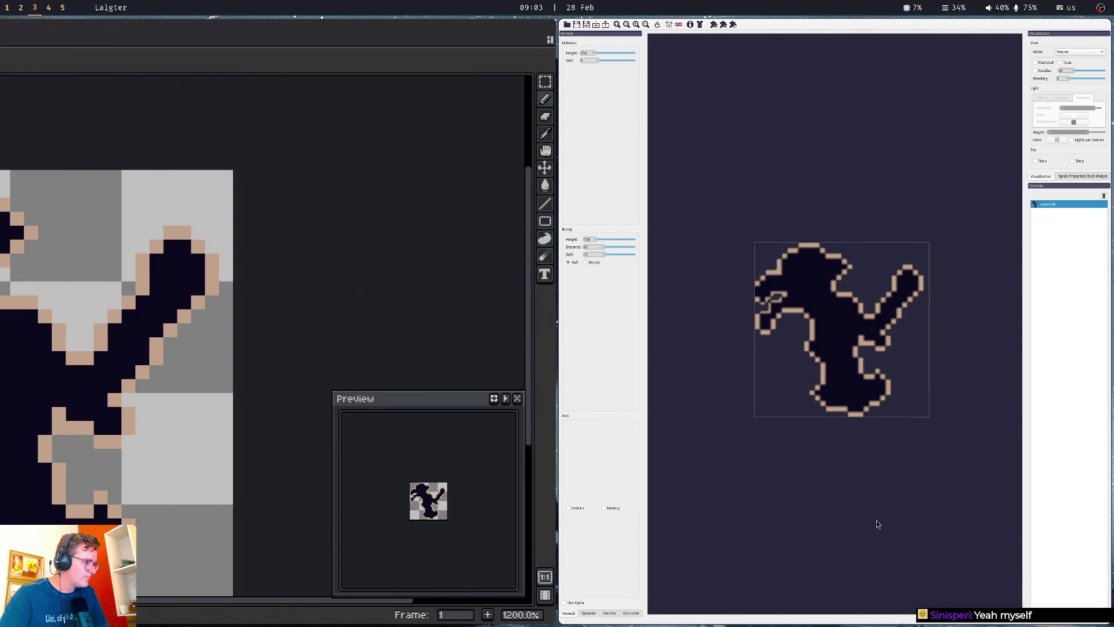
Step: Reopen the edited asteroid8.png in Laigter as a single image and pan the canvas
mouse_move(764, 332)
left_mouse_down()
mouse_move(662, 334)
mouse_move(747, 353)
left_mouse_up()
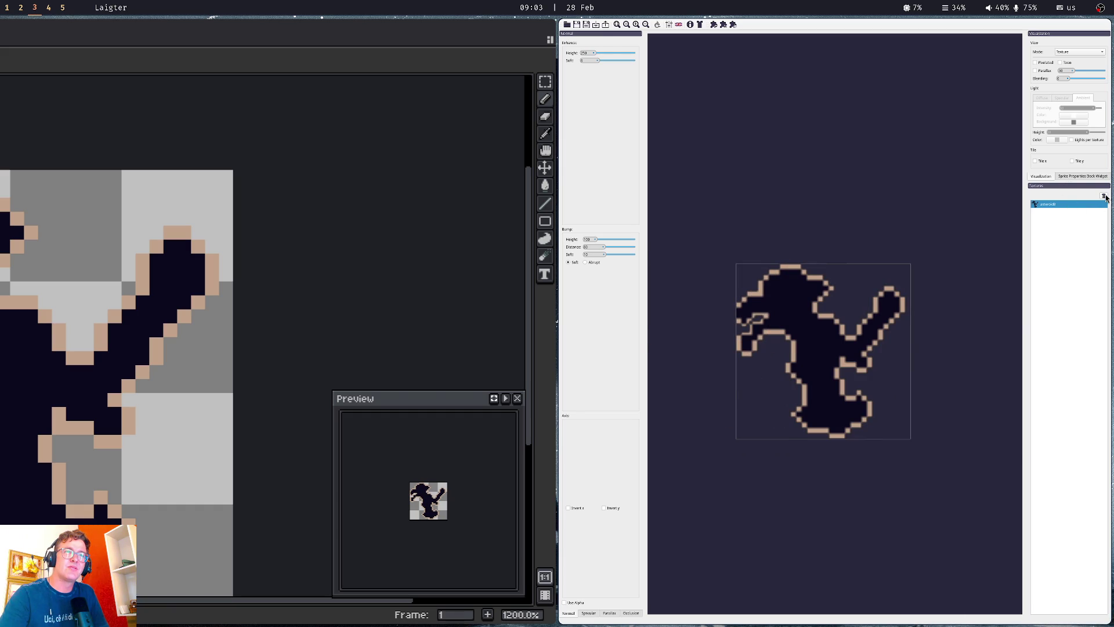
left_click(598, 25)
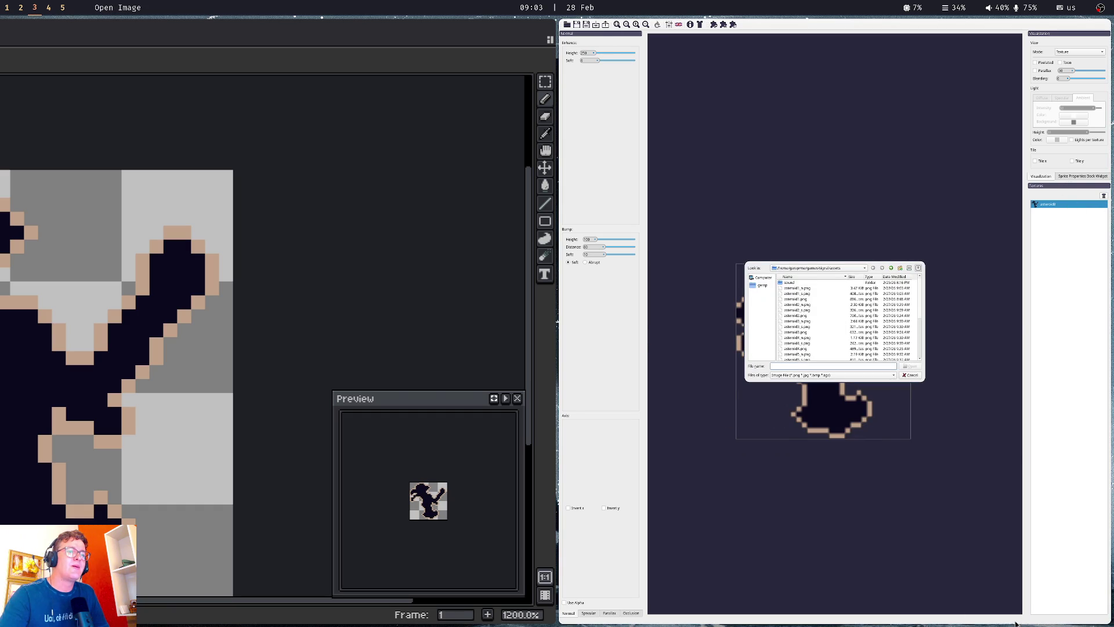
double_click(800, 332)
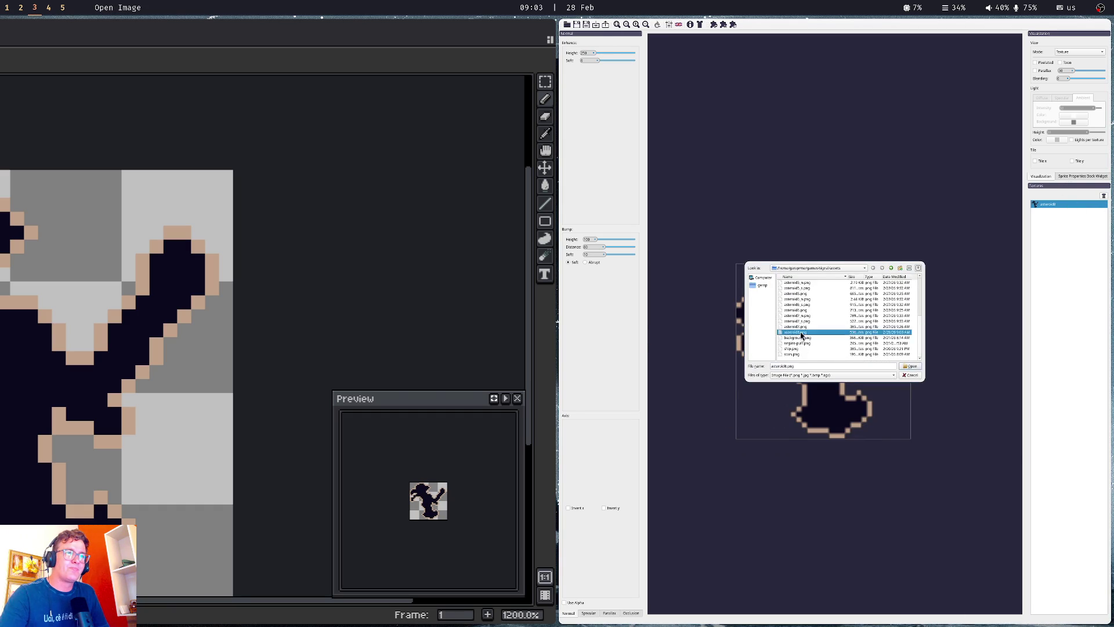
left_click(848, 319)
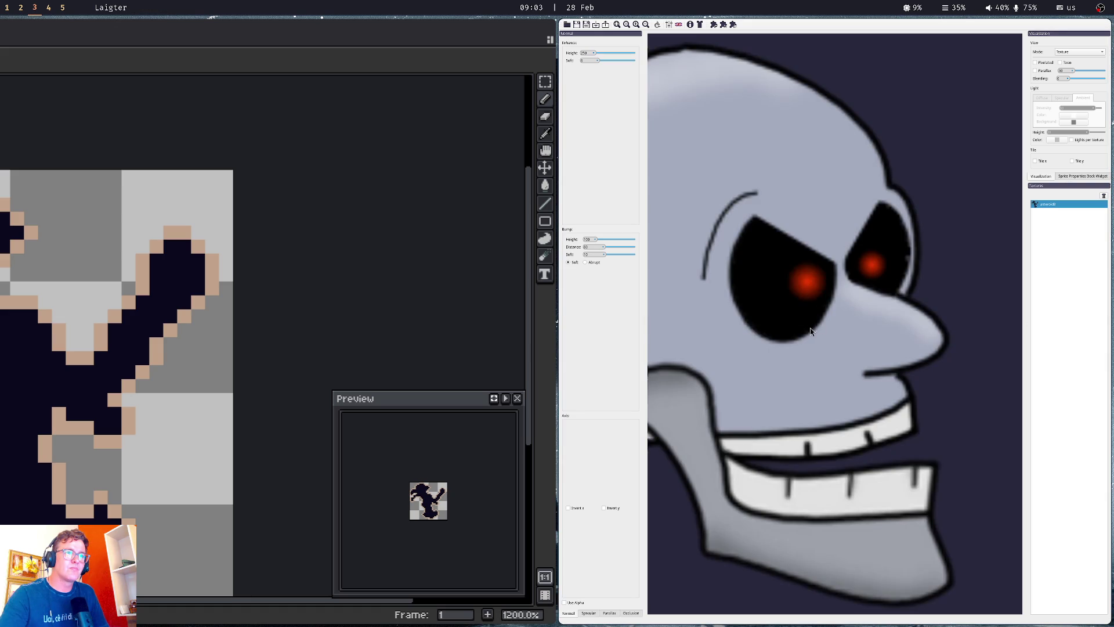
left_click_drag(729, 346, 818, 347)
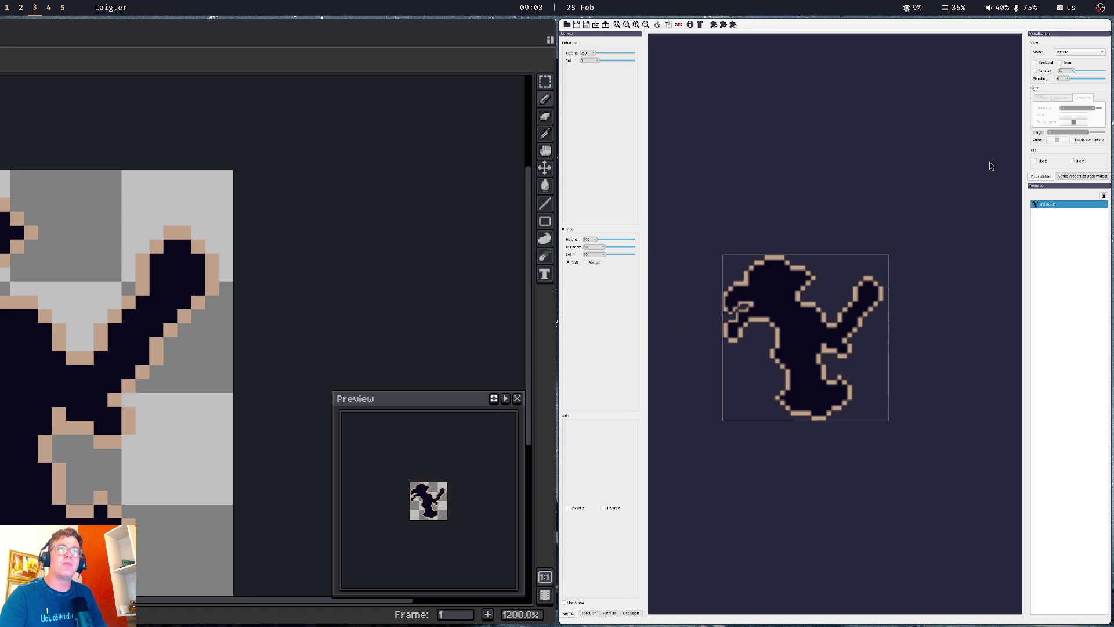
Step: Turn on Pixelated display and Use Alpha, then switch the preview mode to Normal Map
left_click(1042, 64)
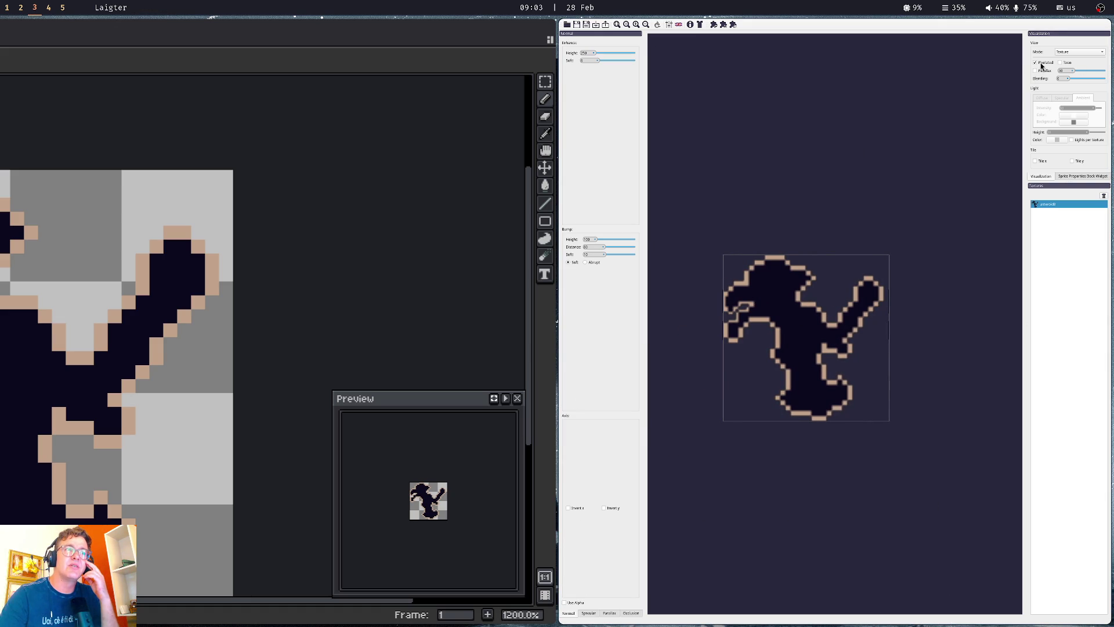
left_click(1074, 52)
left_click(1073, 51)
left_click(578, 604)
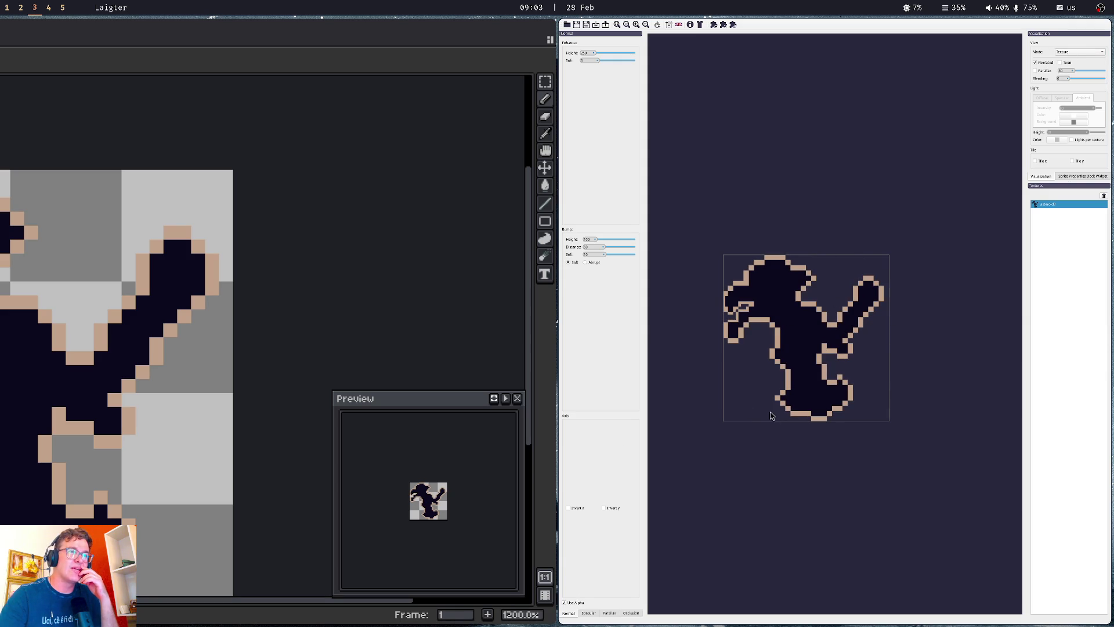
left_click(1068, 52)
left_click(1077, 63)
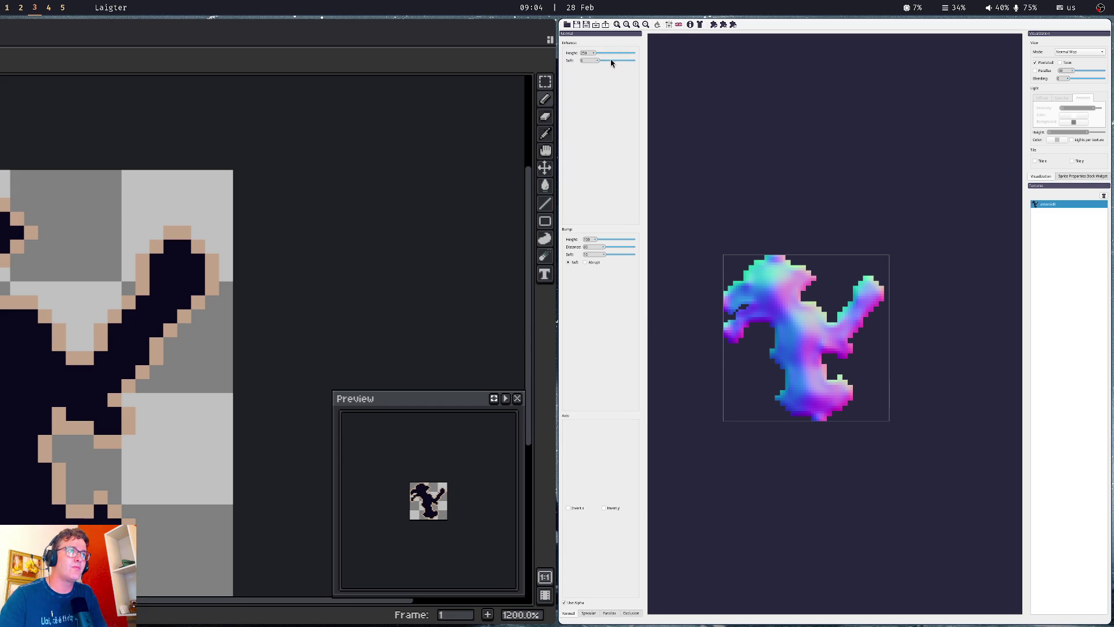
Step: Adjust the Enhance Height slider and export the asteroid's generated maps
mouse_move(596, 54)
left_mouse_down()
mouse_move(608, 56)
mouse_move(595, 65)
left_mouse_up()
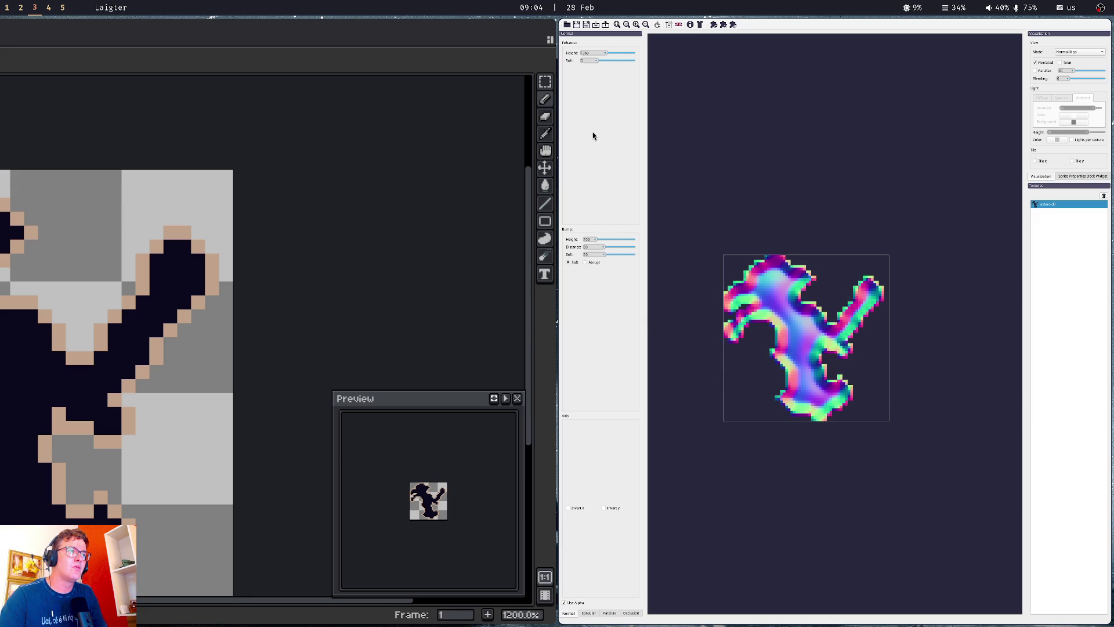
left_click(605, 24)
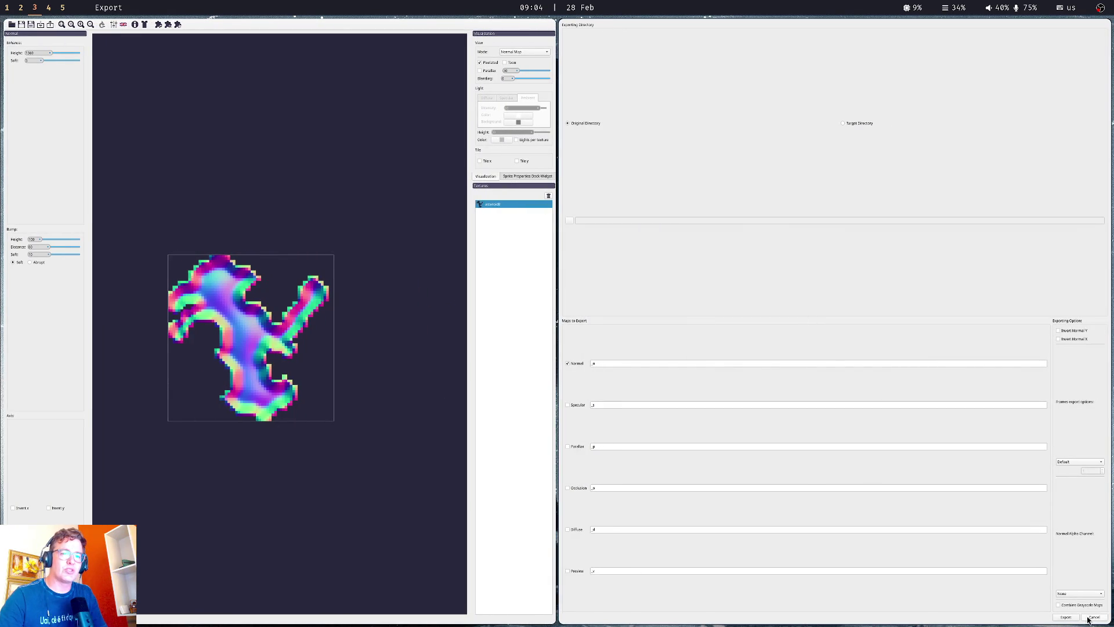
left_click(1068, 619)
left_click(552, 318)
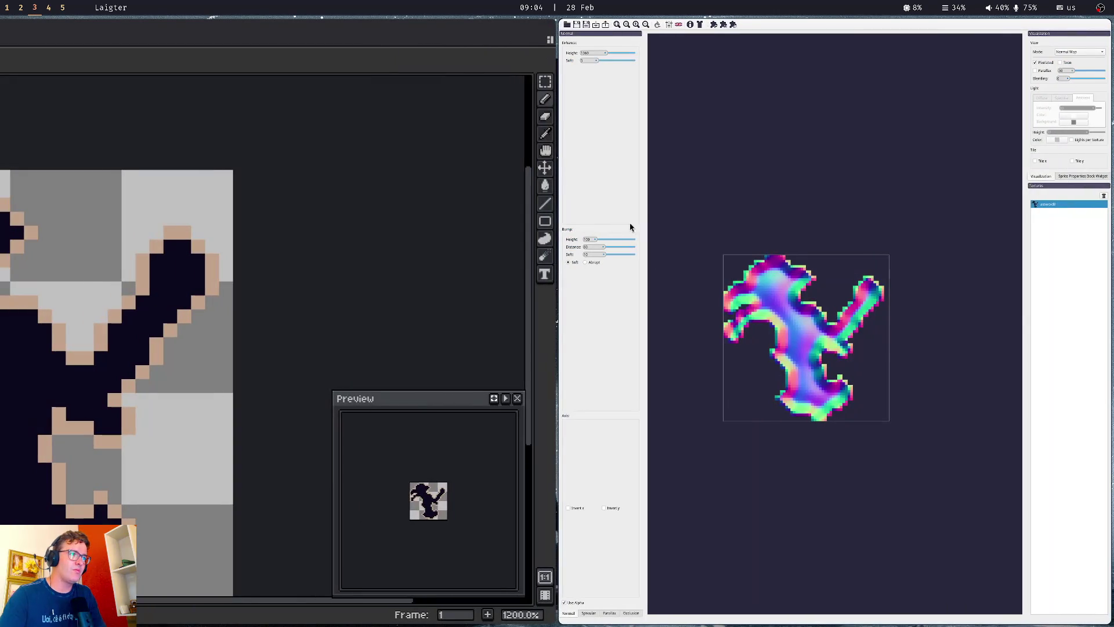
key("super+shift+q")
key("super+2")
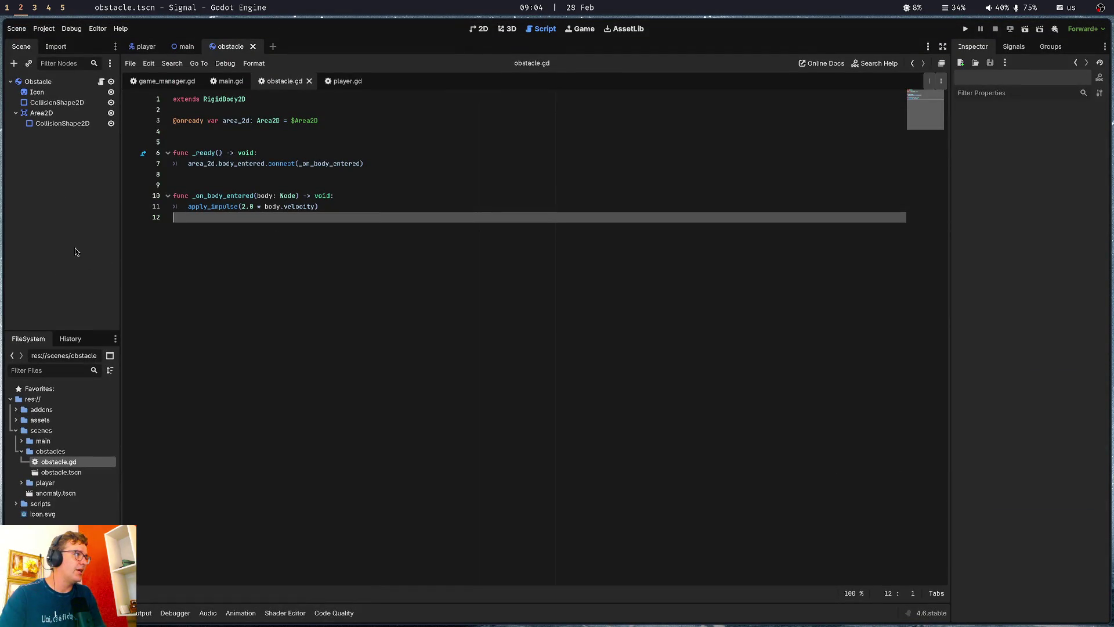
Step: Assign asteroid8.png as the Icon's Diffuse Texture and asteroid8_n.png as its NormalMap Texture
left_click(36, 91)
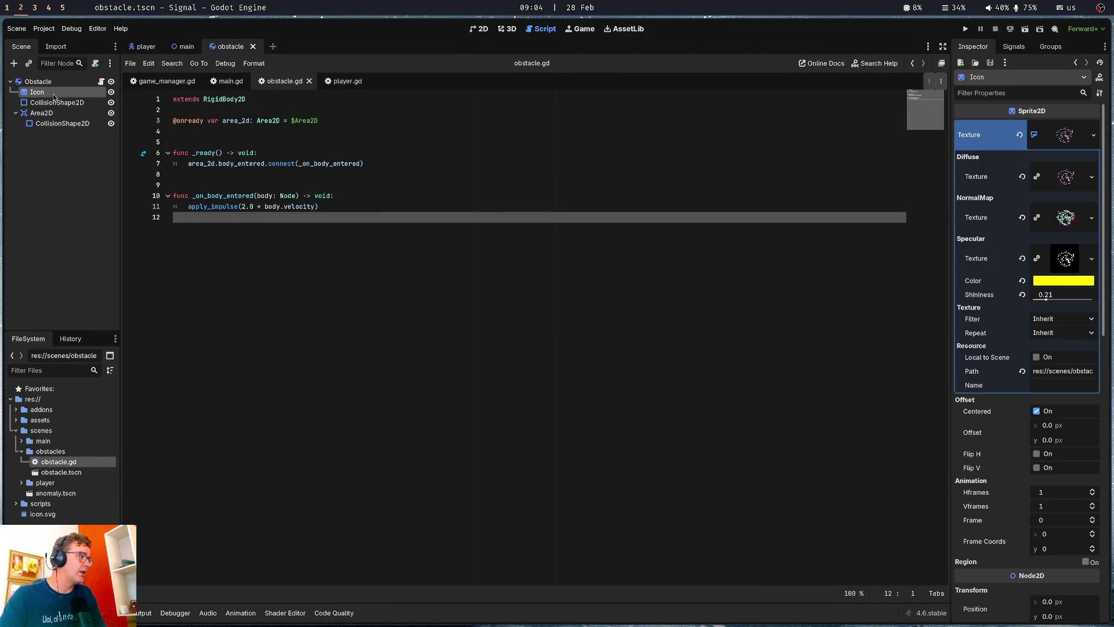
double_click(41, 409)
double_click(41, 409)
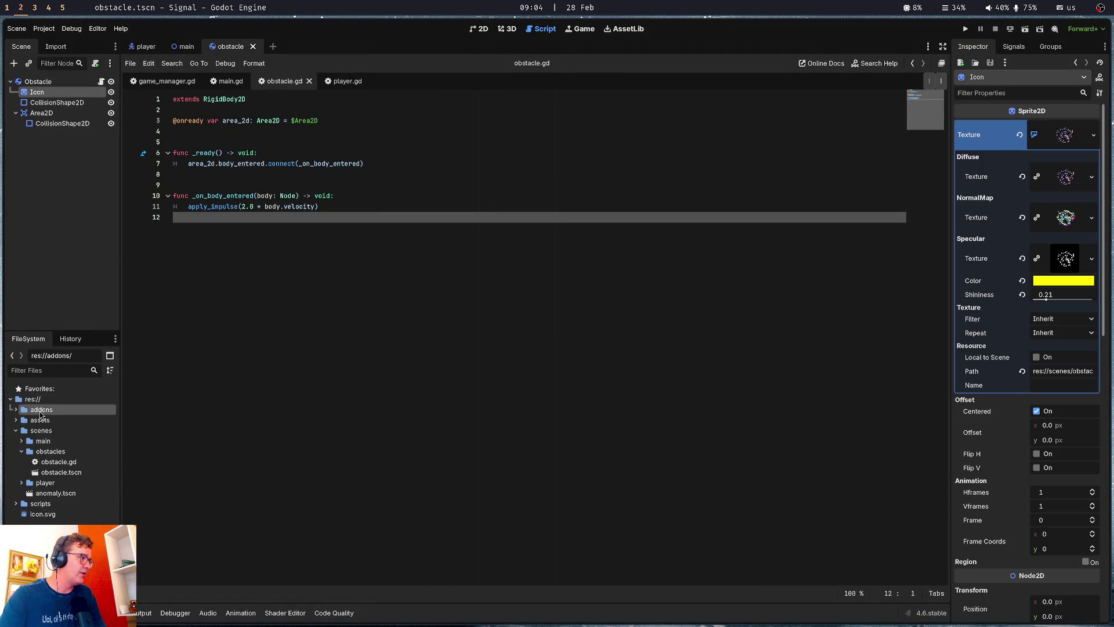
double_click(43, 424)
scroll(43, 425, "down", 3)
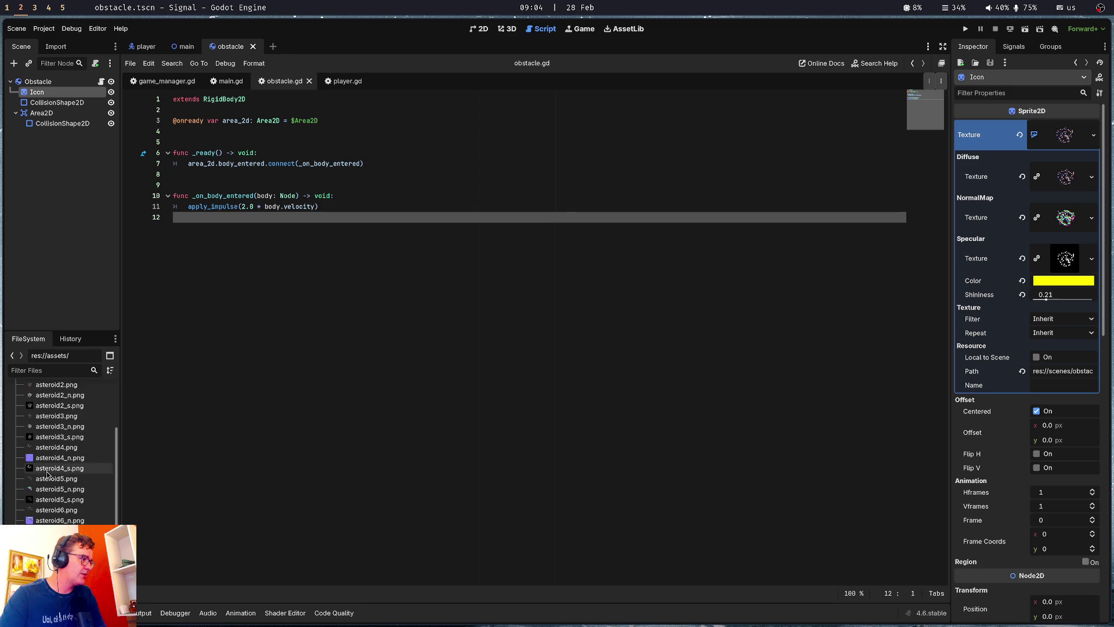
mouse_move(56, 572)
left_mouse_down()
mouse_move(374, 500)
mouse_move(1062, 209)
mouse_move(1065, 176)
left_mouse_up()
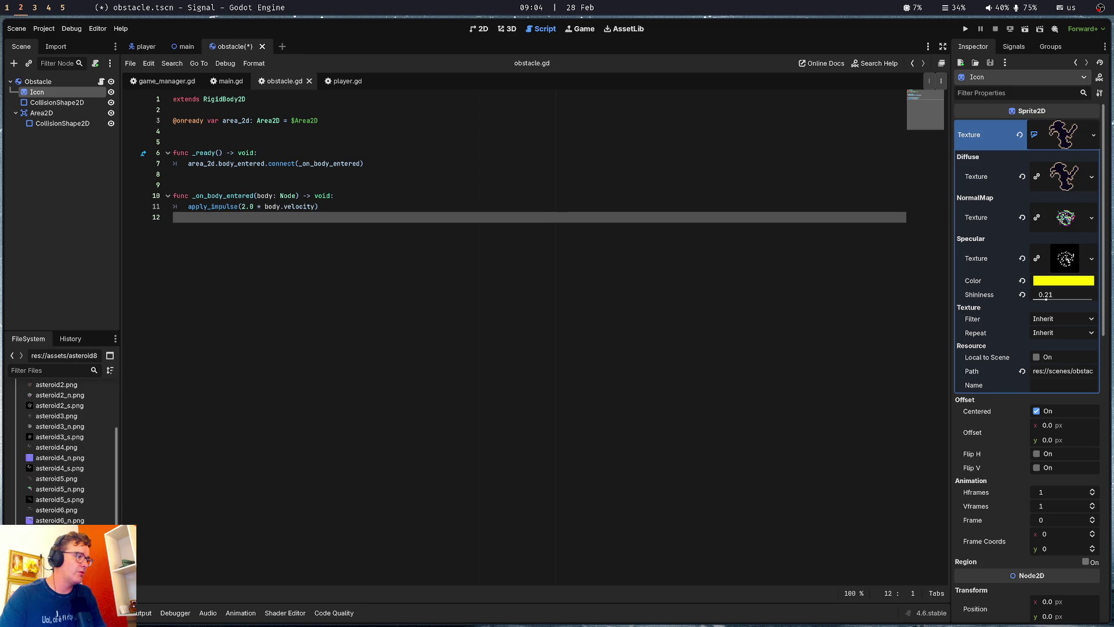
mouse_move(57, 583)
left_mouse_down()
mouse_move(1079, 196)
mouse_move(1065, 218)
left_mouse_up()
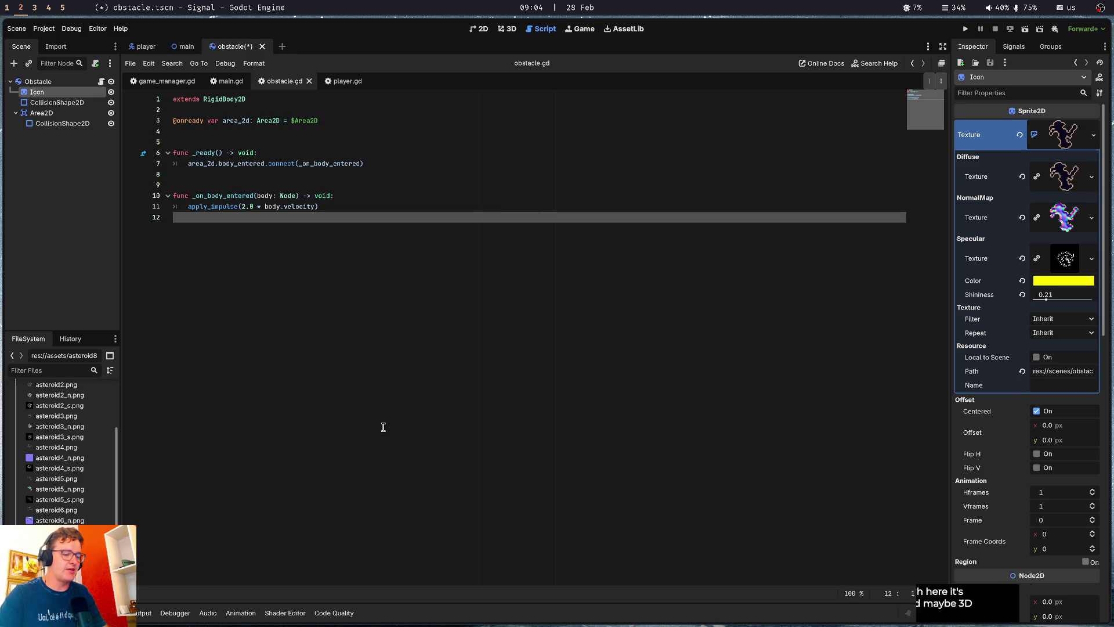
key("super+3")
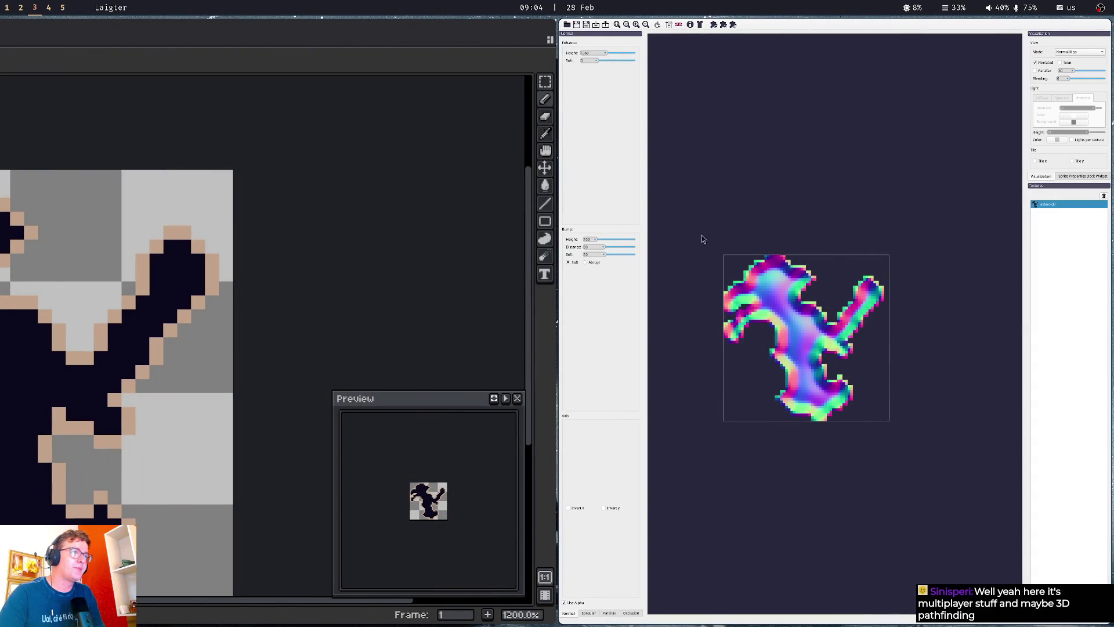
Step: Preview the specular map, raise Threshold to 117, increase Brightness, drop Contrast to about 227, soften edges
left_click(1090, 52)
left_click(1079, 60)
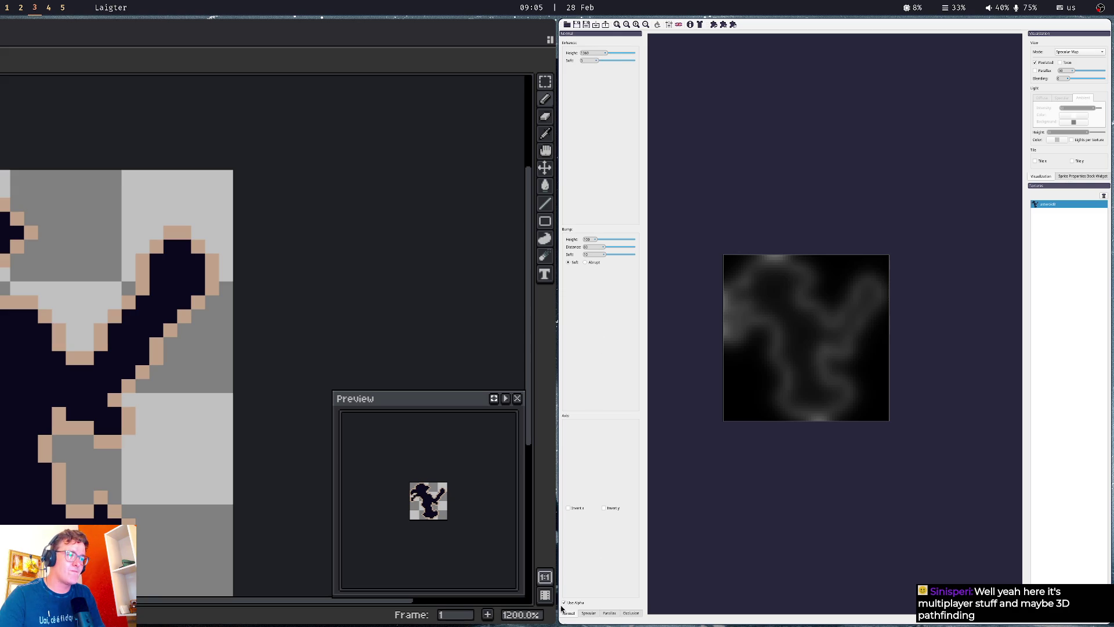
left_click(599, 609)
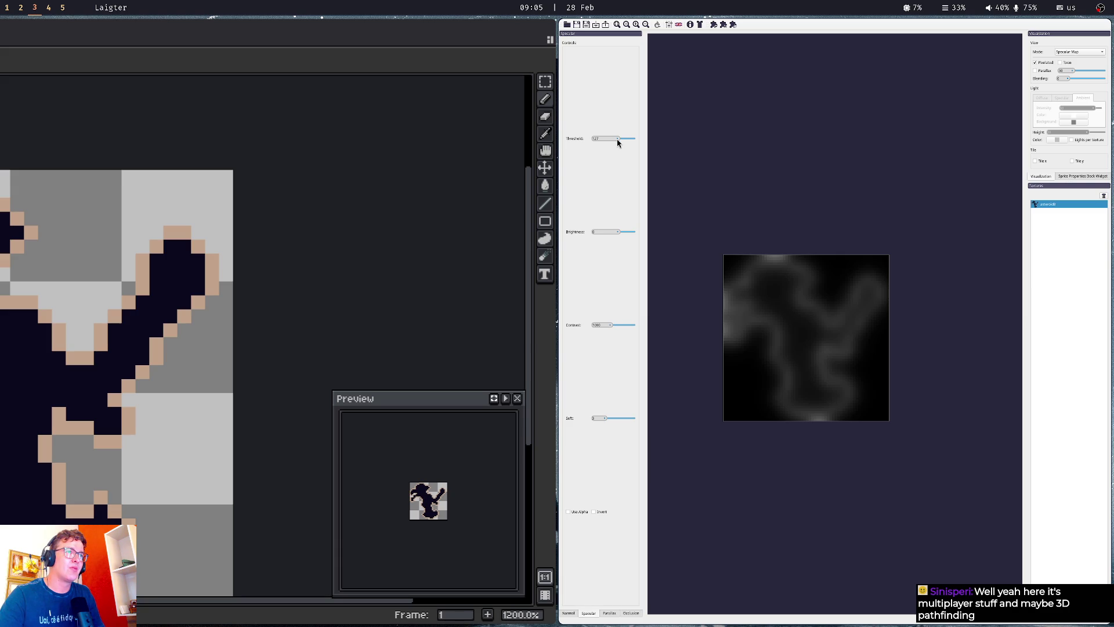
left_click_drag(611, 139, 618, 141)
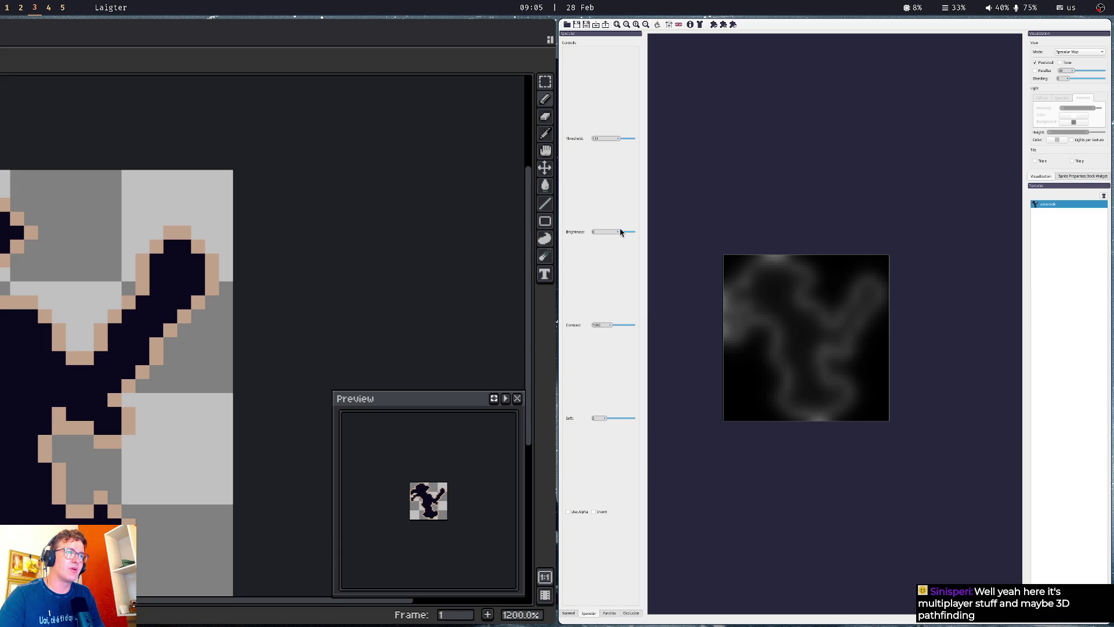
mouse_move(618, 233)
left_mouse_down()
mouse_move(607, 233)
mouse_move(628, 232)
mouse_move(617, 233)
left_mouse_up()
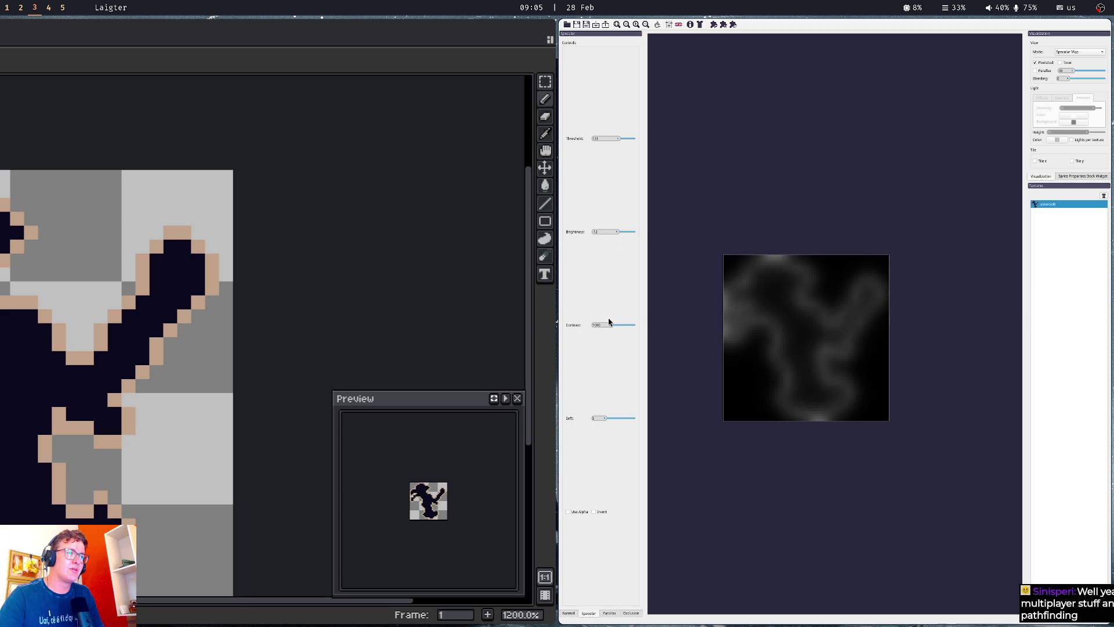
mouse_move(608, 325)
left_mouse_down()
mouse_move(598, 329)
mouse_move(646, 329)
left_mouse_up()
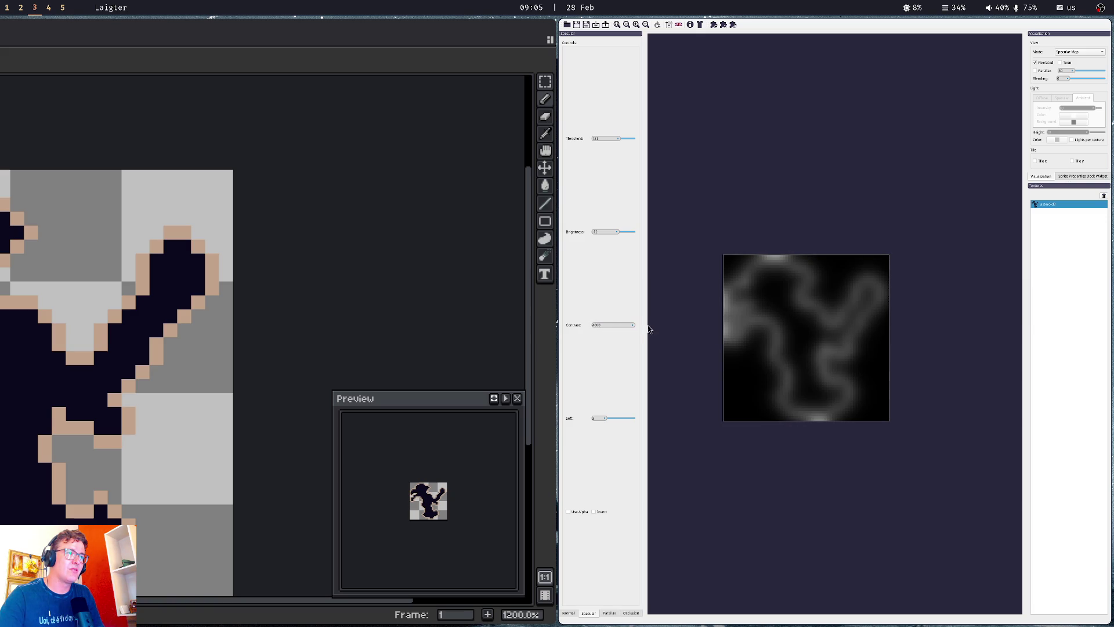
left_click_drag(605, 419, 590, 419)
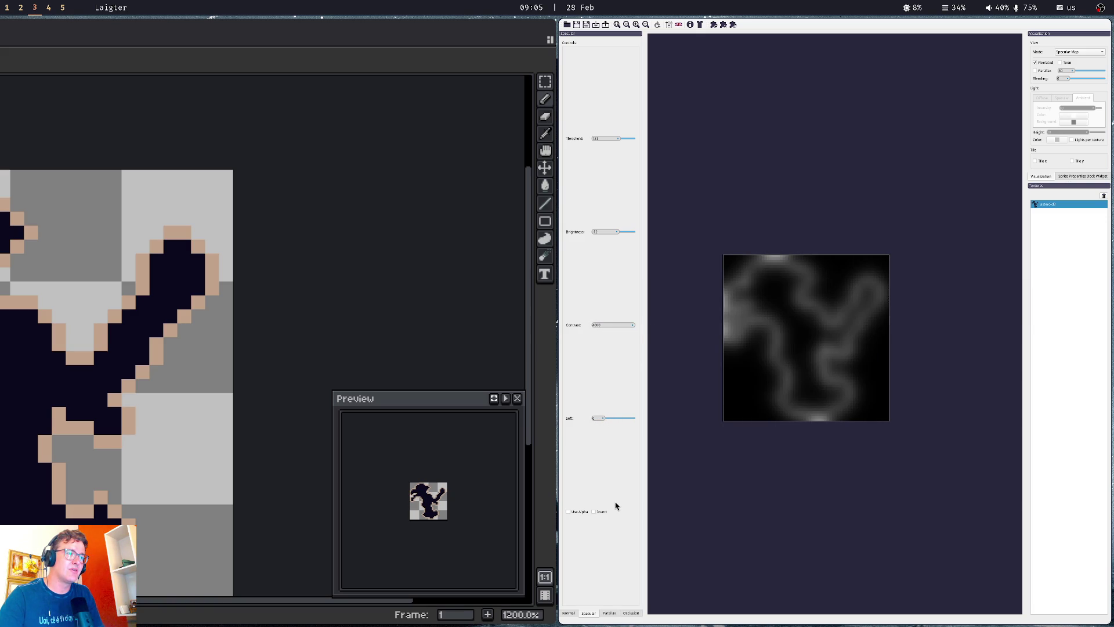
Step: Enable Use Alpha for specular, lower Contrast, keep Soft at 0, raise Threshold to about 187 and Brightness
left_click(569, 511)
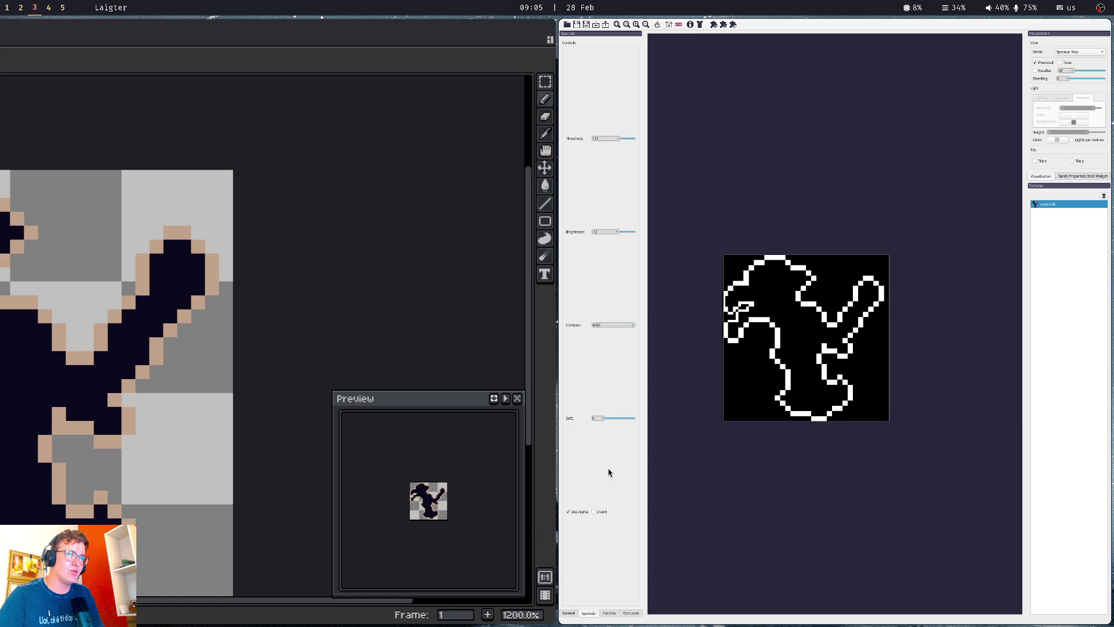
left_click(581, 511)
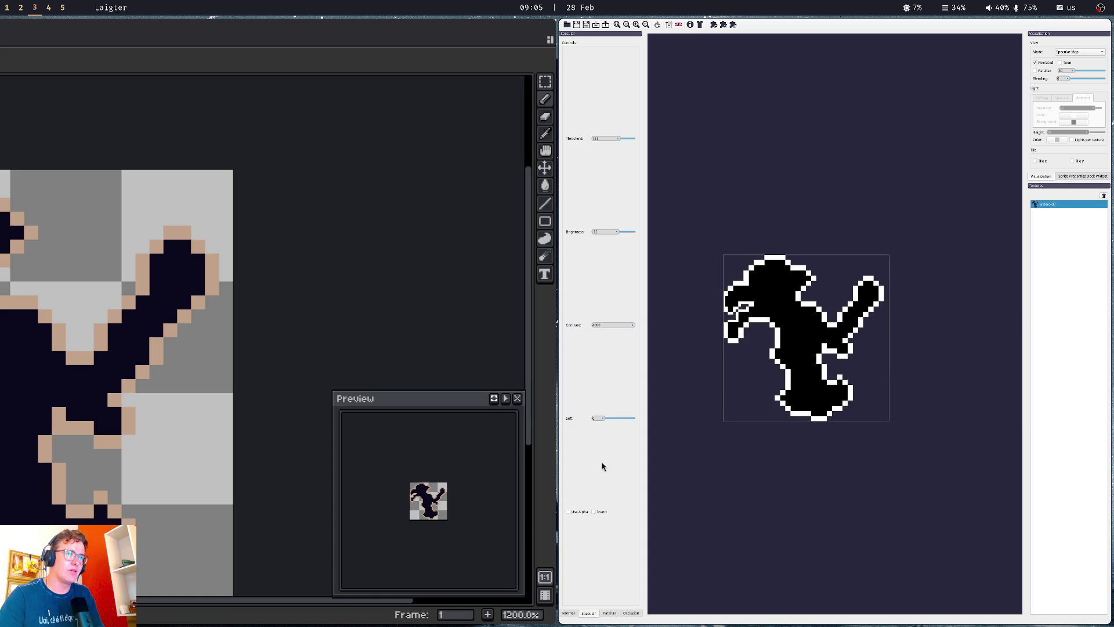
left_click(574, 512)
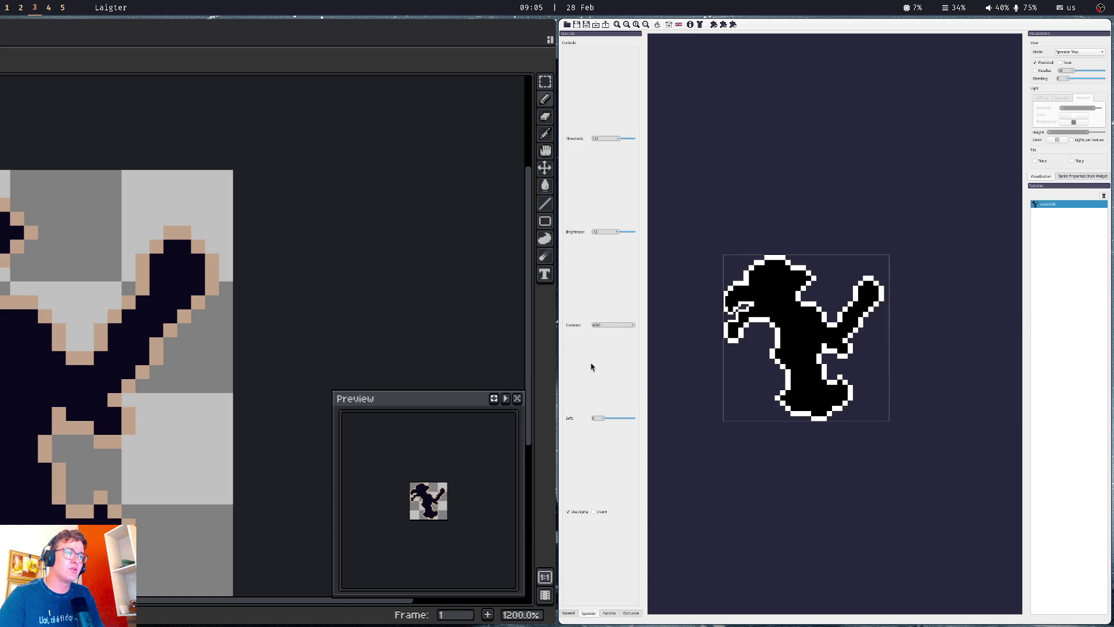
mouse_move(629, 324)
left_mouse_down()
mouse_move(594, 326)
mouse_move(613, 326)
left_mouse_up()
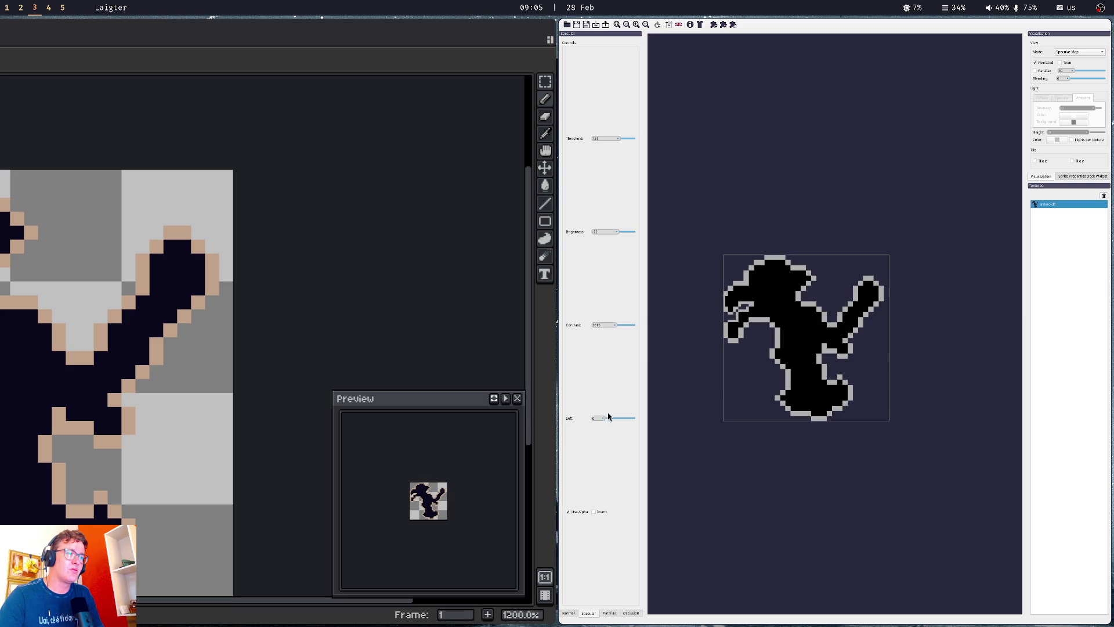
left_click_drag(604, 419, 605, 418)
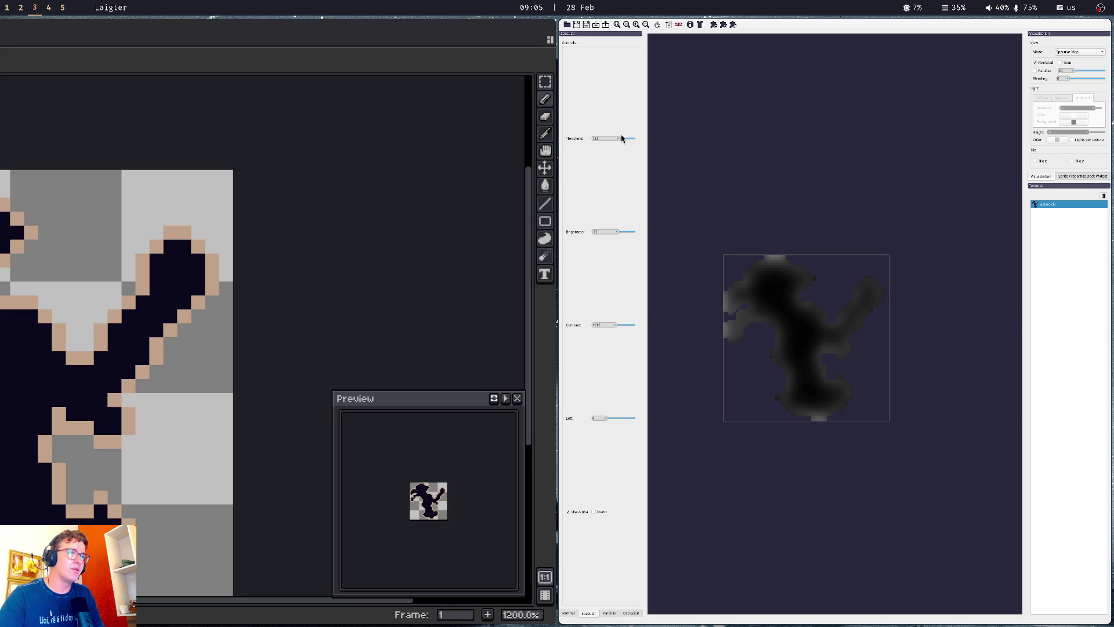
mouse_move(618, 139)
left_mouse_down()
mouse_move(601, 139)
mouse_move(625, 145)
mouse_move(615, 145)
left_mouse_up()
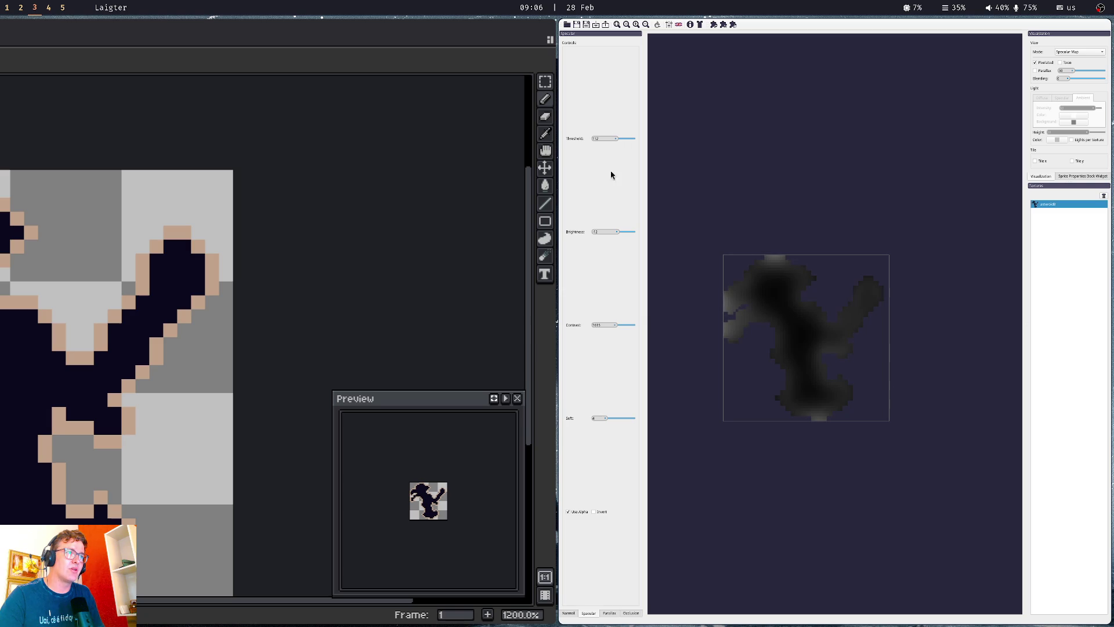
left_click_drag(616, 232, 614, 234)
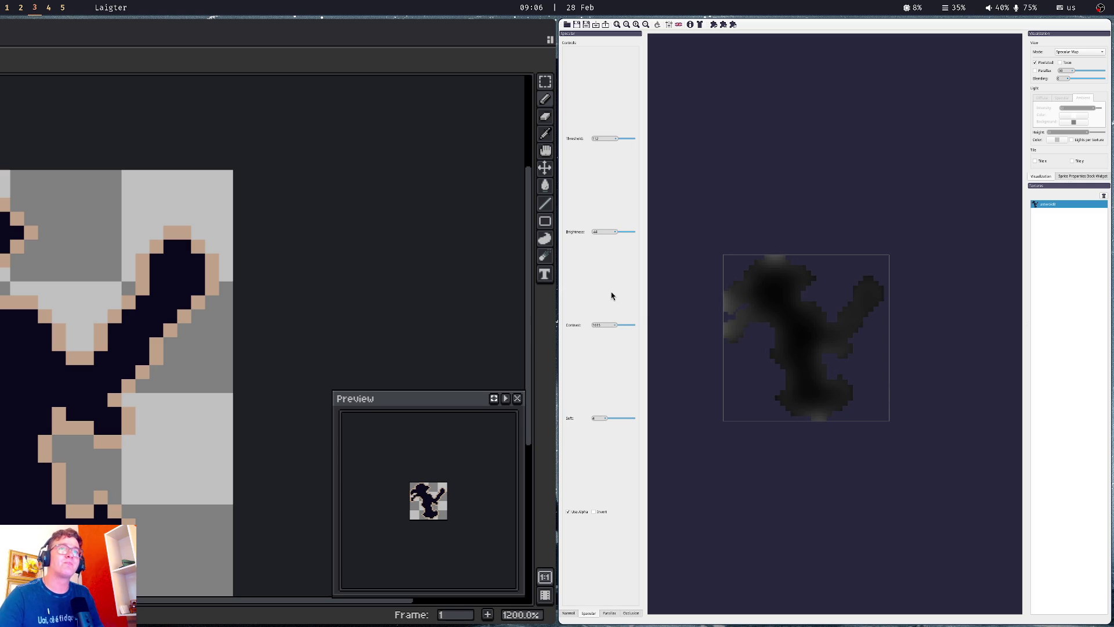
Step: Export all selected asteroid maps and dismiss the confirmation
left_click(605, 26)
left_click(1066, 617)
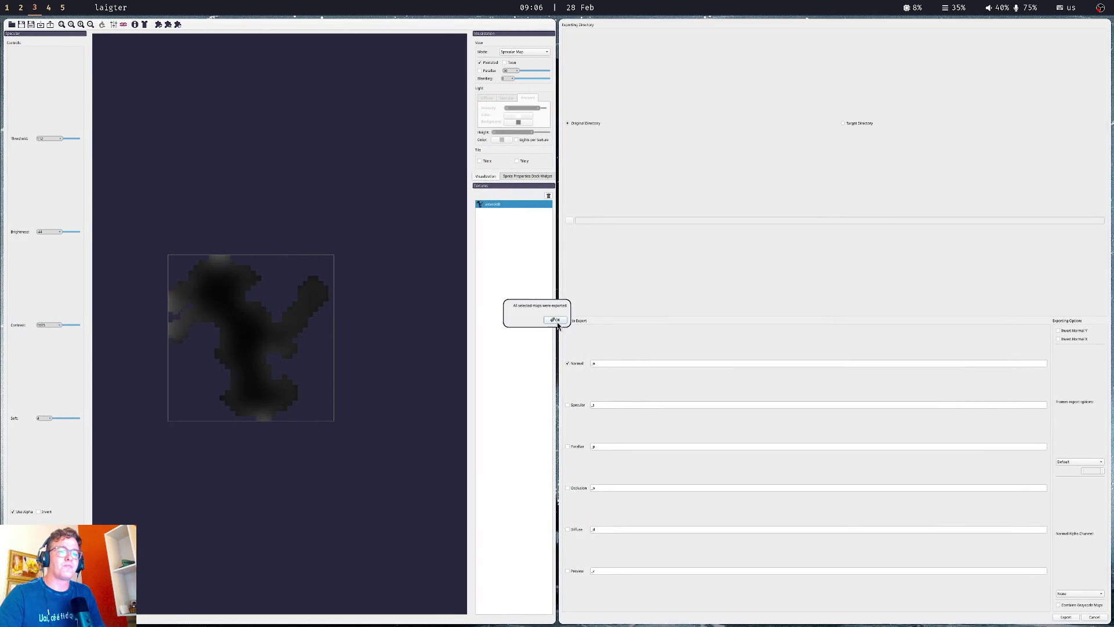
left_click(556, 320)
key("super+2")
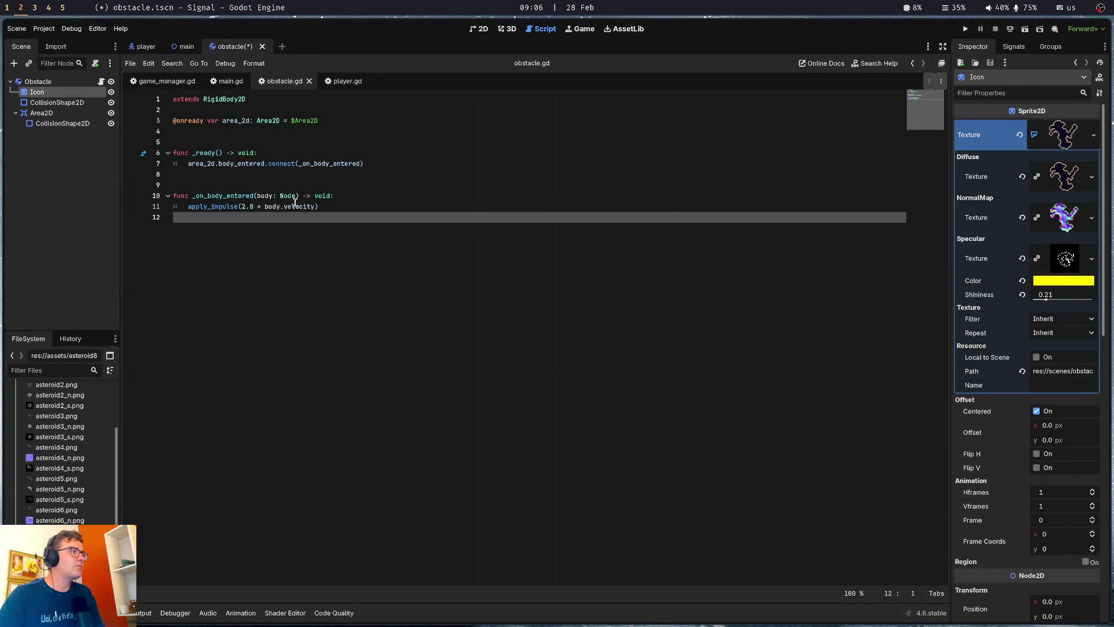
Step: Re-export the asteroid's maps from Laigter, then reset the sprite's Specular Color to white in Godot
left_click(295, 205)
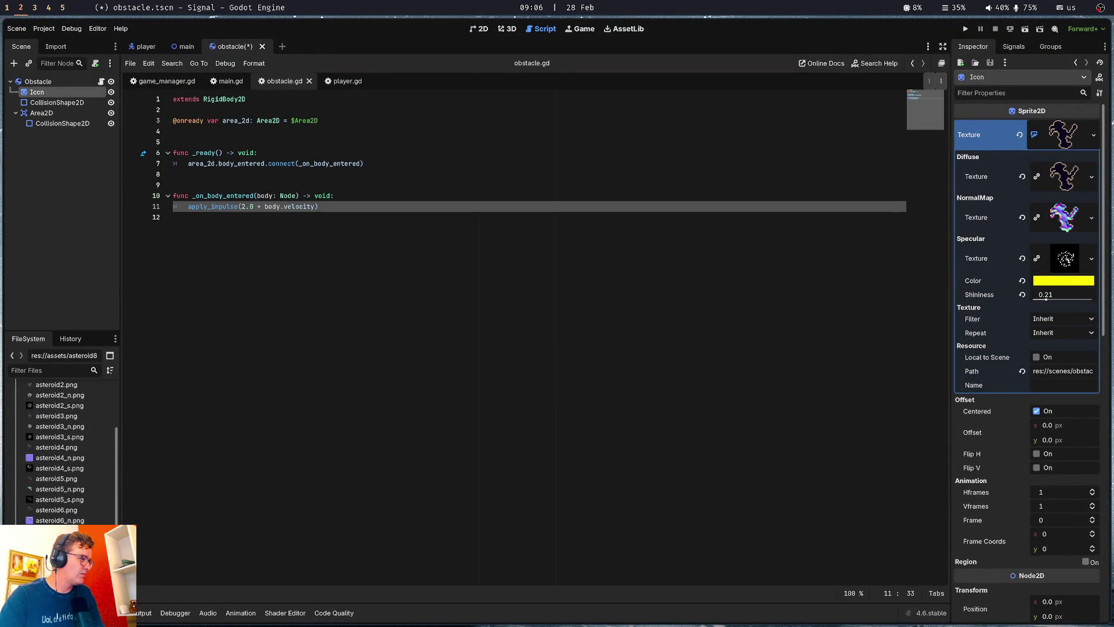
scroll(64, 453, "down", 3)
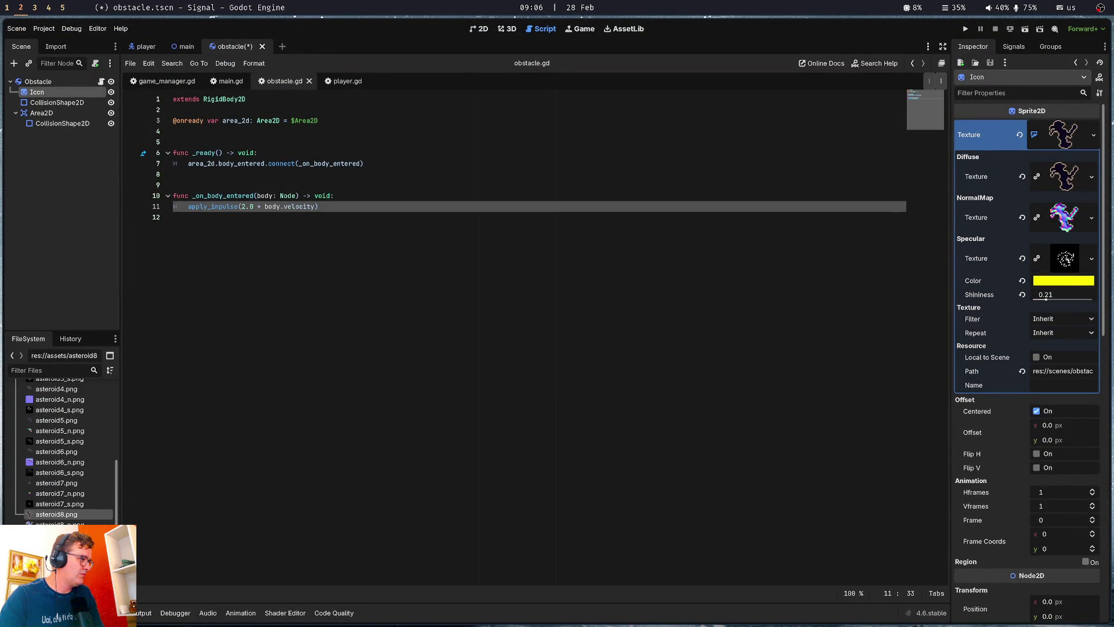
key("super+3")
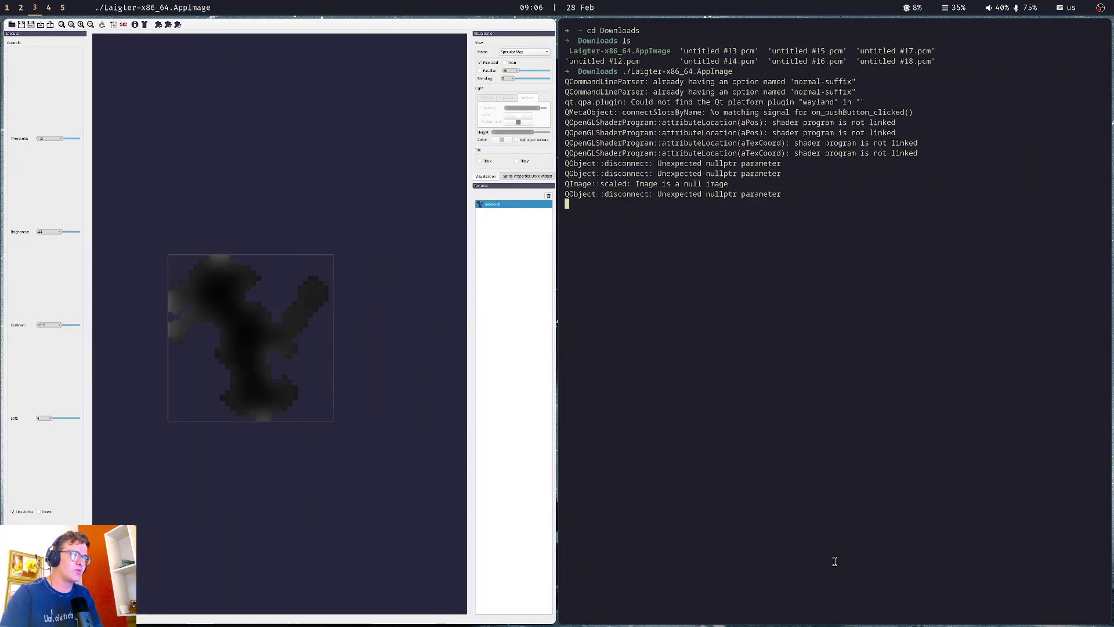
left_click(50, 23)
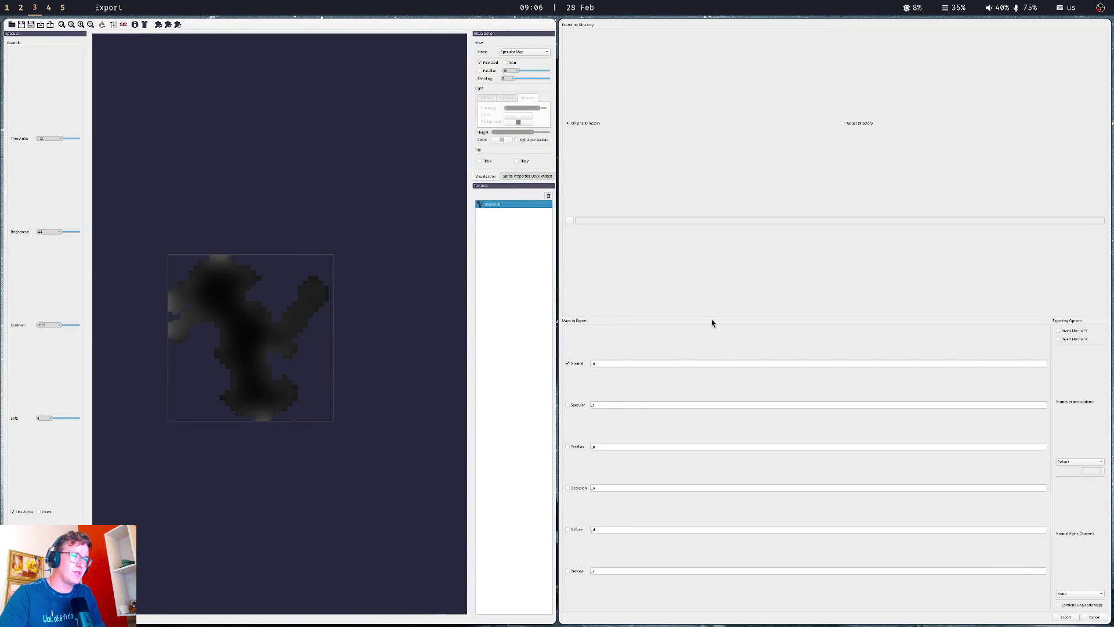
left_click(1065, 617)
left_click(552, 320)
key("super+2")
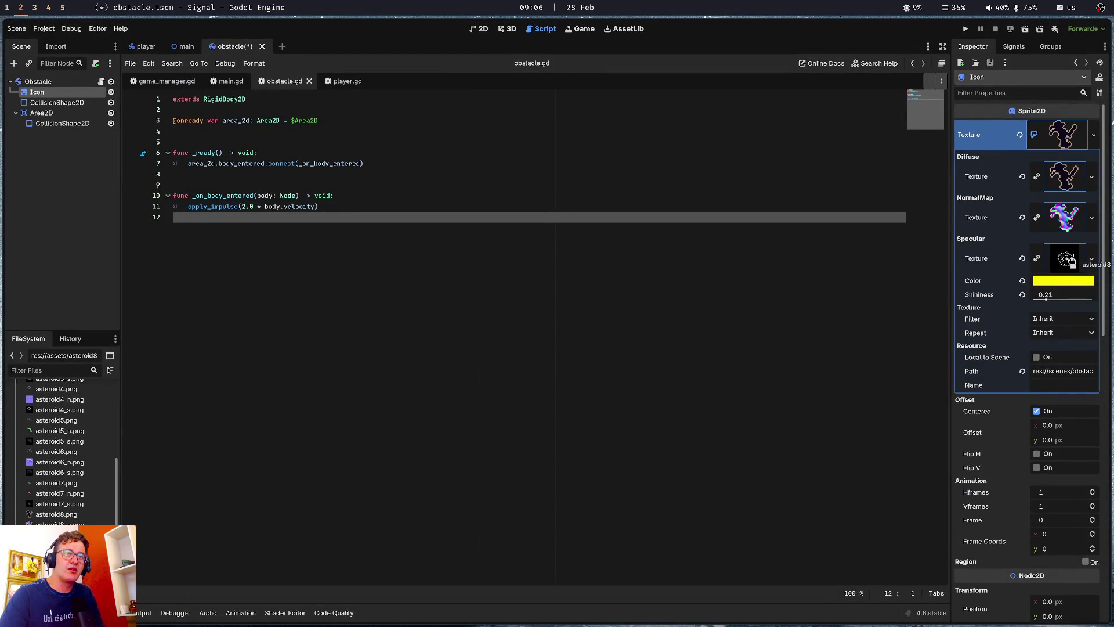
left_click(1022, 281)
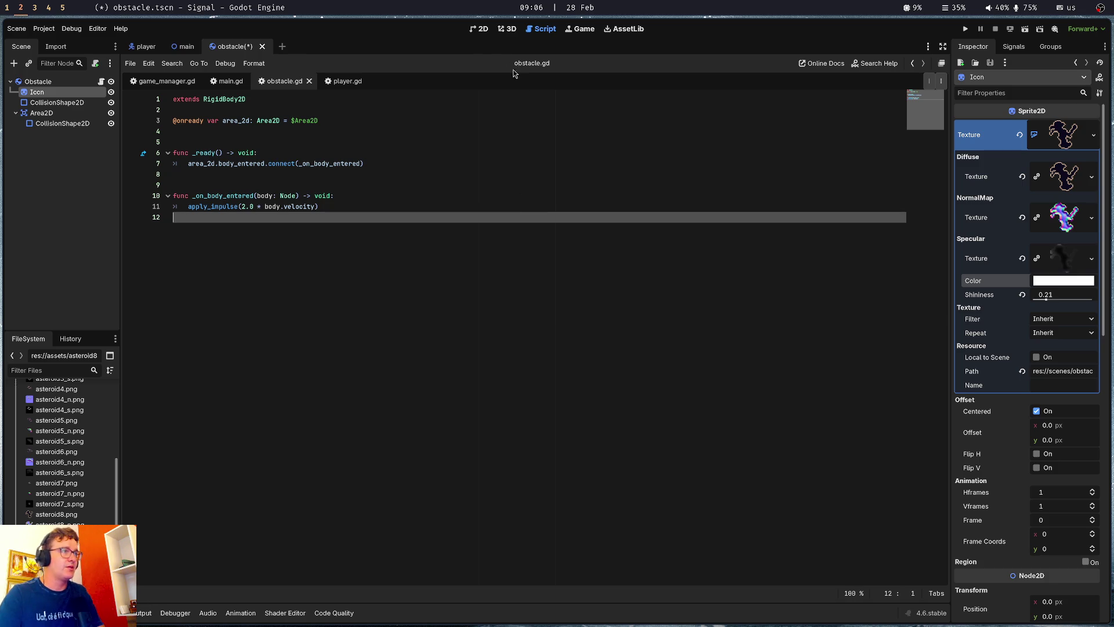
Step: Save the obstacle scene and run the game from the main scene
left_click(480, 30)
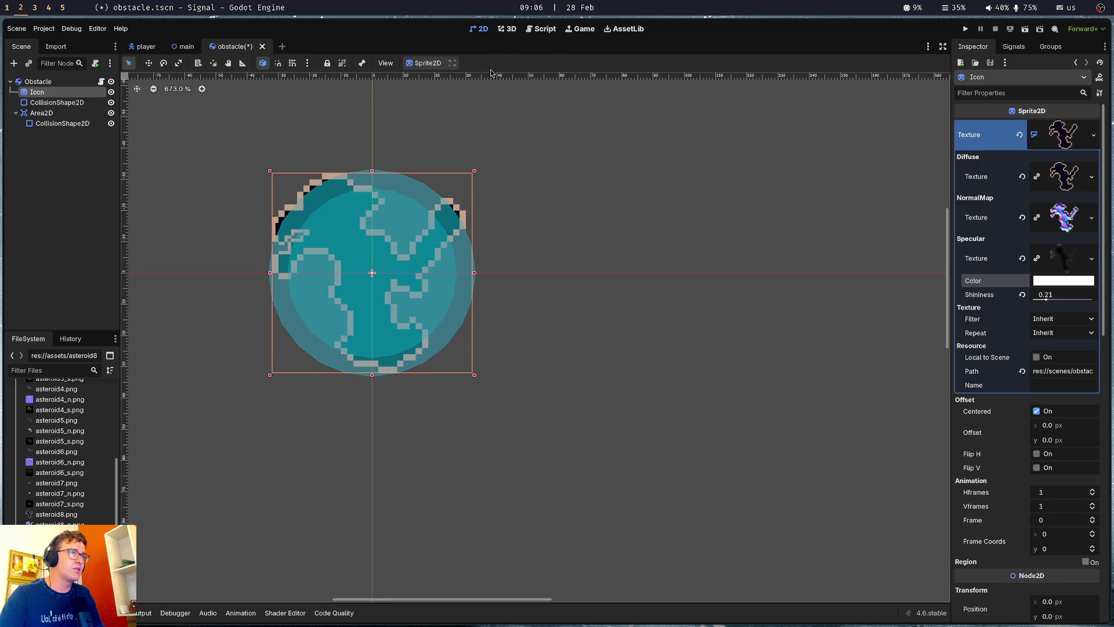
key("ctrl+s")
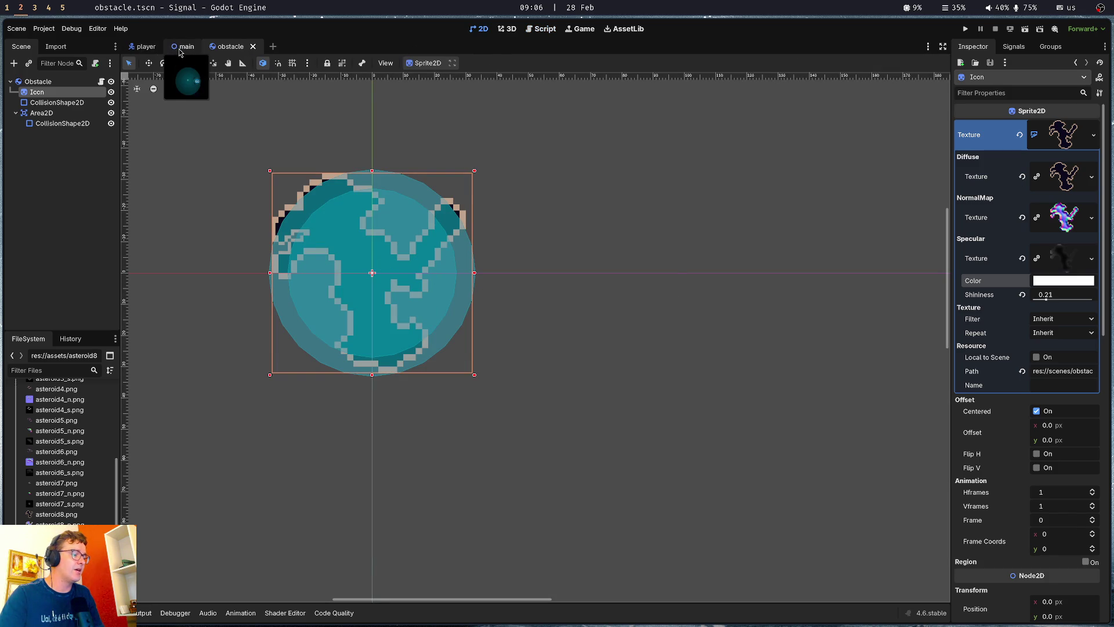
left_click(184, 51)
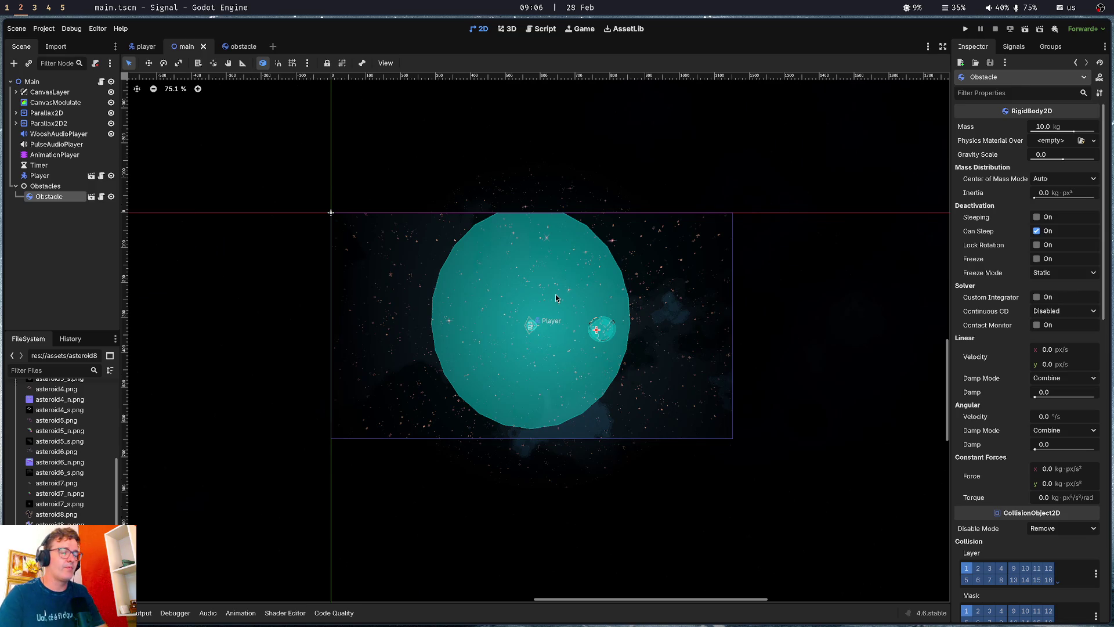
key("F5")
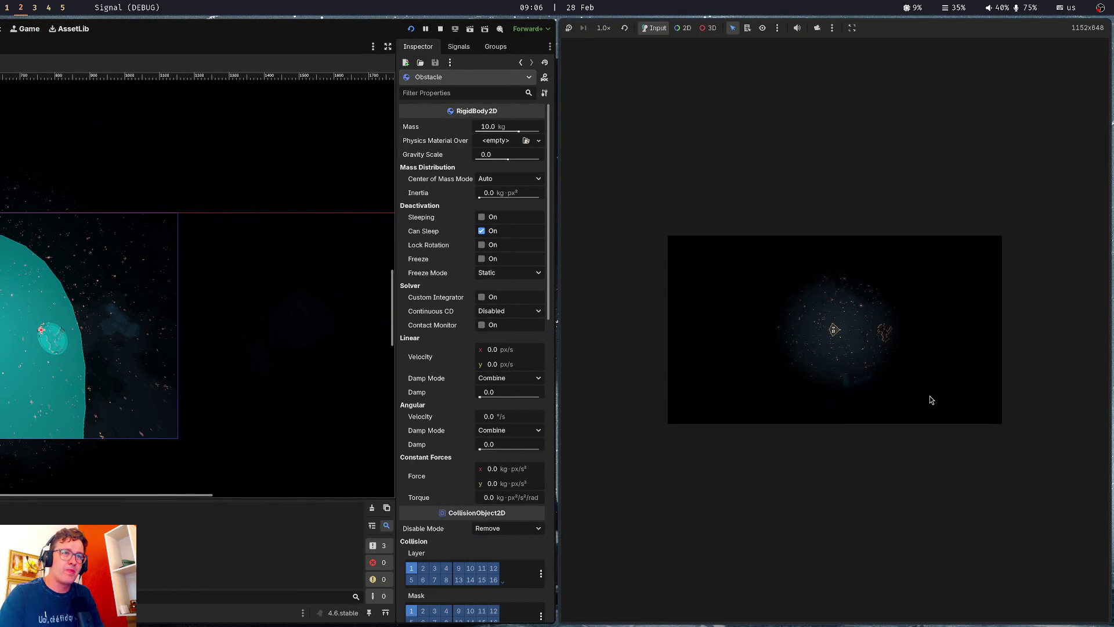
Step: Fly the ship toward the lit asteroid, then return to the obstacle scene in the editor
key("w")
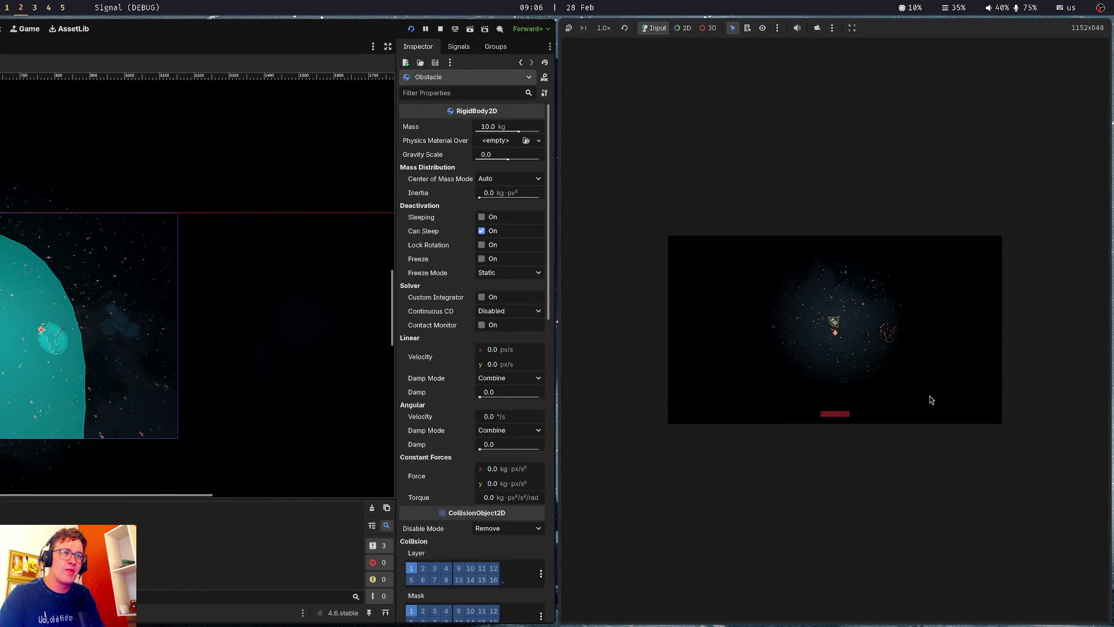
key("w")
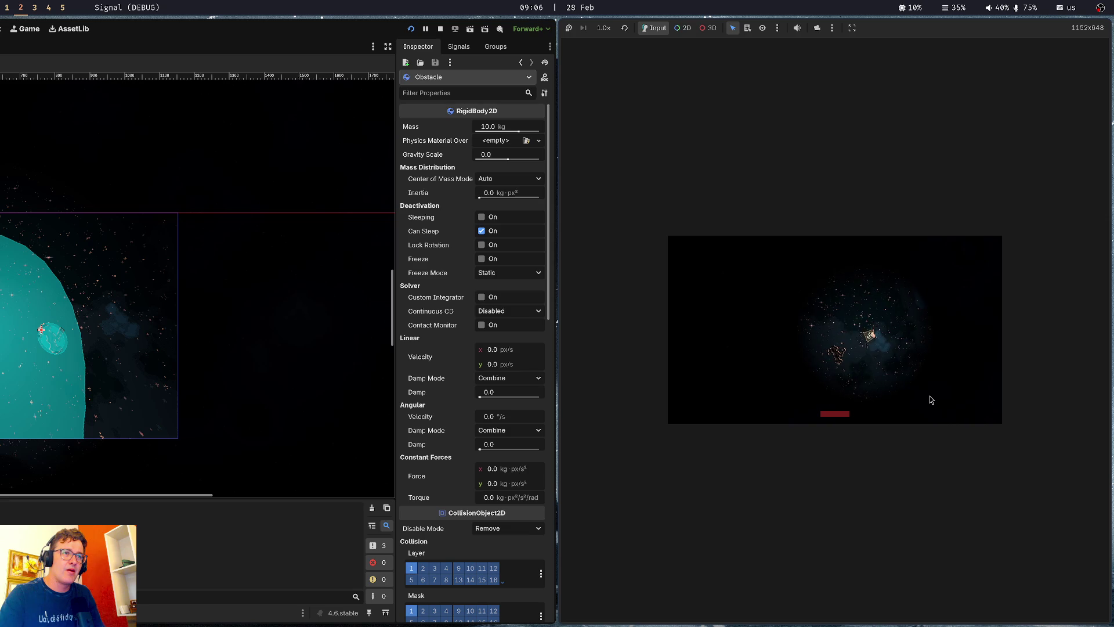
left_click(245, 578)
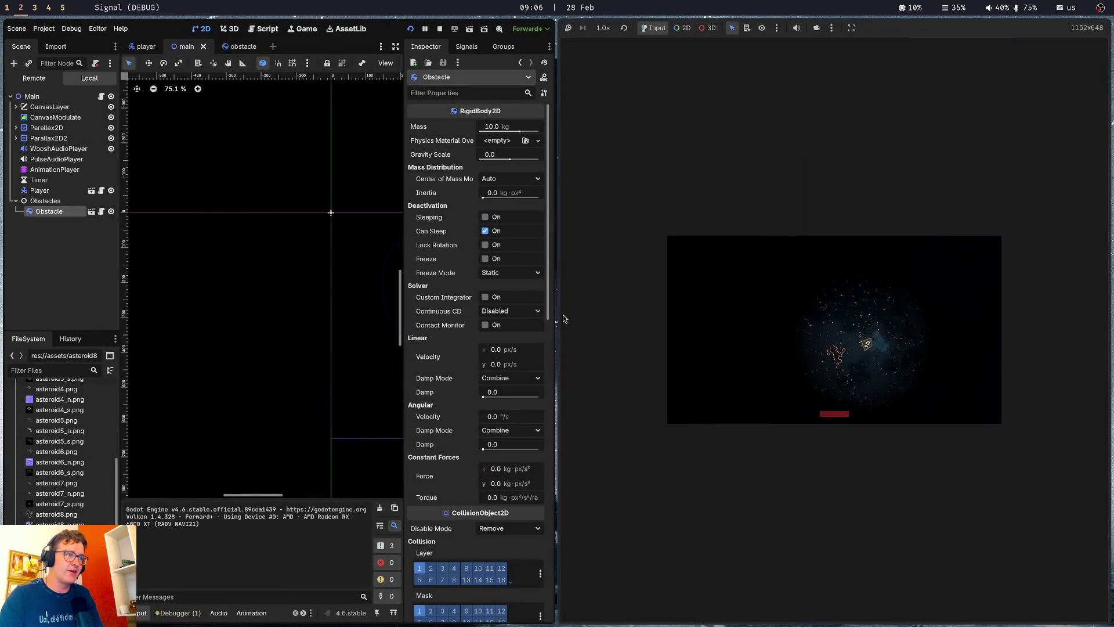
left_click(239, 47)
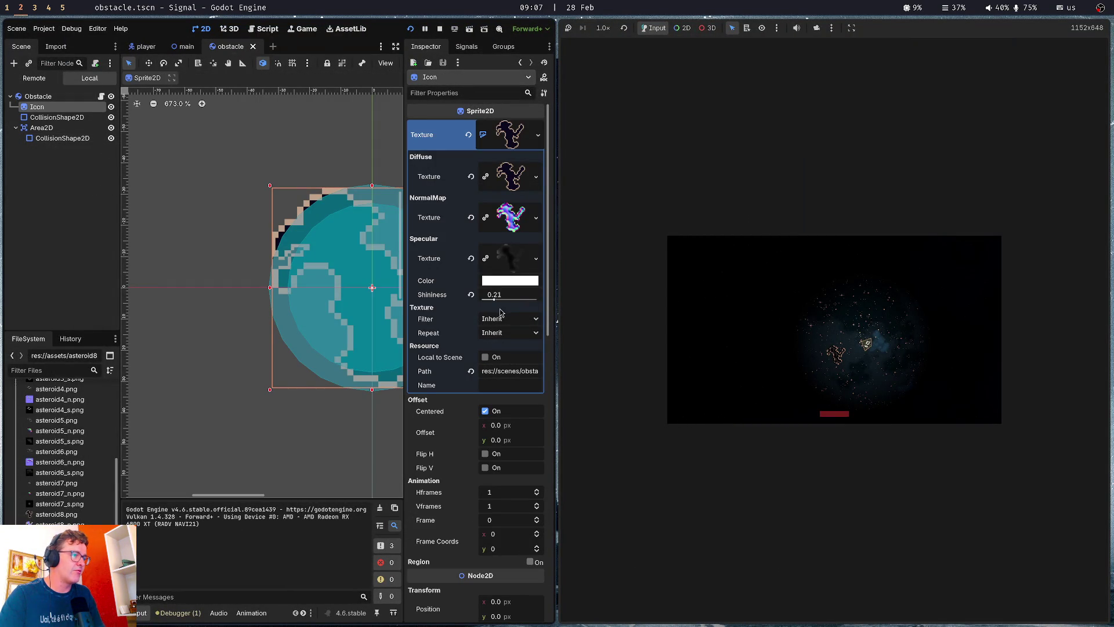
Step: Try shininess 0.56 and a green specular colour, then drop shininess to 0.0 and switch to Laigter
left_click_drag(494, 299, 540, 300)
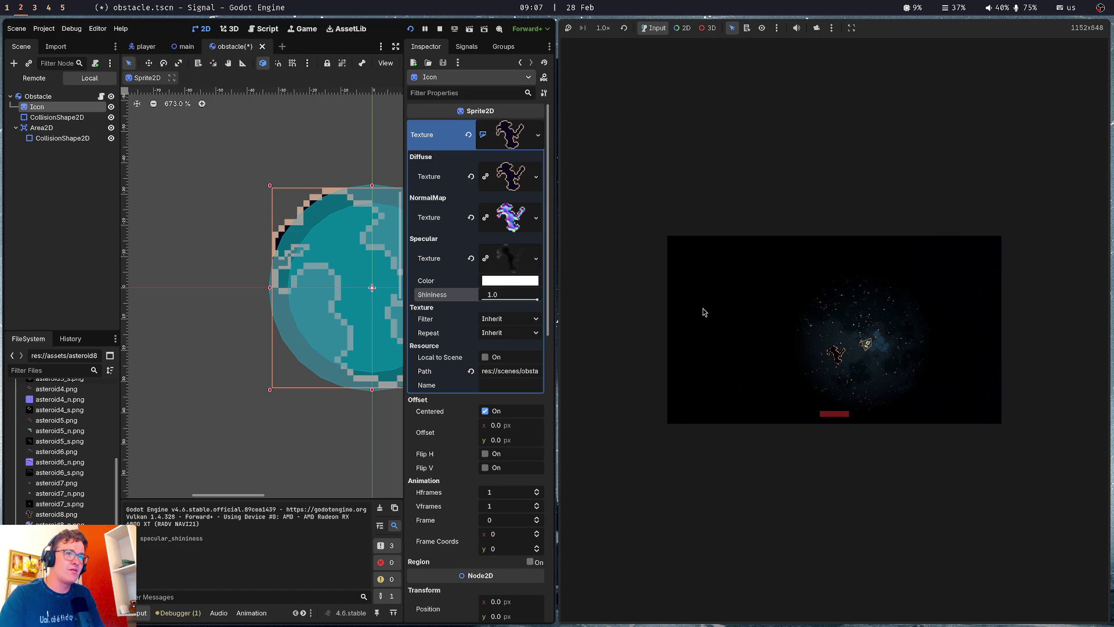
left_click(525, 282)
mouse_move(444, 485)
left_mouse_down()
mouse_move(419, 485)
mouse_move(419, 455)
left_mouse_up()
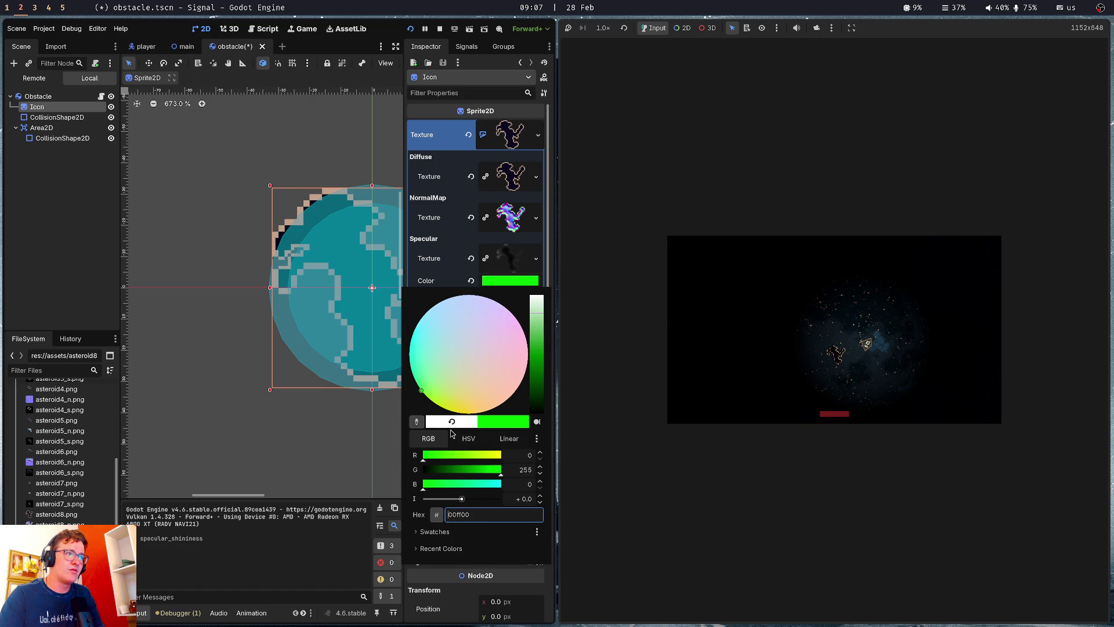
left_click(624, 390)
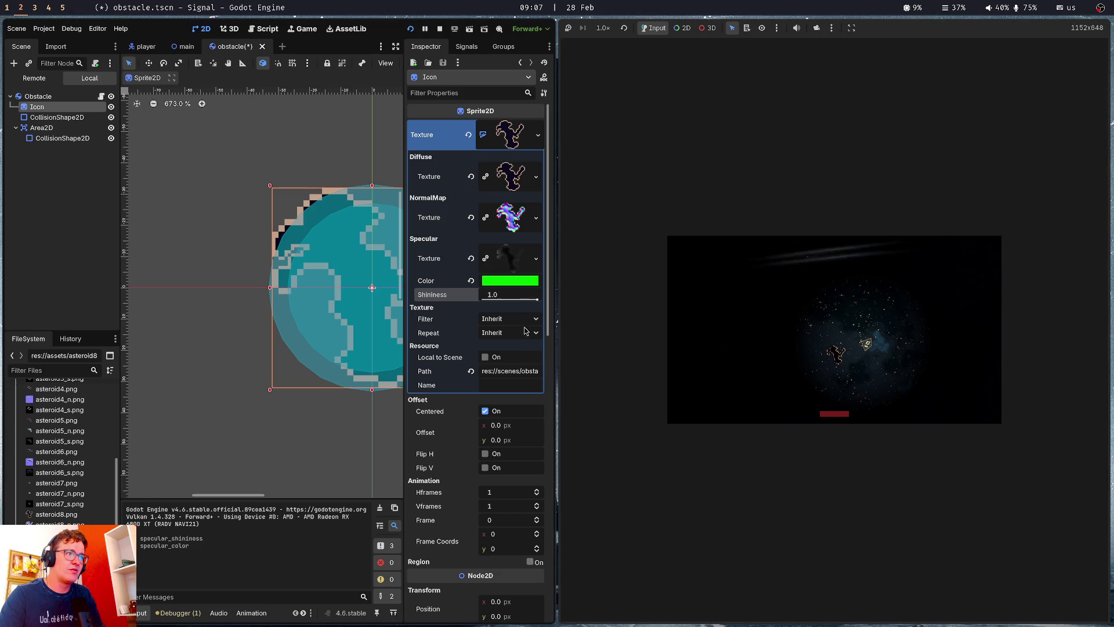
left_click_drag(538, 299, 428, 306)
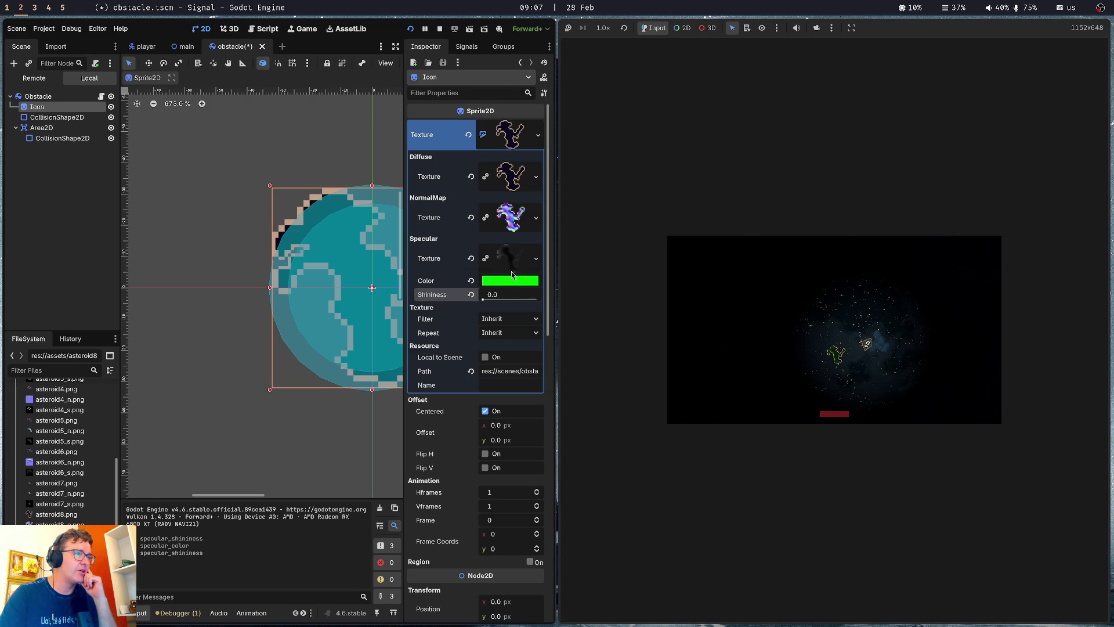
key("super+3")
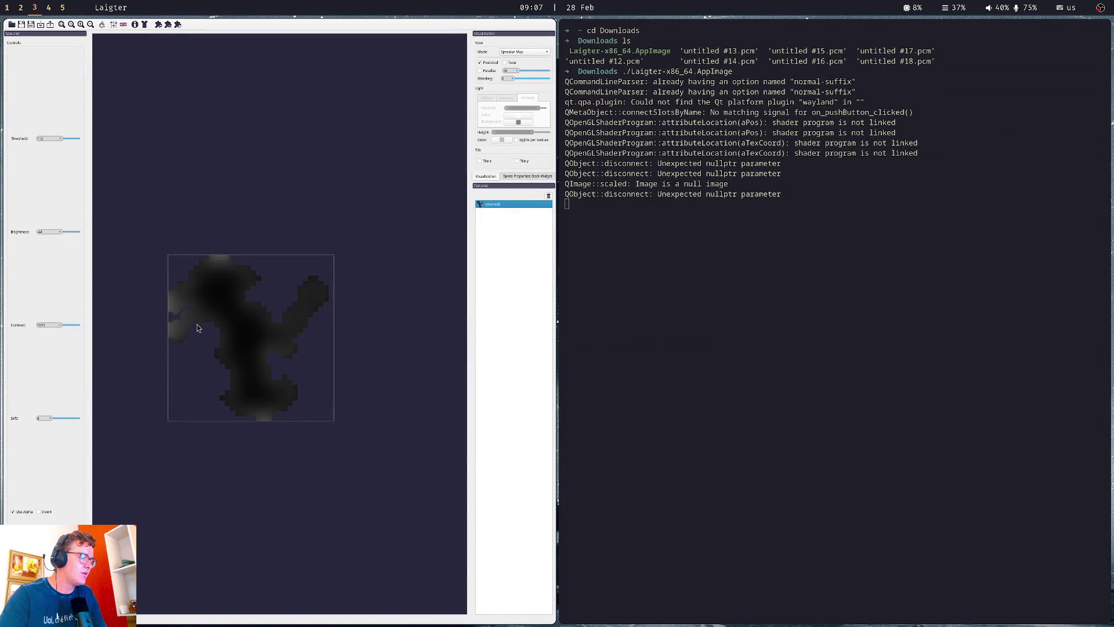
Step: Back in Godot, set the Icon sprite's shininess to 0.08 and try a yellow specular colour
key("super+2")
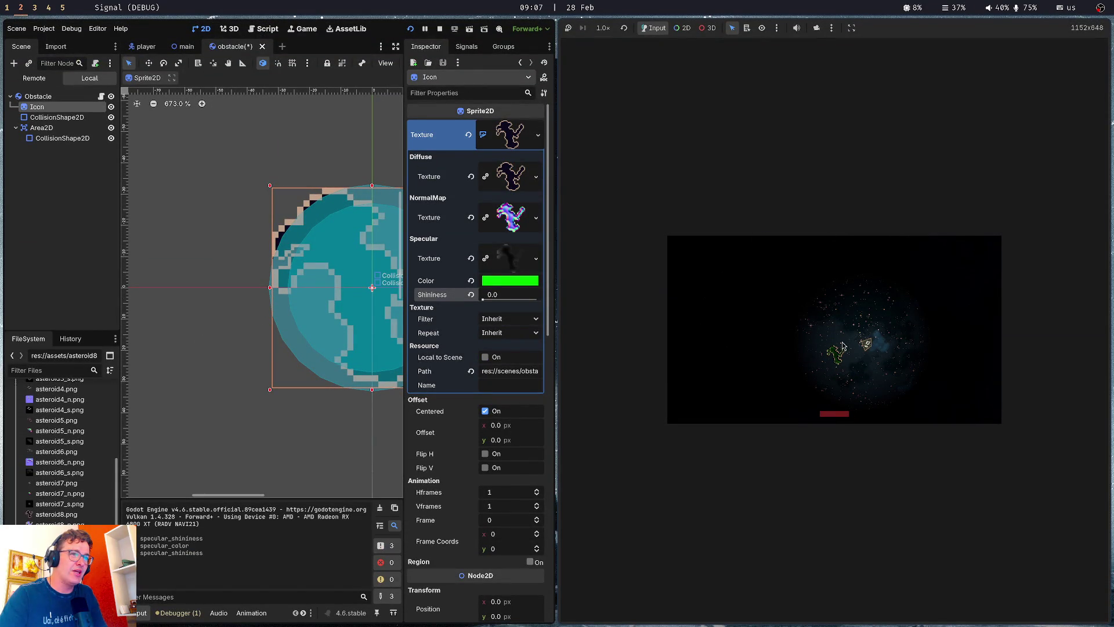
mouse_move(484, 301)
left_mouse_down()
mouse_move(498, 302)
mouse_move(488, 303)
left_mouse_up()
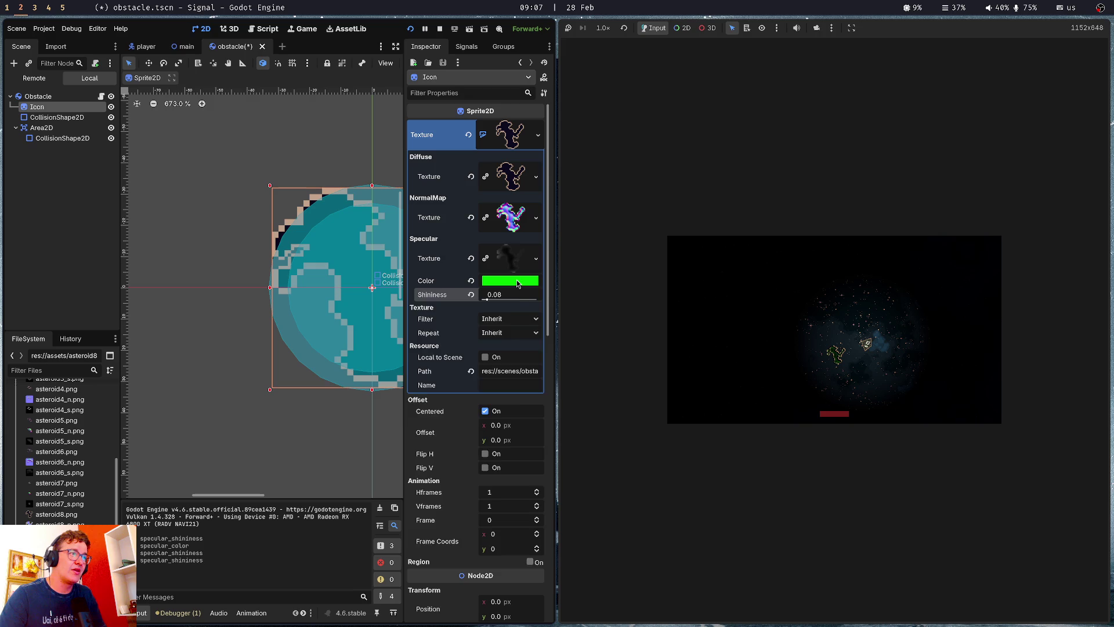
left_click(517, 281)
left_click_drag(481, 460, 505, 459)
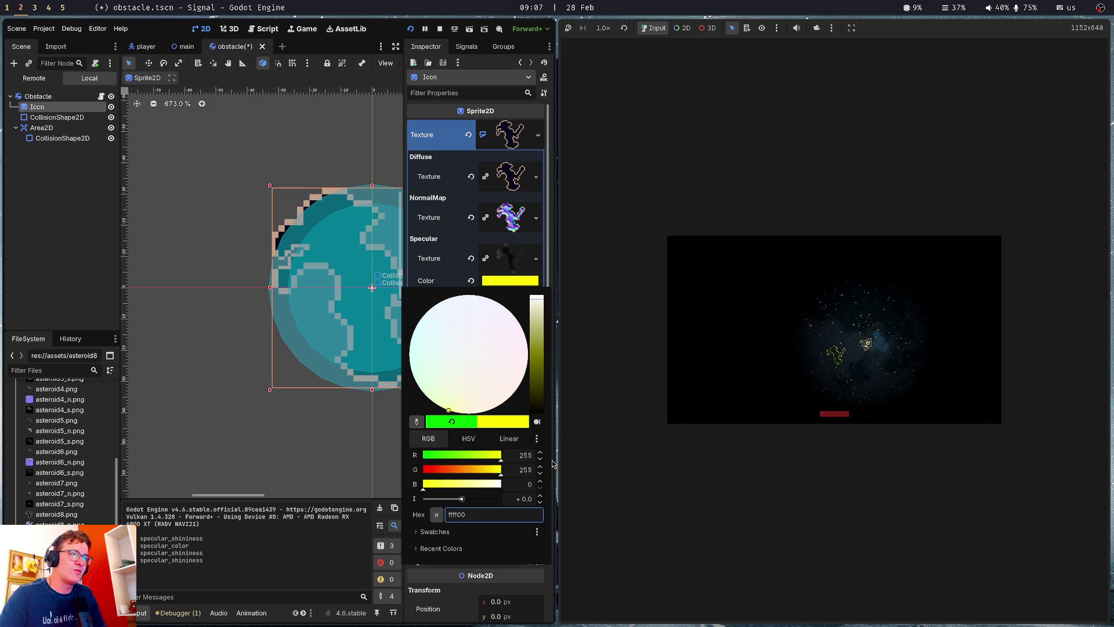
left_click(518, 282)
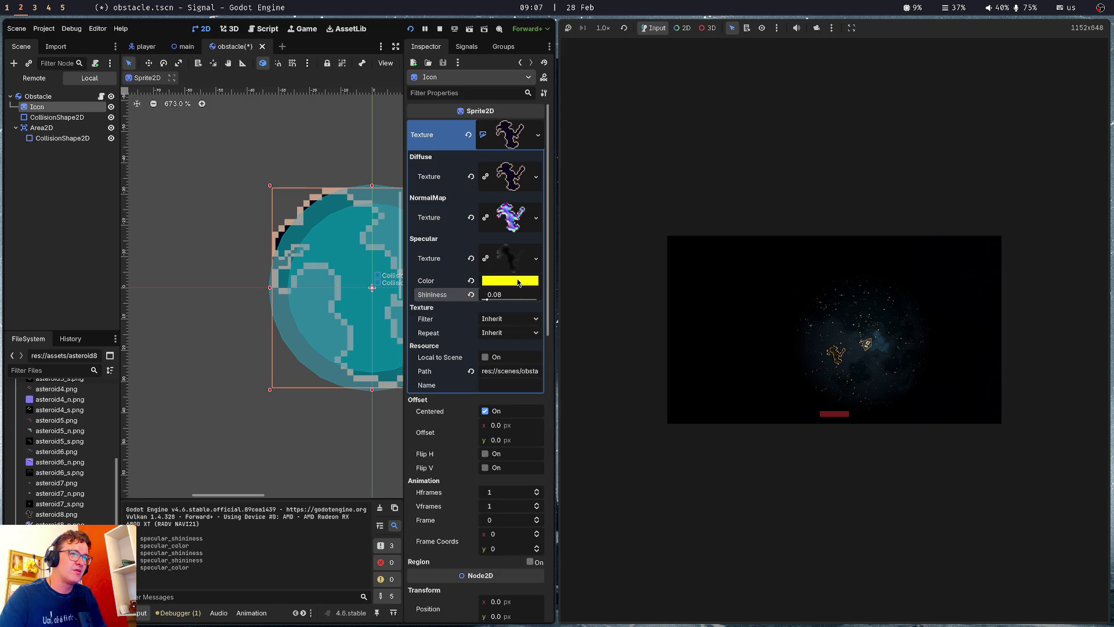
Step: Change the specular colour to pinkish white, deselect the sprite, and hide the collision shapes
left_click(518, 282)
left_click(502, 344)
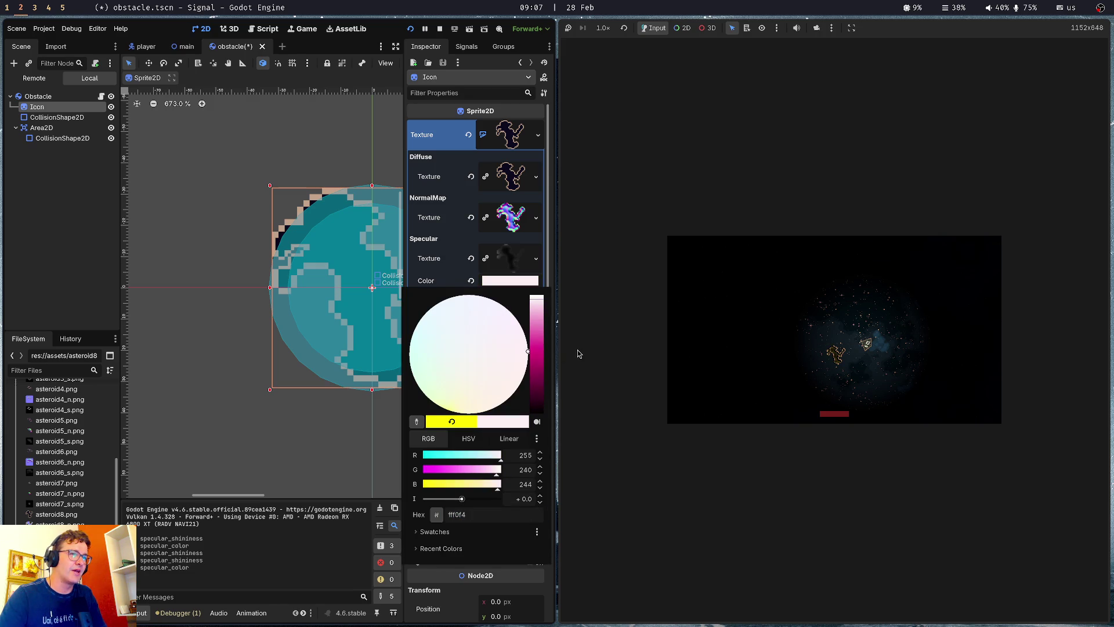
left_click(521, 276)
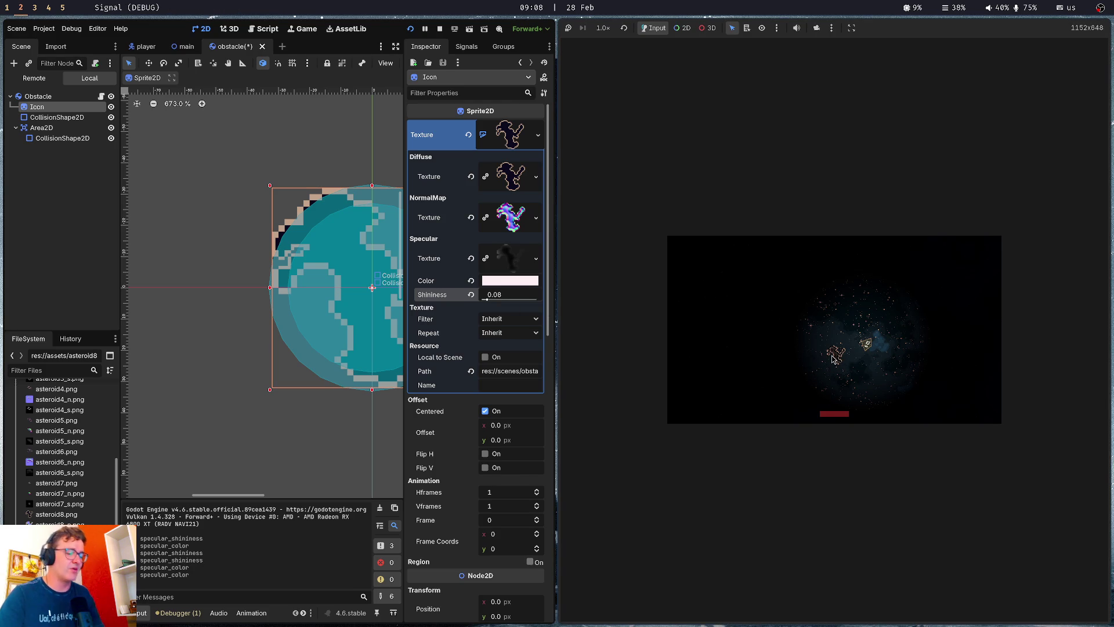
left_click(326, 161)
left_click(111, 128)
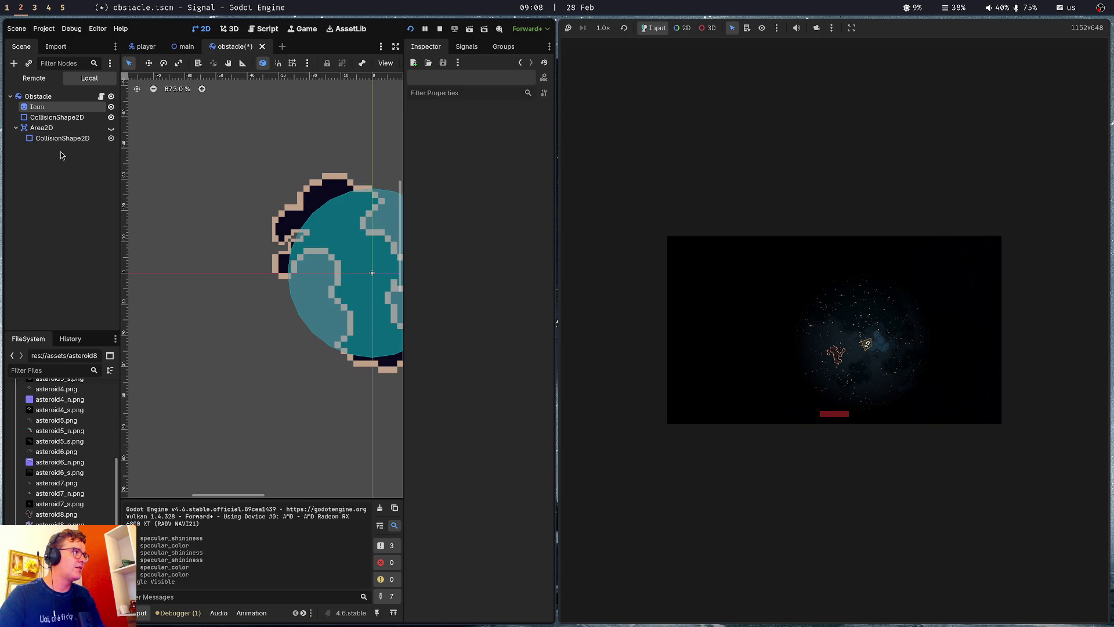
Step: Hide the other collision shape, select Icon, and try shininess 1.0 before lowering it back to 0.0
left_click(111, 118)
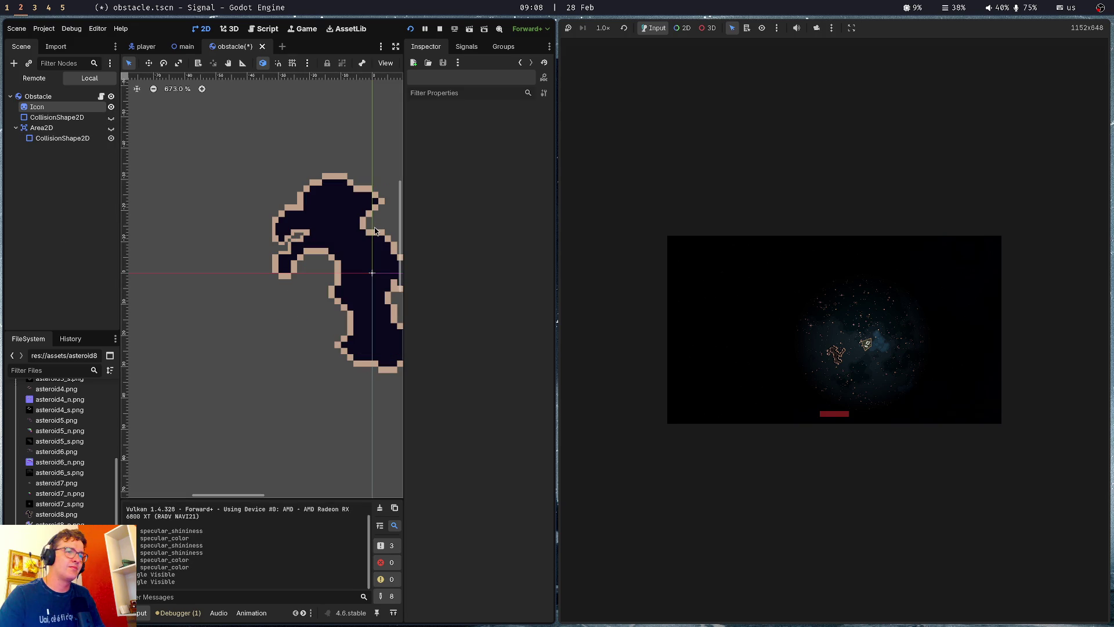
left_click(56, 108)
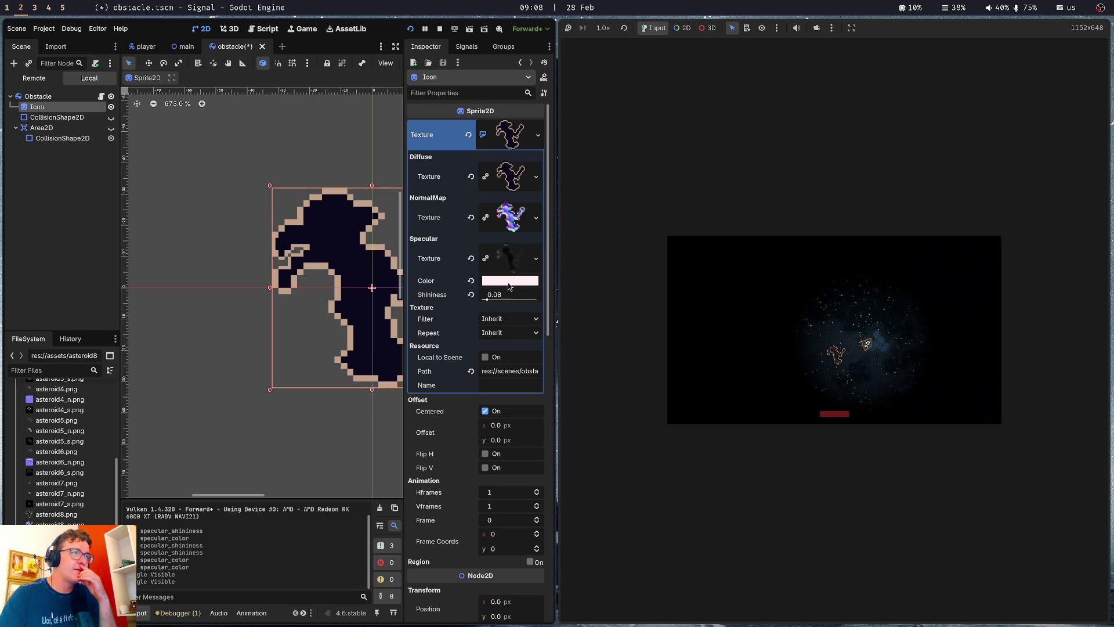
left_click_drag(487, 299, 553, 305)
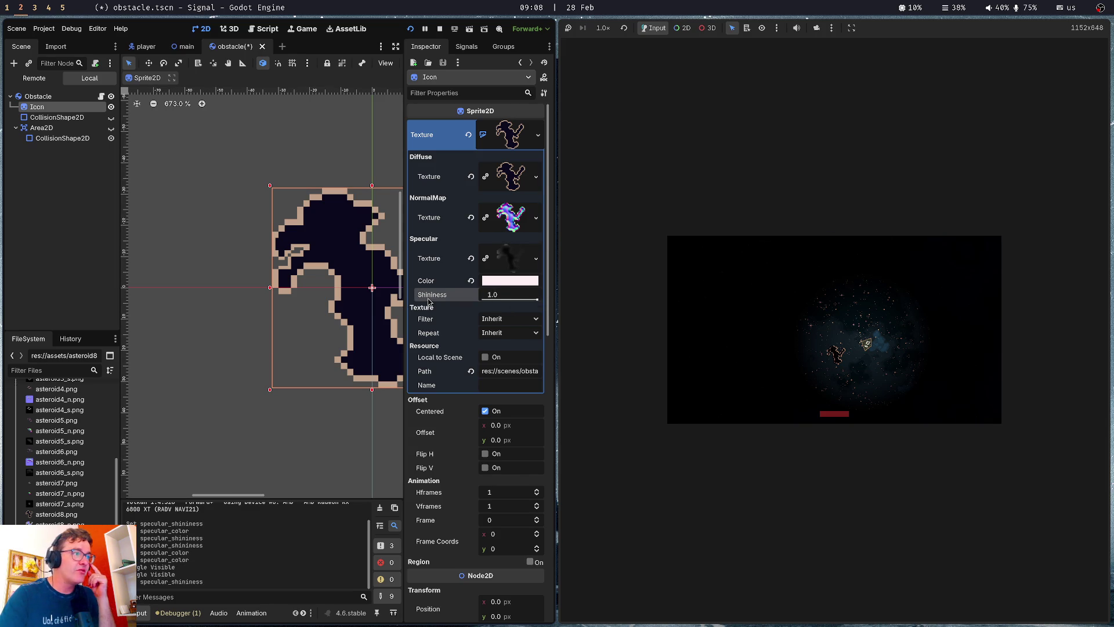
mouse_move(428, 302)
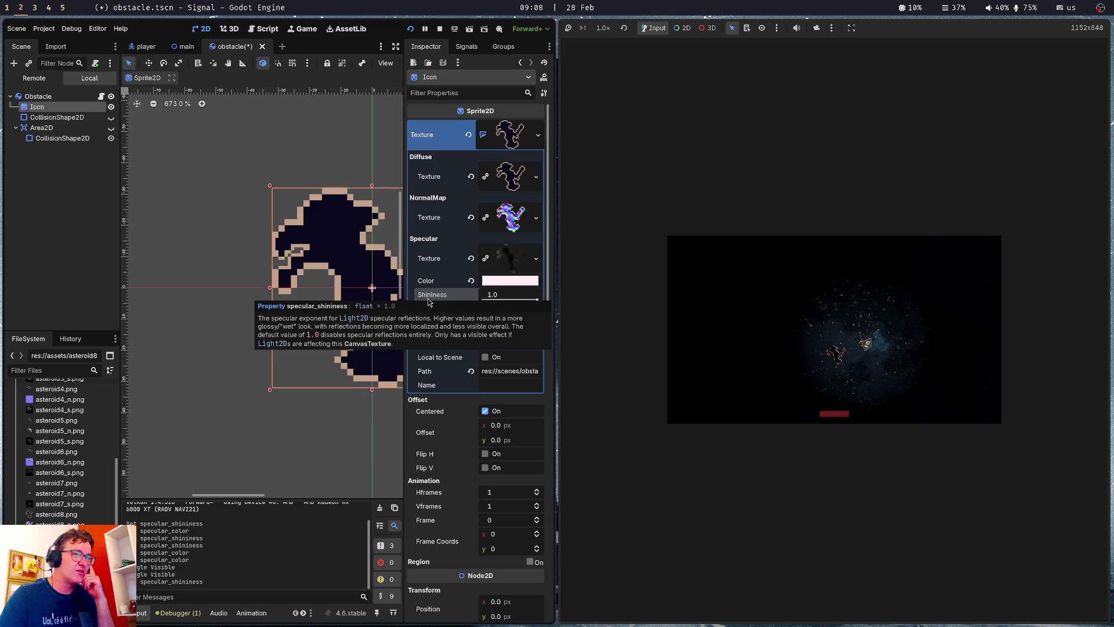
left_click_drag(538, 299, 441, 305)
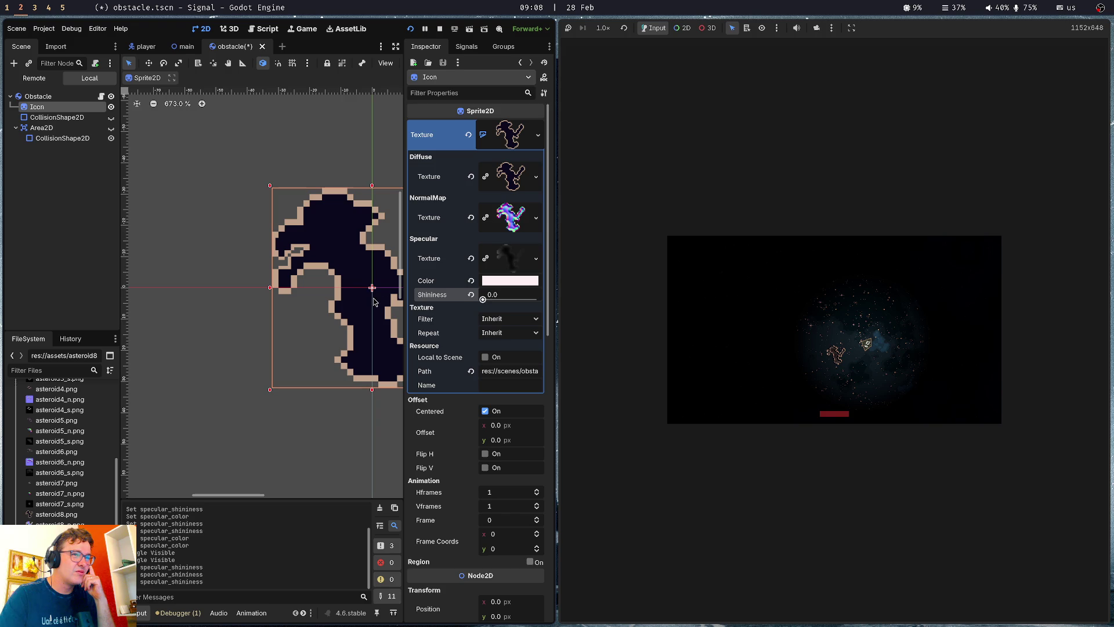
Step: Revert the specular colour to white and settle shininess near 0.09 after trying 0.0 and 1.0
left_click(471, 281)
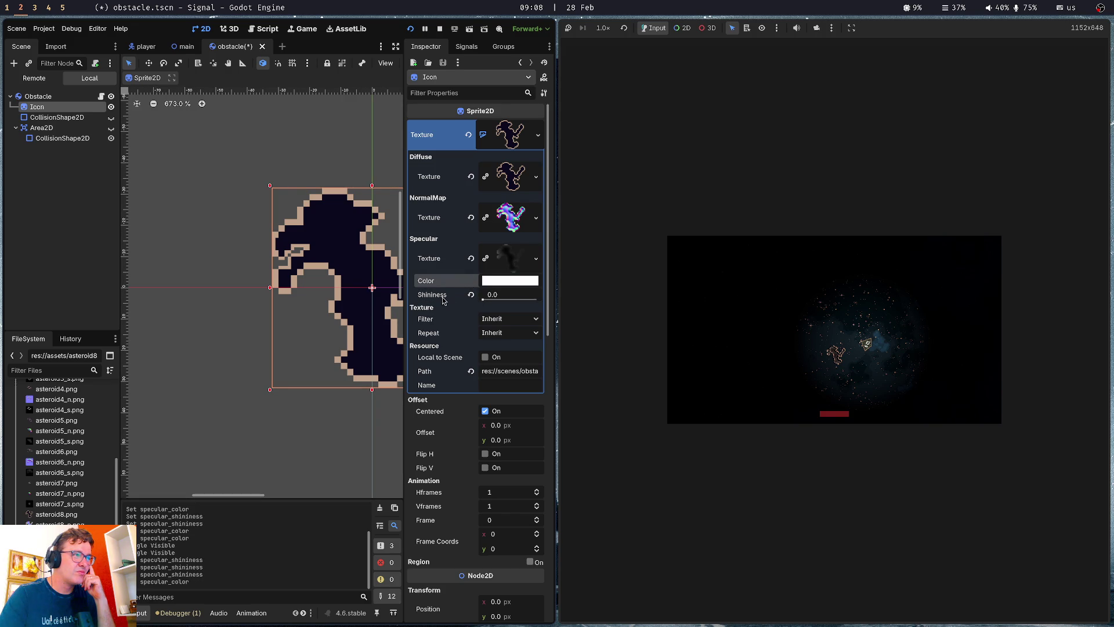
mouse_move(443, 299)
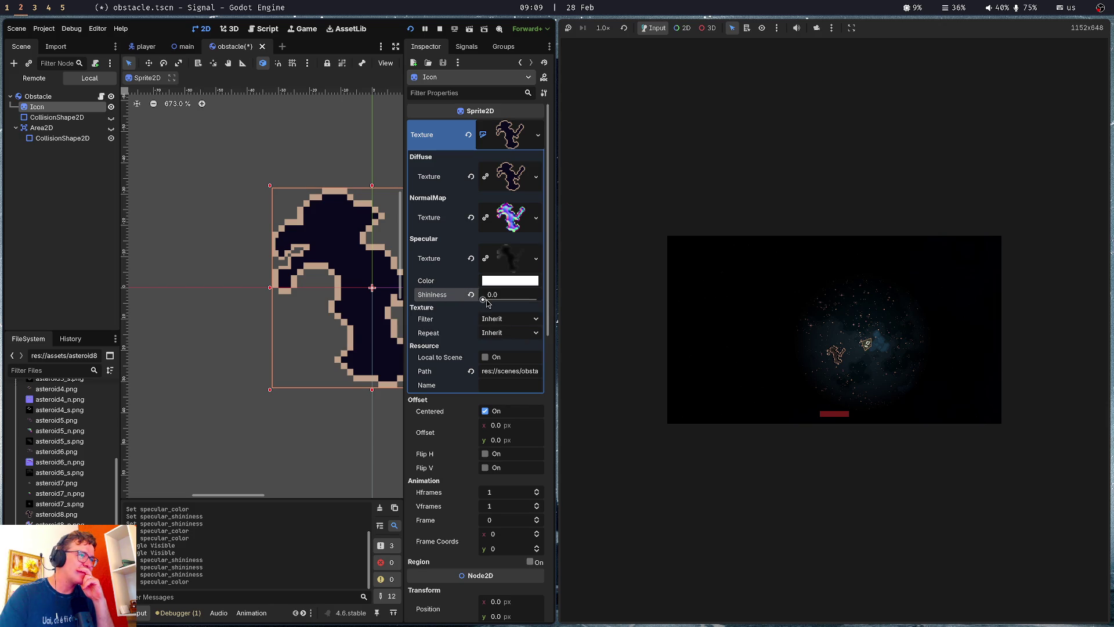
mouse_move(483, 302)
left_mouse_down()
mouse_move(519, 299)
mouse_move(477, 302)
left_mouse_up()
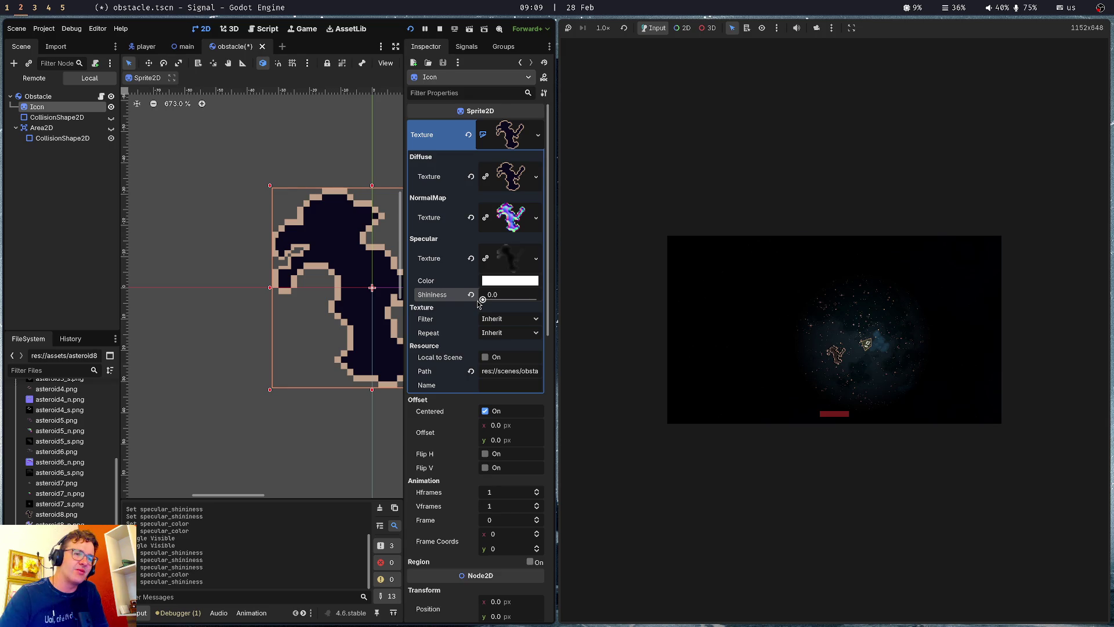
mouse_move(482, 300)
left_mouse_down()
mouse_move(561, 304)
mouse_move(487, 300)
left_mouse_up()
left_click(488, 300)
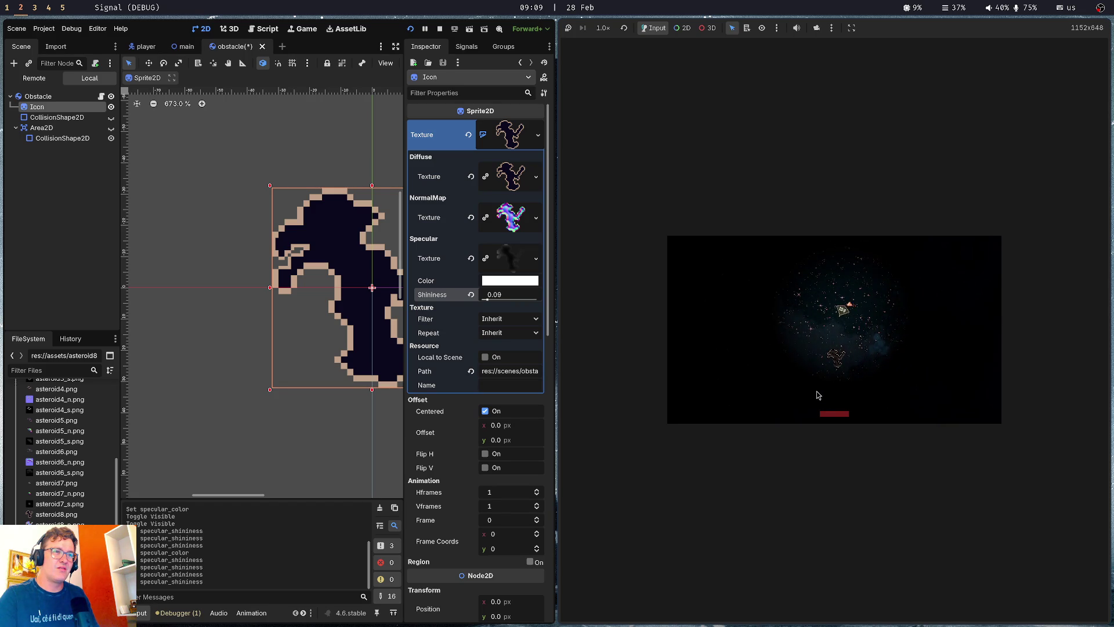
Step: Try shininess values including a typed 0.5, settle at 0.3, and stop the running game
left_click_drag(487, 298, 517, 303)
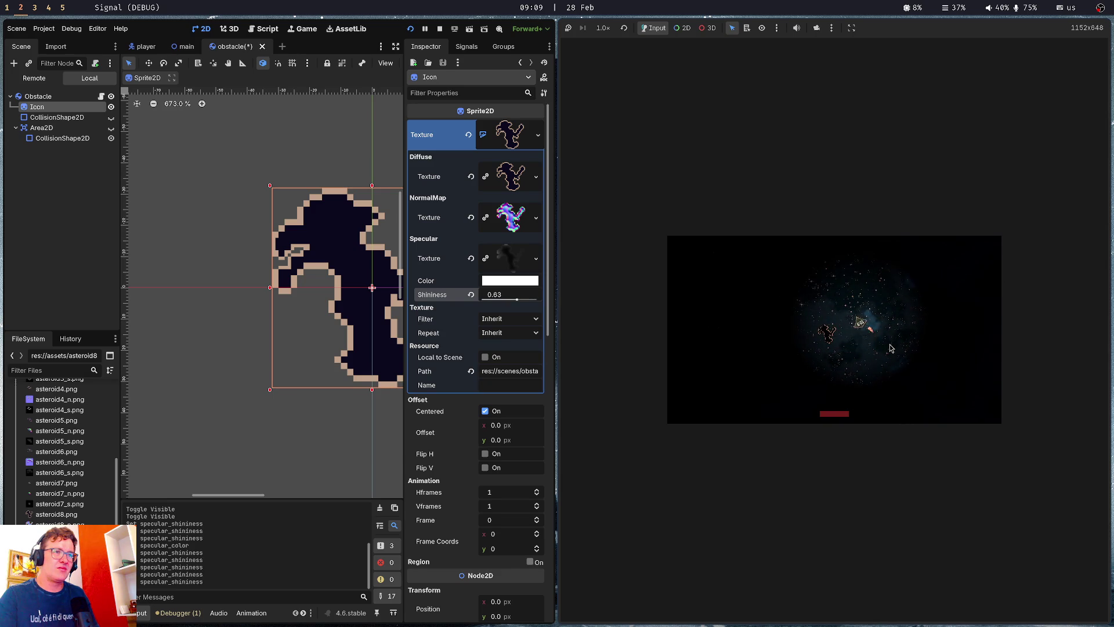
left_click_drag(516, 299, 483, 299)
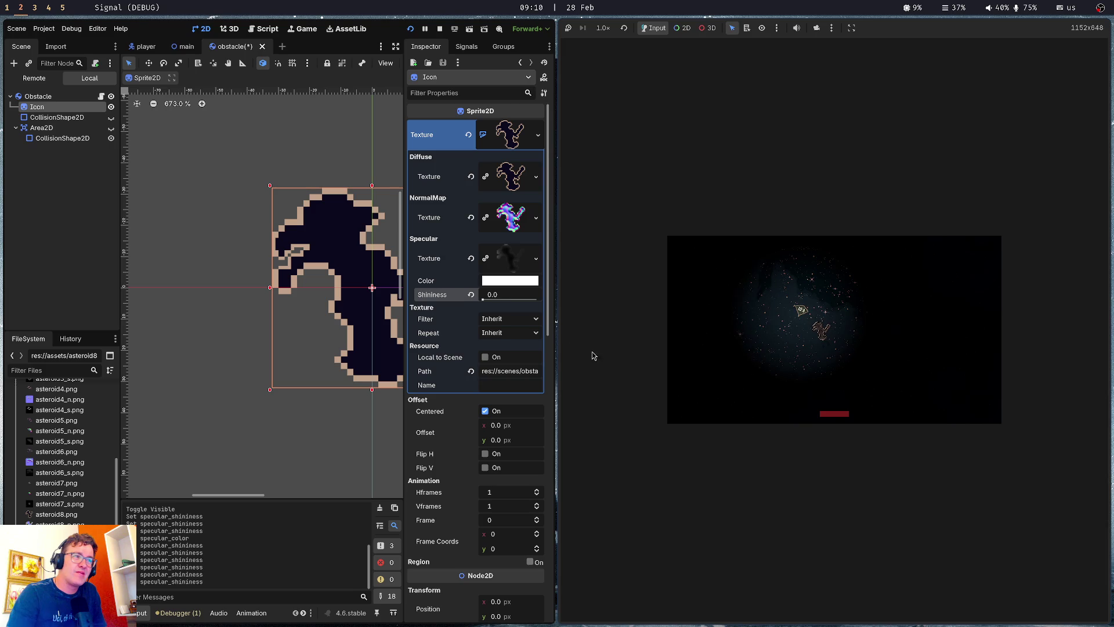
left_click(484, 298)
left_click(514, 296)
type("0.5")
key("Tab")
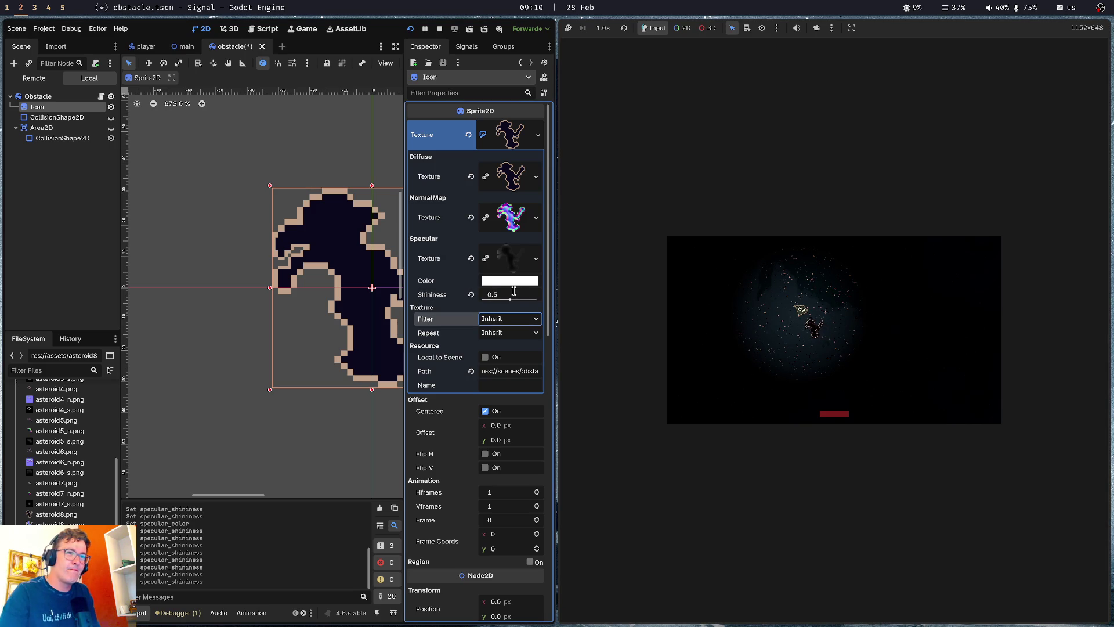
left_click_drag(510, 299, 501, 301)
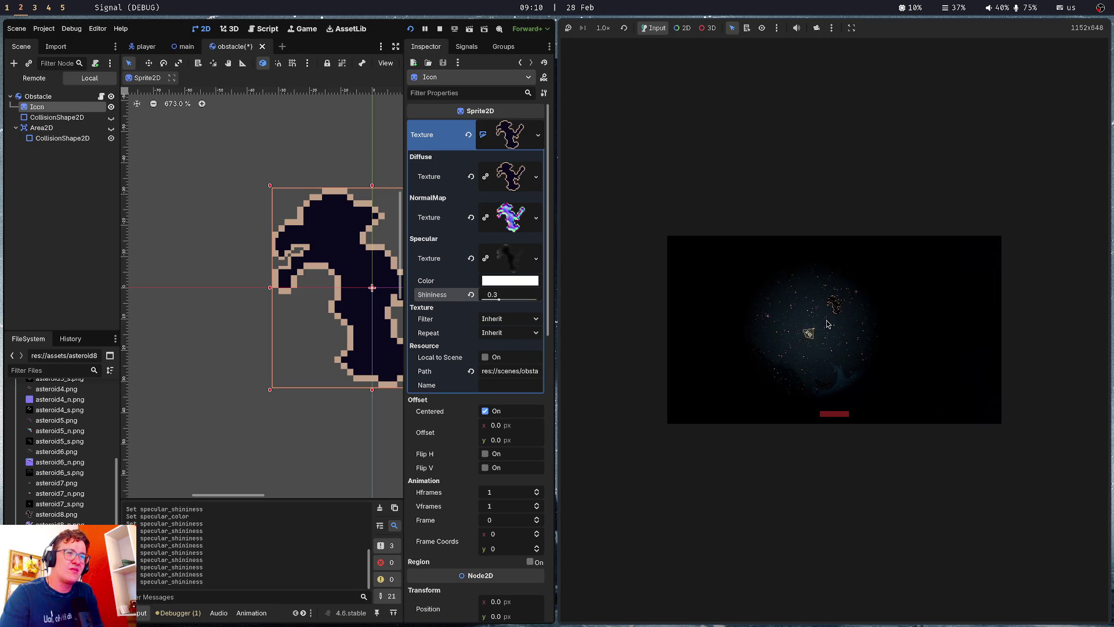
key("Escape")
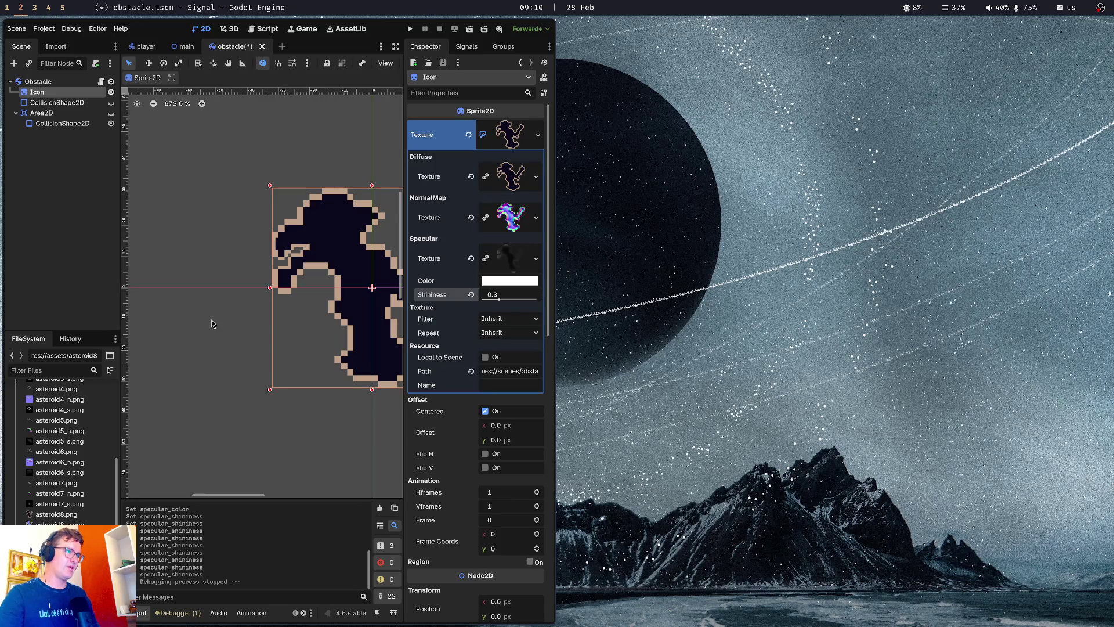
Step: Bring up asteroid8.png in Aseprite, pick the dark navy colour, and magic-wand select the tan outline
key("super+3")
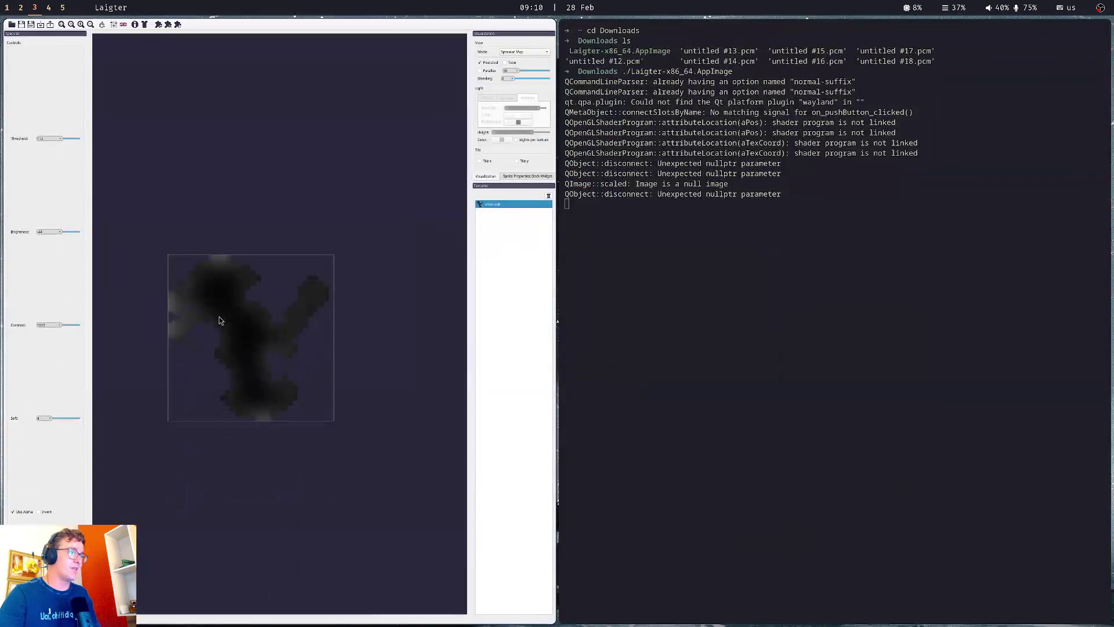
key("alt+Tab")
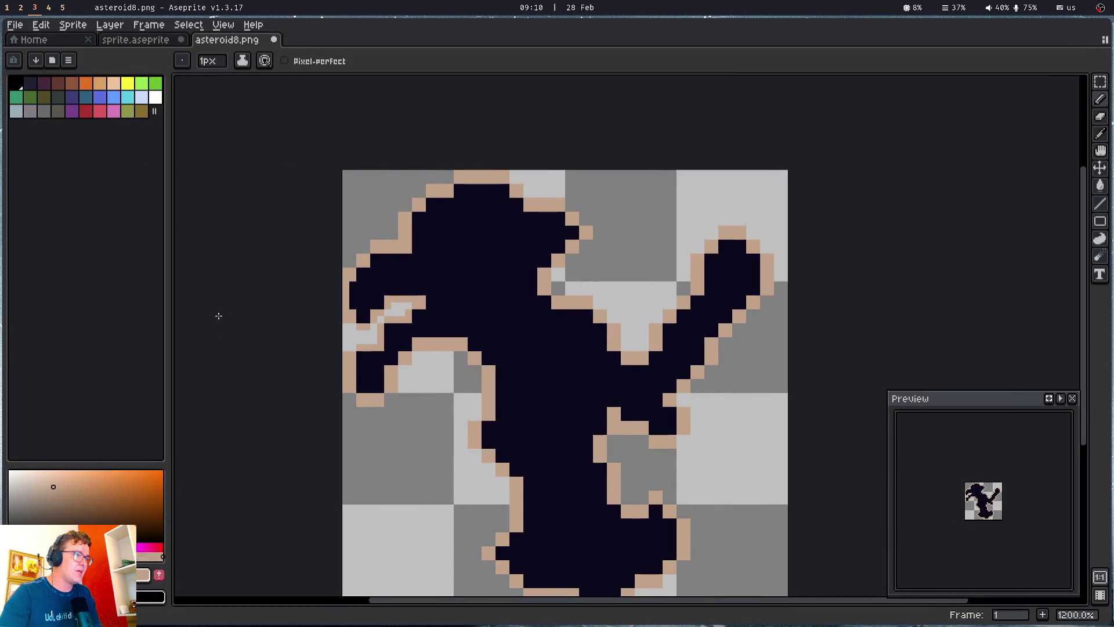
left_click(491, 237, "alt")
key("w")
left_click(404, 246)
key("ctrl+d")
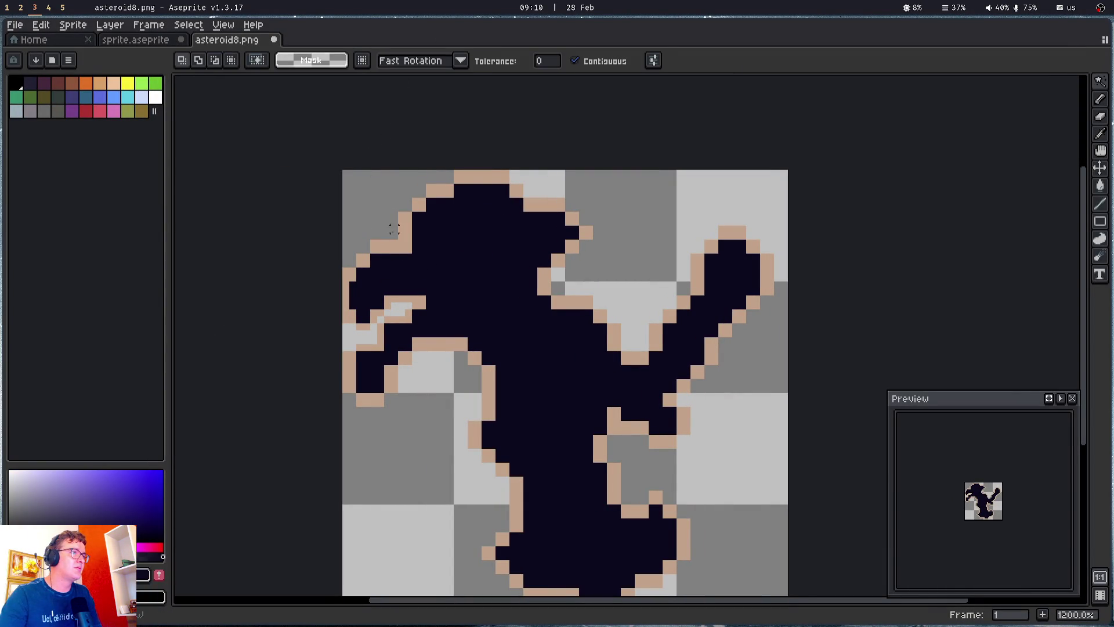
left_click(401, 235)
key("b")
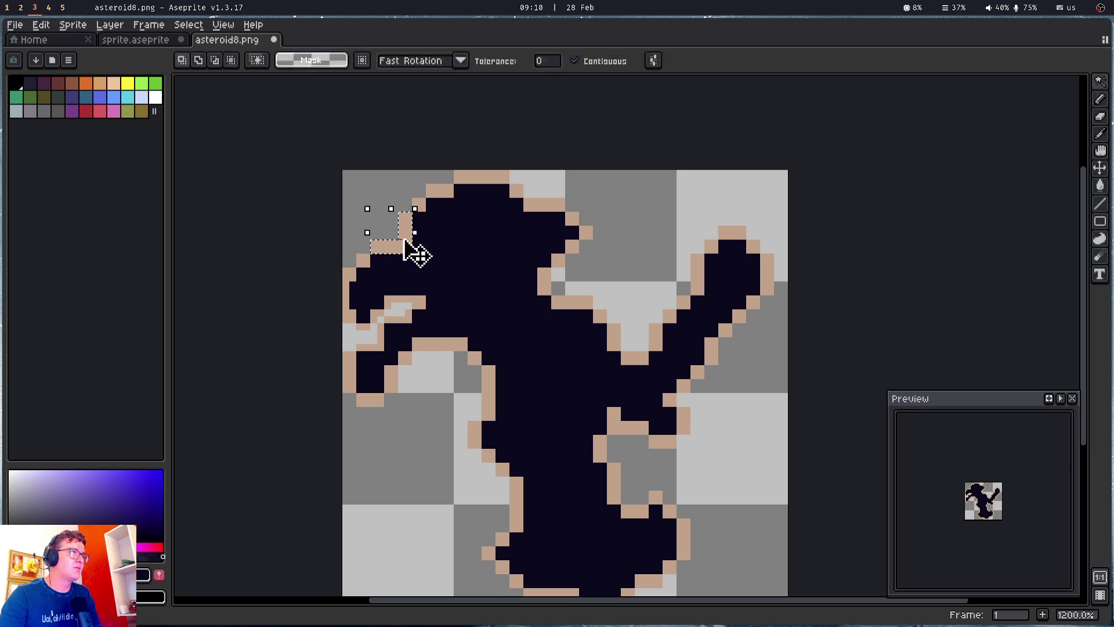
key("w")
key("ctrl+d")
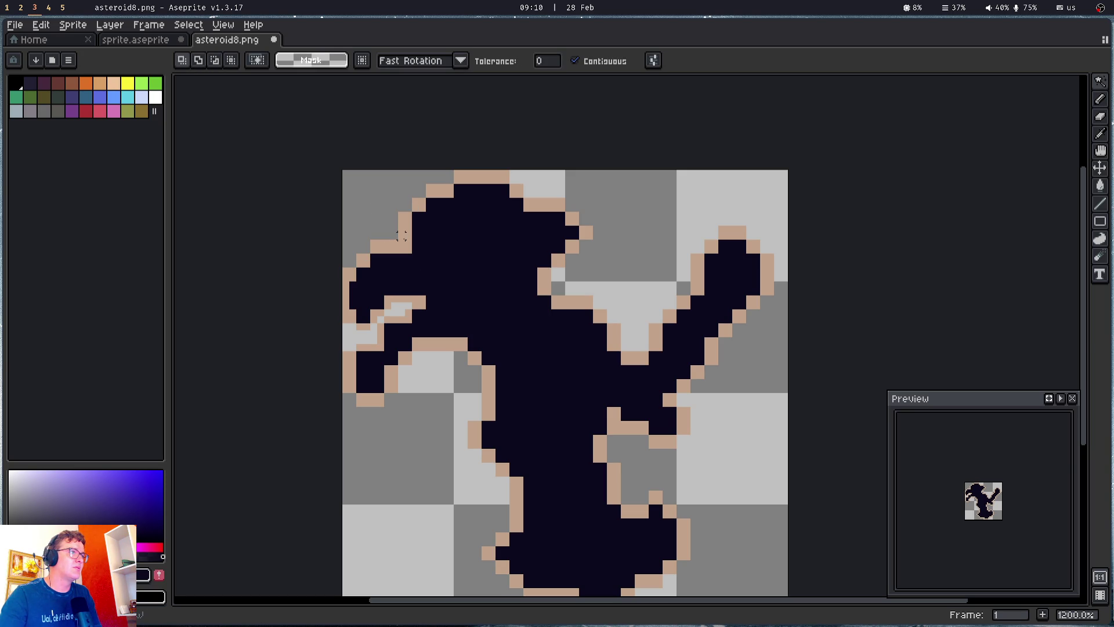
Step: Attempt to fill the selected tan outline areas with navy, undoing the unsuccessful fills
key("b")
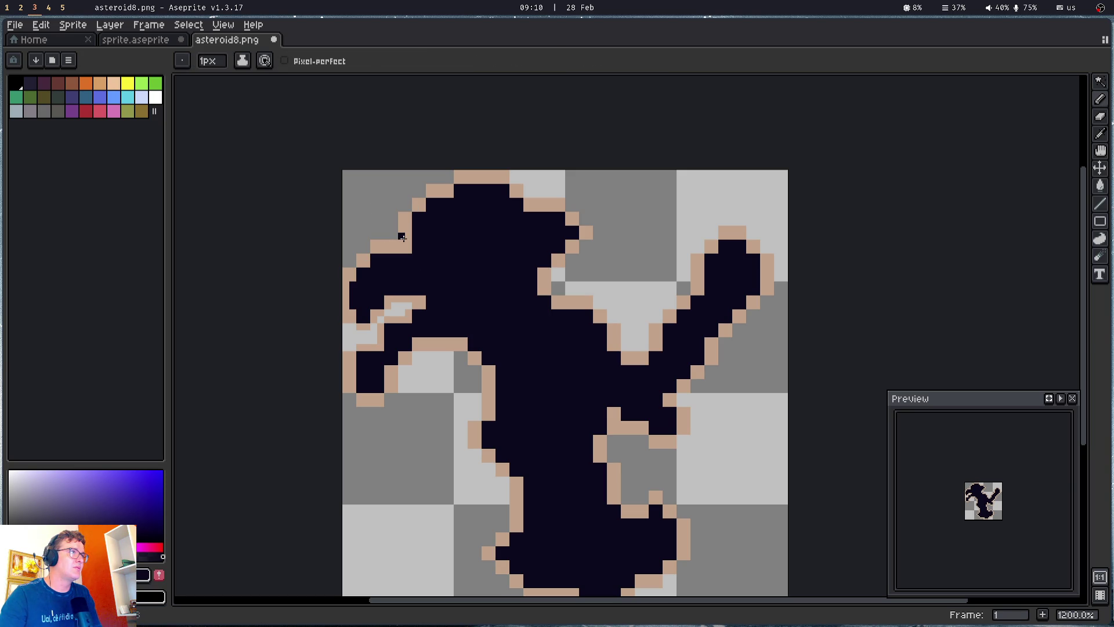
key("w")
left_click(401, 235)
key("Delete")
key("ctrl+z")
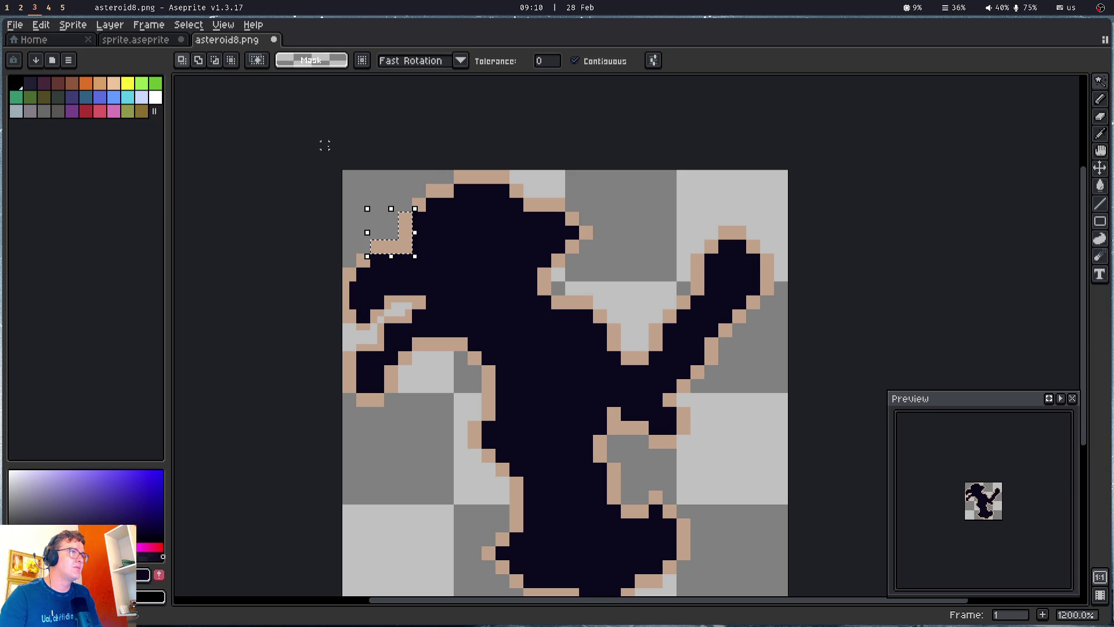
left_click(494, 174, "shift")
key("ctrl+d")
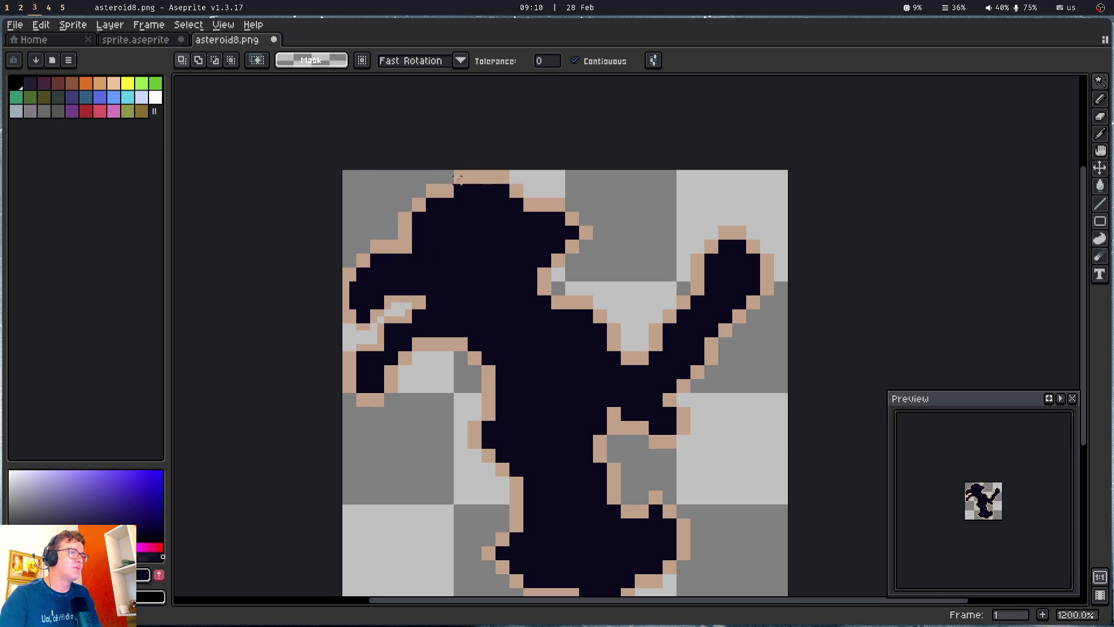
scroll(457, 177, "down", 4)
key("ctrl+z")
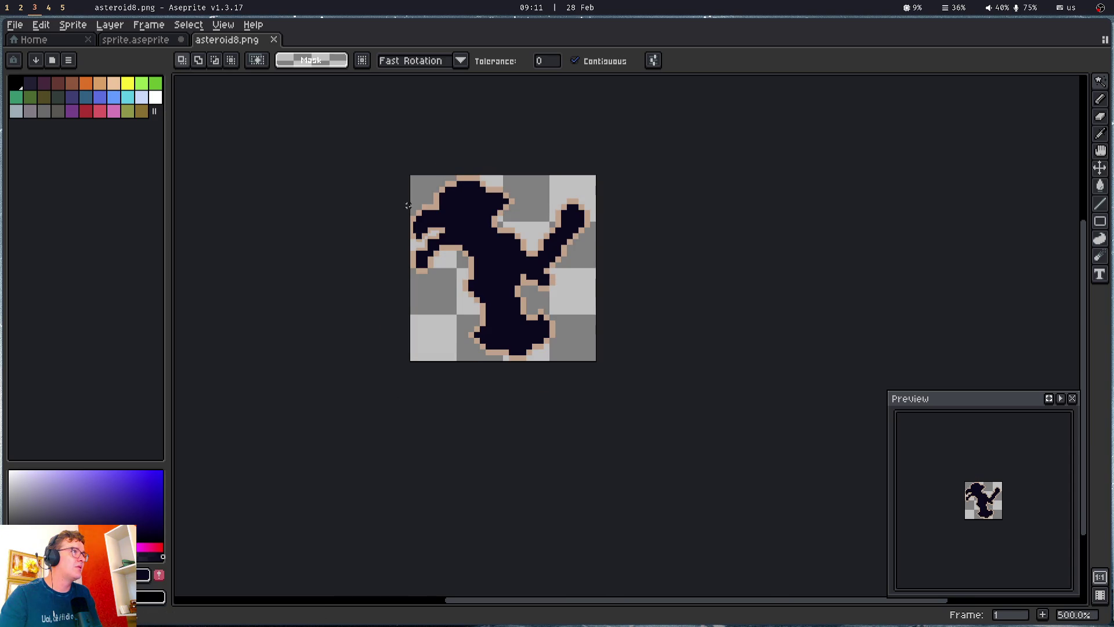
left_click(431, 205)
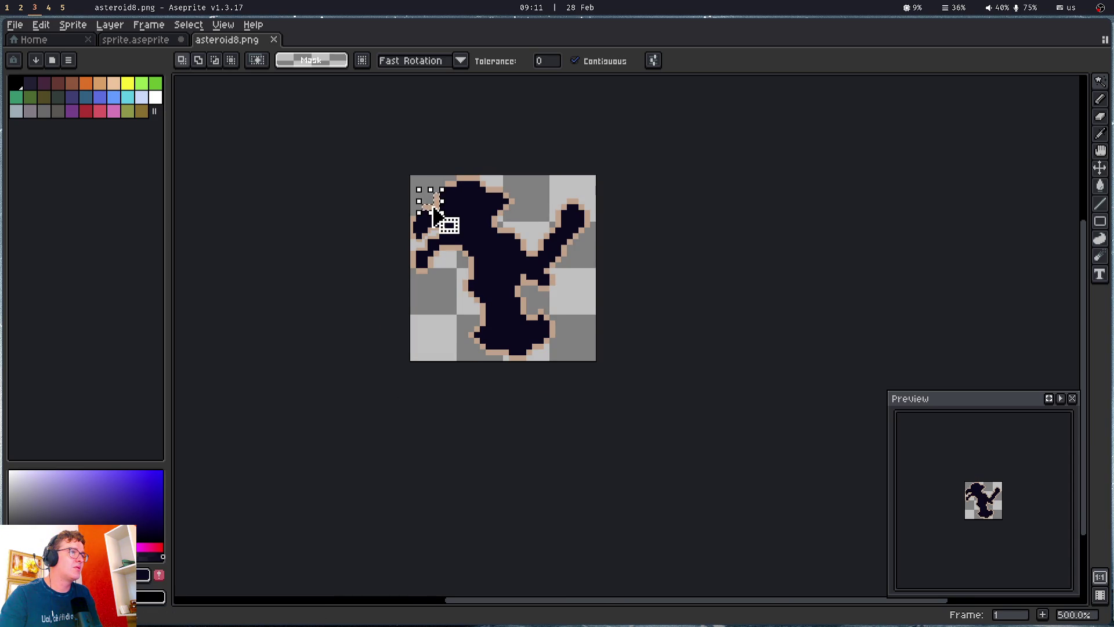
key("Delete")
key("i")
Step: Recolour every tan outline pixel dark navy with the Paint Bucket set to non-contiguous
key("g")
left_click(432, 203)
left_click(334, 68)
left_click(473, 176)
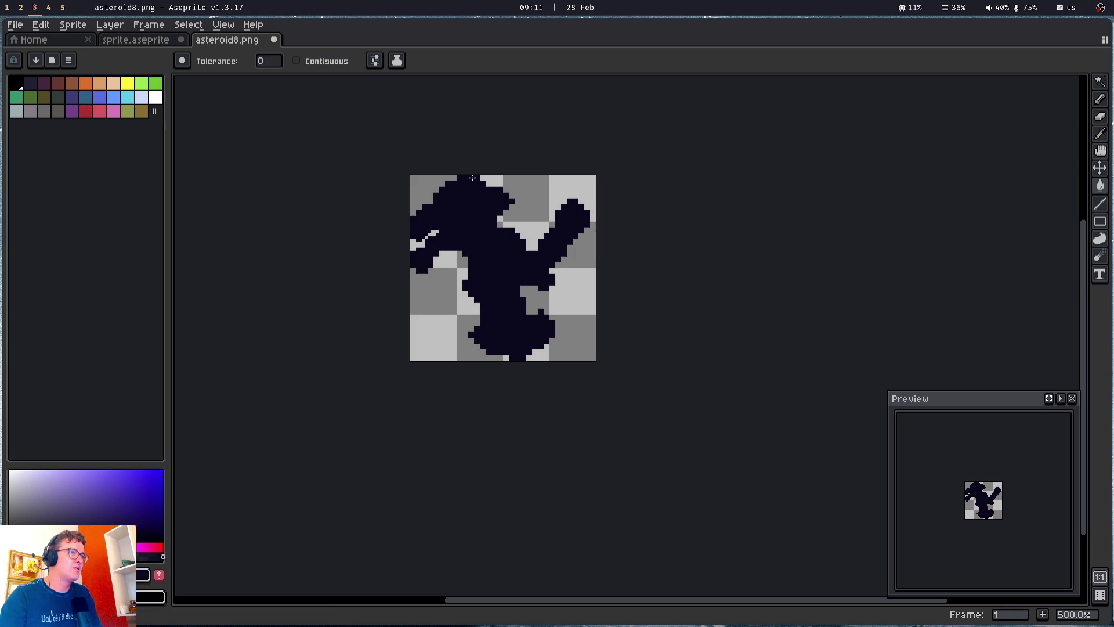
Step: Trim stray dark pixels along the left, lower-left and inner edges, then save asteroid8.png
key("5")
key("b")
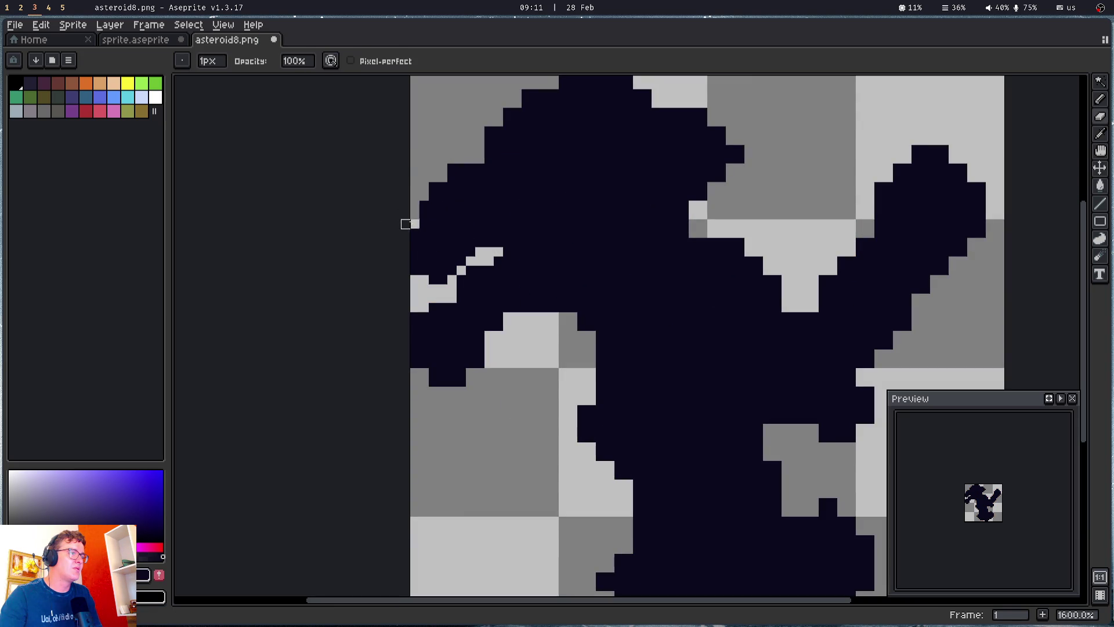
mouse_move(405, 248)
left_mouse_down()
mouse_move(415, 271)
mouse_move(415, 242)
left_mouse_up()
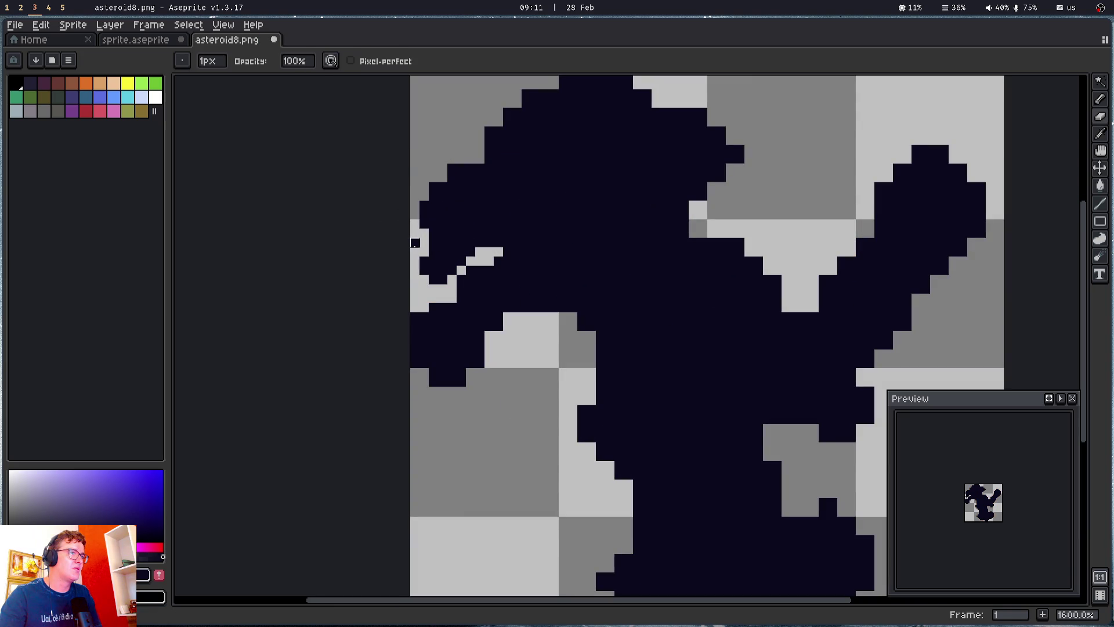
mouse_move(415, 316)
left_mouse_down()
mouse_move(429, 360)
mouse_move(415, 364)
mouse_move(415, 326)
left_mouse_up()
scroll(417, 328, "down", 4)
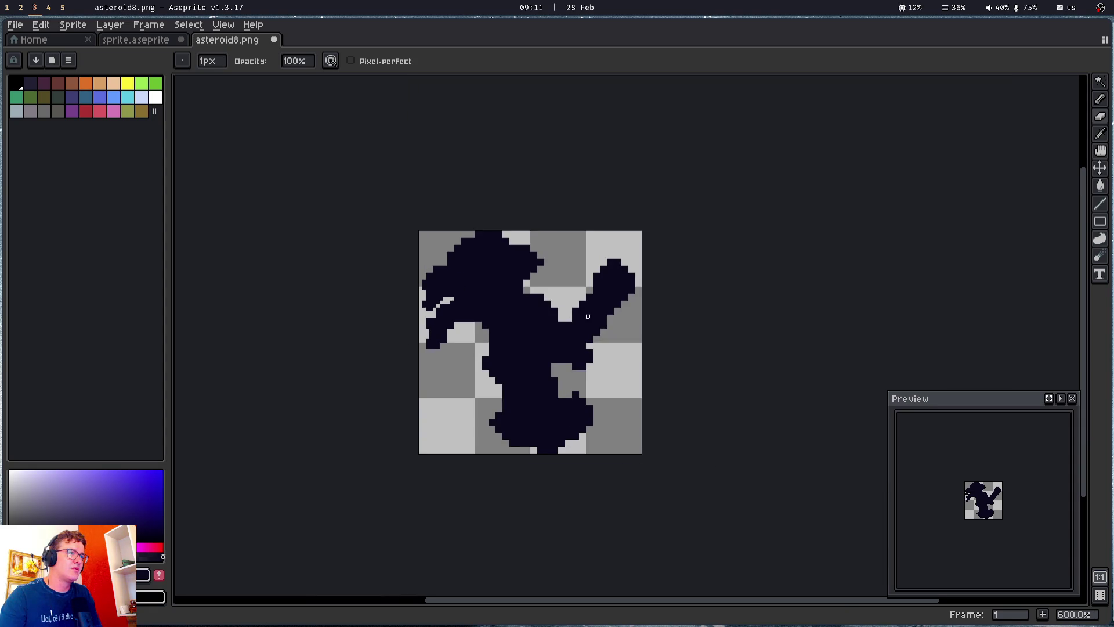
mouse_move(430, 335)
left_mouse_down()
mouse_move(436, 341)
mouse_move(427, 316)
mouse_move(442, 338)
left_mouse_up()
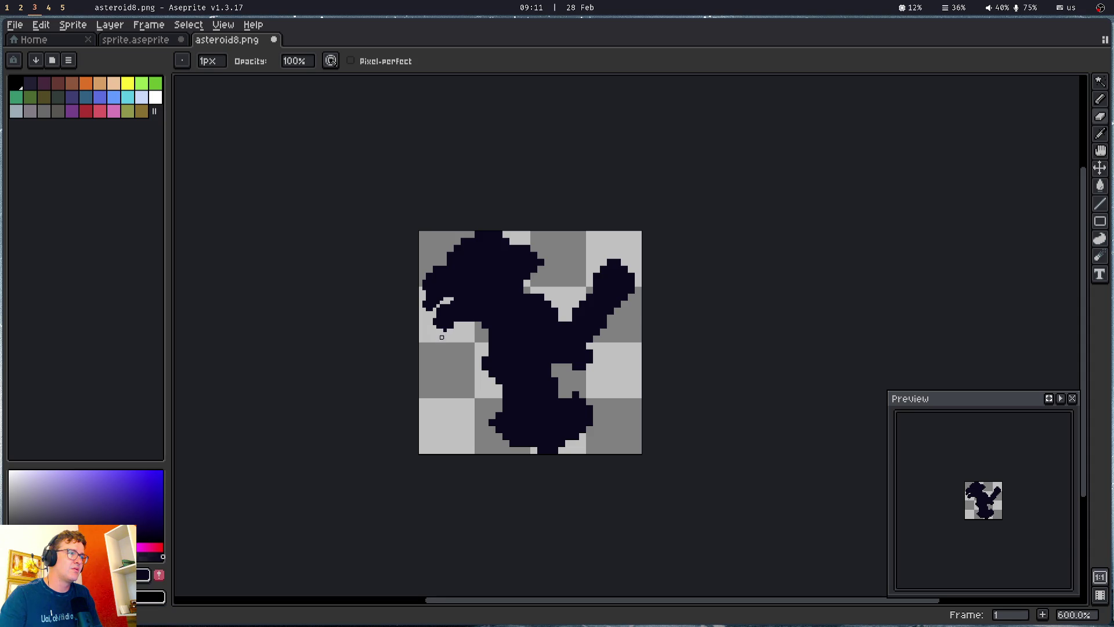
scroll(442, 344, "up", 1)
key("plus")
key("plus")
mouse_move(462, 346)
left_mouse_down()
mouse_move(493, 339)
mouse_move(487, 358)
mouse_move(478, 330)
mouse_move(459, 332)
mouse_move(478, 312)
left_mouse_up()
scroll(463, 334, "down", 1)
key("ctrl+s")
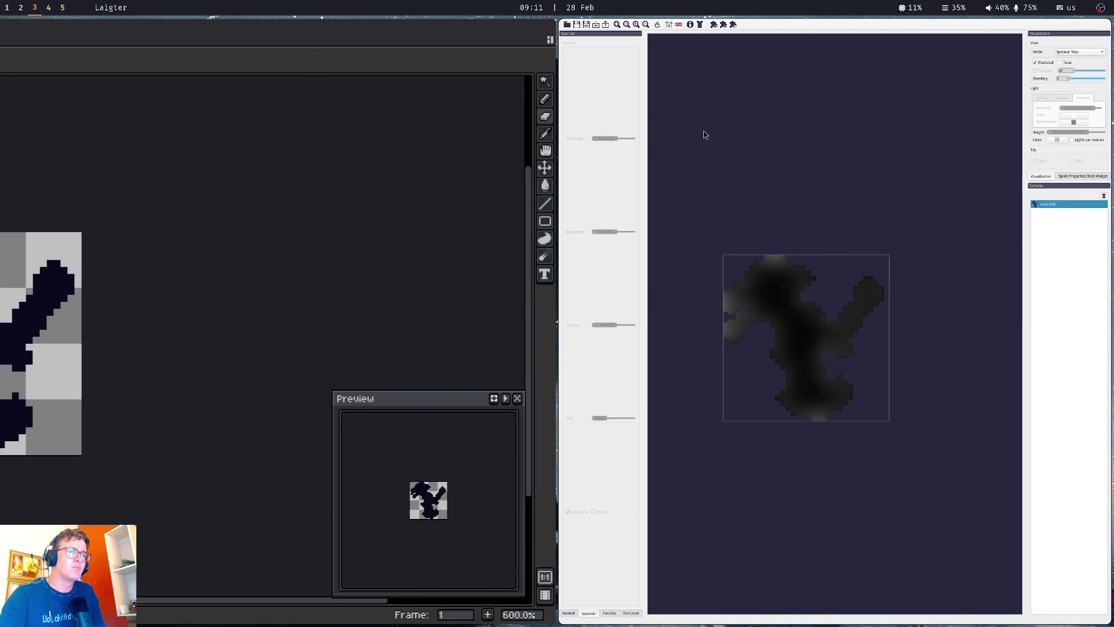
Step: Switch the preview to Normal Map view and load the updated asteroid8 image
left_click(569, 614)
left_click(1070, 51)
left_click(1069, 47)
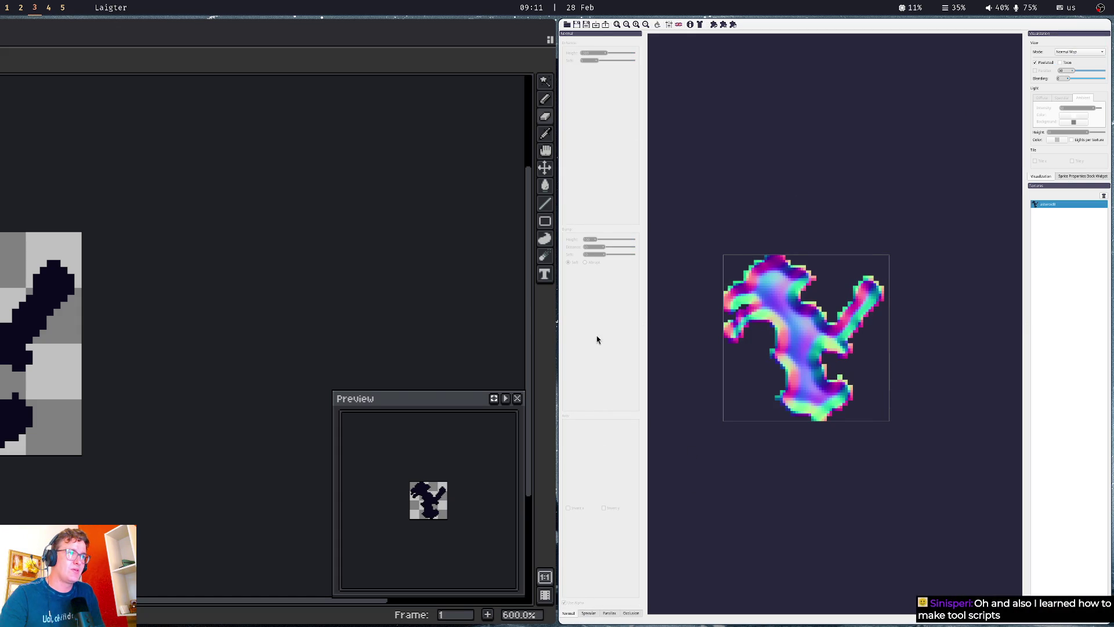
left_click(596, 25)
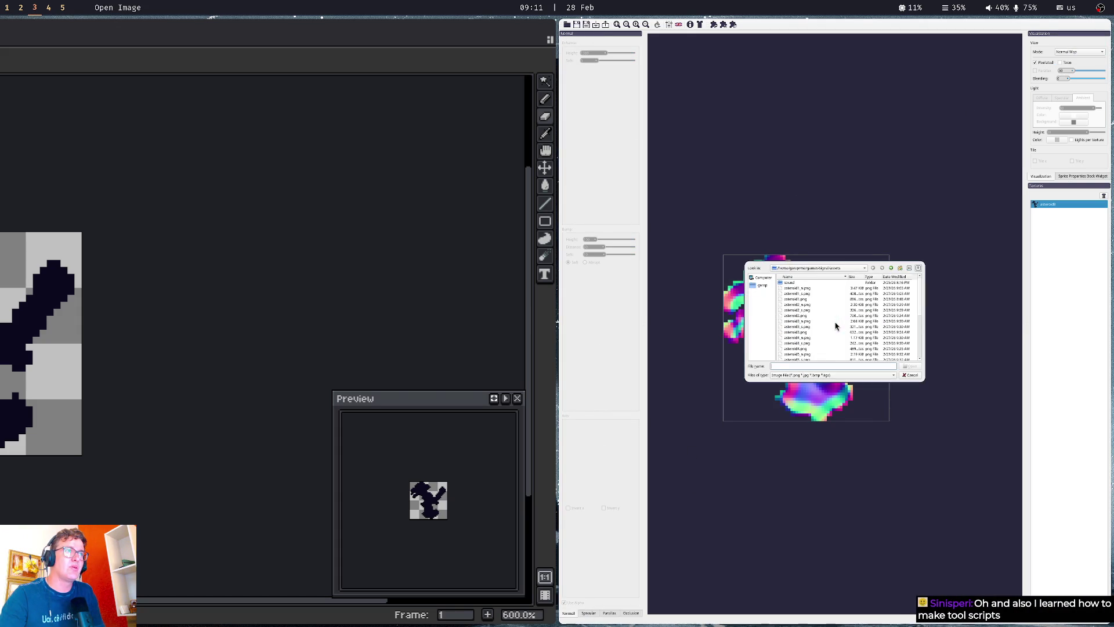
scroll(836, 311, "down", 5)
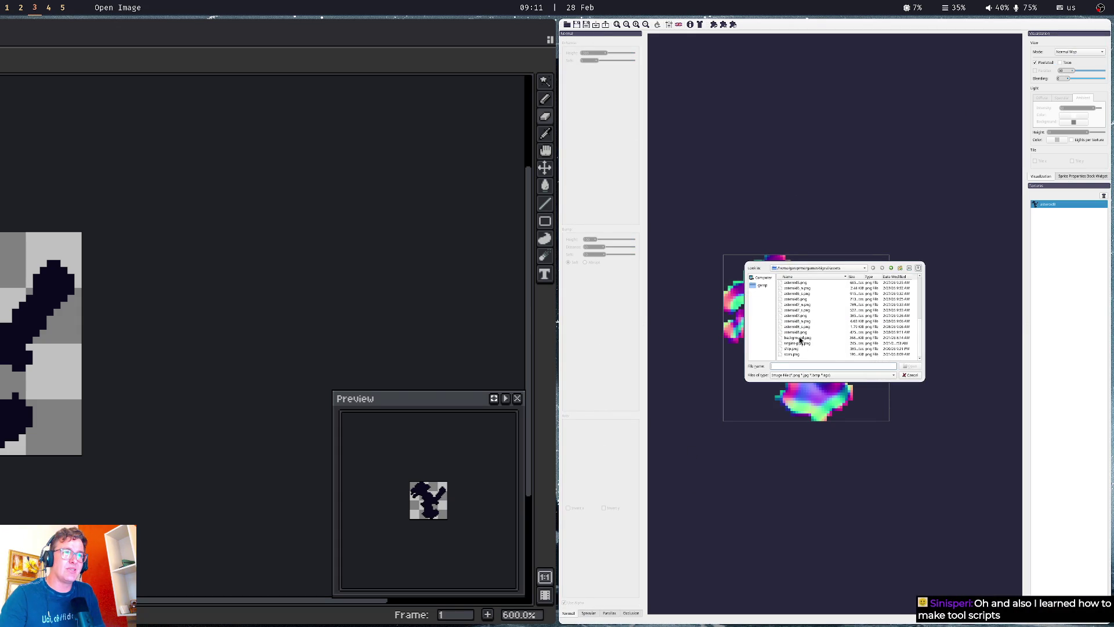
double_click(801, 334)
left_click(846, 321)
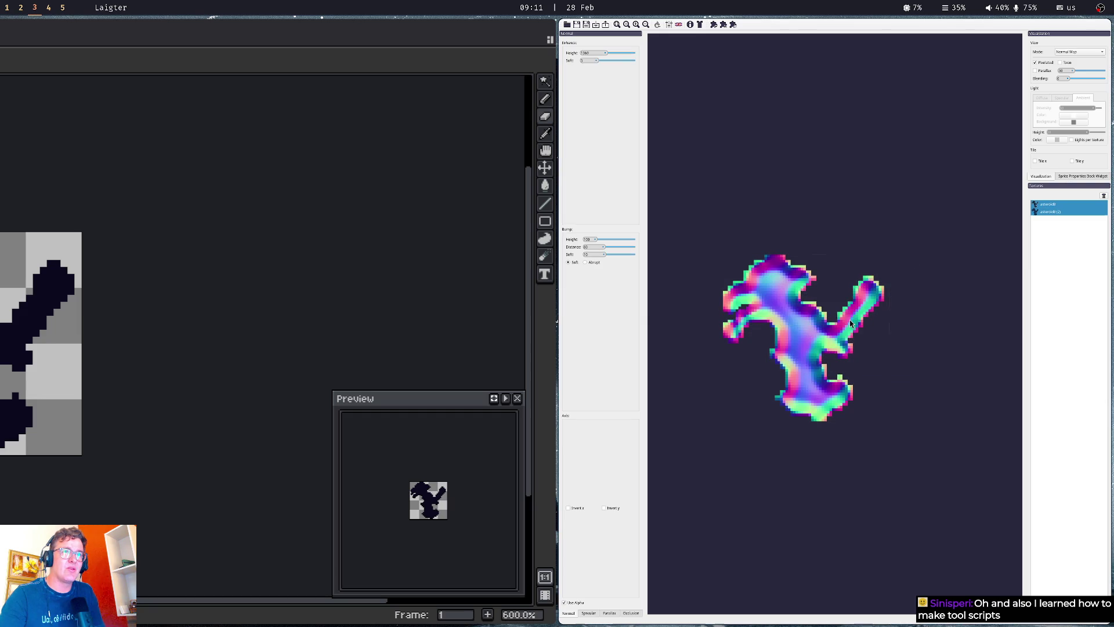
Step: Delete the stale texture entry and reload asteroid8 as a single image
left_click(1051, 212)
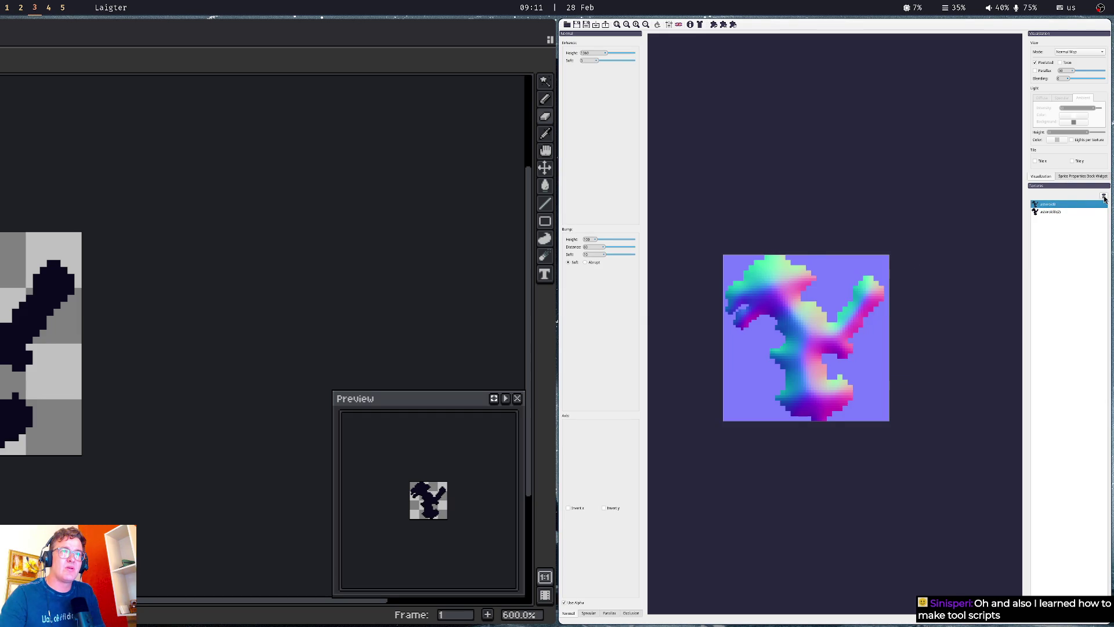
left_click(1104, 195)
left_click(1103, 196)
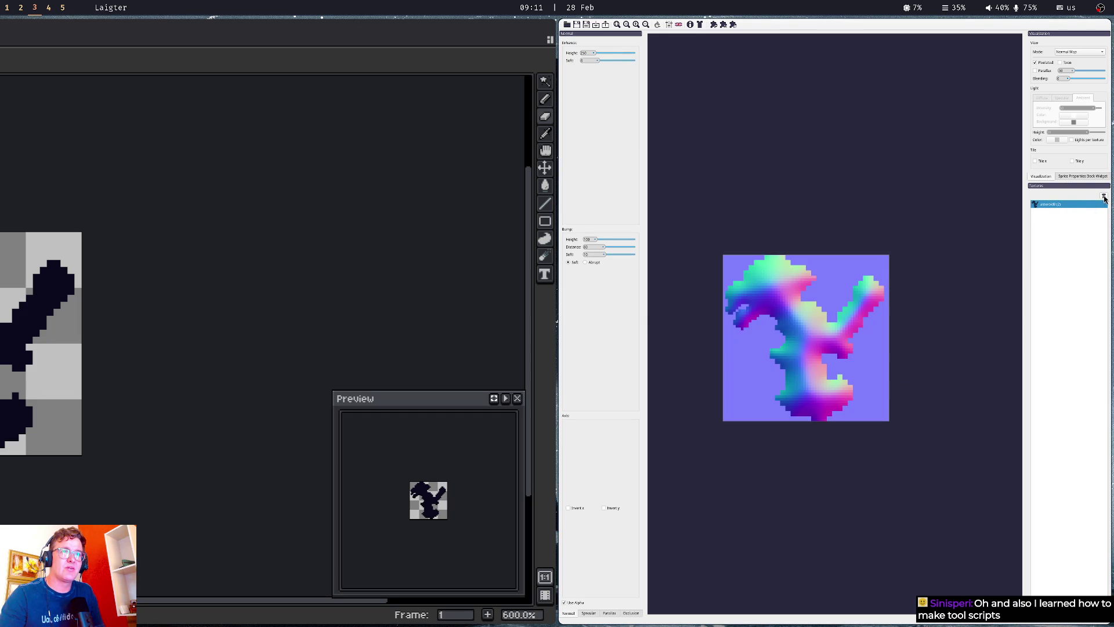
left_click(598, 25)
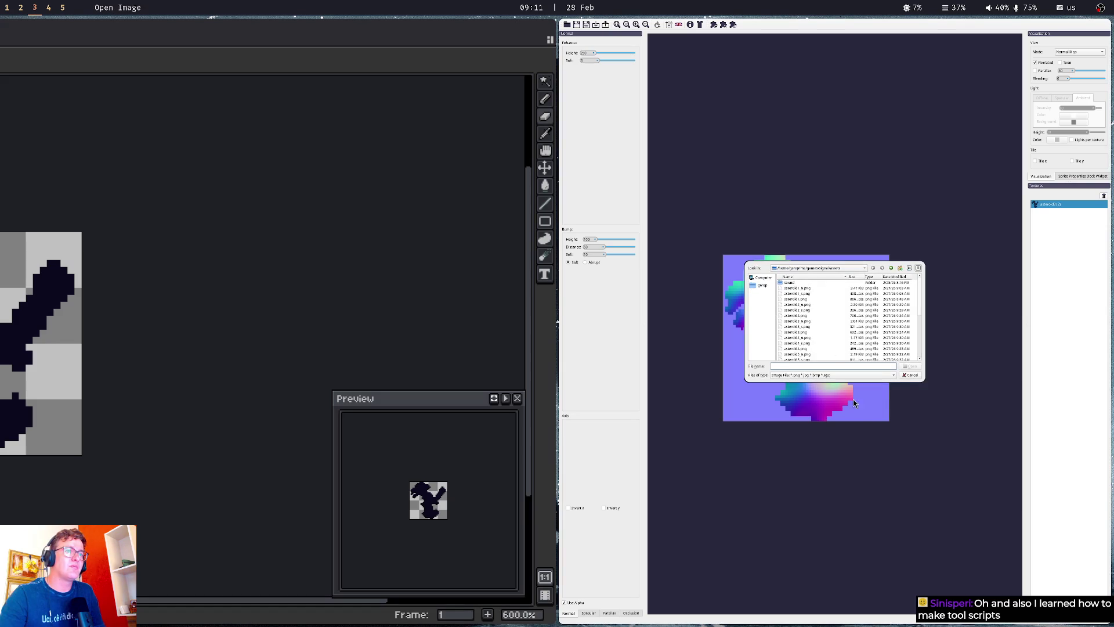
double_click(806, 350)
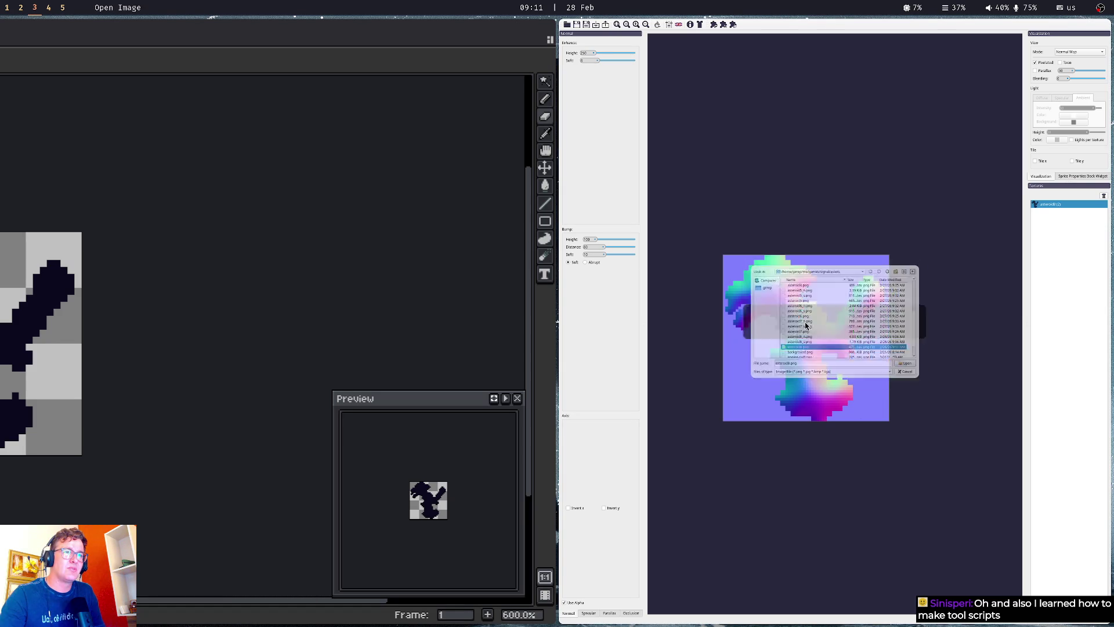
left_click(848, 319)
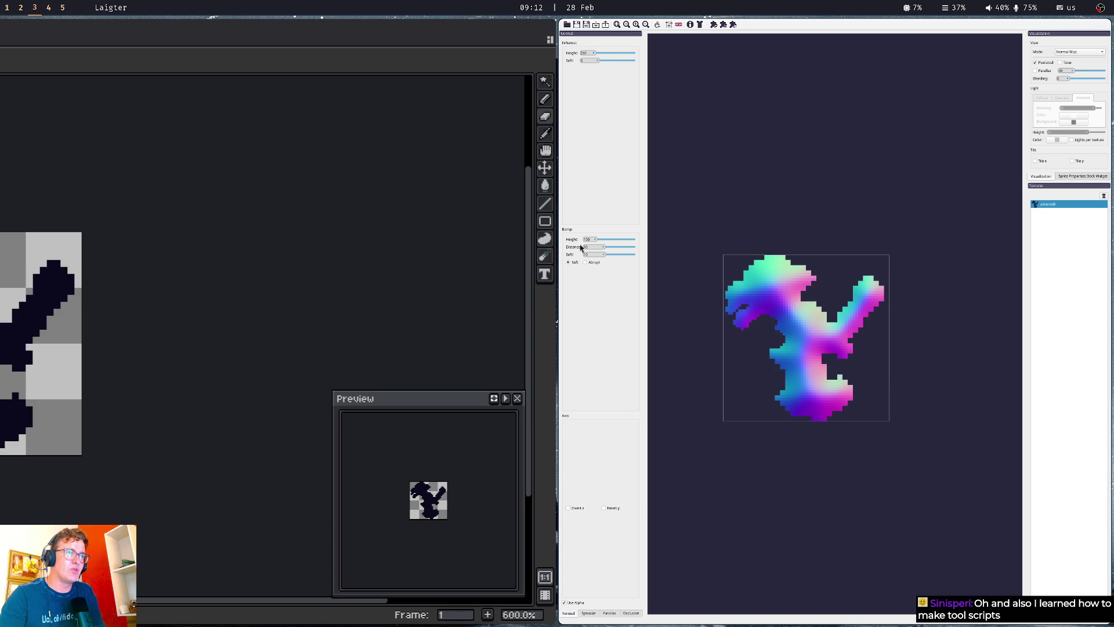
Step: Try enhance height 1450, slight softening and bump height 0, then reset enhance height to 0
left_click_drag(594, 53, 605, 55)
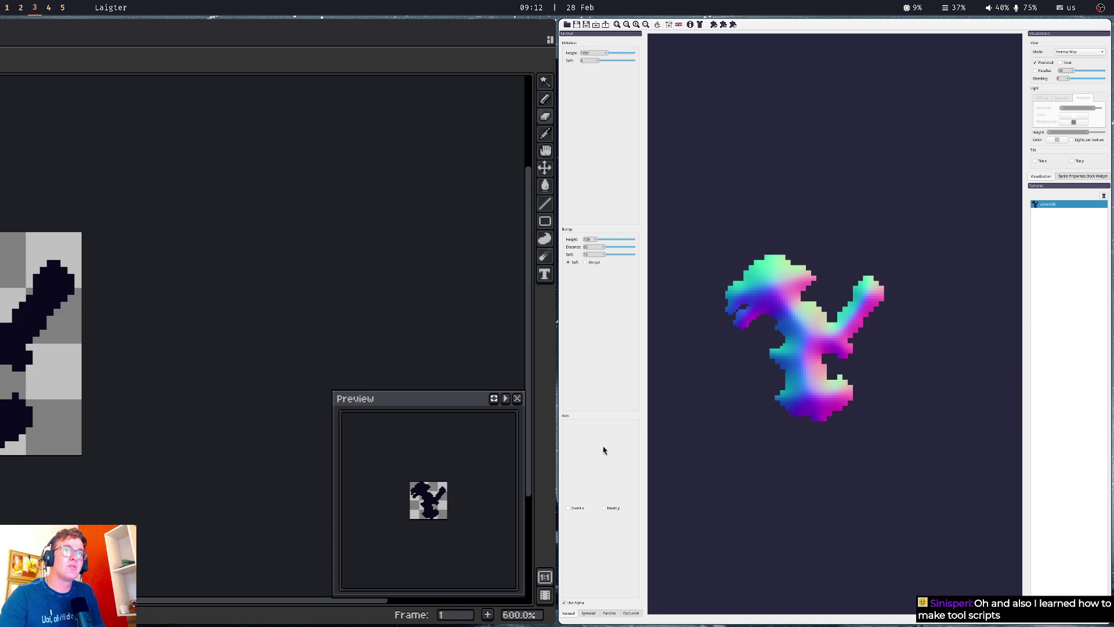
left_click(610, 61)
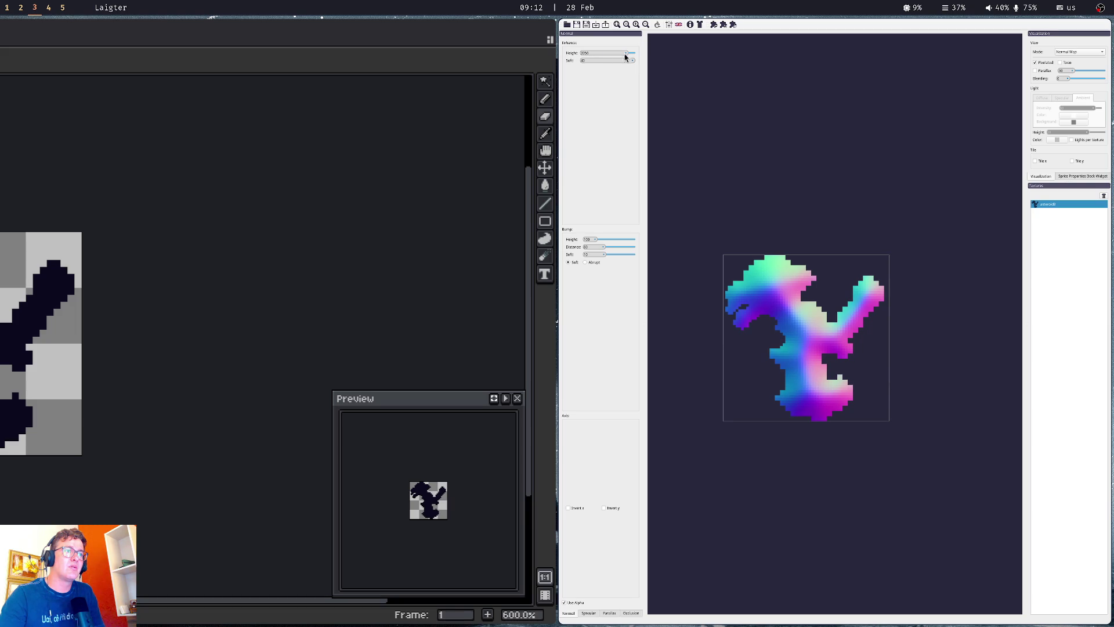
mouse_move(596, 239)
left_mouse_down()
mouse_move(586, 244)
mouse_move(599, 241)
left_mouse_up()
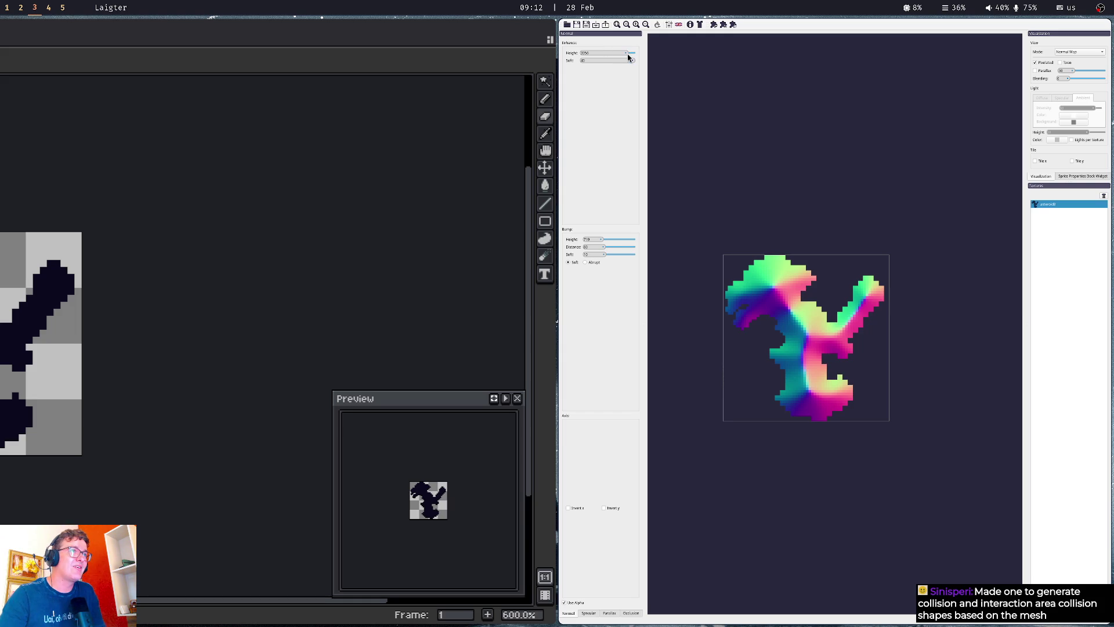
left_click_drag(613, 53, 549, 57)
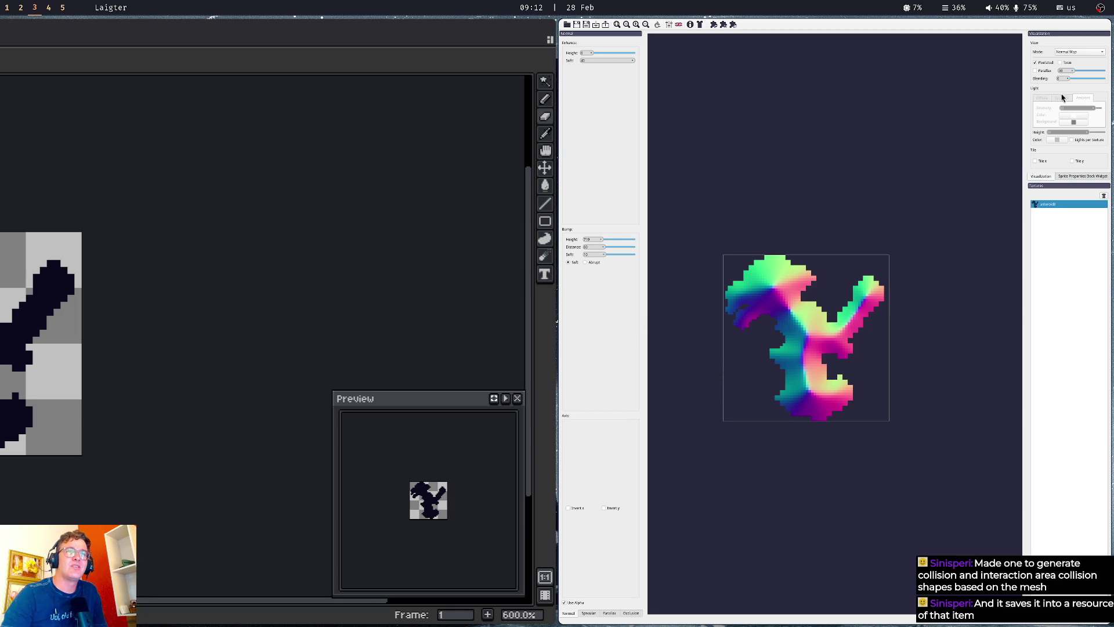
Step: Toggle Pixelated preview off and back on, then return Aseprite to full screen
left_click(1048, 63)
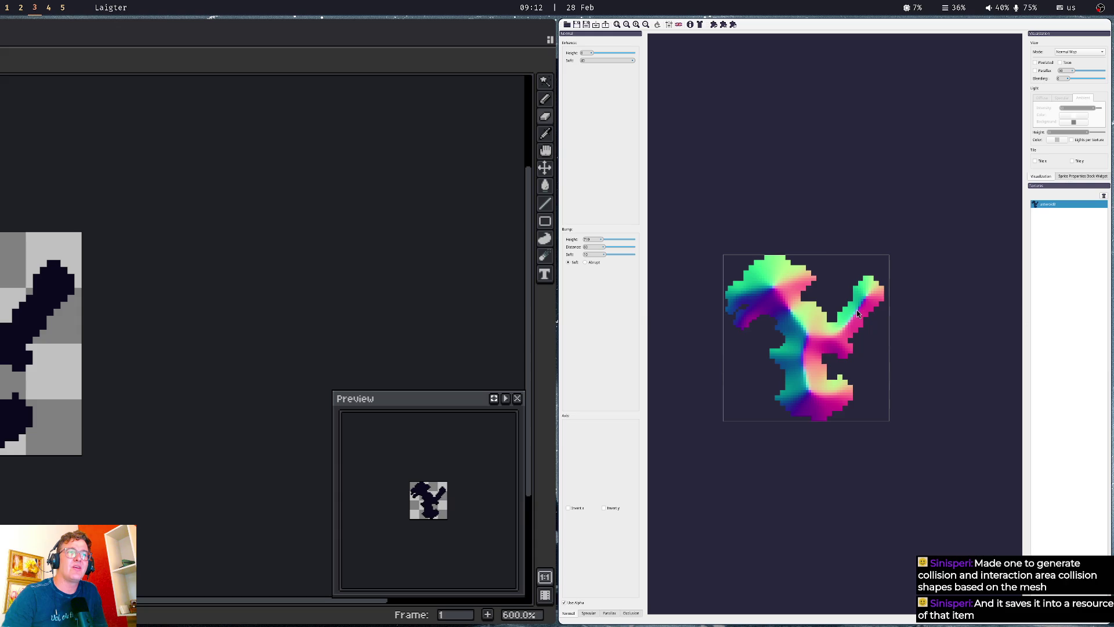
left_click(1049, 64)
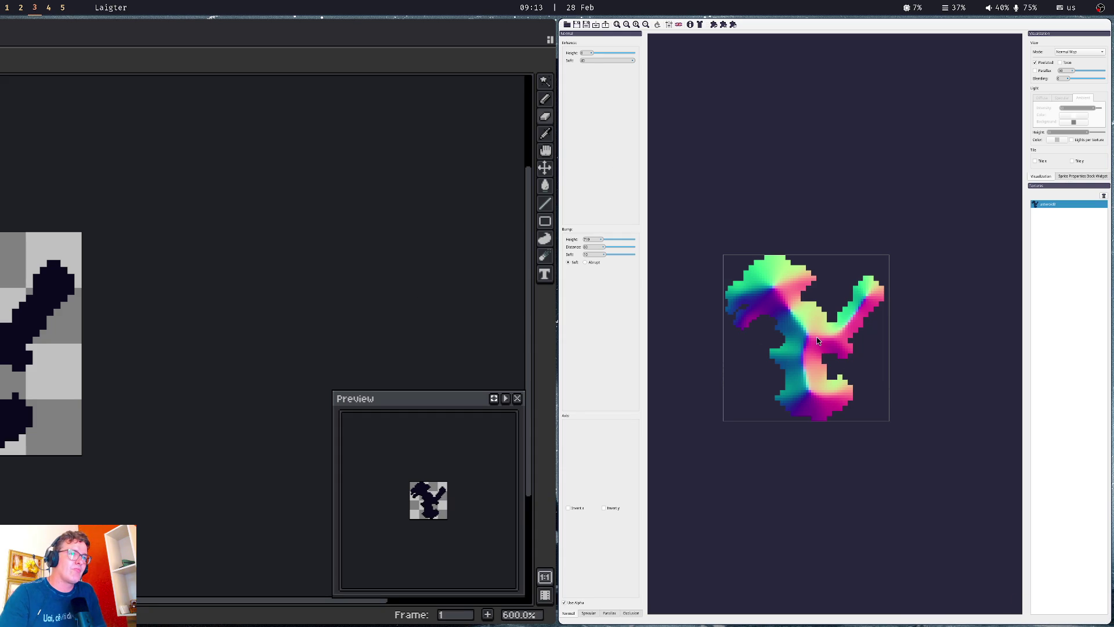
key("super+f")
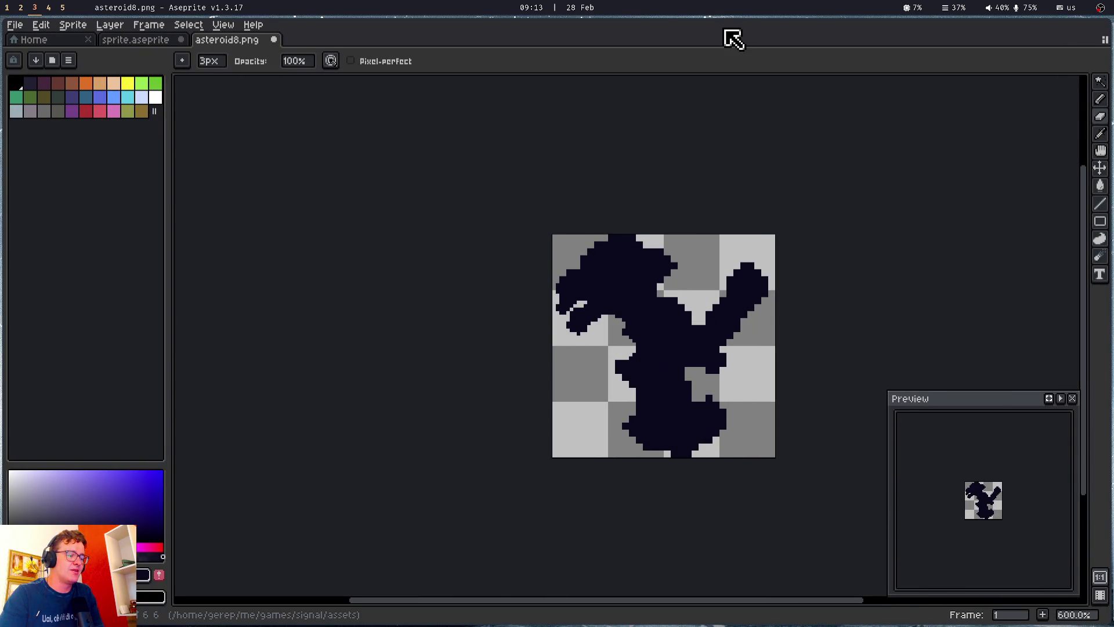
Step: Rearrange the windows, tiling Aseprite beside Laigter, then bring Aseprite back to full screen
key("super+f")
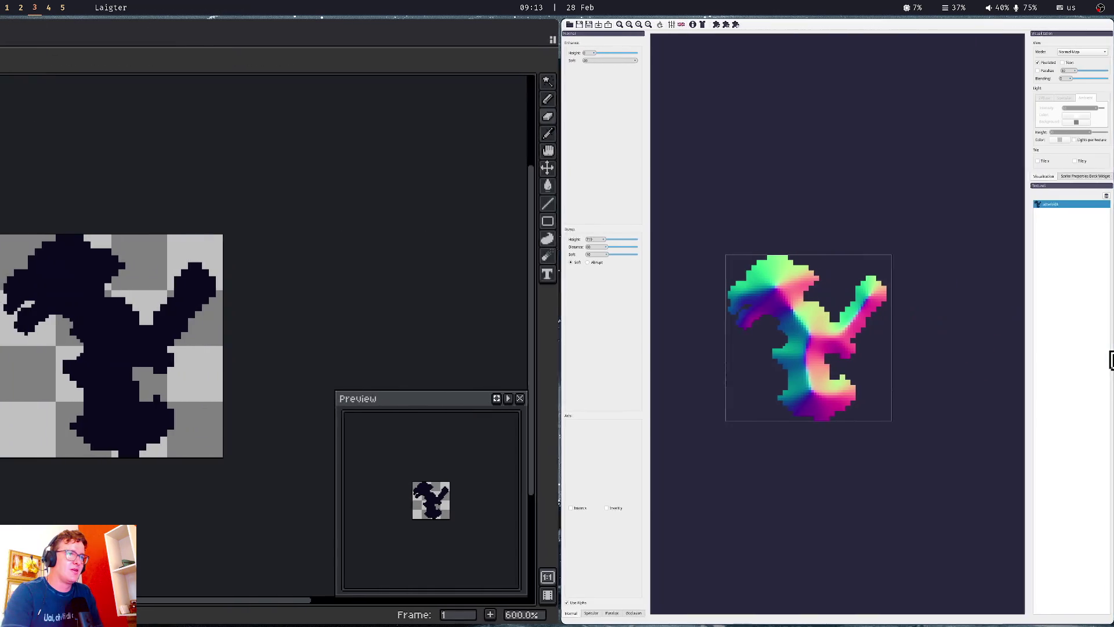
key("super+d")
key("Return")
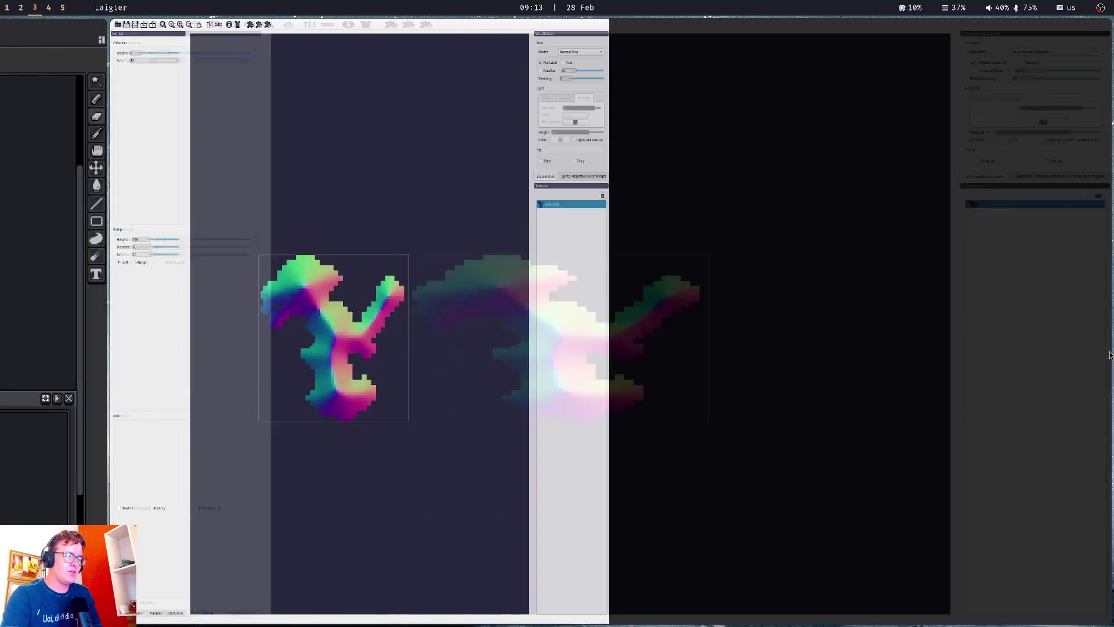
key("super+f")
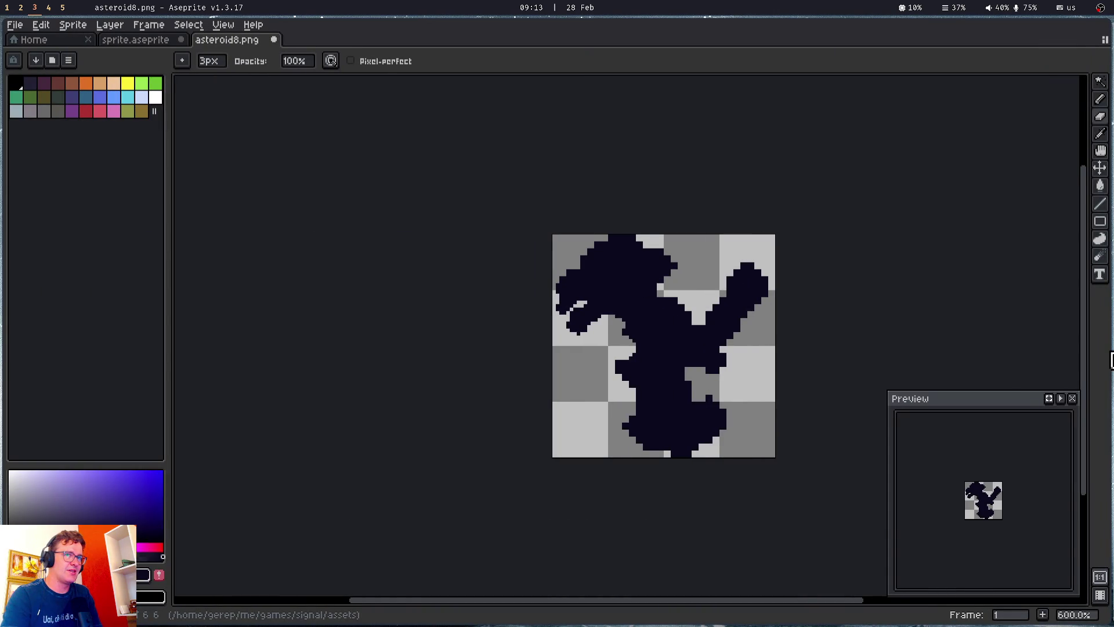
key("super+f")
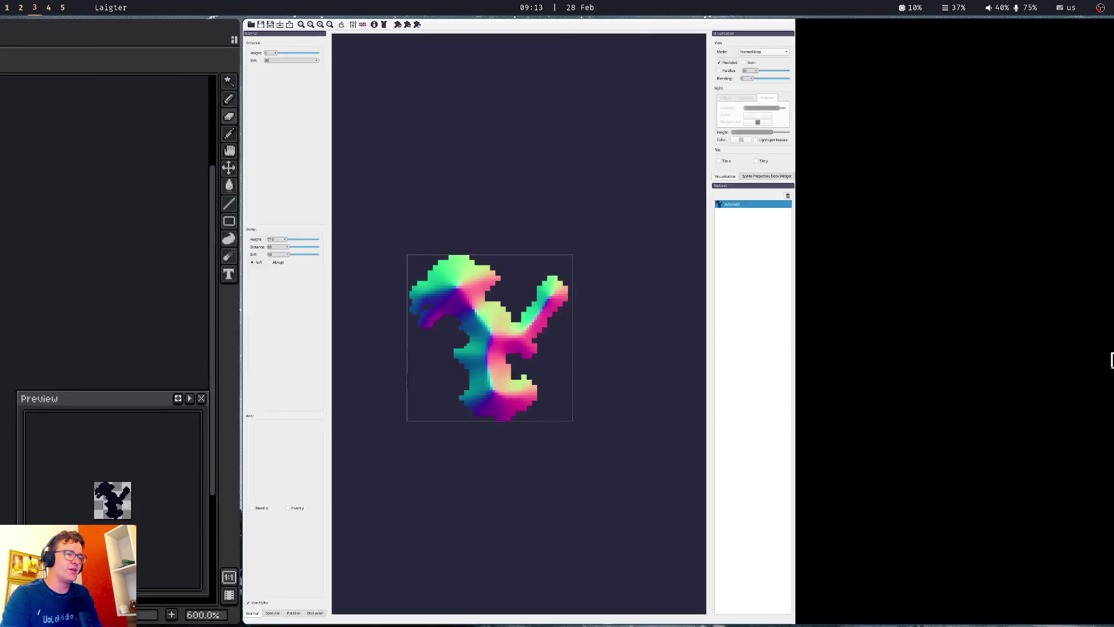
key("super+q")
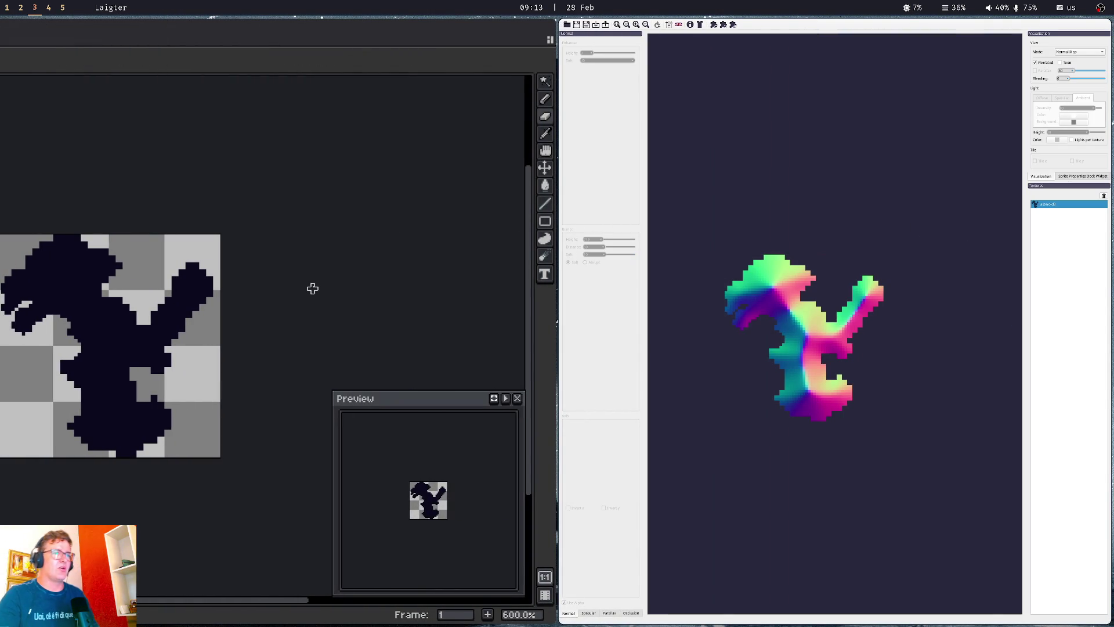
key("super+f")
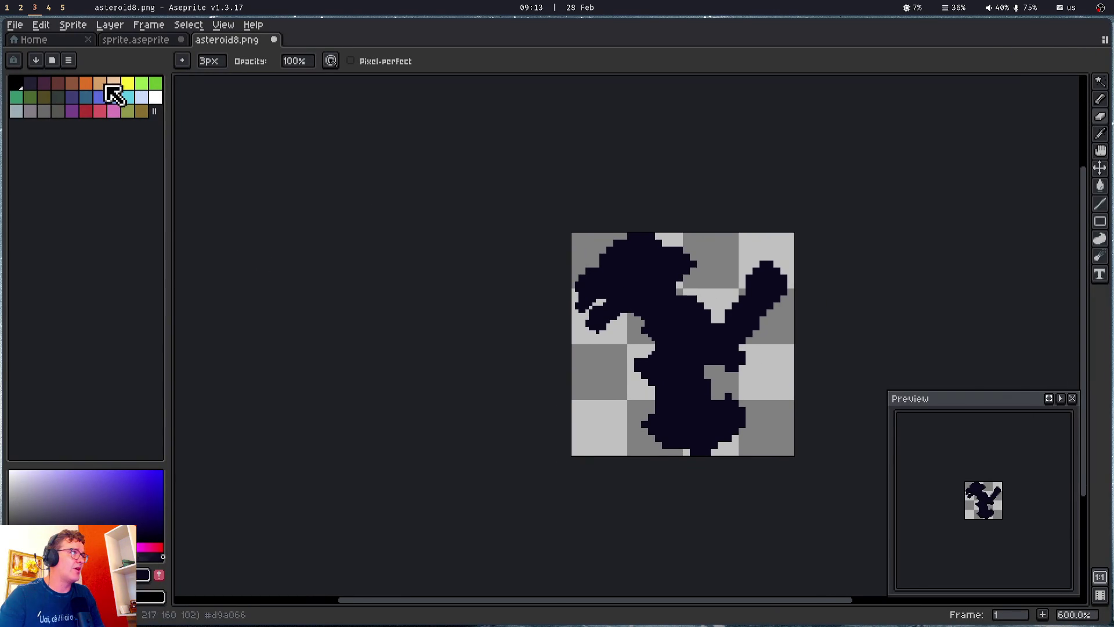
Step: Apply a white Outline effect around the asteroid and save asteroid8.png
left_click(155, 97)
key("shift+o")
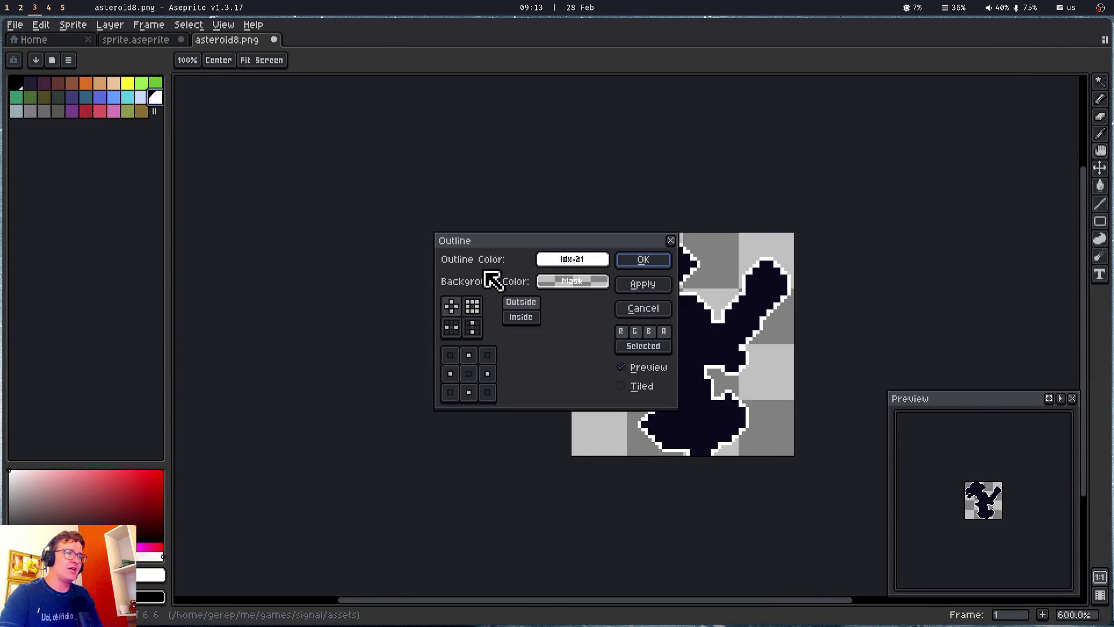
left_click(643, 259)
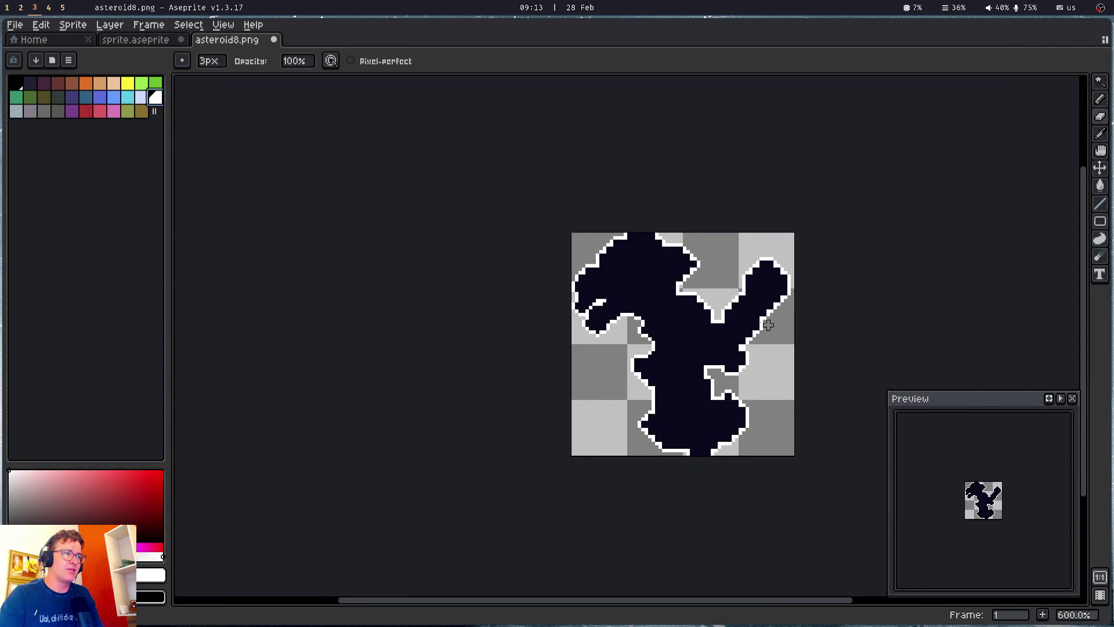
key("ctrl+s")
key("b")
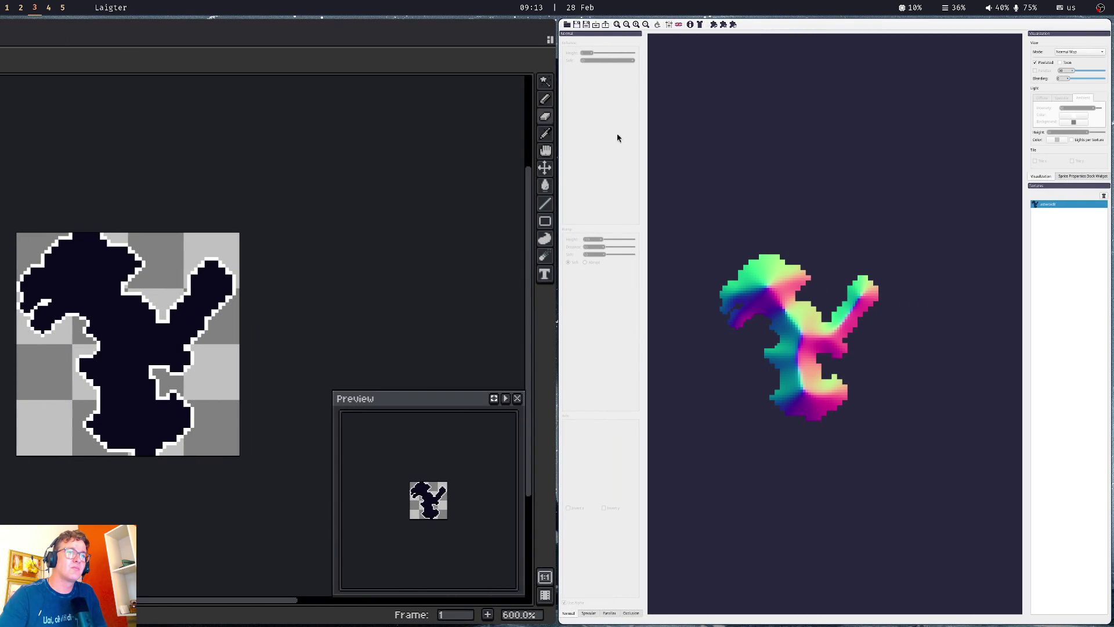
Step: Load the outlined asteroid8.png into Laigter
left_click(597, 25)
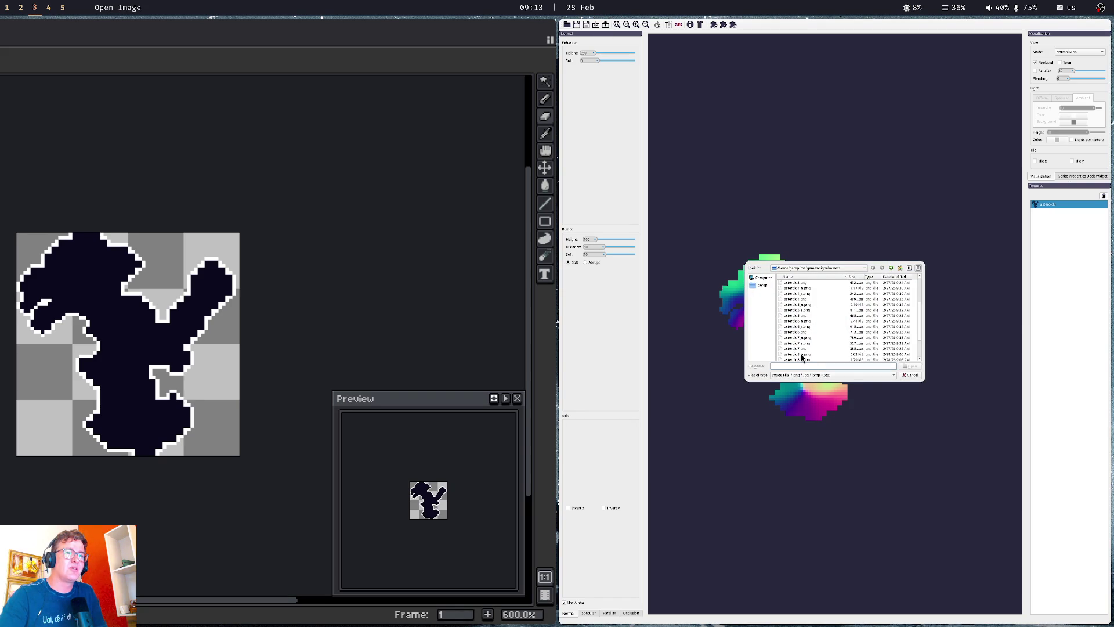
scroll(802, 357, "down", 3)
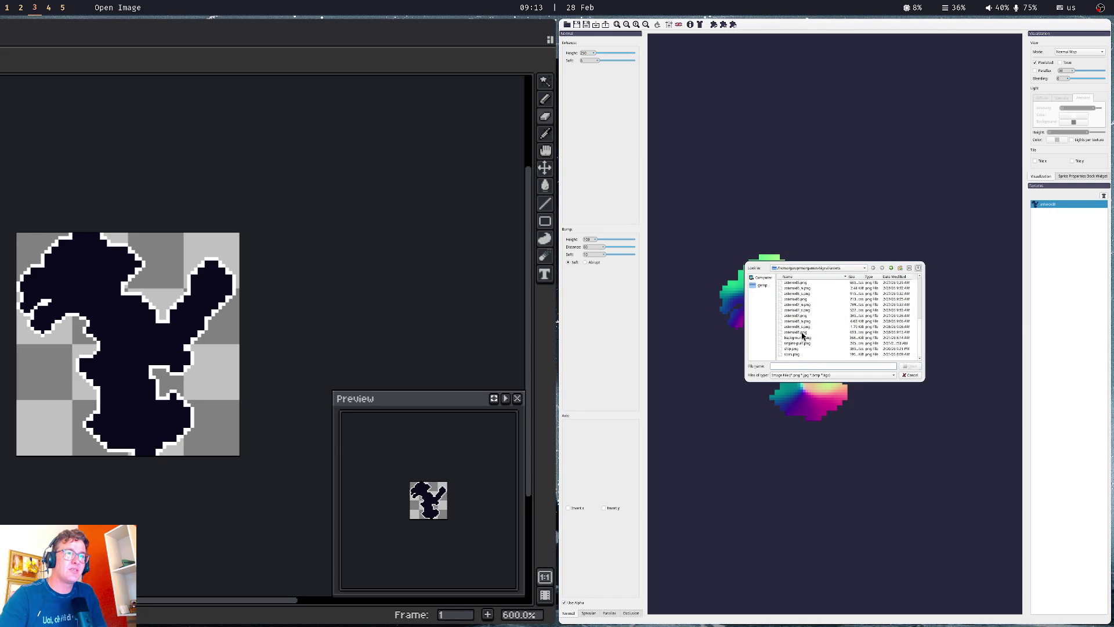
double_click(802, 337)
left_click(841, 320)
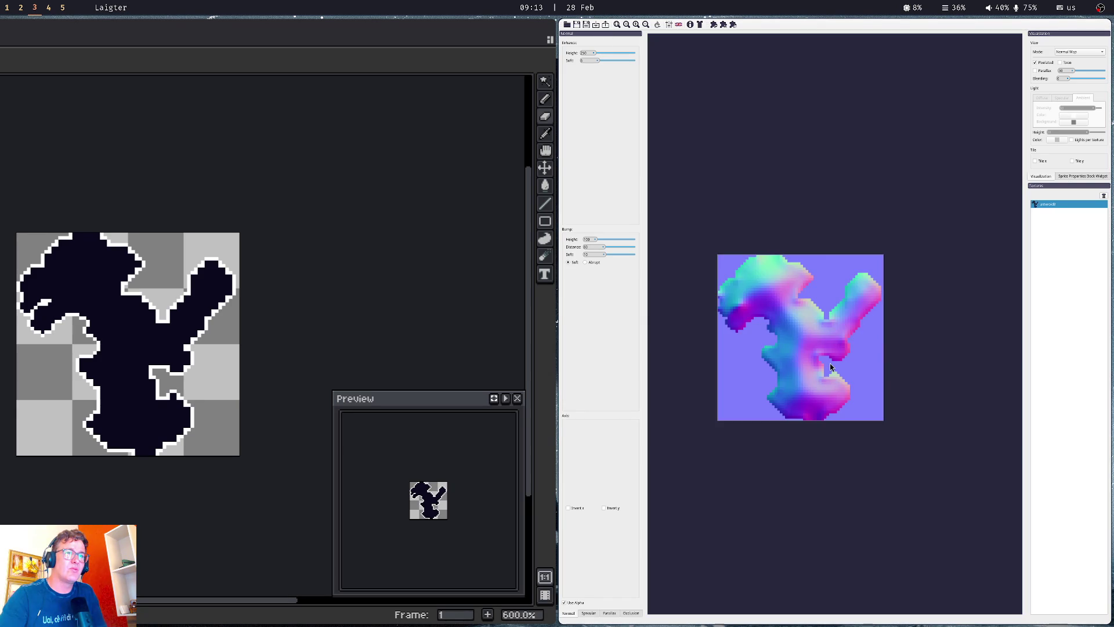
Step: Enable Use Alpha, set enhance height to about 993, and return Aseprite to full screen
left_click(574, 603)
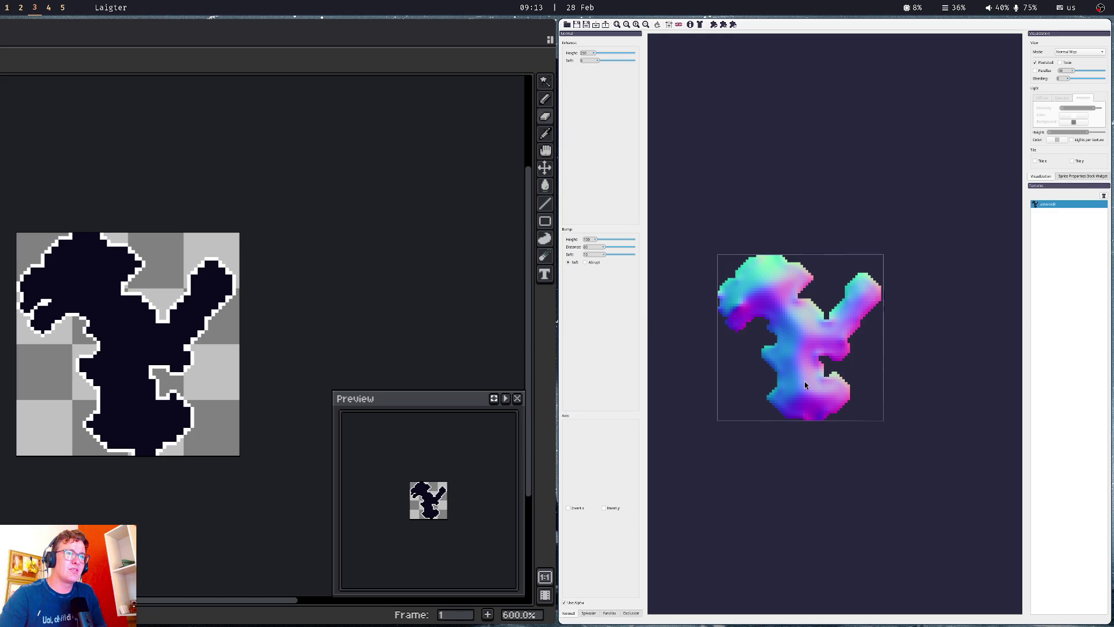
left_click_drag(594, 53, 641, 71)
left_click_drag(716, 70, 601, 71)
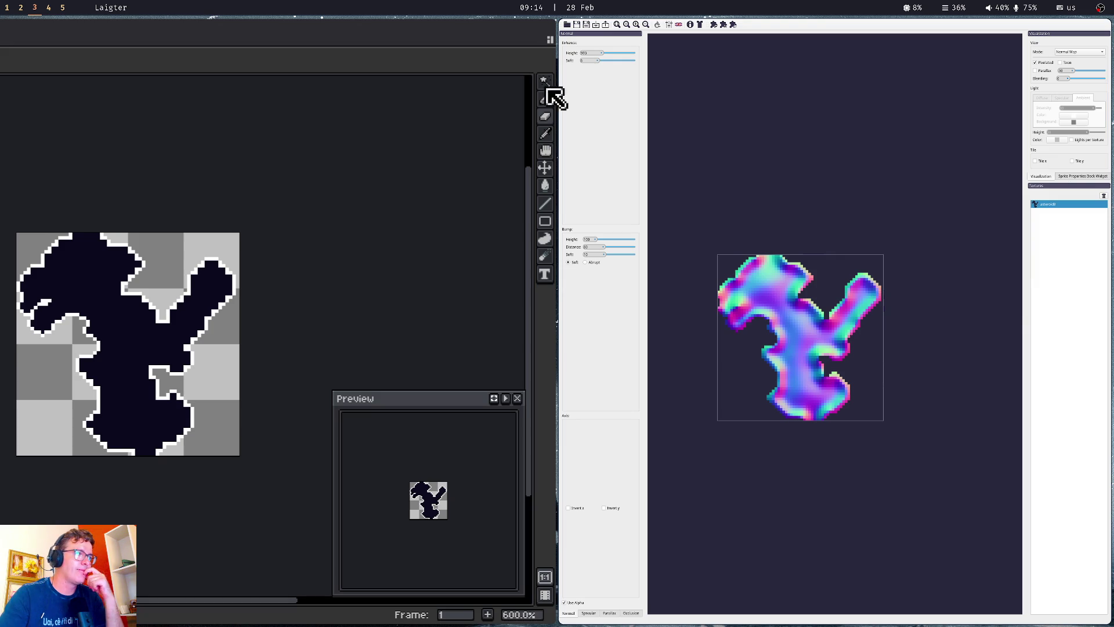
key("super+f")
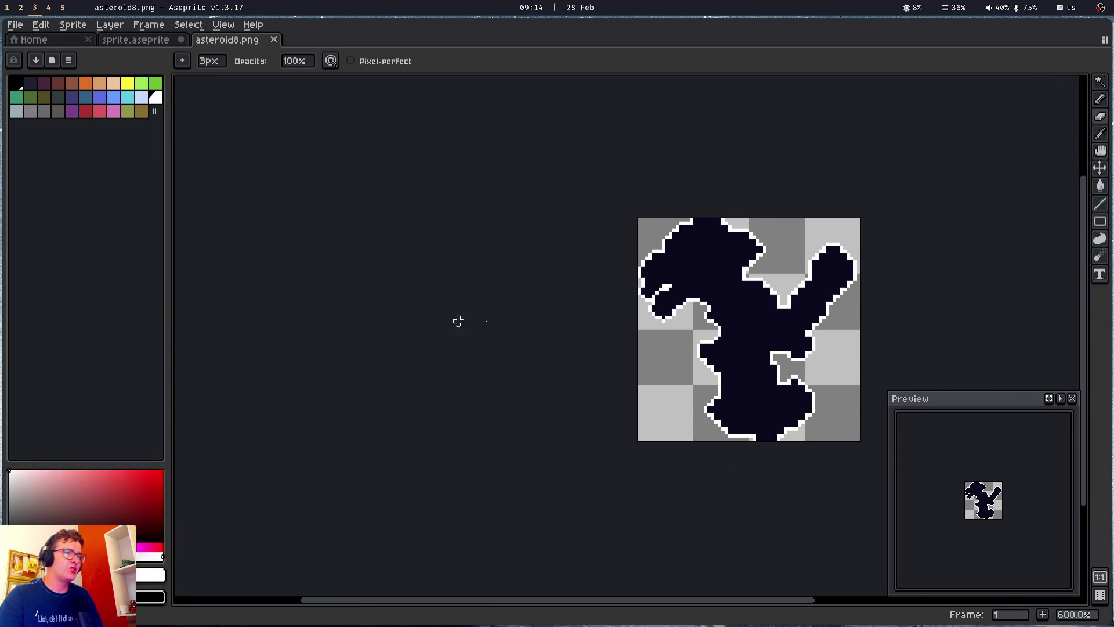
Step: Paint white diagonal and curved strokes and an oval spot on the asteroid with a 3px brush
key("i")
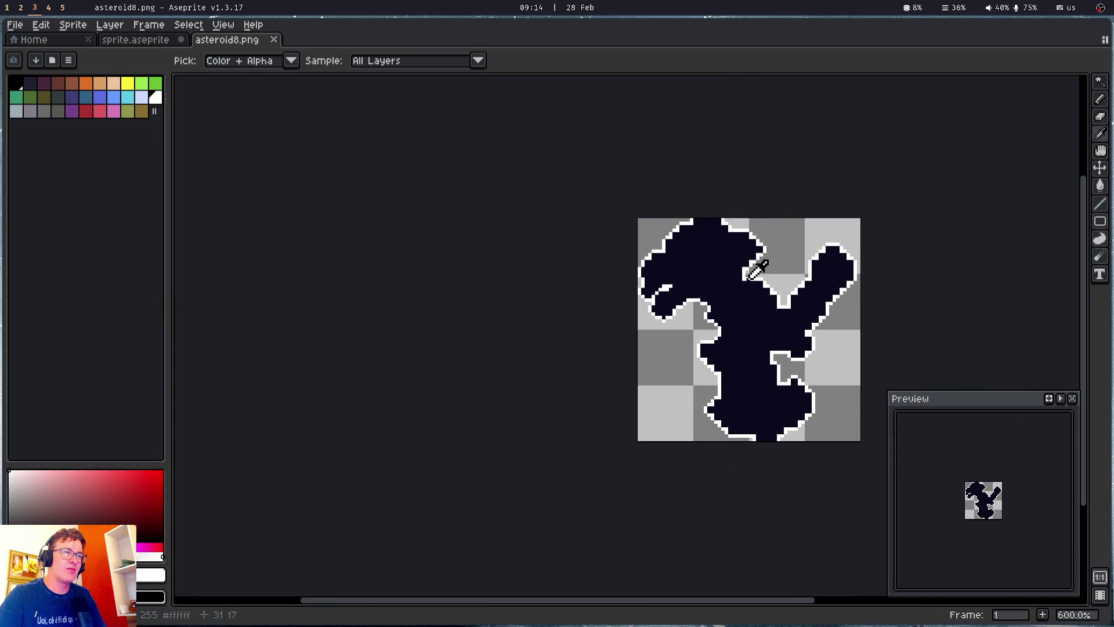
key("b")
key("super+f")
key("super+f")
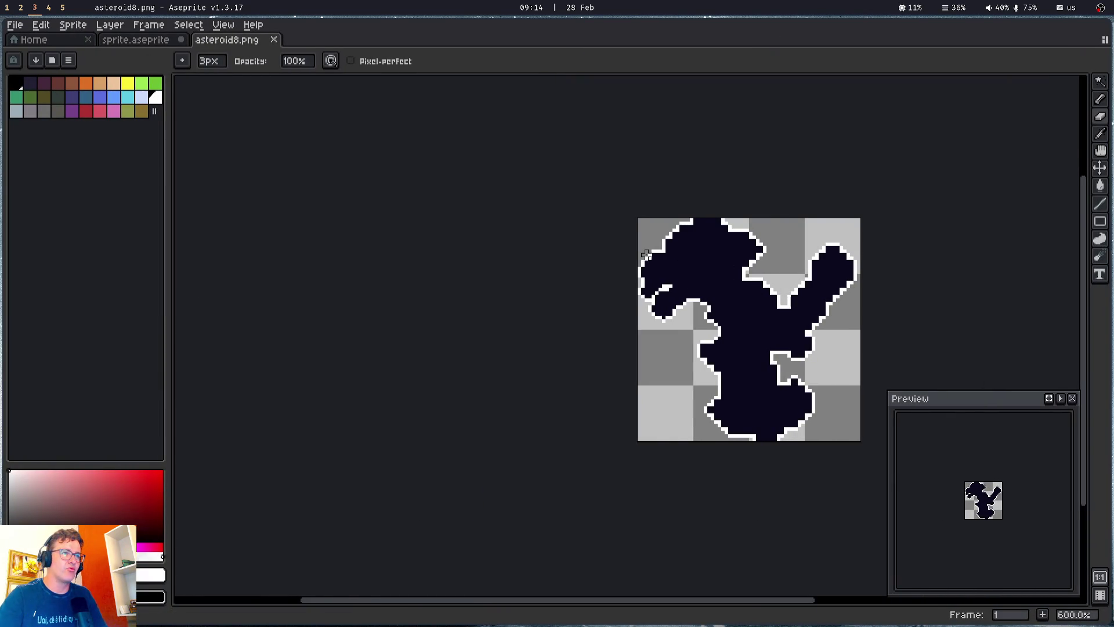
scroll(646, 254, "up", 3)
key("e")
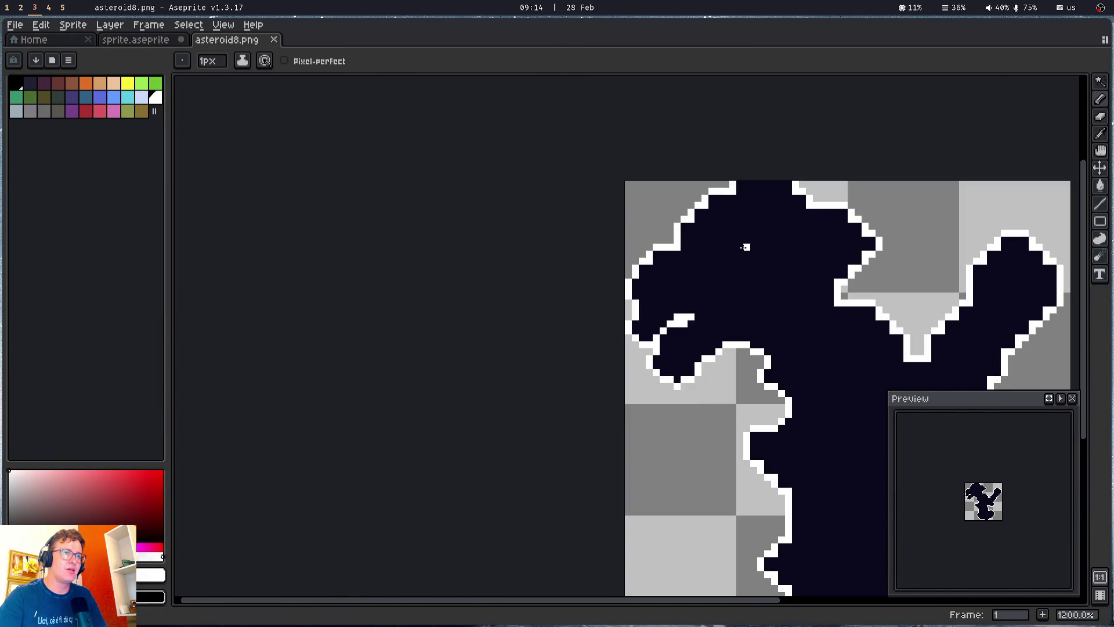
key("b")
mouse_move(766, 231)
left_mouse_down()
mouse_move(808, 331)
mouse_move(838, 358)
left_mouse_up()
mouse_move(871, 434)
left_mouse_down()
mouse_move(756, 305)
mouse_move(746, 314)
mouse_move(790, 414)
left_mouse_up()
mouse_move(708, 440)
left_mouse_down()
mouse_move(699, 372)
mouse_move(674, 324)
left_mouse_up()
left_click_drag(838, 258, 867, 216)
left_click_drag(902, 143, 898, 170)
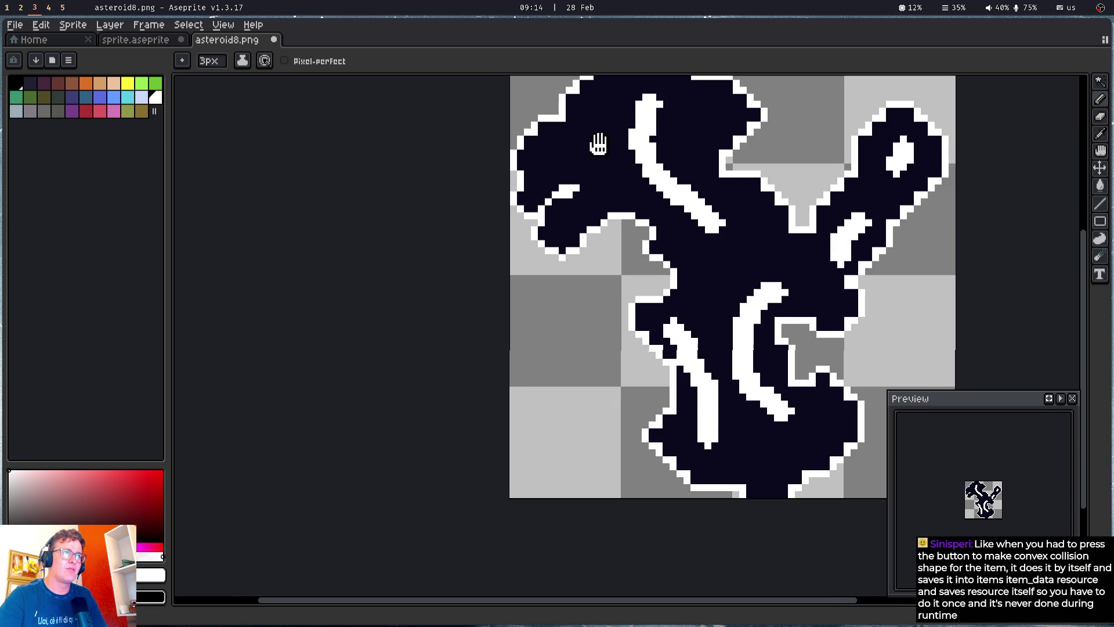
left_click_drag(586, 135, 692, 174)
Step: Add thin 1px white arcs on the left lobe and upper right
key("minus")
key("minus")
mouse_move(647, 238)
left_mouse_down()
mouse_move(693, 210)
mouse_move(705, 232)
left_mouse_up()
mouse_move(845, 168)
left_mouse_down()
mouse_move(806, 191)
mouse_move(823, 177)
left_mouse_up()
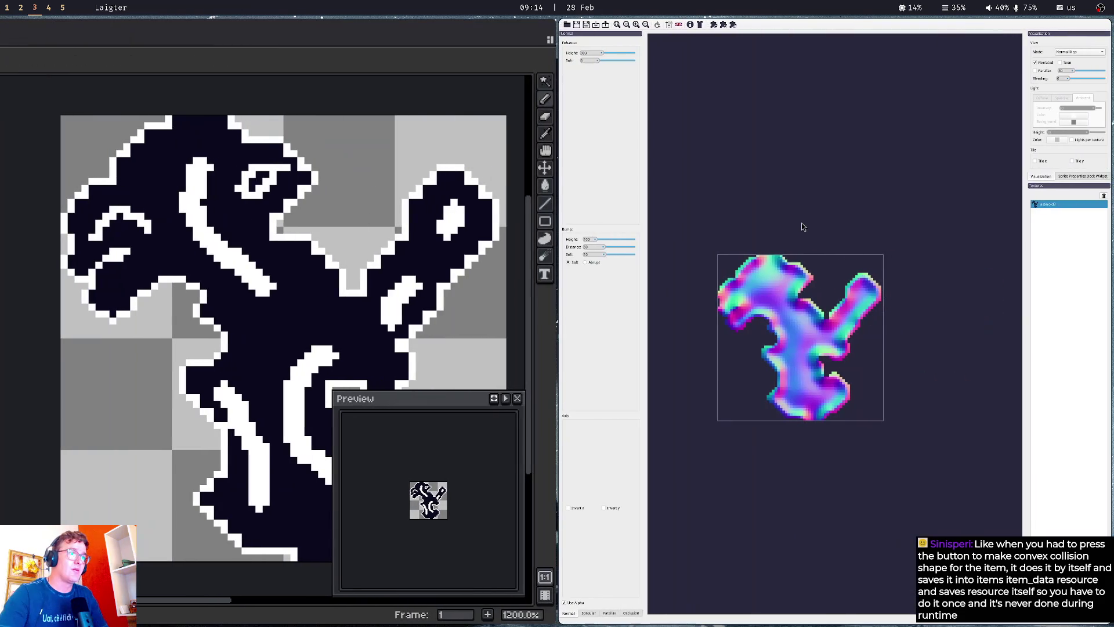
Step: Reload the repainted asteroid8.png in Laigter and raise Enhance Height to about 2174
left_click(1104, 197)
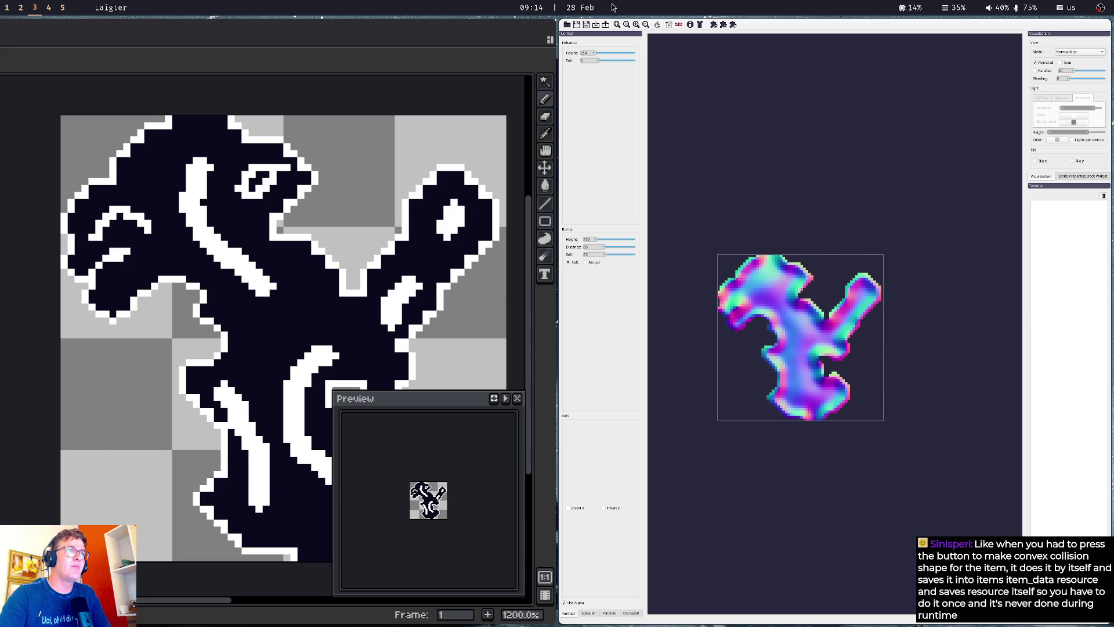
left_click(603, 25)
scroll(795, 347, "down", 5)
double_click(804, 332)
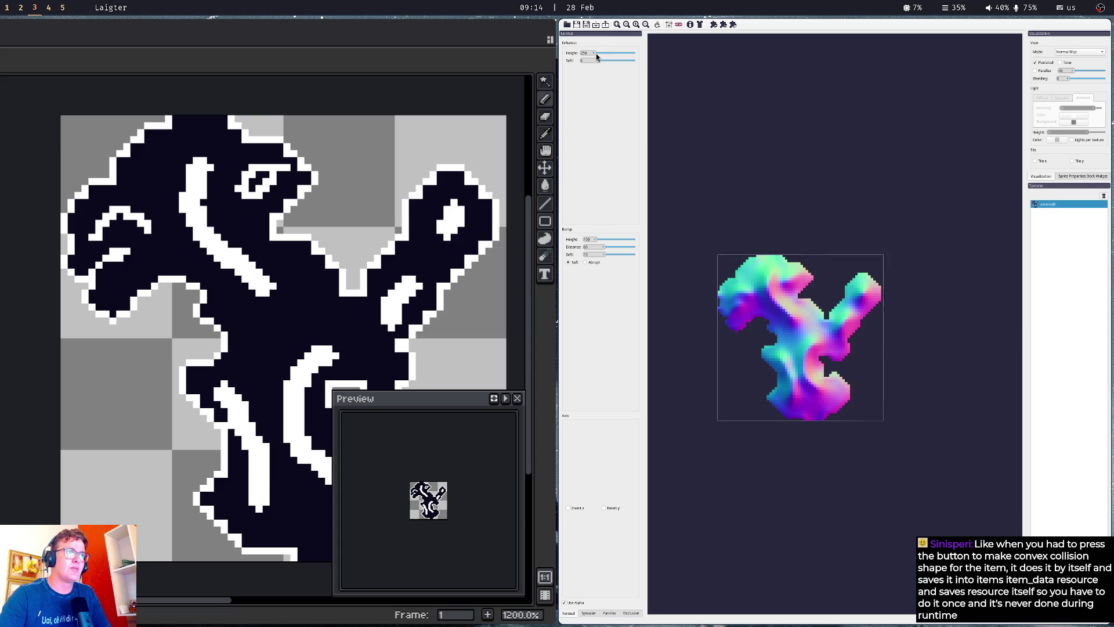
left_click_drag(596, 55, 616, 56)
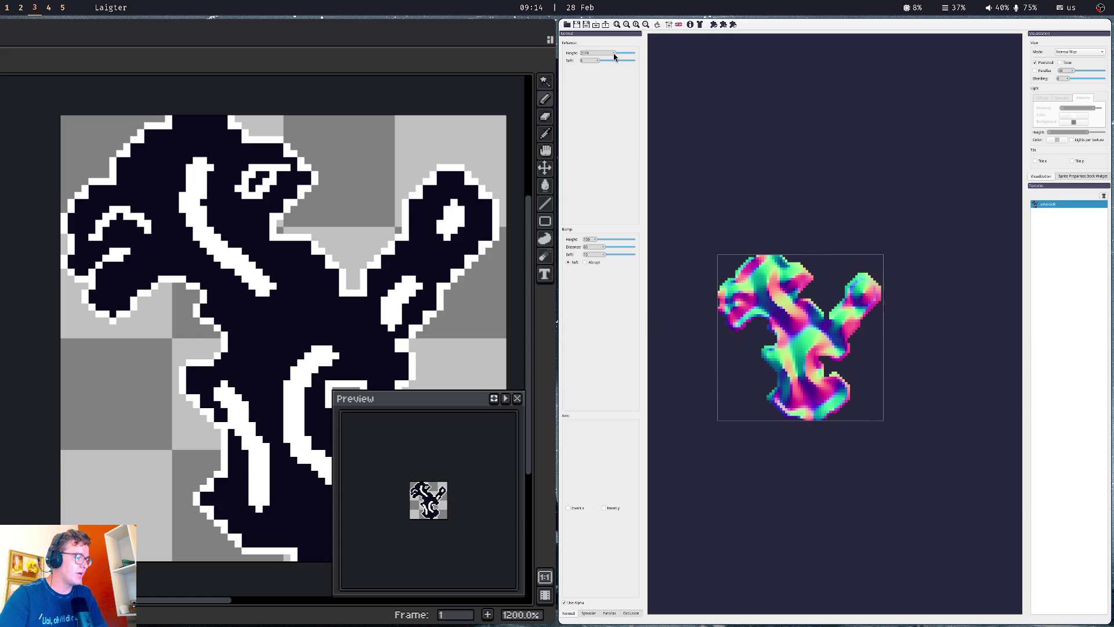
key("super+1")
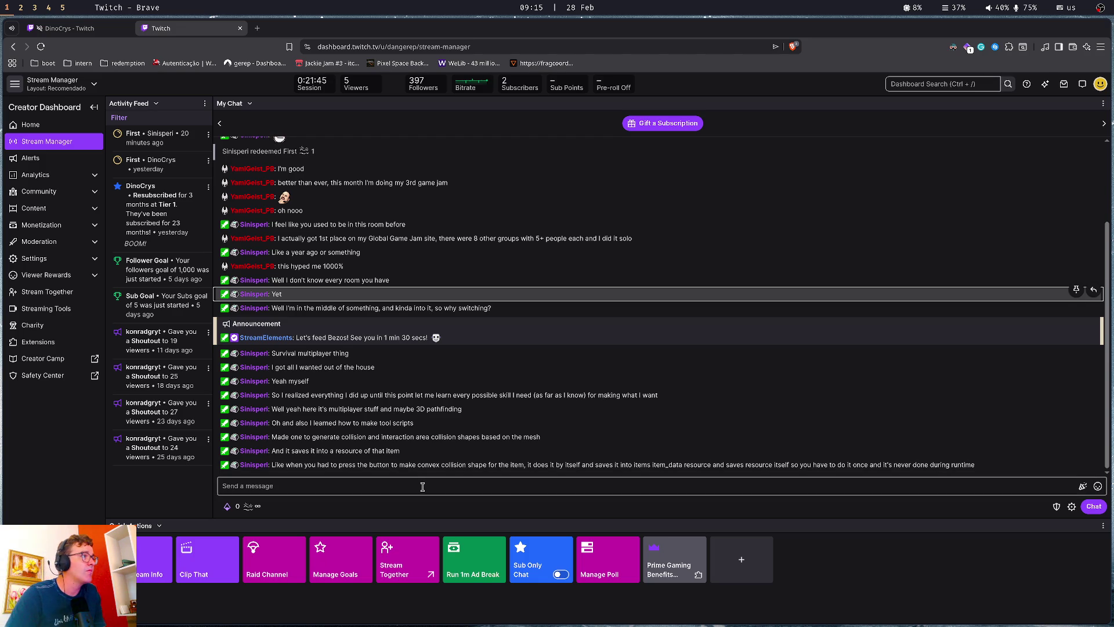
key("super+2")
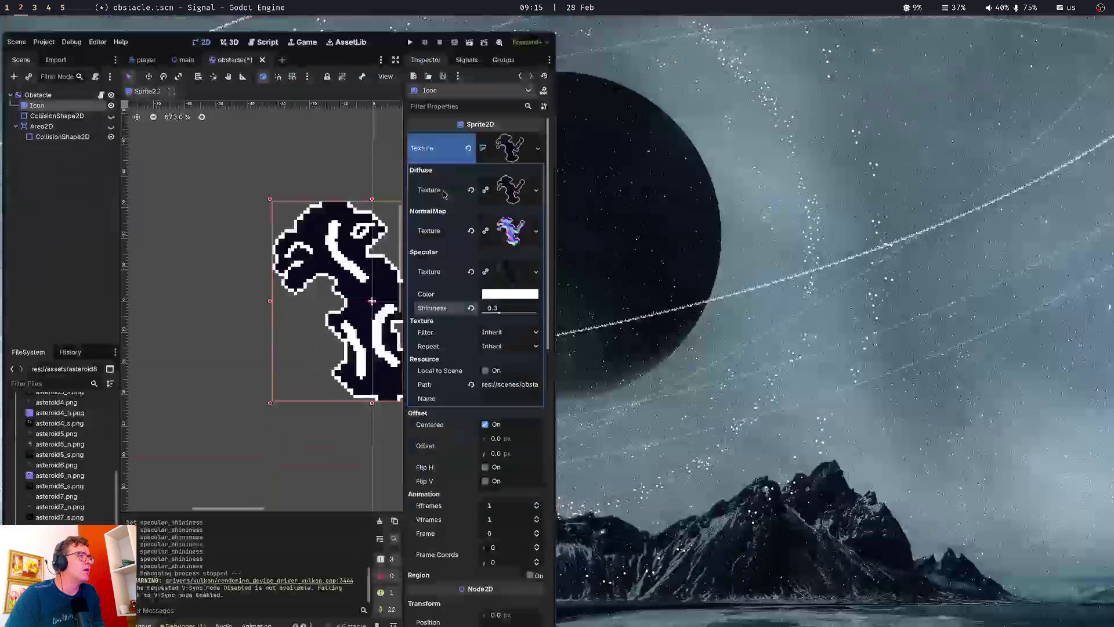
scroll(330, 226, "right", 3)
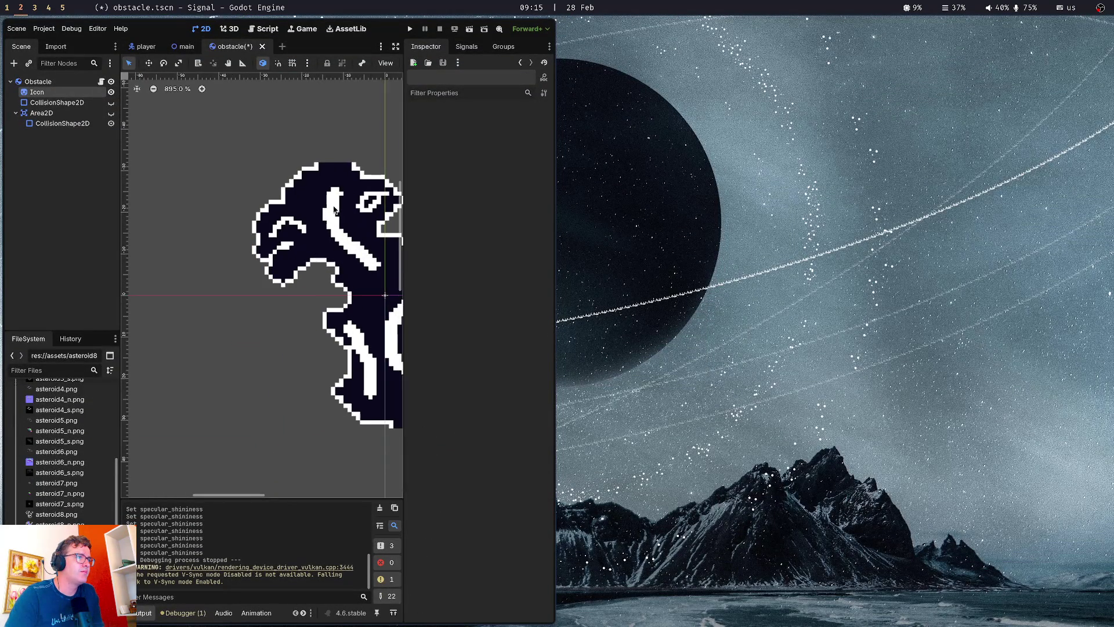
scroll(264, 240, "up", 2)
key("super+3")
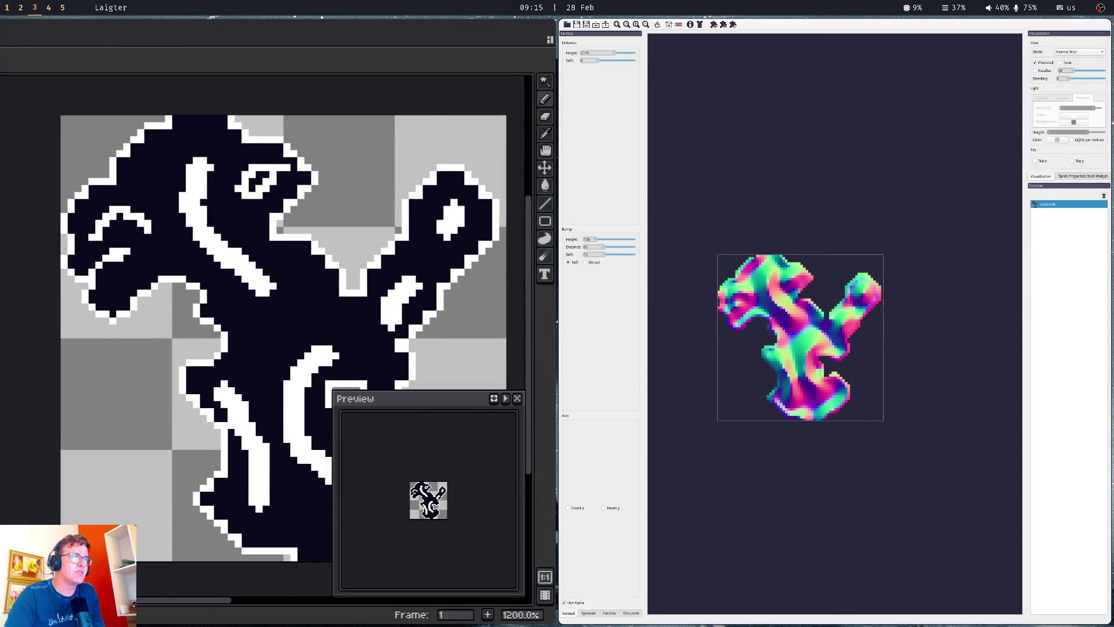
Step: Pan Laigter's normal-map preview, then bring Aseprite back to full screen
left_click_drag(827, 343, 785, 308)
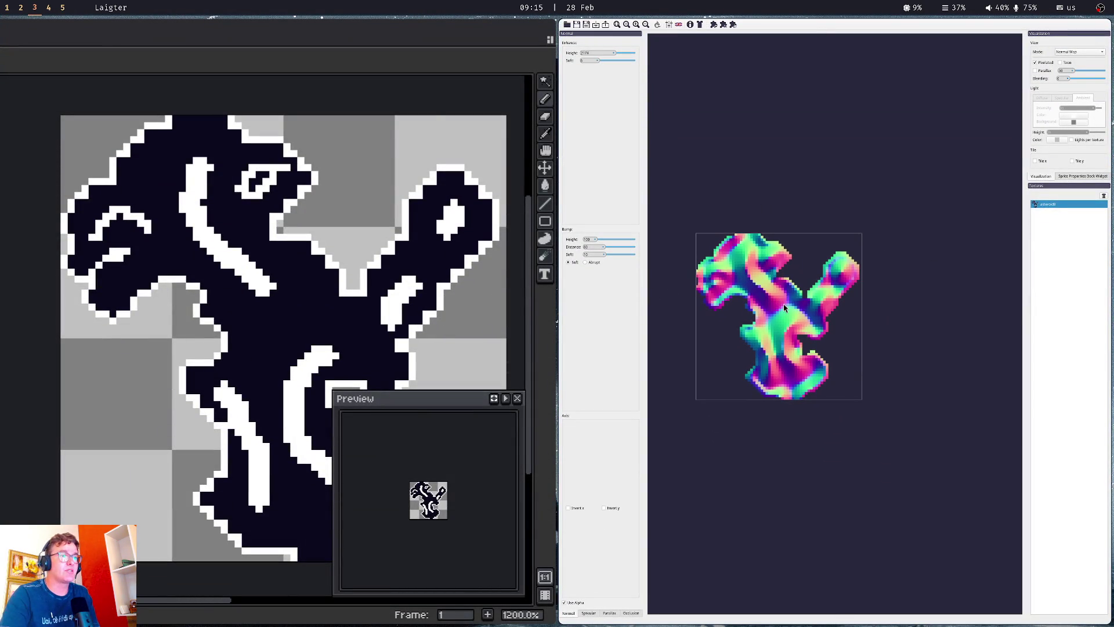
key("super+f")
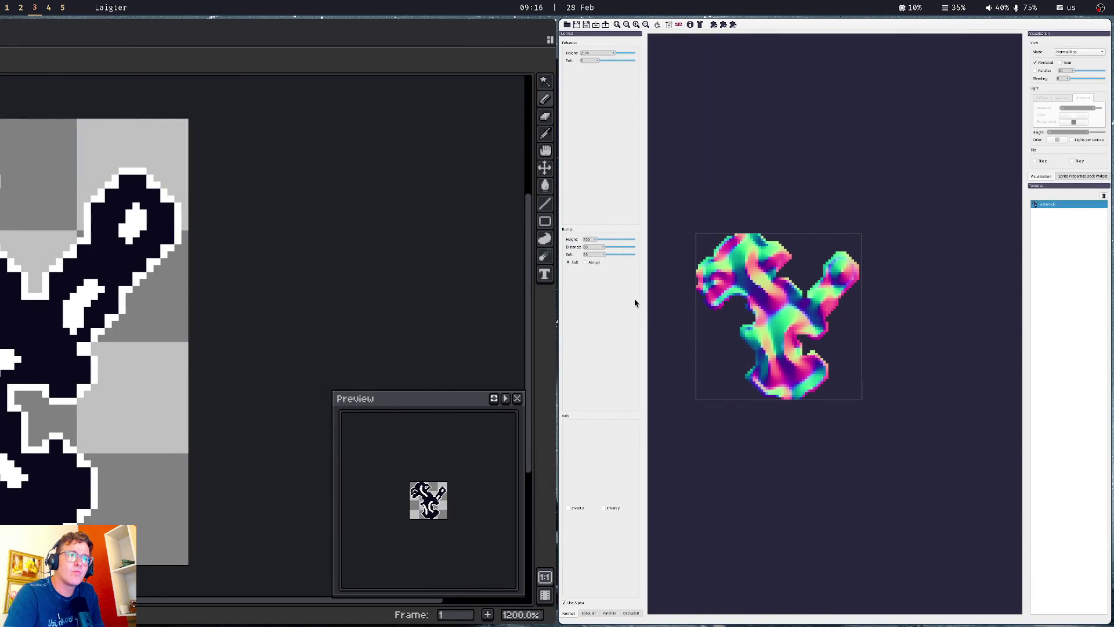
key("super+shift+q")
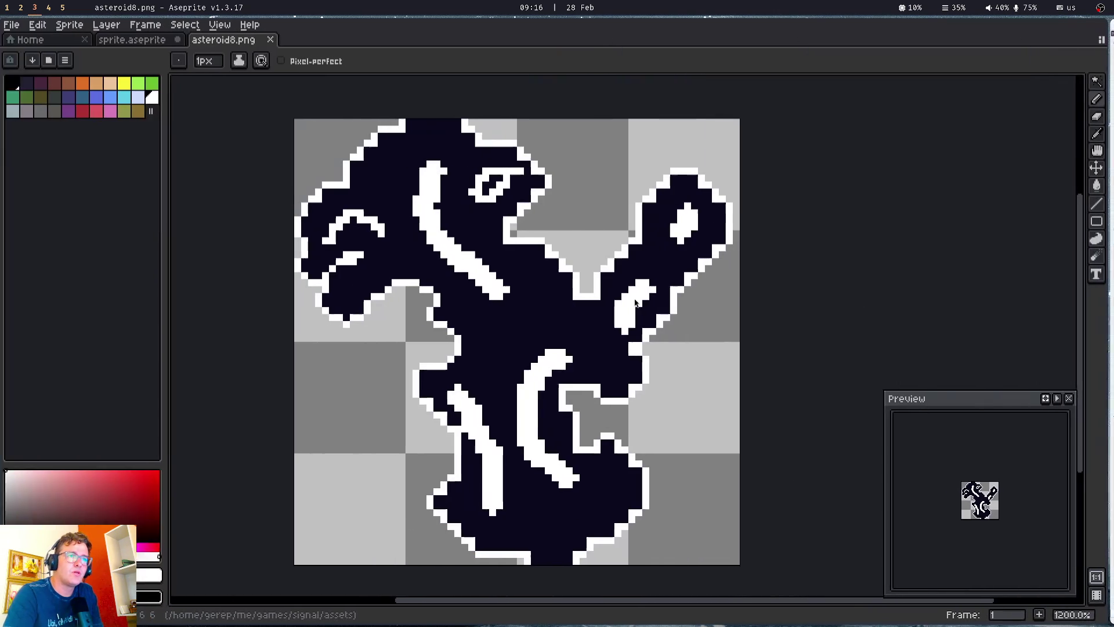
Step: Pick the dark navy colour and carve dark pencil strokes through the white diagonal lines
scroll(488, 255, "up", 5)
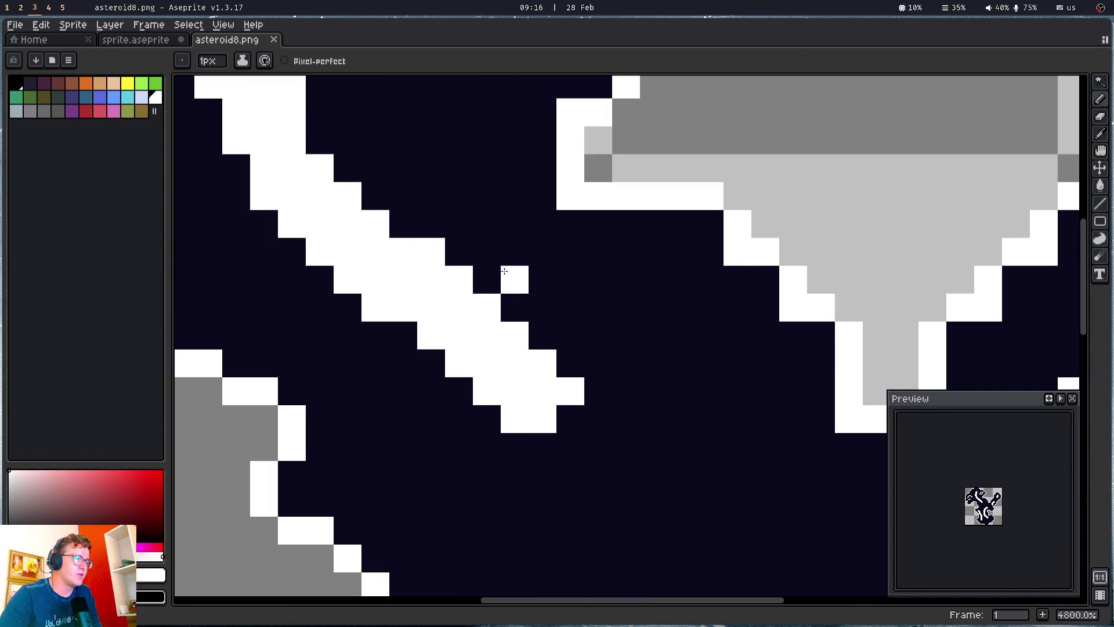
scroll(451, 249, "down", 4)
key("e")
key("b")
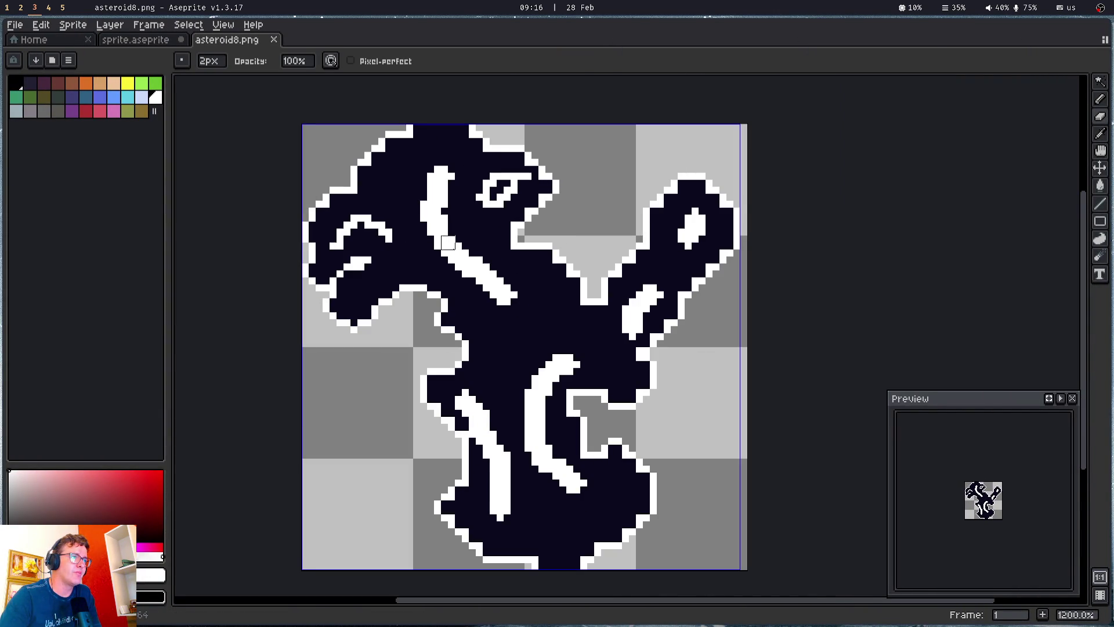
left_click(469, 234, "alt")
scroll(469, 234, "down", 2)
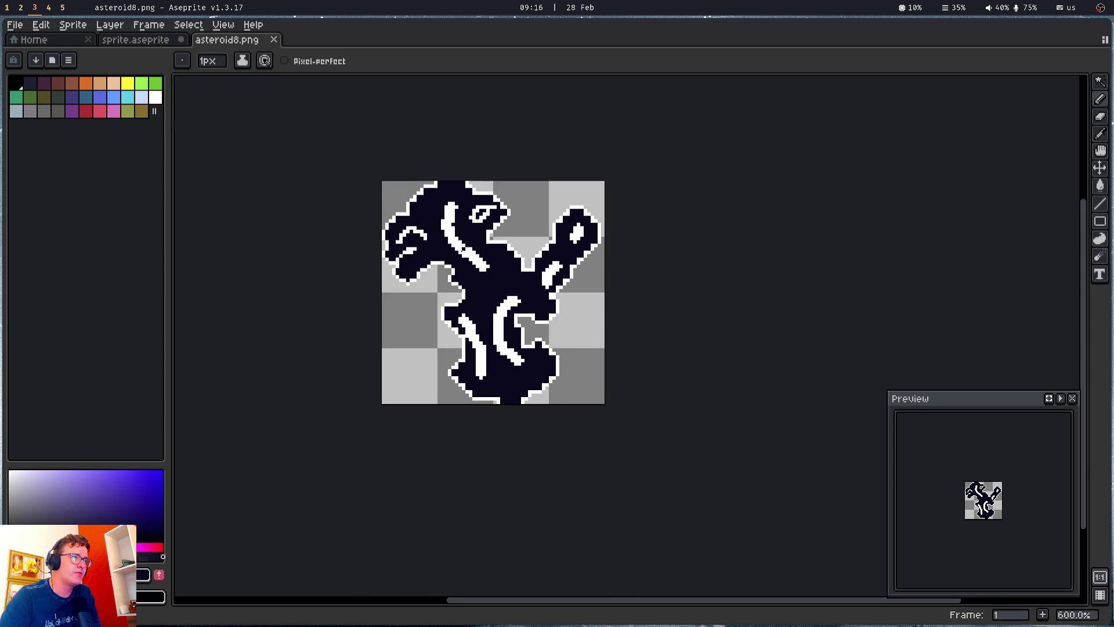
scroll(506, 293, "up", 8)
mouse_move(506, 294)
left_mouse_down()
mouse_move(383, 142)
mouse_move(594, 346)
left_mouse_up()
mouse_move(505, 261)
left_mouse_down()
mouse_move(488, 162)
mouse_move(504, 87)
left_mouse_up()
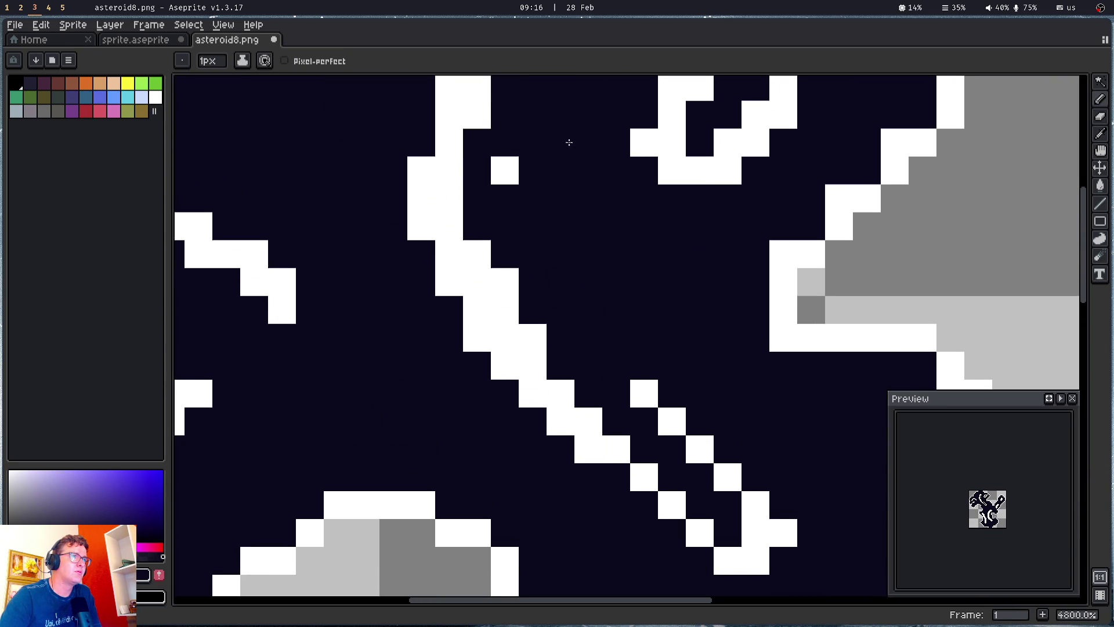
Step: Carve dark navy strokes through the central curve and the left white shape
scroll(557, 233, "up", 4)
scroll(642, 362, "down", 3)
scroll(642, 361, "down", 4)
scroll(618, 310, "up", 3)
mouse_move(700, 216)
left_mouse_down()
mouse_move(583, 271)
mouse_move(546, 371)
mouse_move(639, 493)
mouse_move(704, 525)
left_mouse_up()
mouse_move(382, 282)
left_mouse_down()
mouse_move(479, 453)
mouse_move(456, 503)
mouse_move(456, 544)
left_mouse_up()
left_click_drag(461, 471, 409, 204)
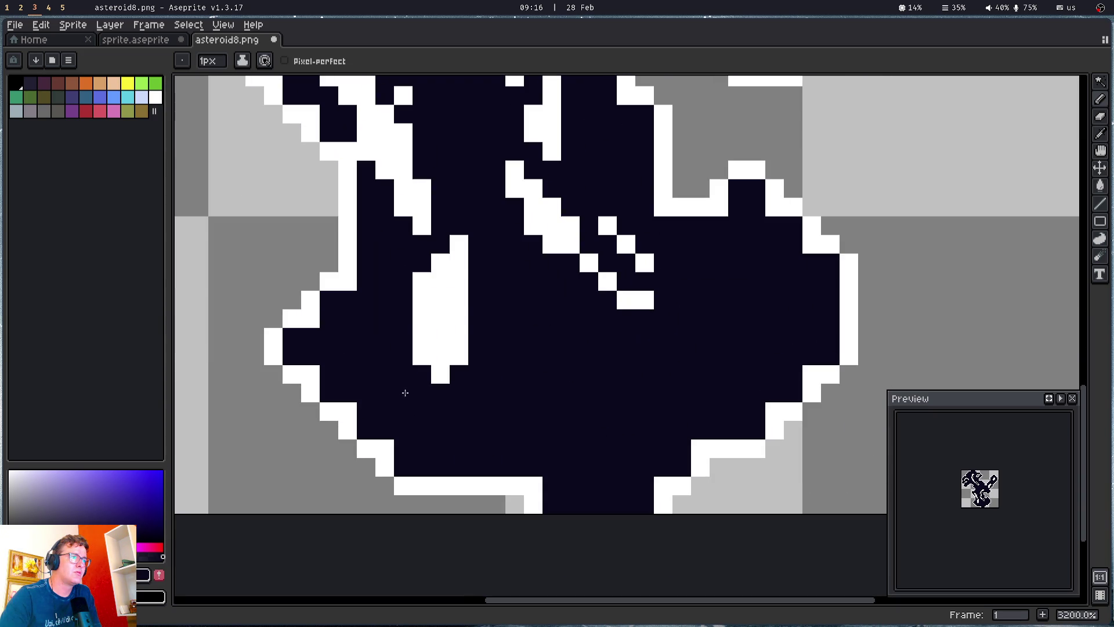
Step: Eyedrop white and draw new white detail lines across the lower asteroid and dark centre
key("alt")
left_click(436, 296, "alt")
mouse_move(531, 409)
left_mouse_down()
mouse_move(604, 406)
mouse_move(705, 360)
left_mouse_up()
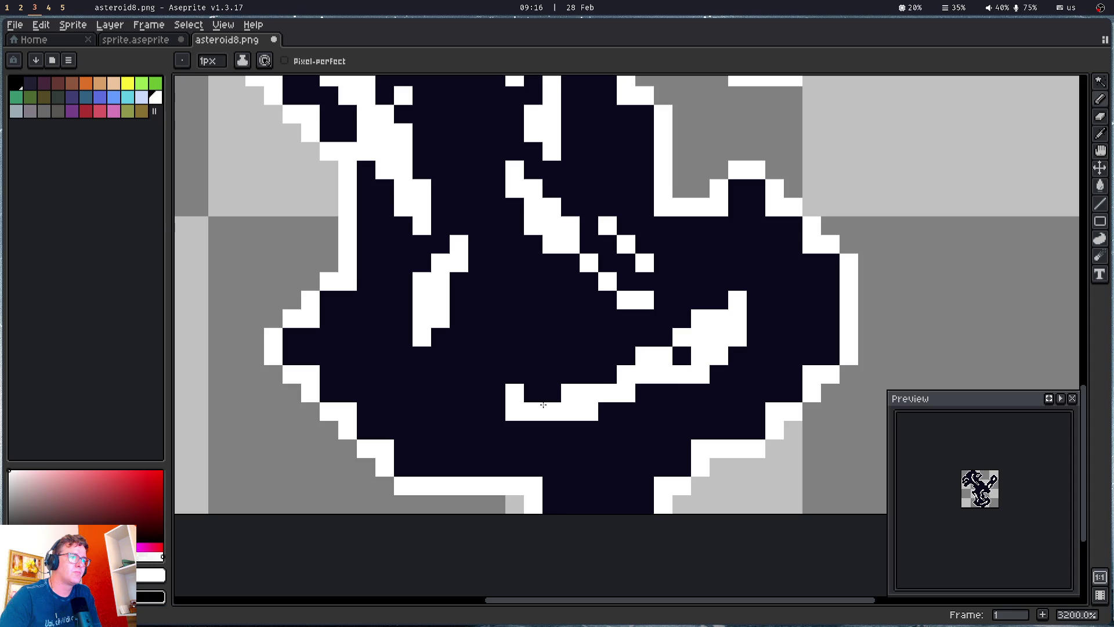
scroll(584, 224, "down", 5)
mouse_move(497, 279)
left_mouse_down()
mouse_move(510, 271)
mouse_move(517, 216)
left_mouse_up()
left_click_drag(583, 264, 576, 235)
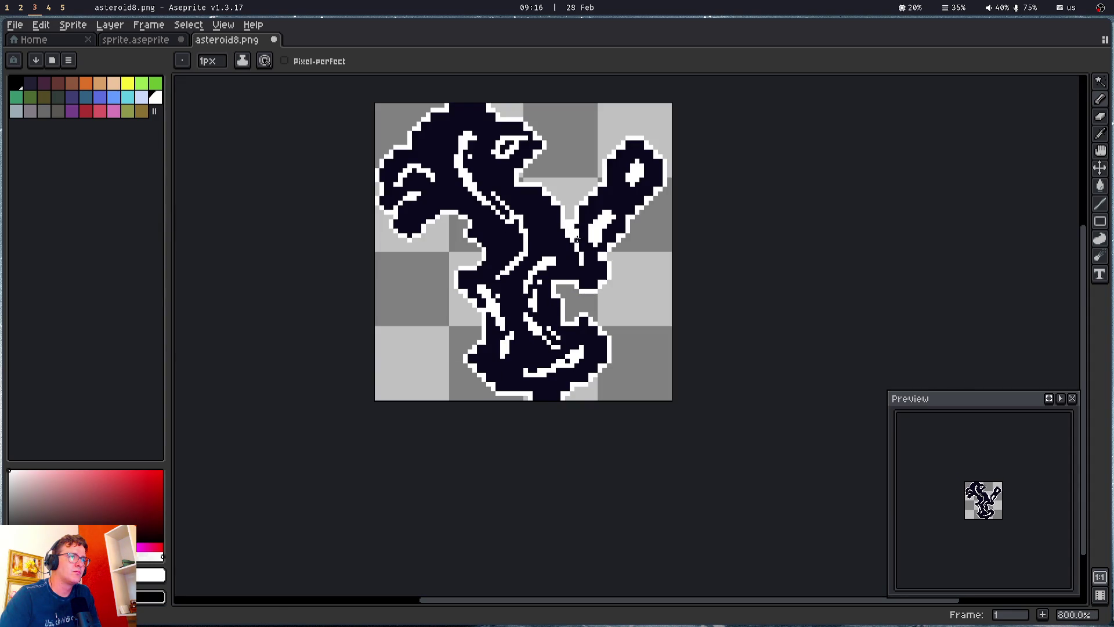
left_click_drag(524, 176, 630, 326)
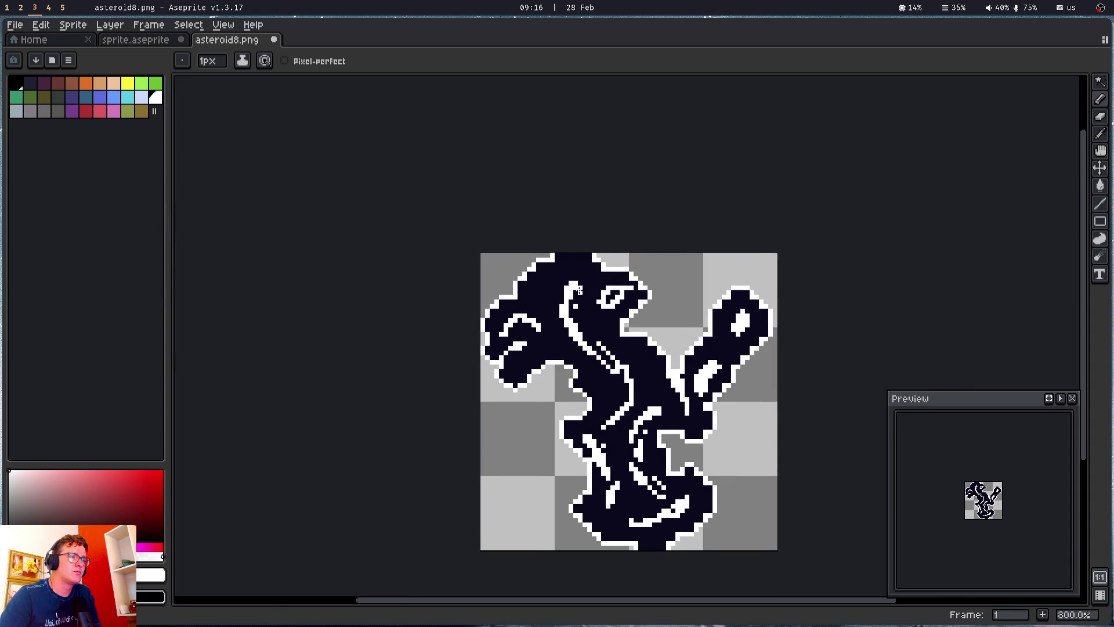
left_click_drag(559, 254, 582, 268)
scroll(589, 265, "up", 6)
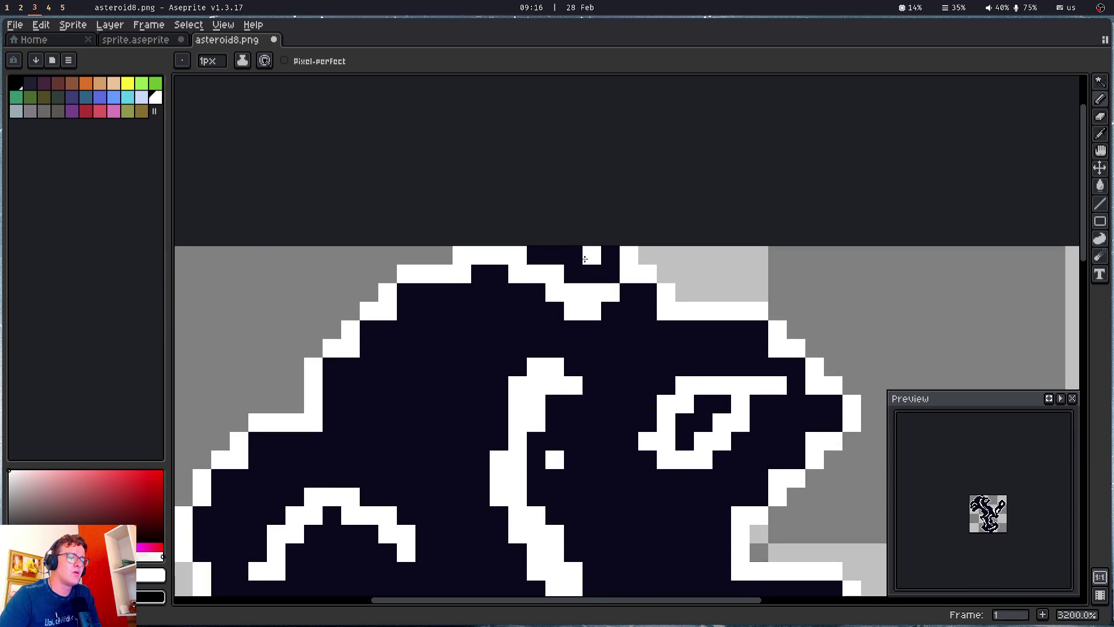
Step: Erase stray dark pixels along the asteroid's top edge
key("e")
left_click(584, 258)
left_click_drag(584, 273, 603, 273)
left_click(546, 246)
scroll(545, 246, "down", 3)
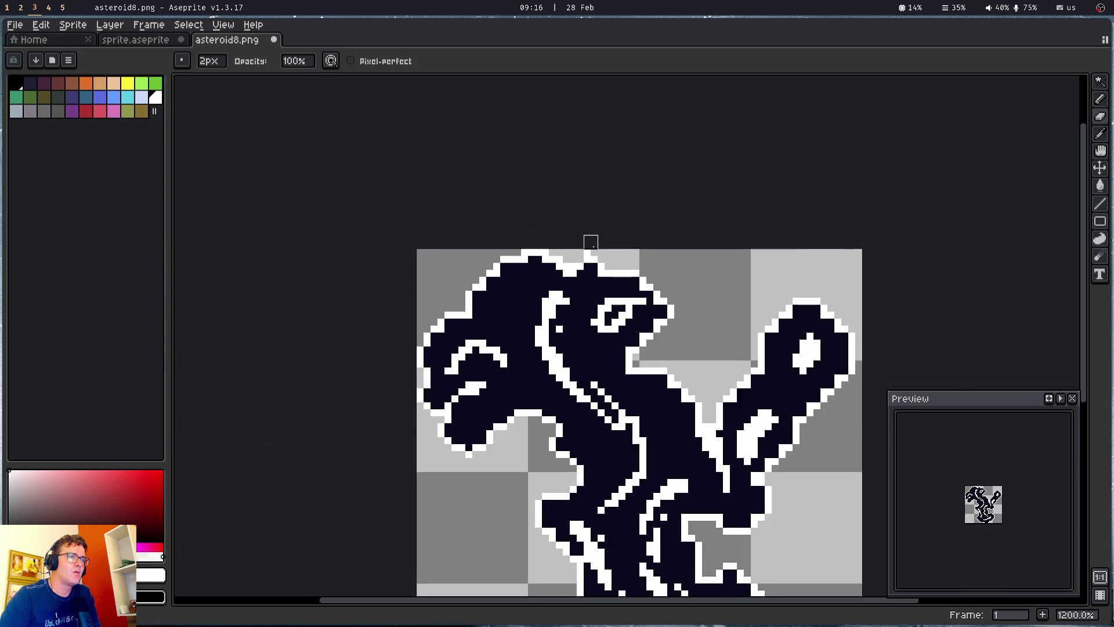
left_click_drag(678, 299, 463, 190)
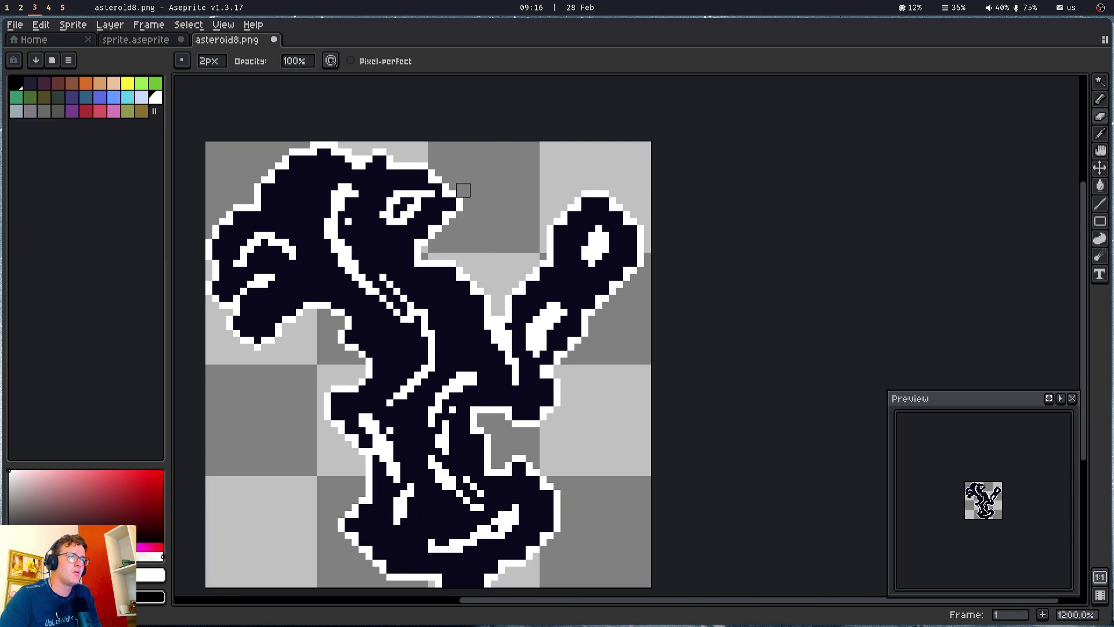
Step: With a 1px brush, touch up the white column with grey and white pixels, then undo the stray line
scroll(499, 316, "up", 2)
key("minus")
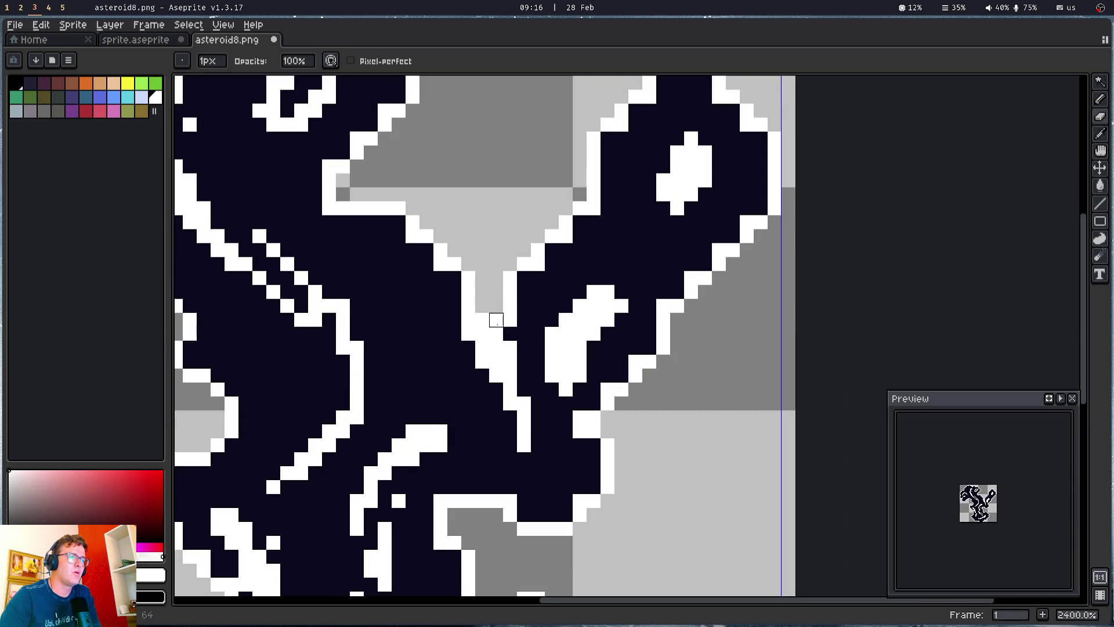
mouse_move(496, 320)
left_mouse_down()
mouse_move(496, 362)
mouse_move(510, 362)
left_mouse_up()
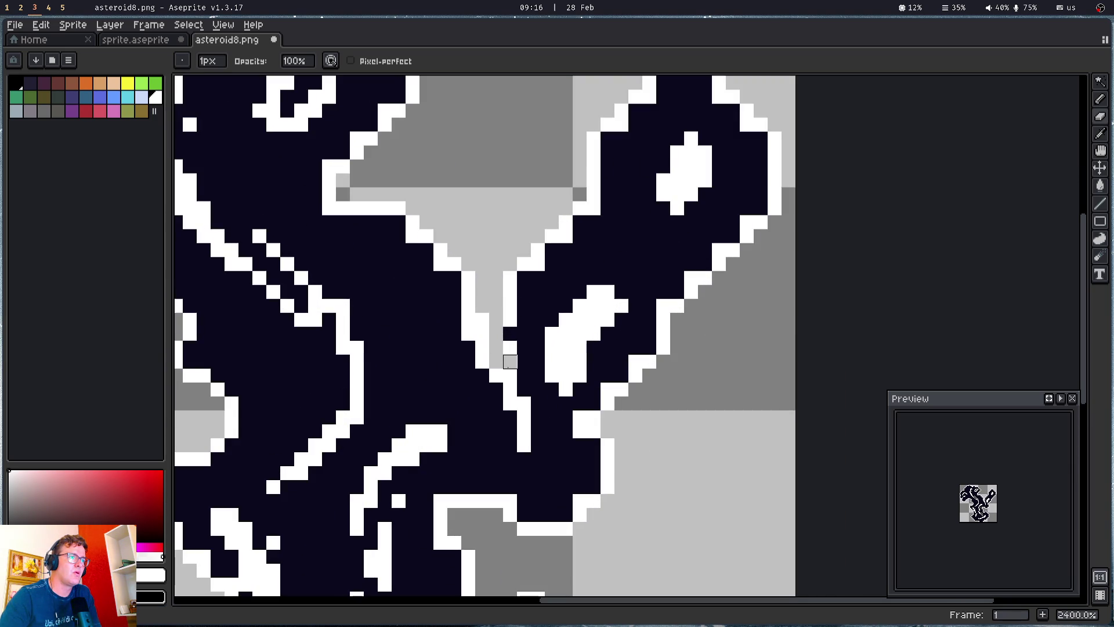
left_click(510, 334, "alt")
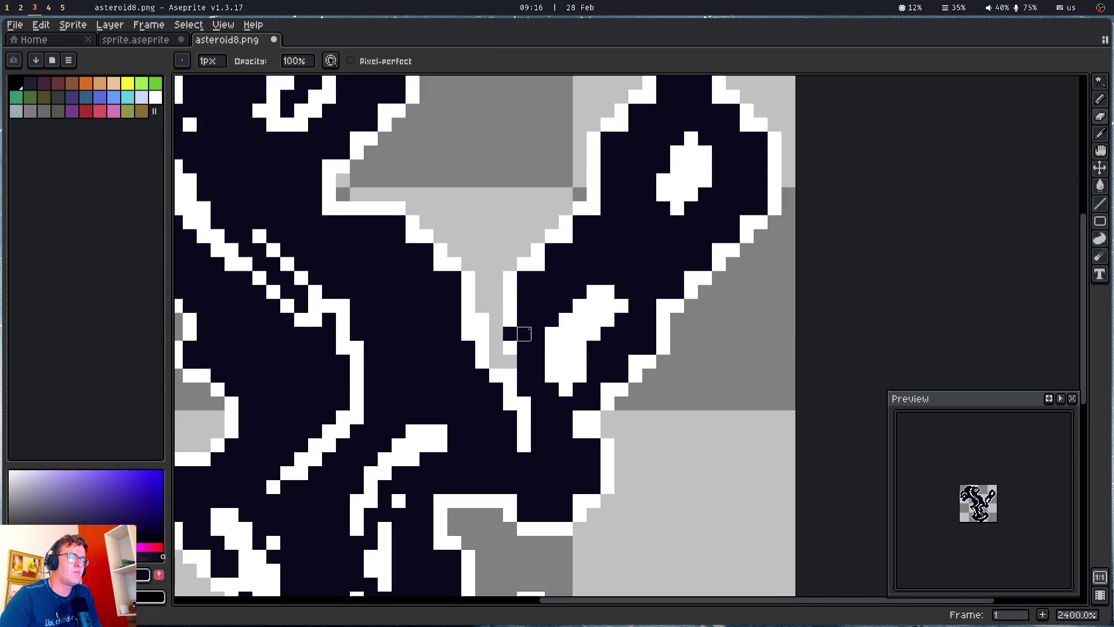
left_click(511, 299, "alt")
left_click_drag(511, 334, 522, 352)
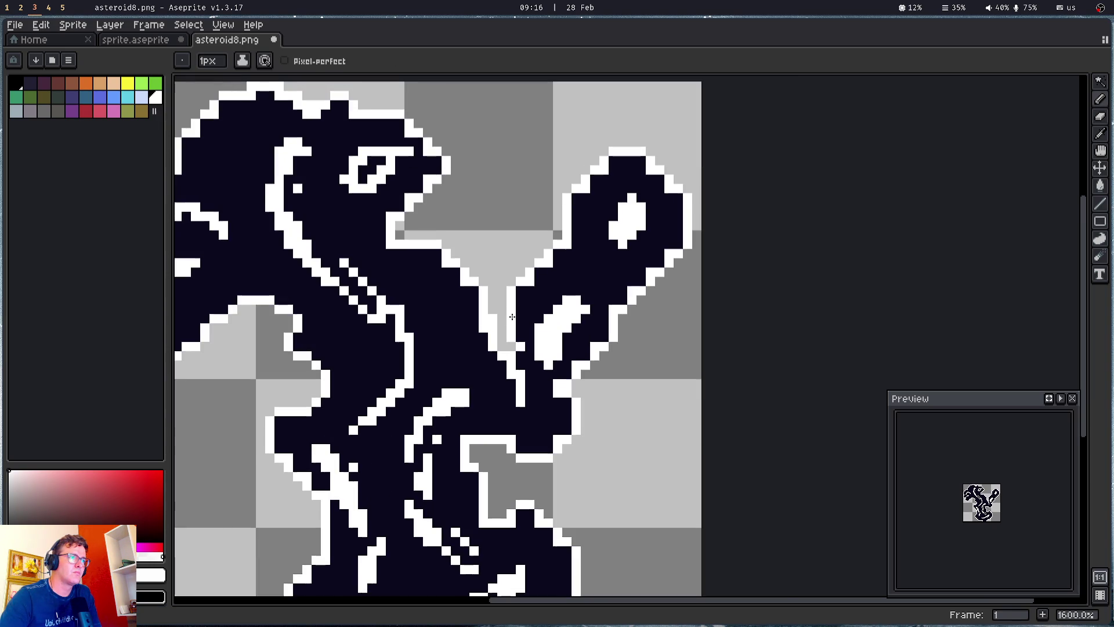
scroll(493, 318, "down", 2)
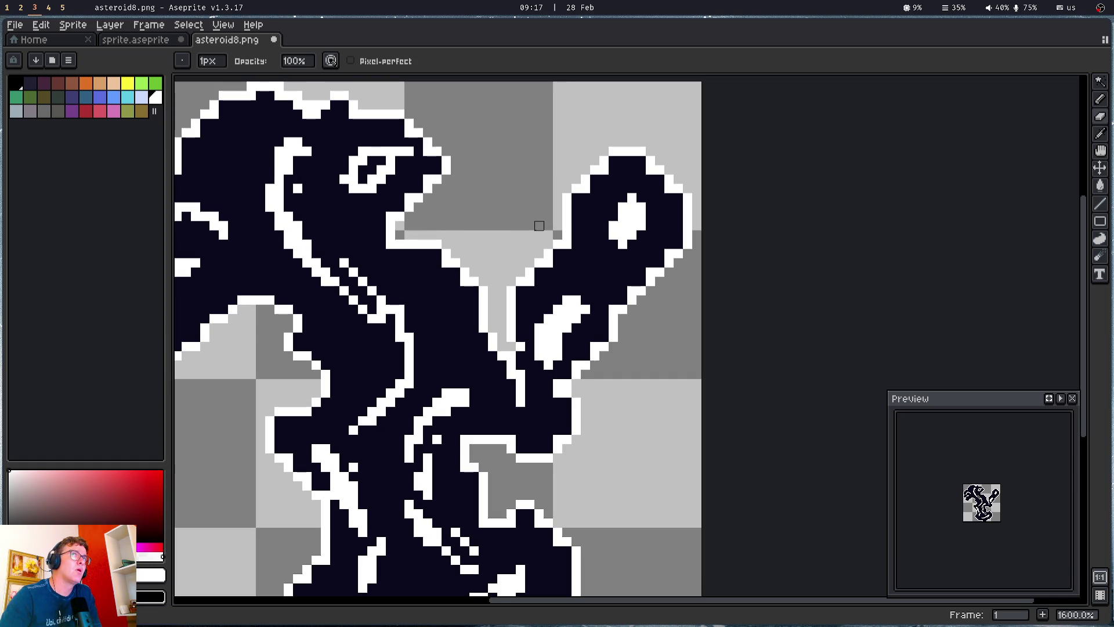
scroll(538, 227, "down", 3)
scroll(408, 228, "up", 1)
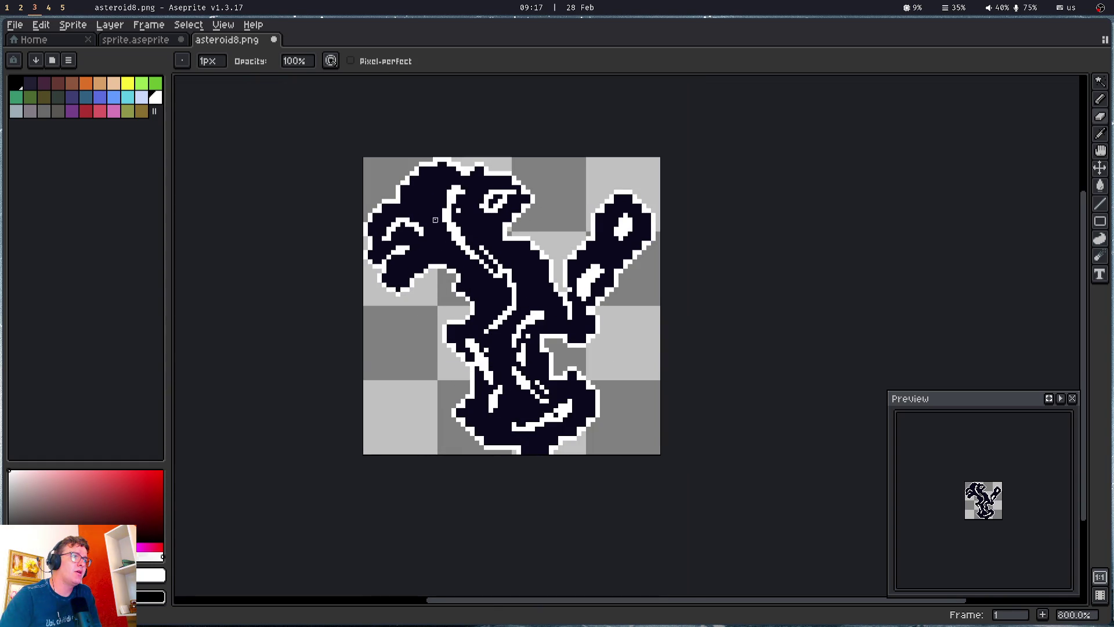
key("ctrl+z")
key("ctrl+z")
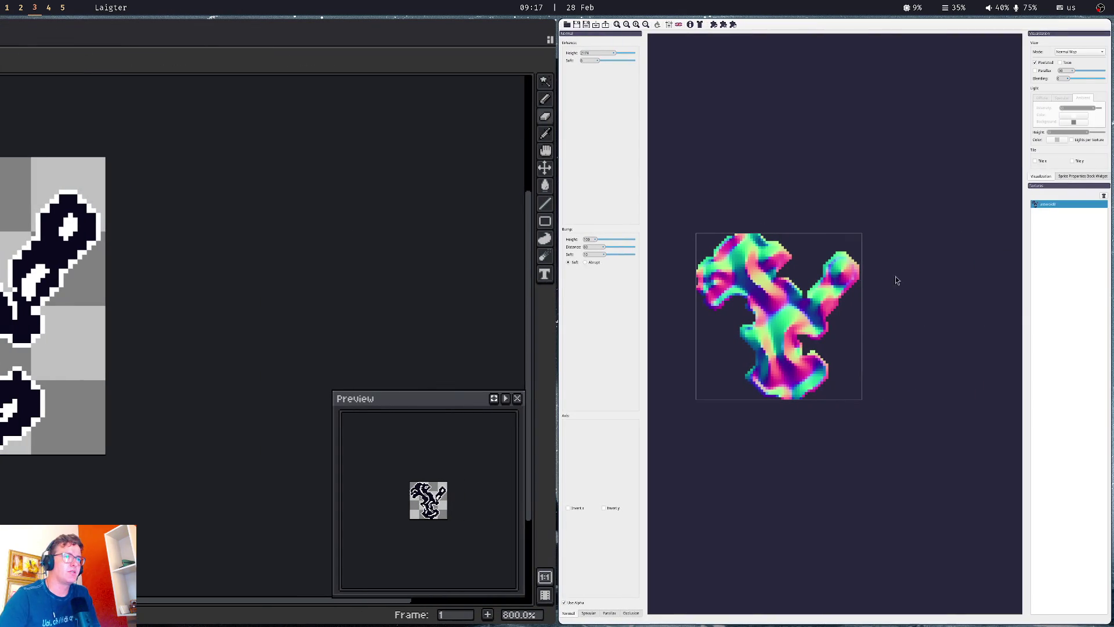
Step: Reload asteroid8.png into Laigter with a transparent background
left_click(1105, 197)
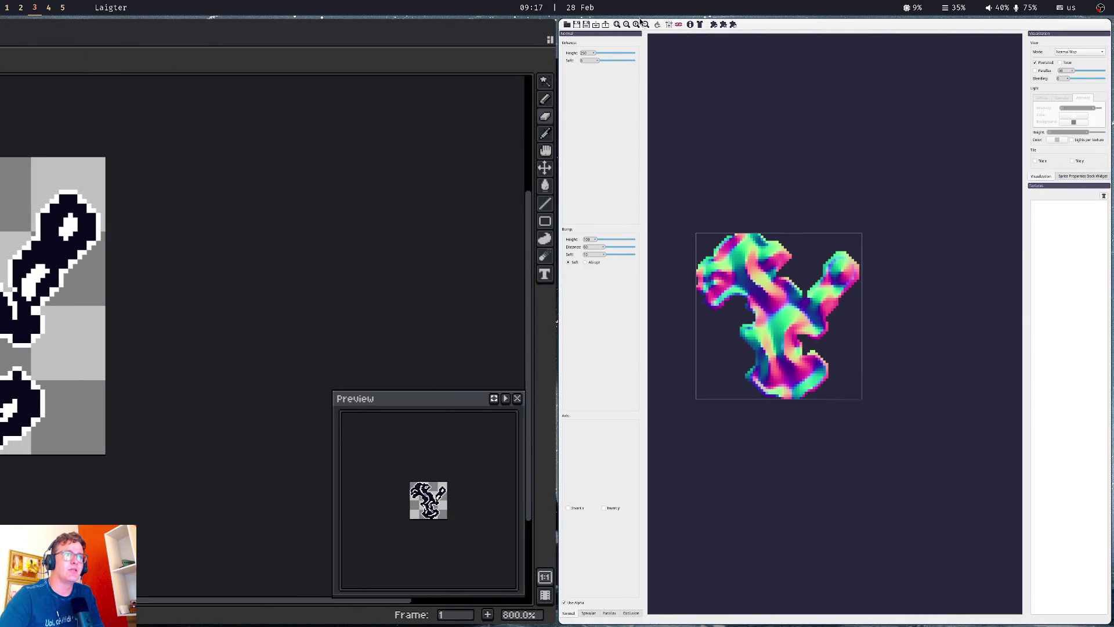
left_click(599, 26)
scroll(811, 341, "down", 3)
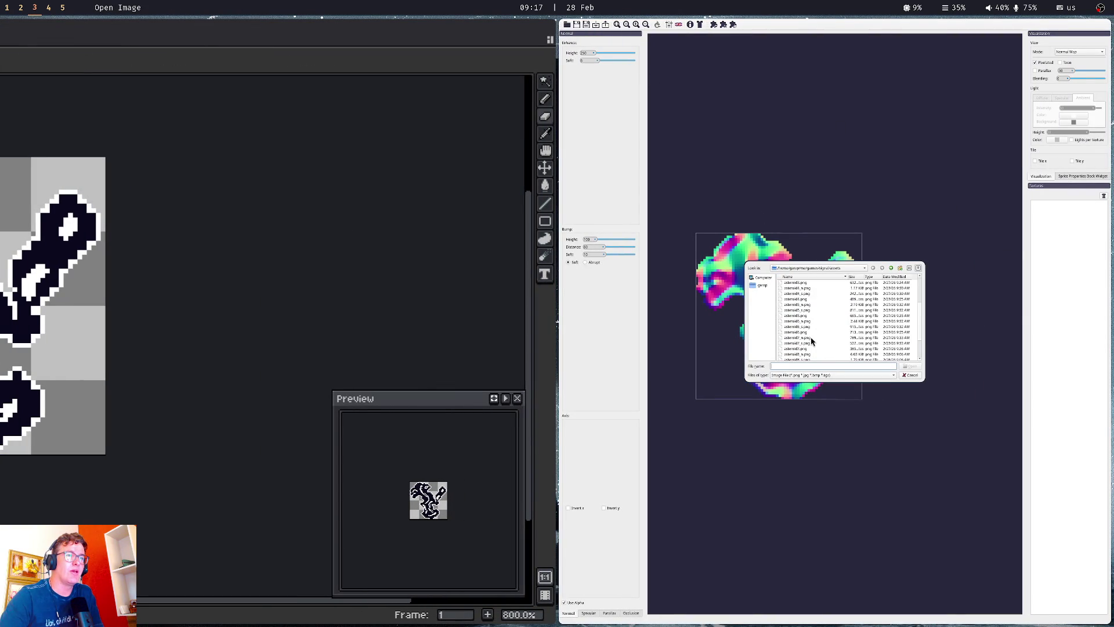
scroll(806, 351, "down", 1)
double_click(798, 348)
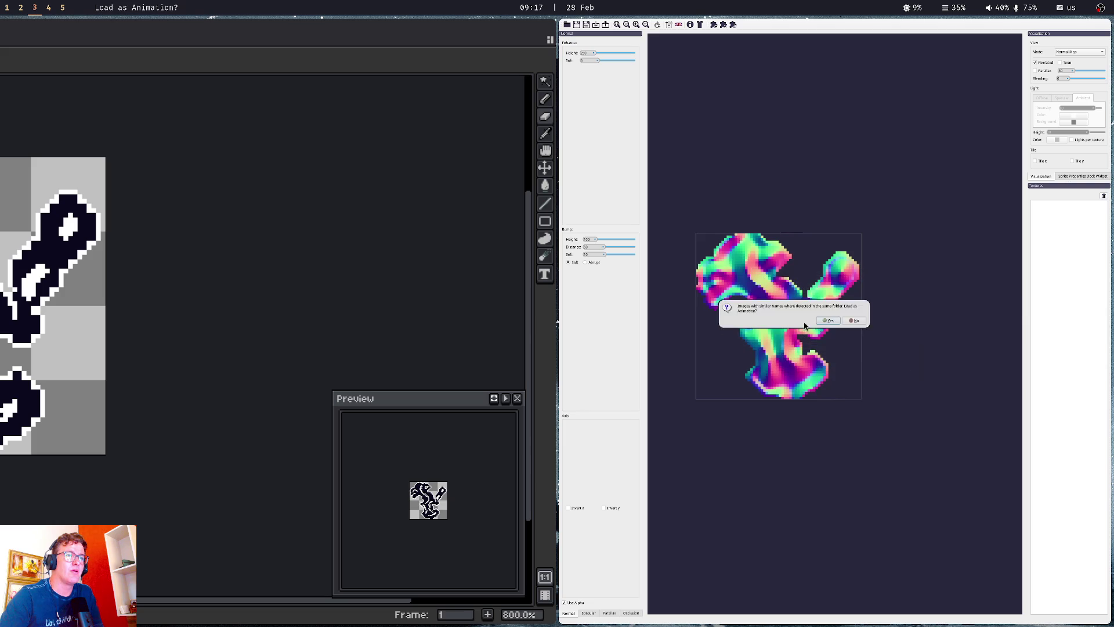
left_click(852, 323)
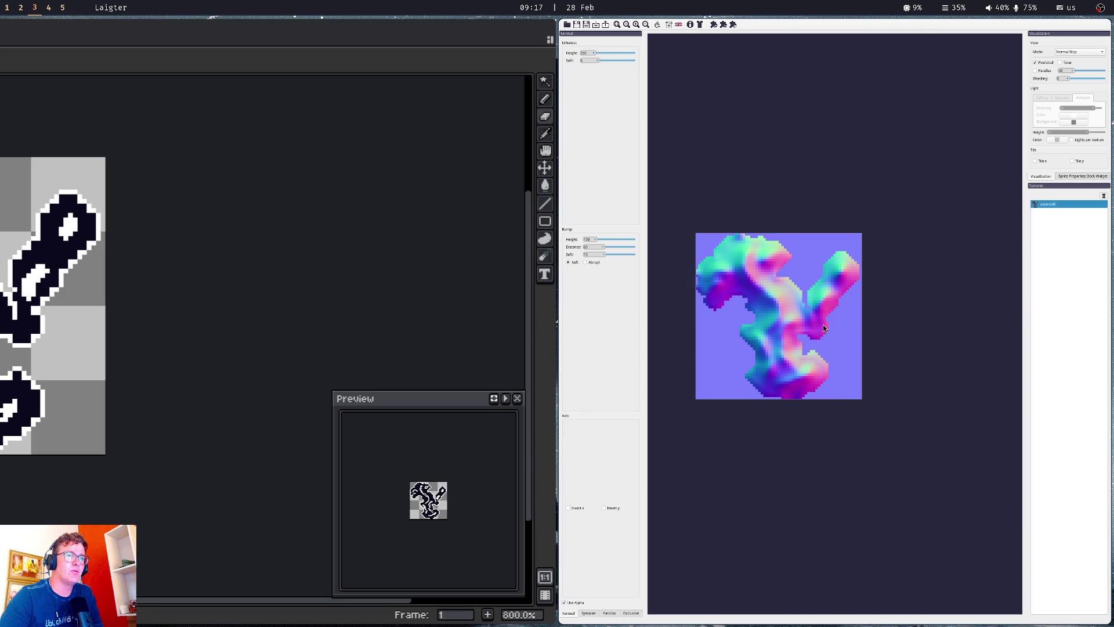
left_click(567, 604)
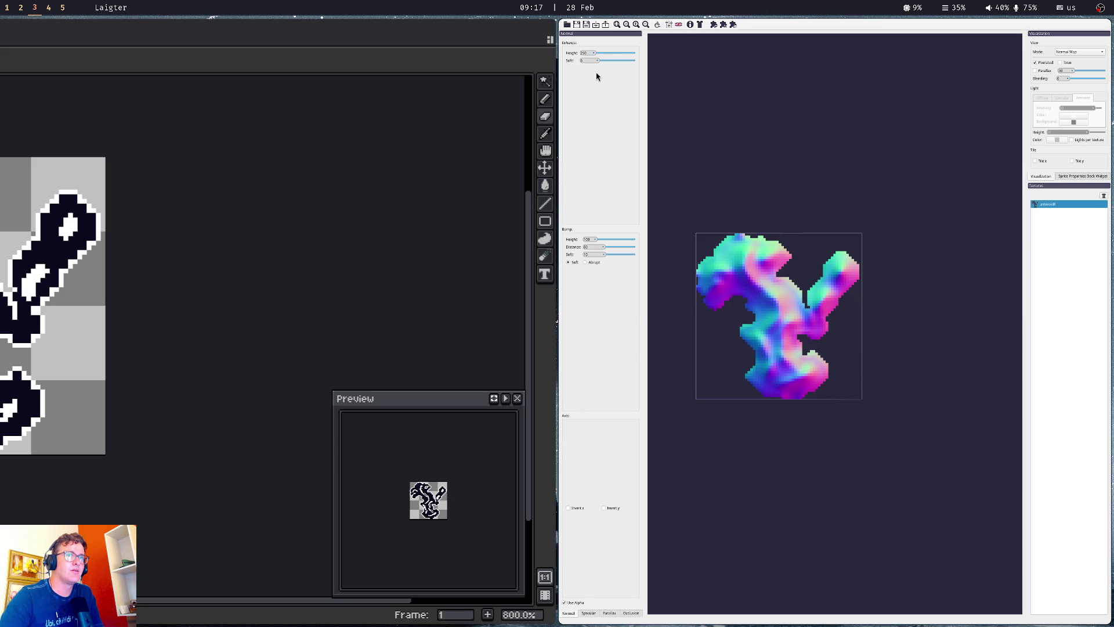
Step: Set Enhance Height to 0, adjust bump height, and raise bump distance to 215
mouse_move(596, 54)
left_mouse_down()
mouse_move(632, 66)
mouse_move(585, 64)
mouse_move(597, 74)
mouse_move(641, 81)
left_mouse_up()
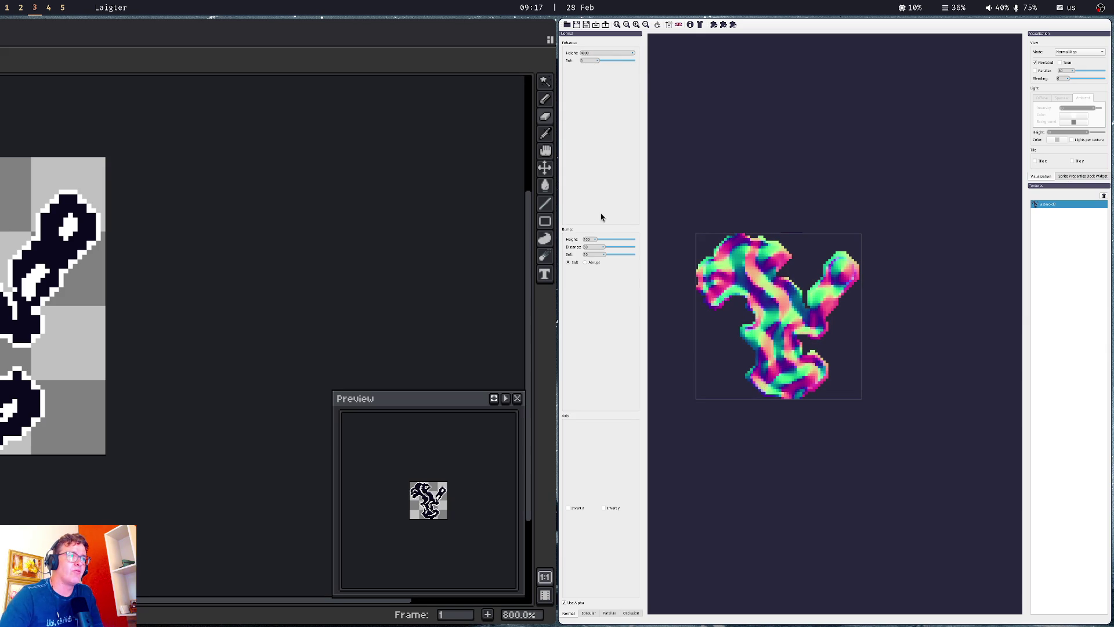
left_click_drag(596, 240, 568, 243)
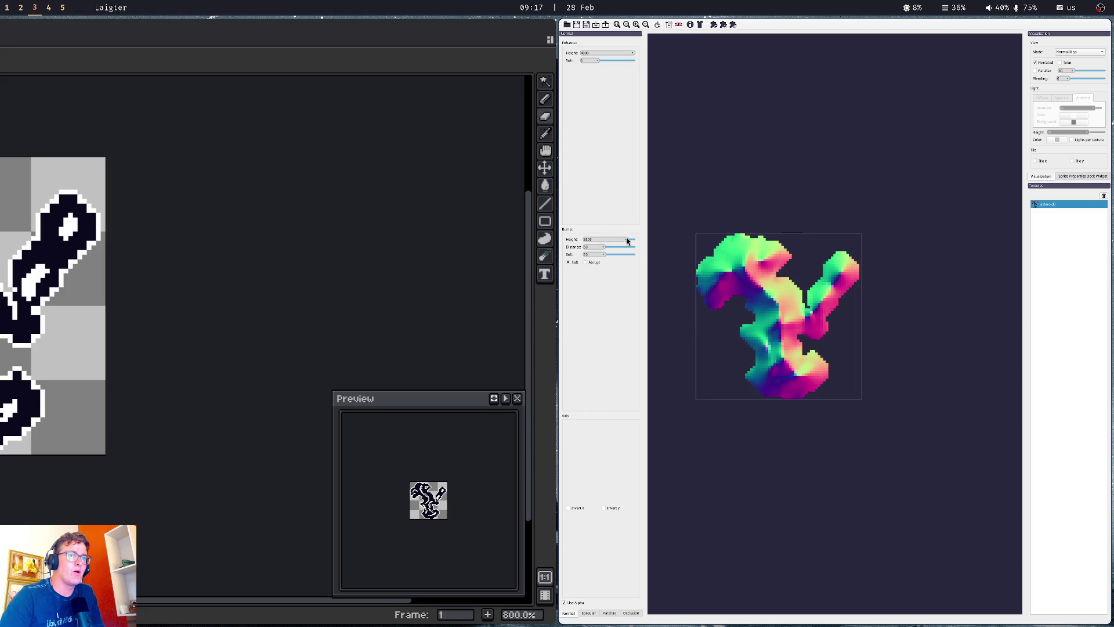
mouse_move(568, 240)
left_mouse_down()
mouse_move(604, 239)
mouse_move(586, 241)
left_mouse_up()
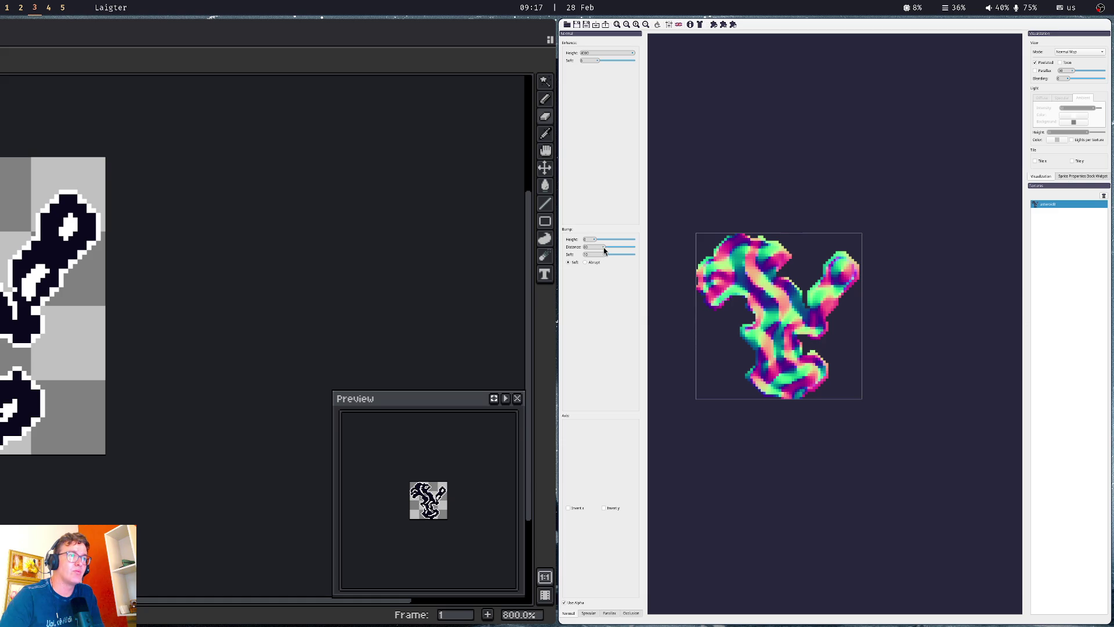
mouse_move(604, 247)
left_mouse_down()
mouse_move(627, 247)
mouse_move(569, 250)
mouse_move(629, 254)
mouse_move(590, 259)
mouse_move(606, 238)
left_mouse_up()
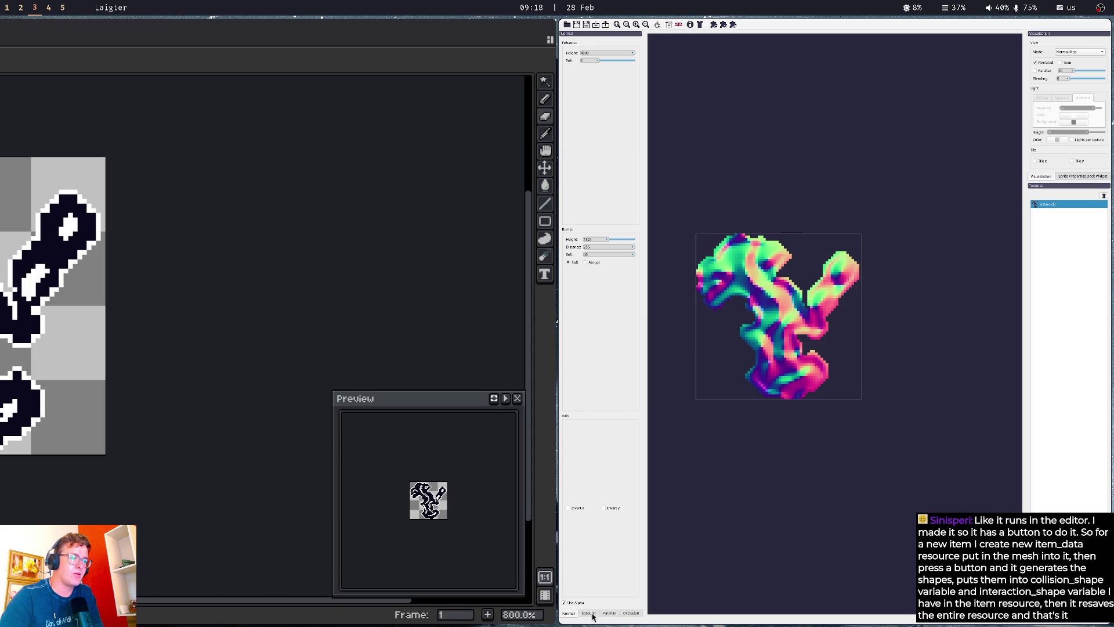
Step: On the Specular Map, set threshold 0, contrast 1248, and lower softness for sharp outlines
left_click(1080, 51)
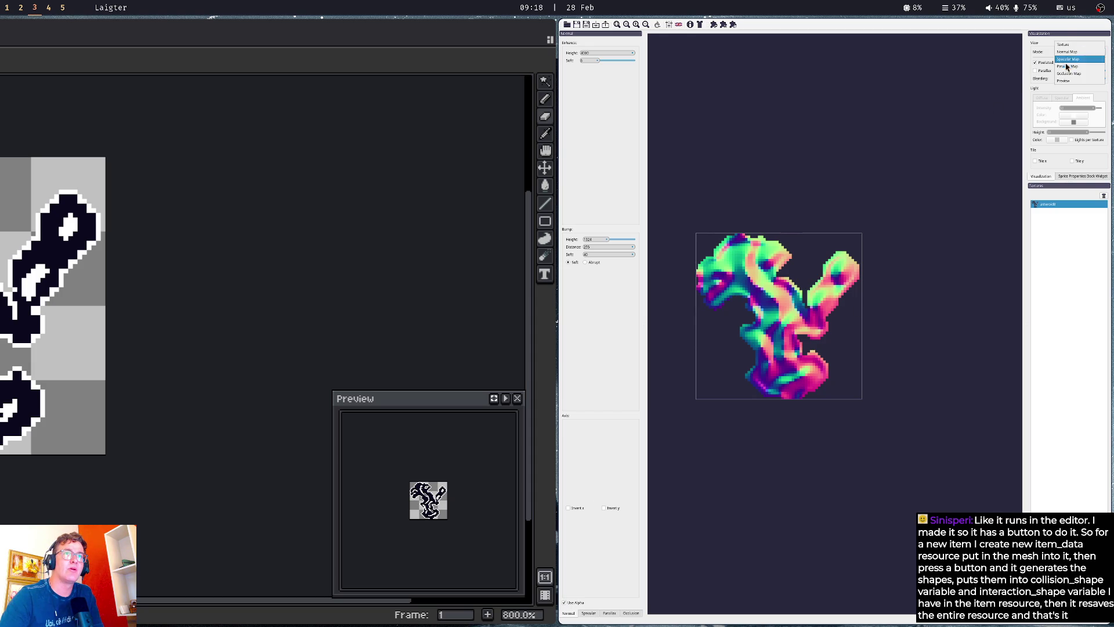
left_click(1073, 59)
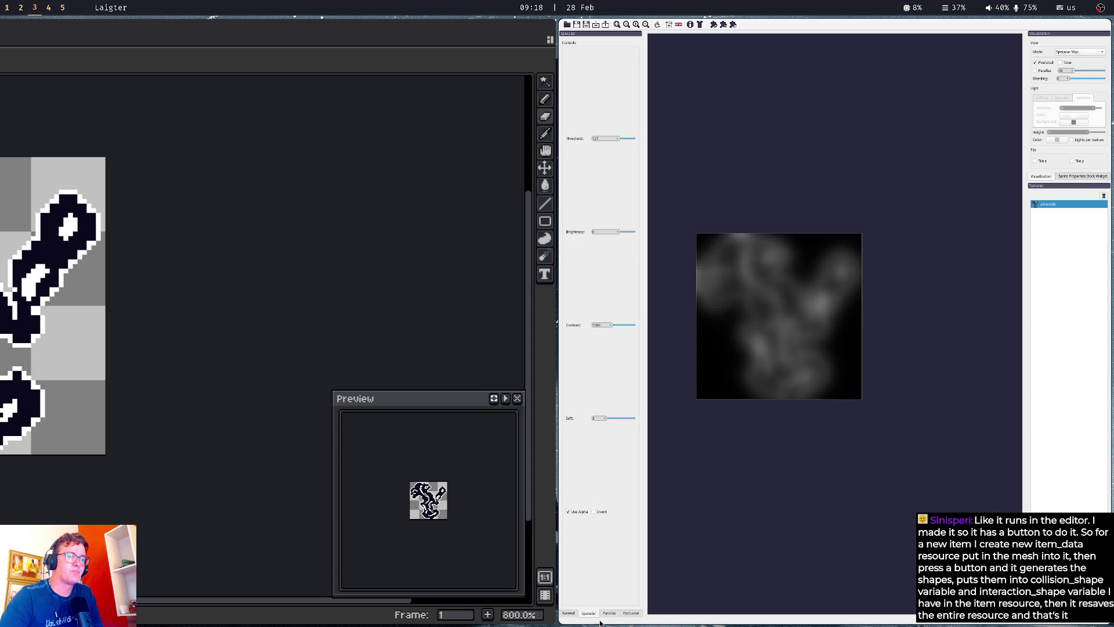
mouse_move(618, 138)
left_mouse_down()
mouse_move(603, 138)
mouse_move(613, 147)
left_mouse_up()
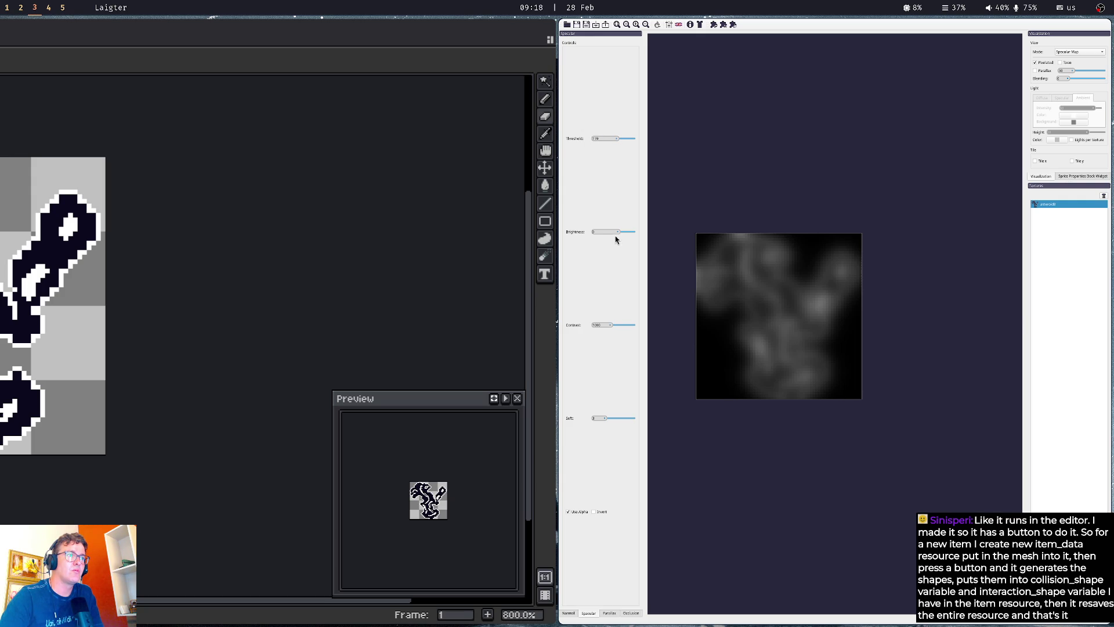
left_click_drag(619, 231, 610, 231)
left_click_drag(611, 326, 633, 328)
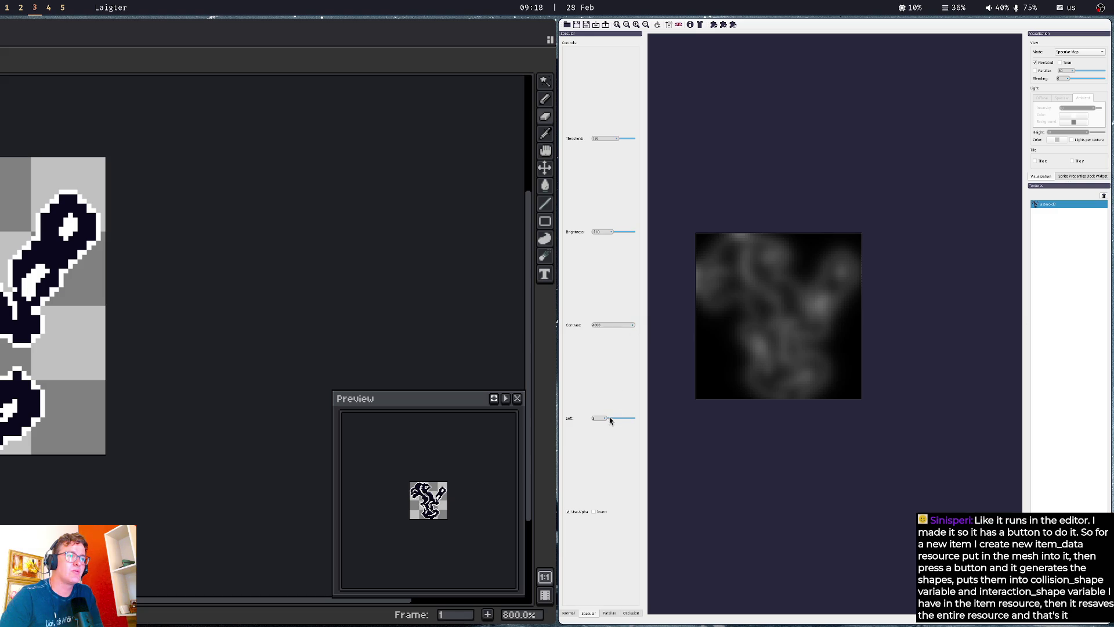
mouse_move(605, 419)
left_mouse_down()
mouse_move(614, 419)
mouse_move(599, 422)
left_mouse_up()
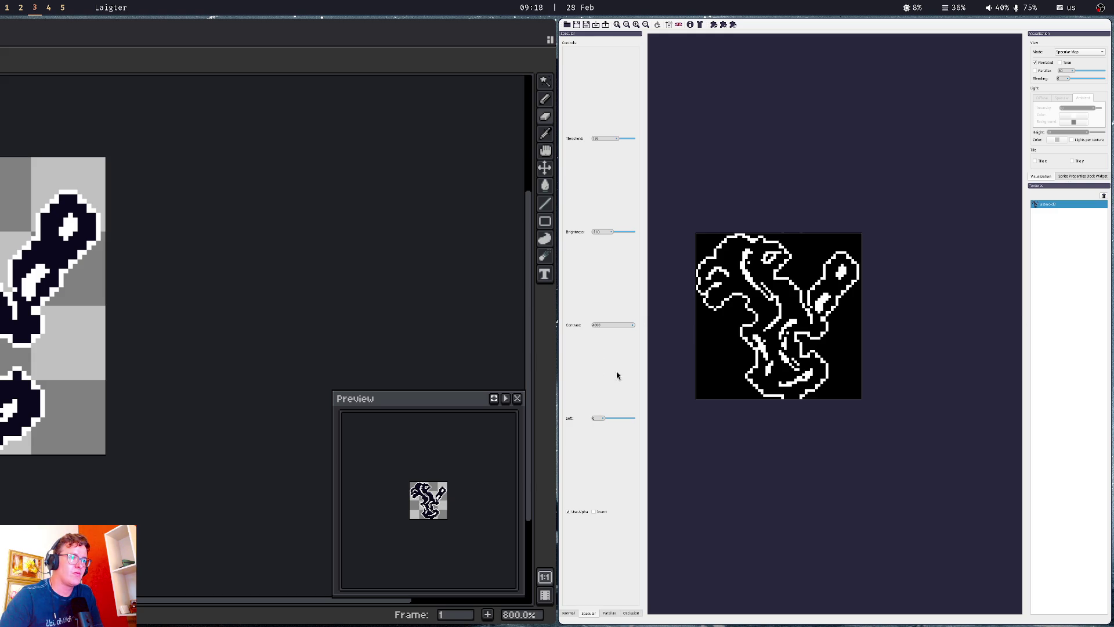
Step: Export the selected maps, then select the Icon sprite node in Godot
left_click(607, 26)
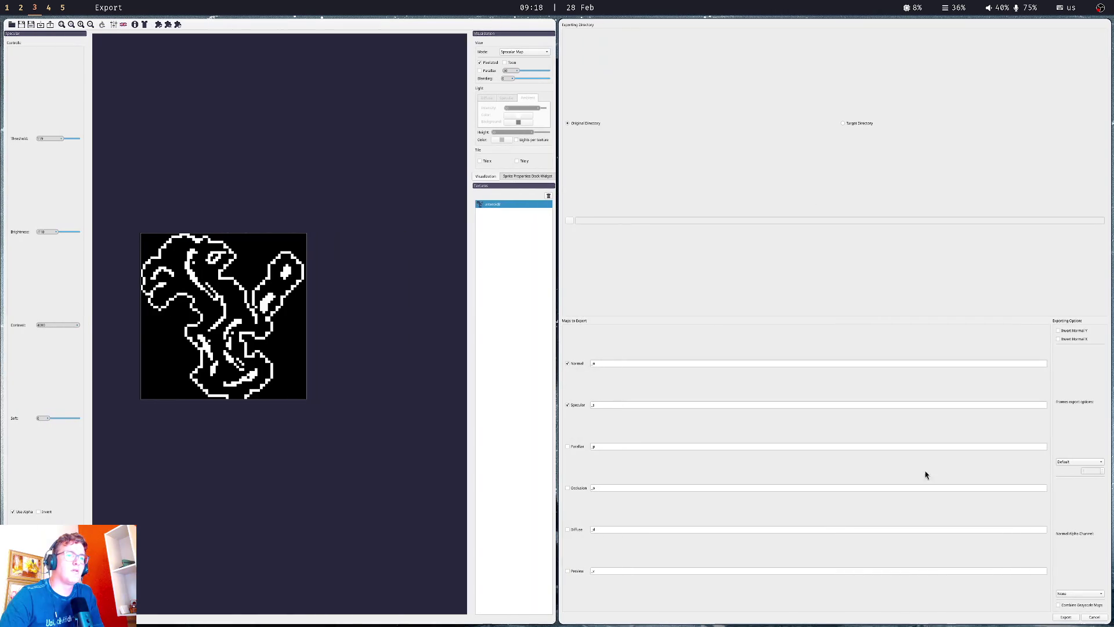
left_click(1066, 618)
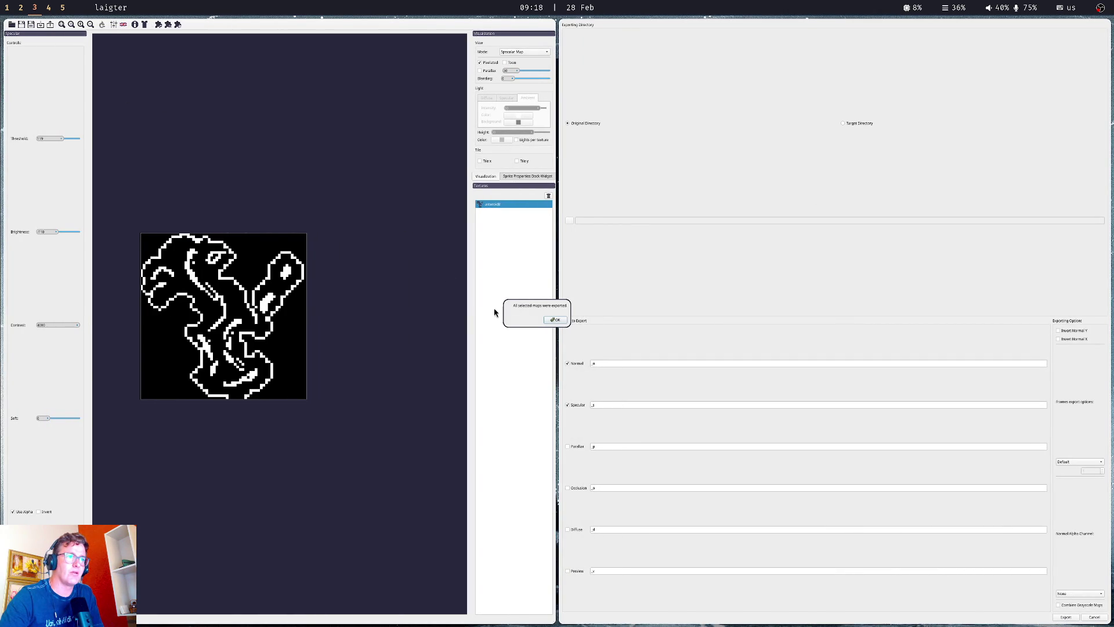
left_click(557, 319)
key("super+2")
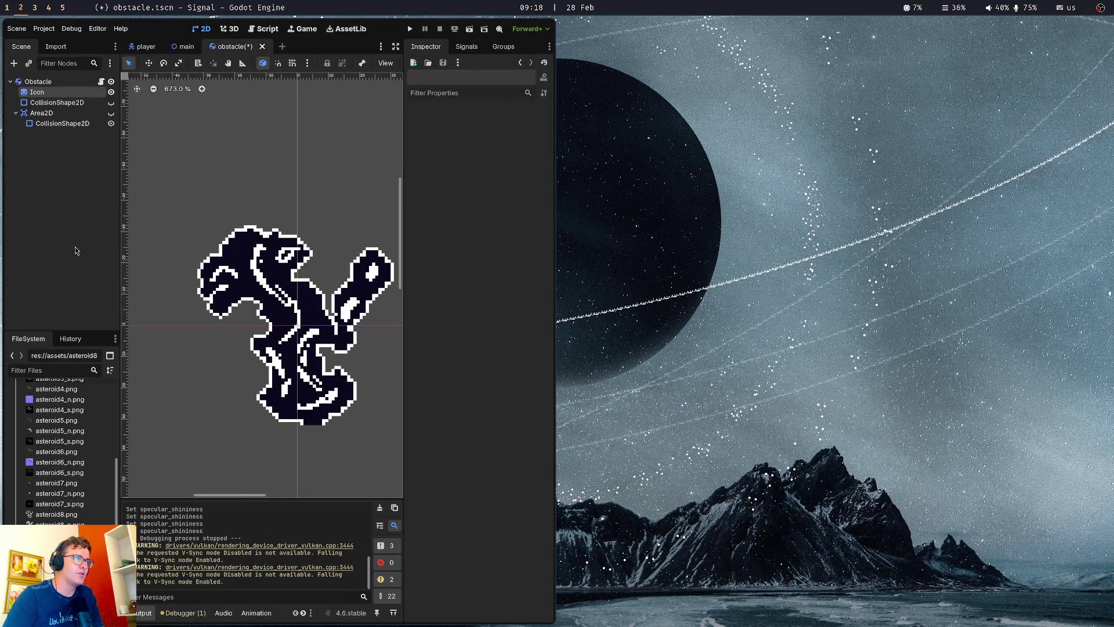
left_click(50, 94)
Step: Run the game with F5 and set the asteroid's Specular Shininess to 1.0
key("F5")
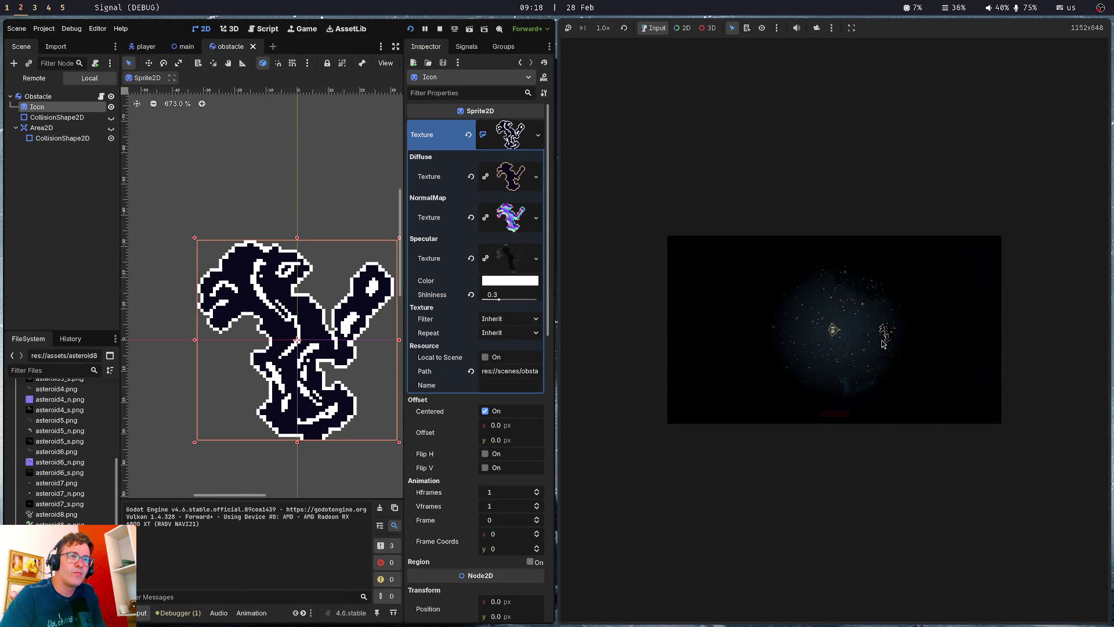
key("w")
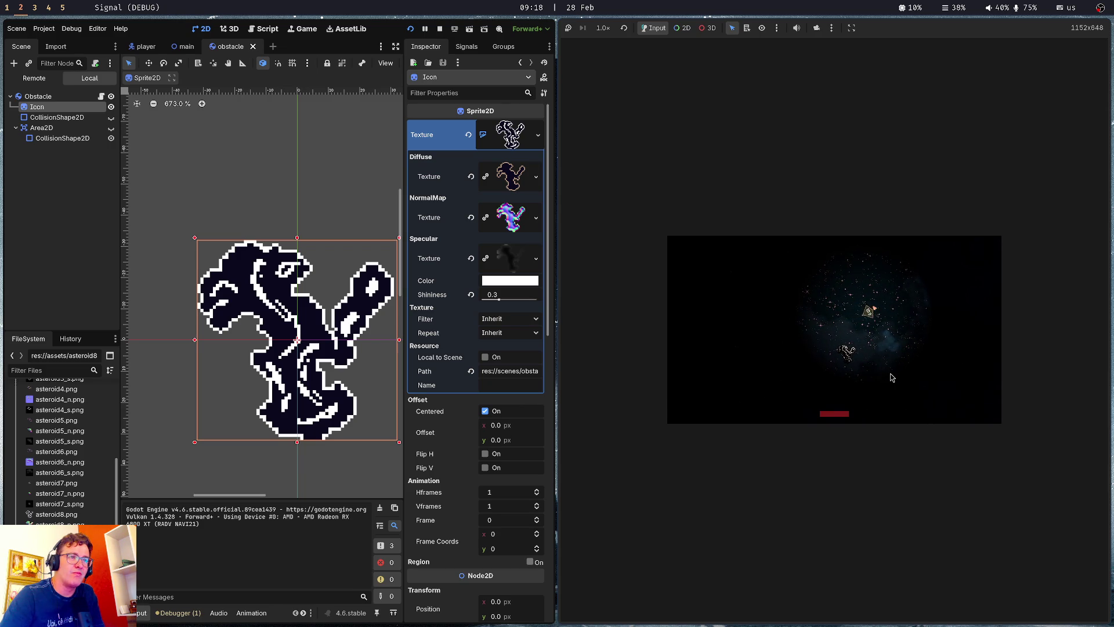
left_click_drag(499, 300, 534, 300)
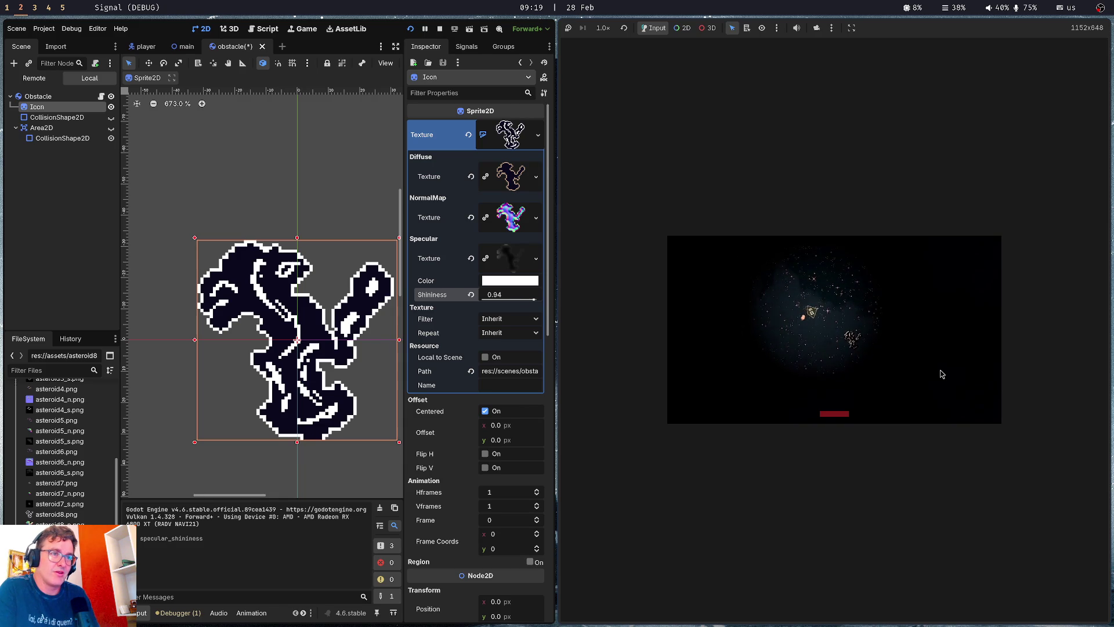
left_click(471, 294)
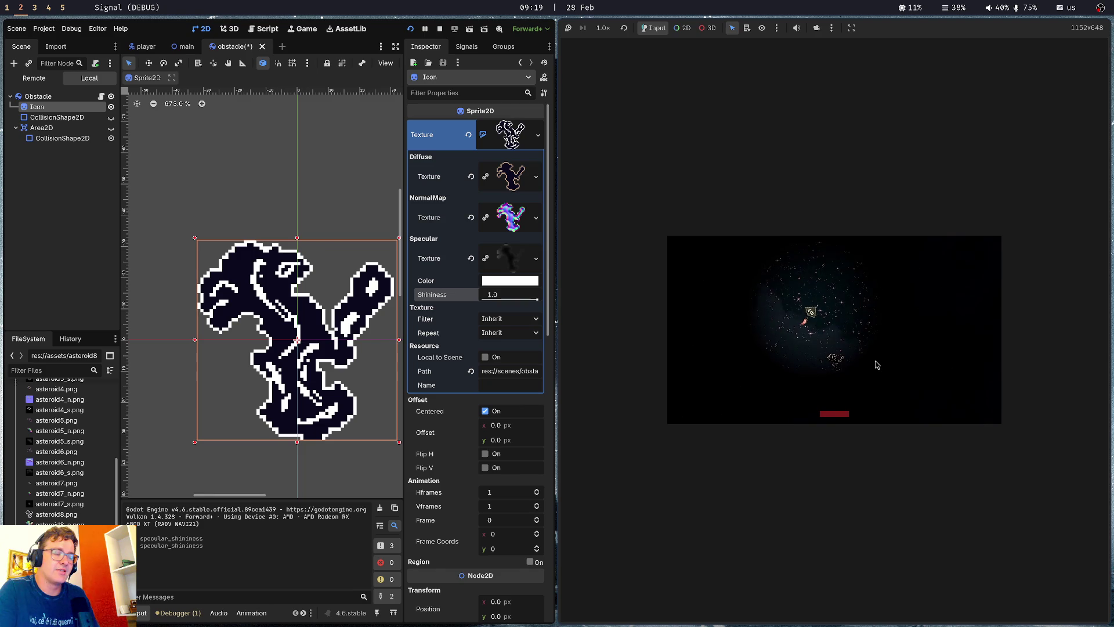
key("super+1")
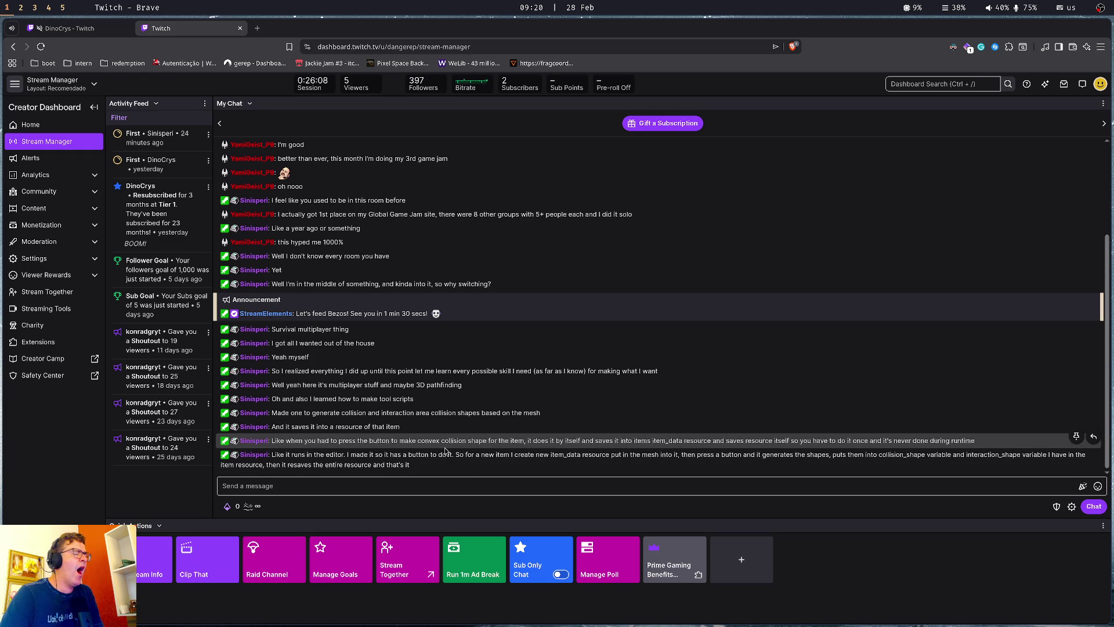
Step: Check the YouTube and Twitch tabs, close the running game window, and open a new Brave tab
key("ctrl+shift+Tab")
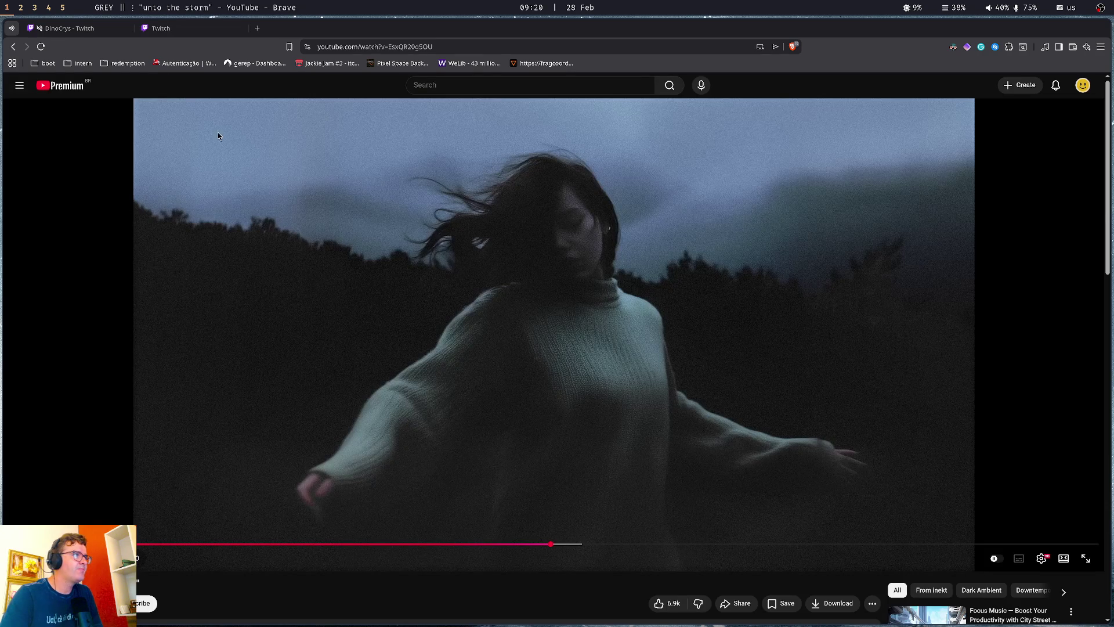
left_click(94, 28)
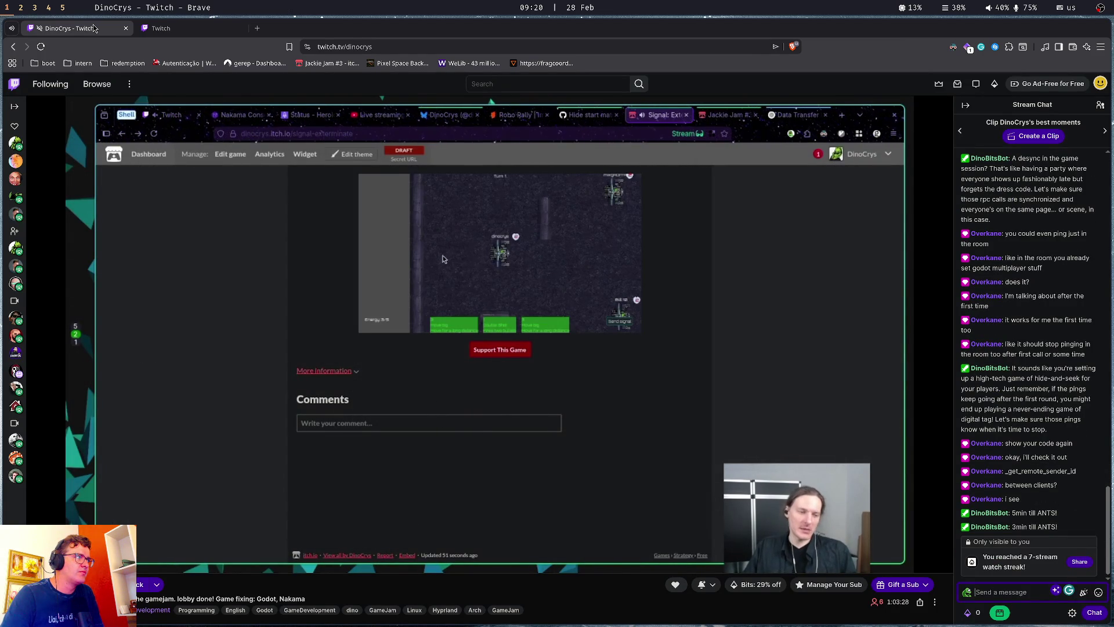
key("super+2")
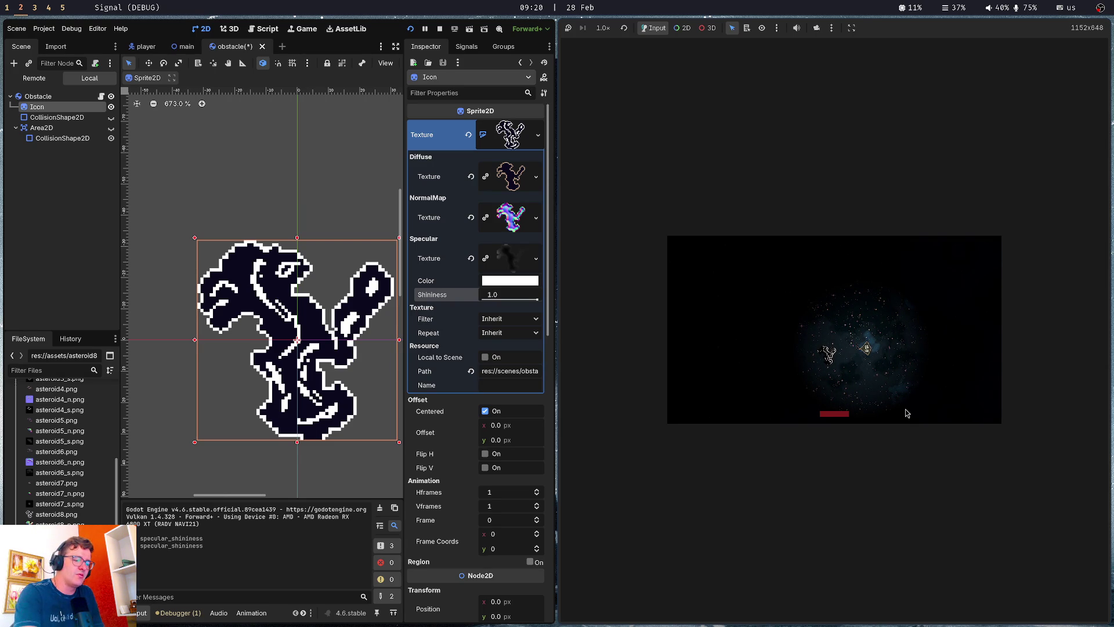
key("super+q")
key("super+1")
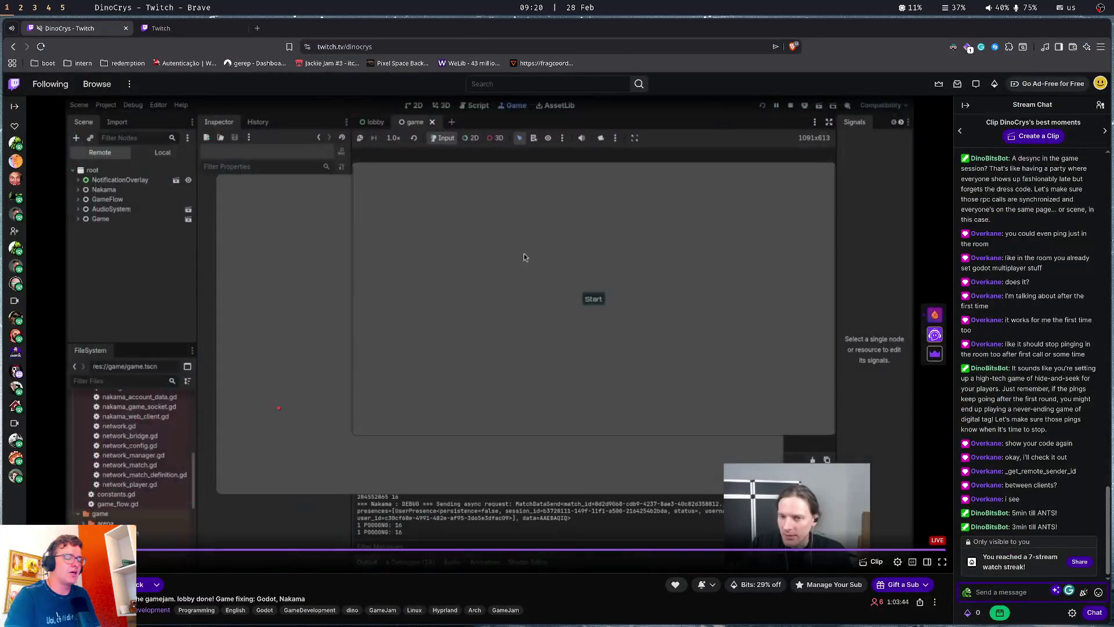
key("ctrl+t")
Step: Search for 'pixel art asteroid' and switch to the Images results
type("poi")
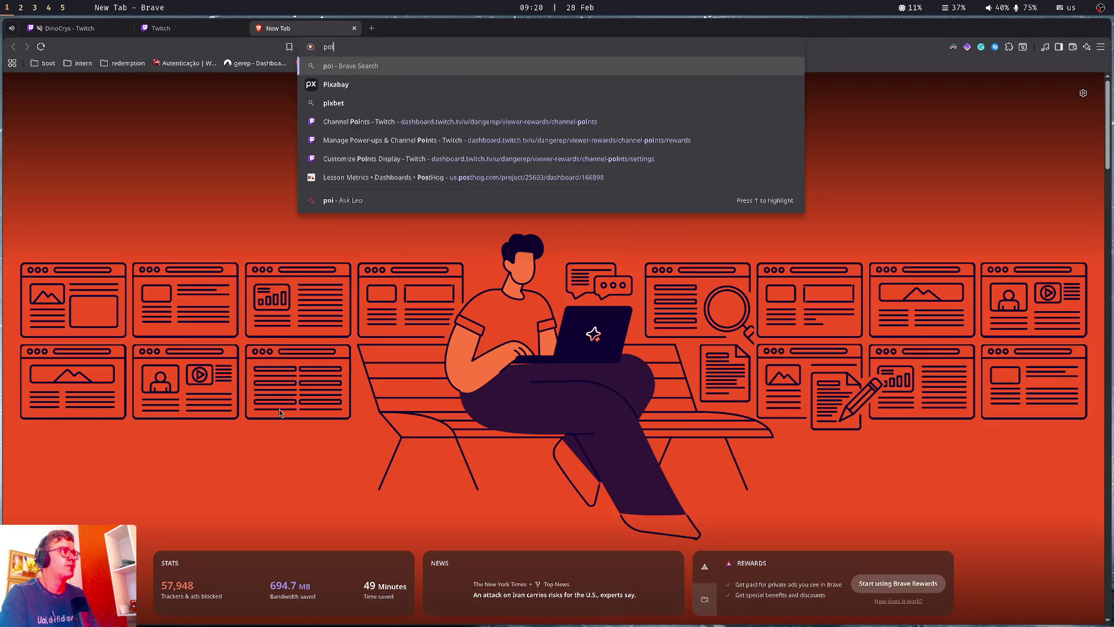
key("BackSpace")
key("BackSpace")
type("ixel art")
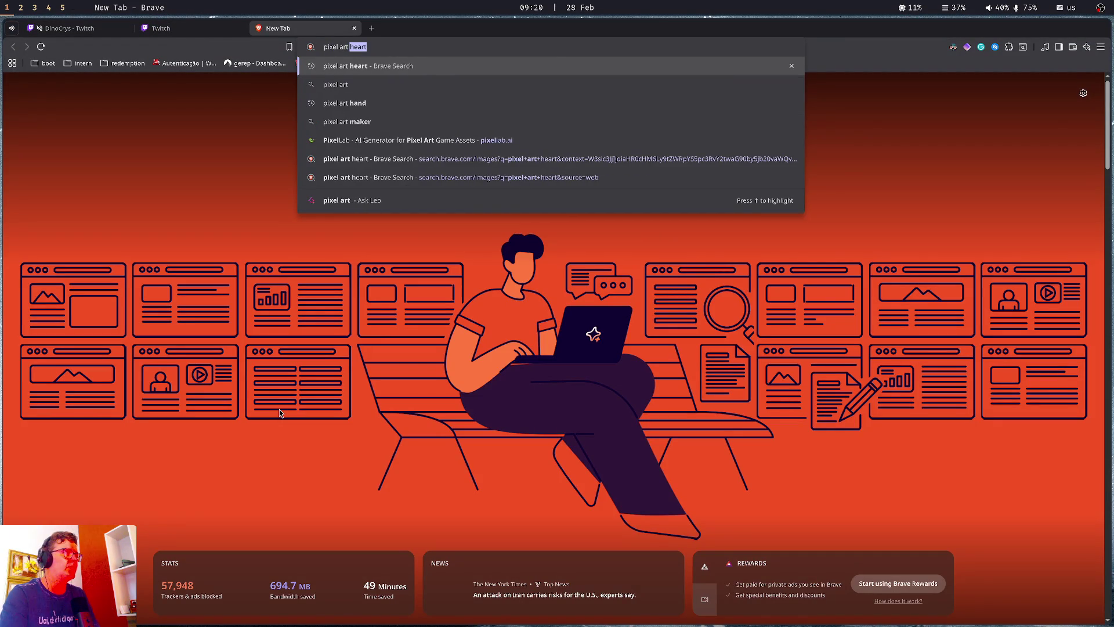
type("asteroid")
key("Return")
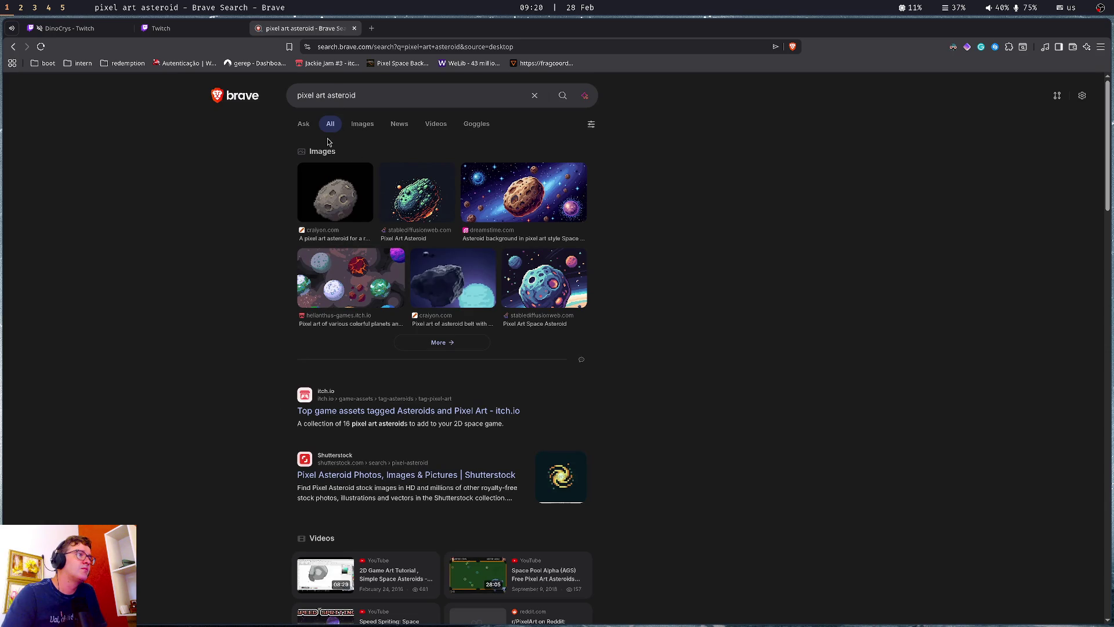
left_click(360, 129)
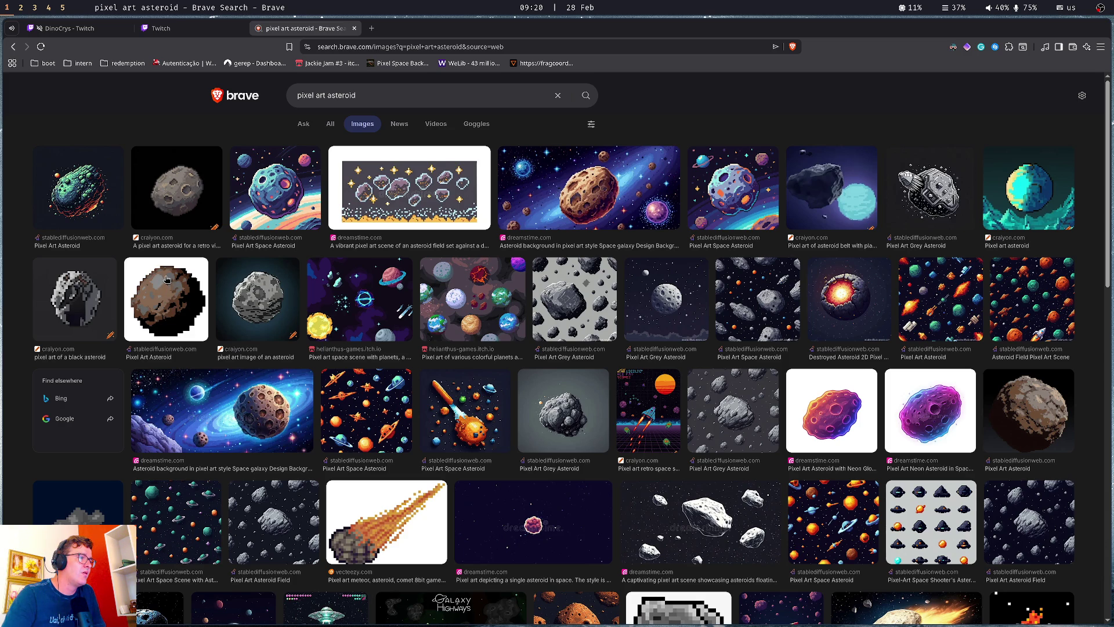
Step: Scroll through the image results and open a large preview of the grey asteroid
scroll(167, 279, "down", 3)
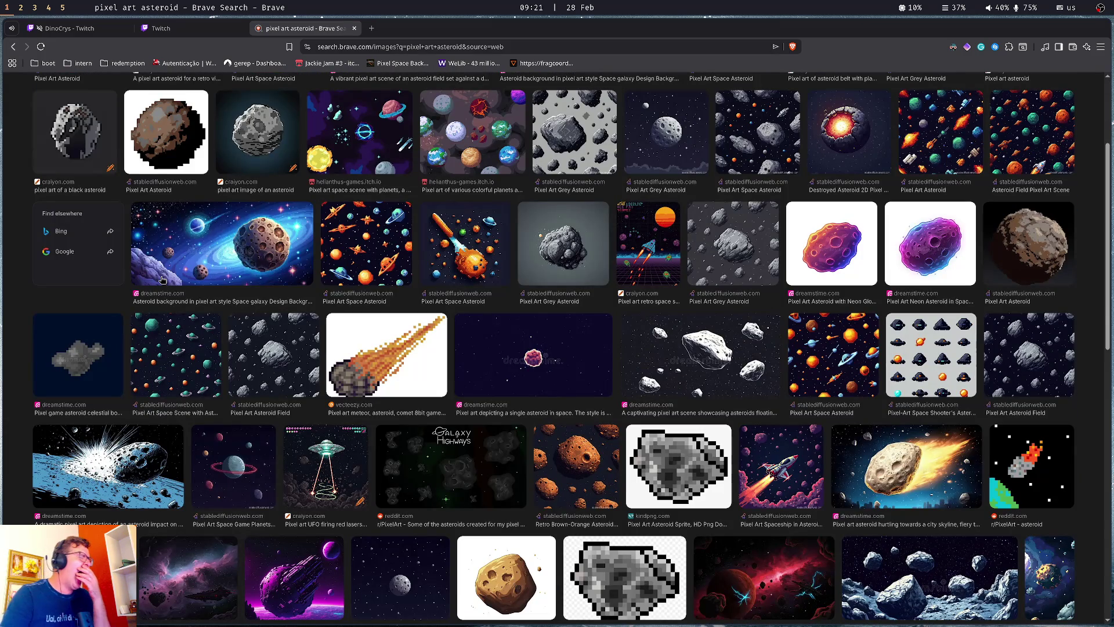
scroll(162, 279, "down", 2)
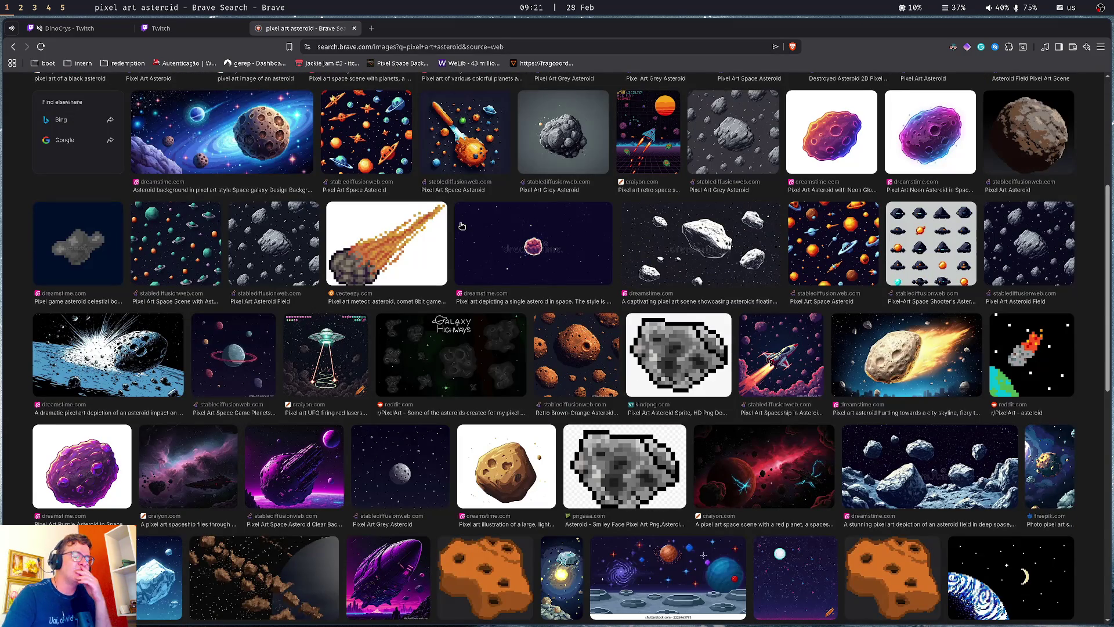
scroll(423, 248, "down", 2)
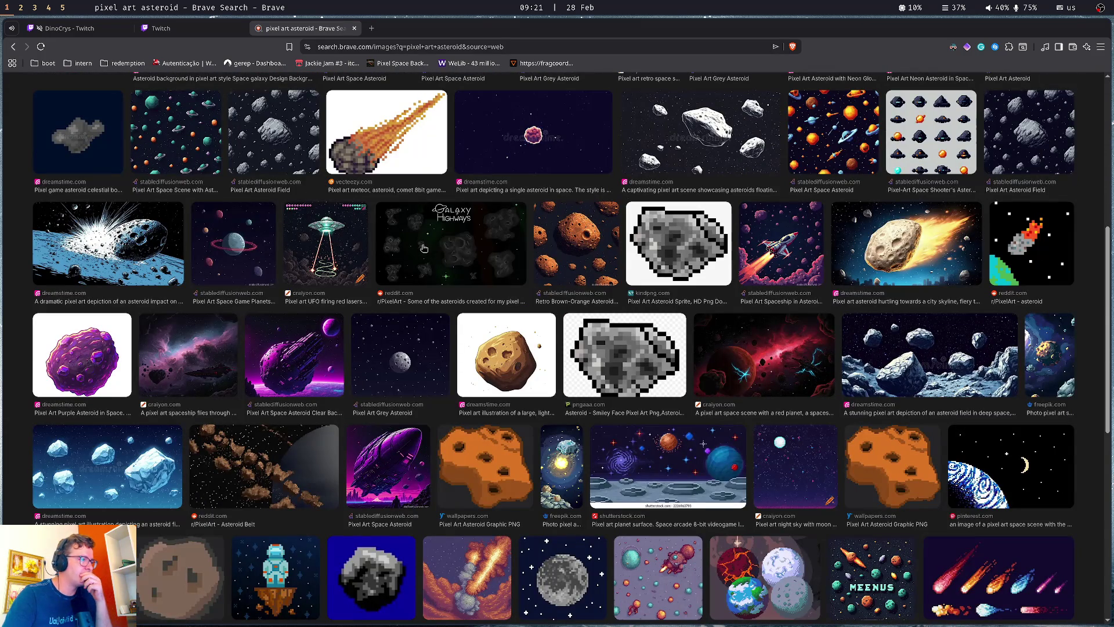
scroll(424, 248, "down", 2)
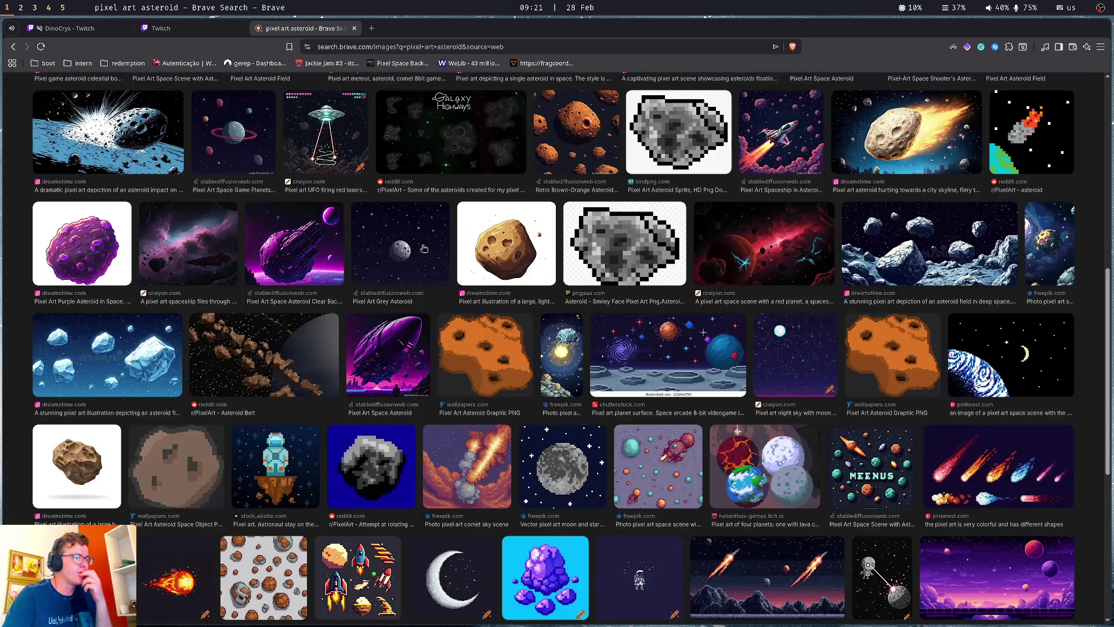
scroll(424, 248, "down", 4)
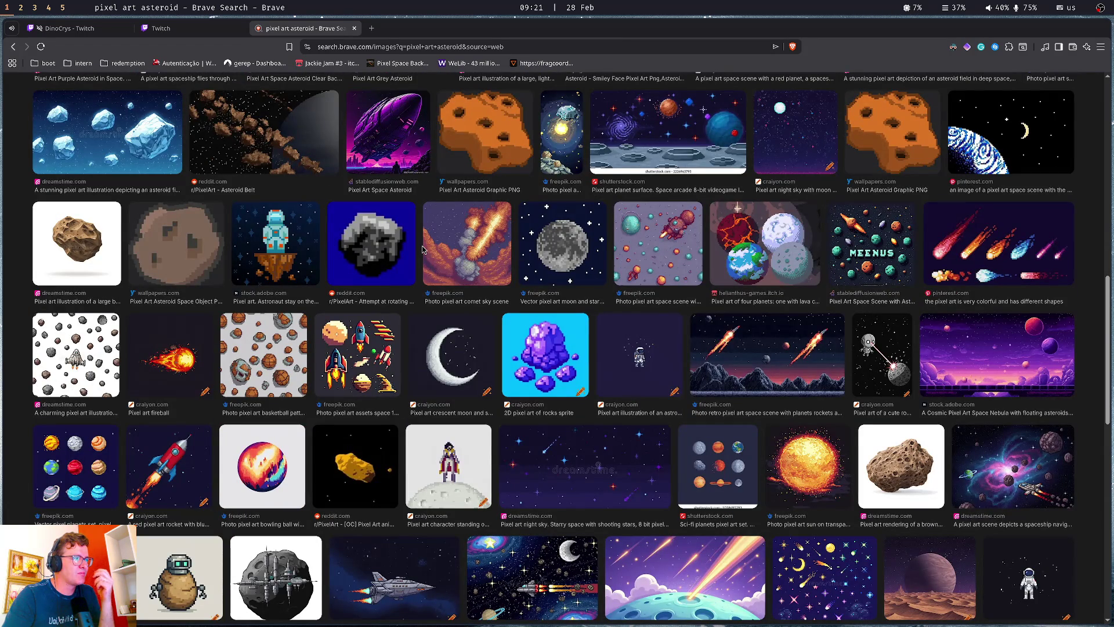
scroll(423, 249, "down", 2)
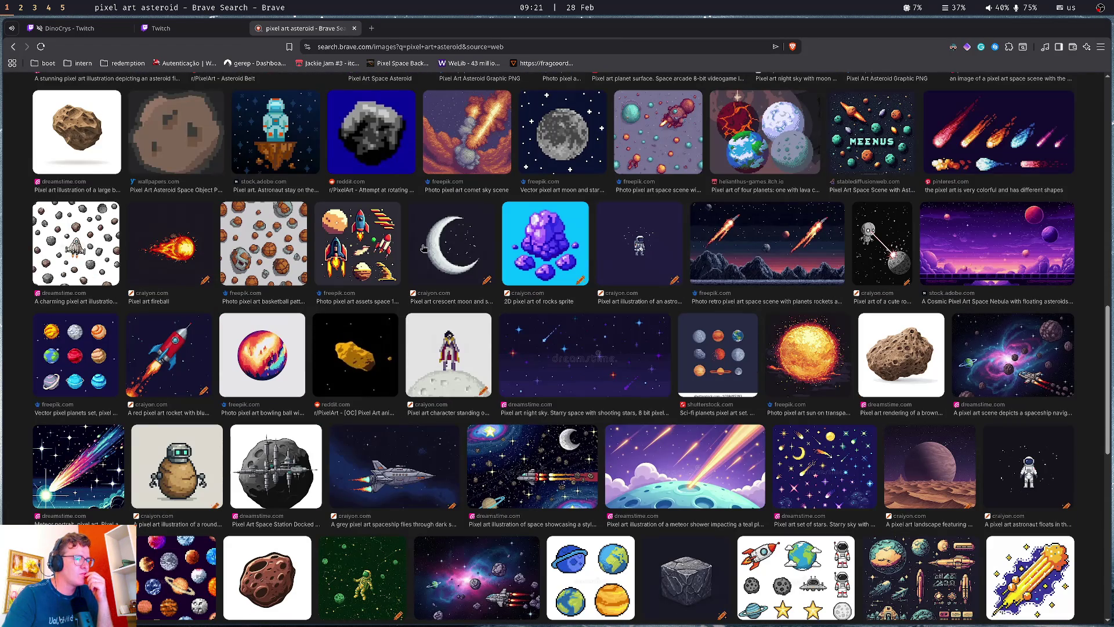
scroll(424, 248, "up", 10)
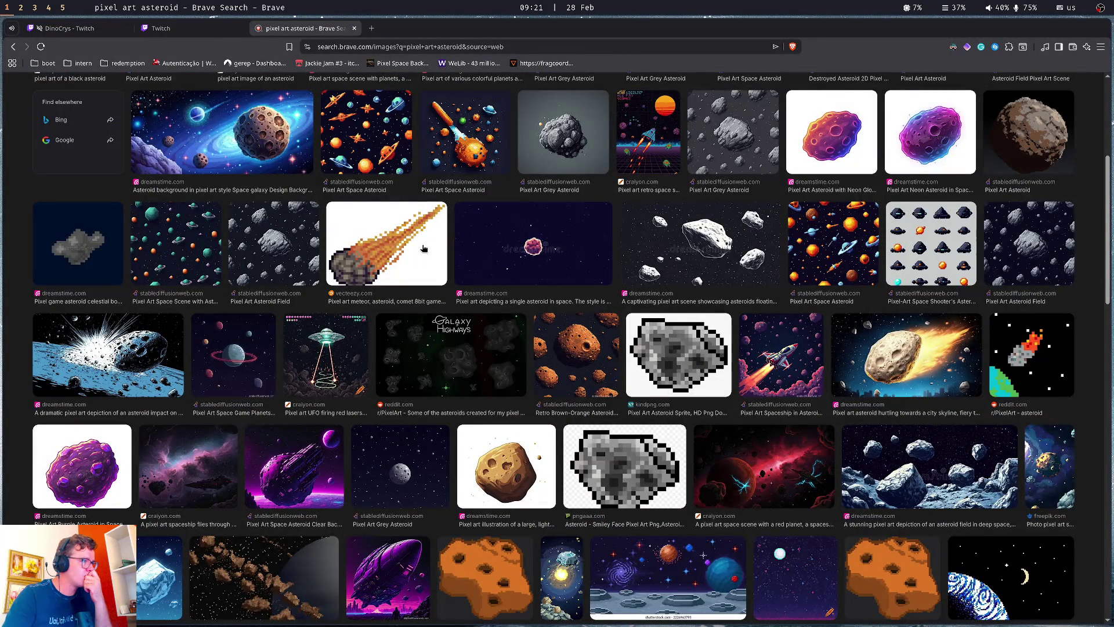
scroll(423, 248, "up", 5)
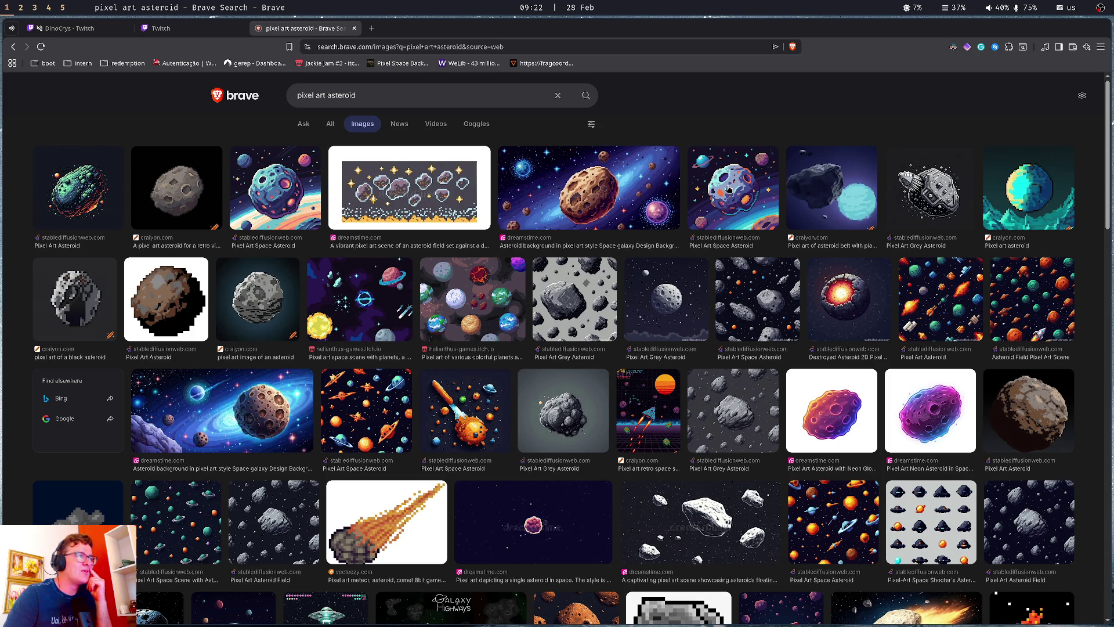
left_click(208, 187)
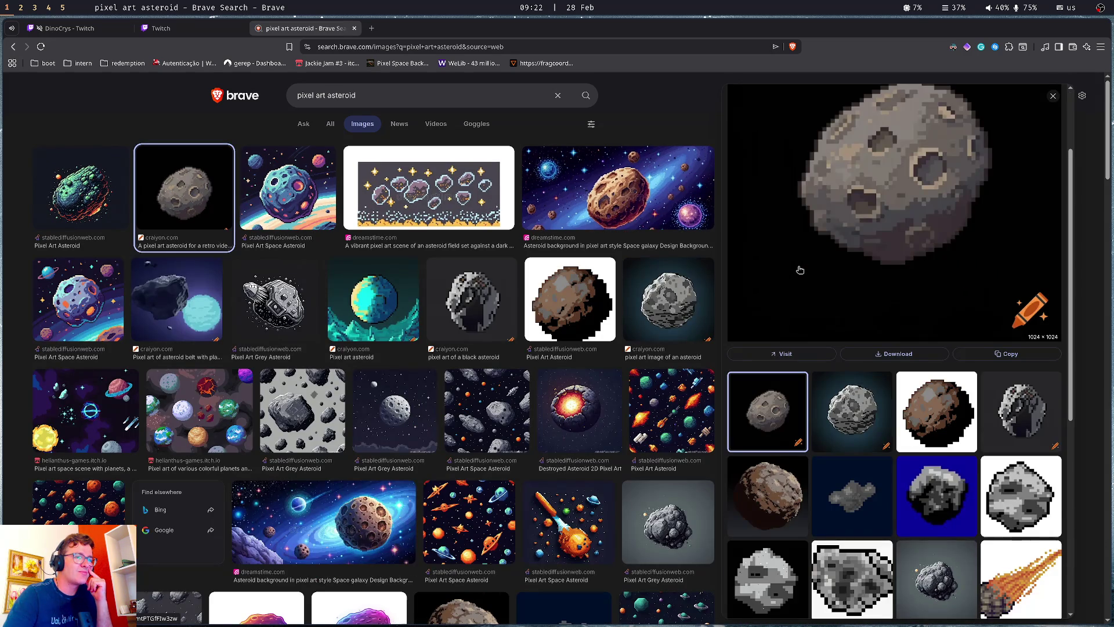
Step: Browse the asteroid image results, preview the Pixel Art Space Asteroid, then return to the grey cratered one
scroll(922, 164, "up", 2)
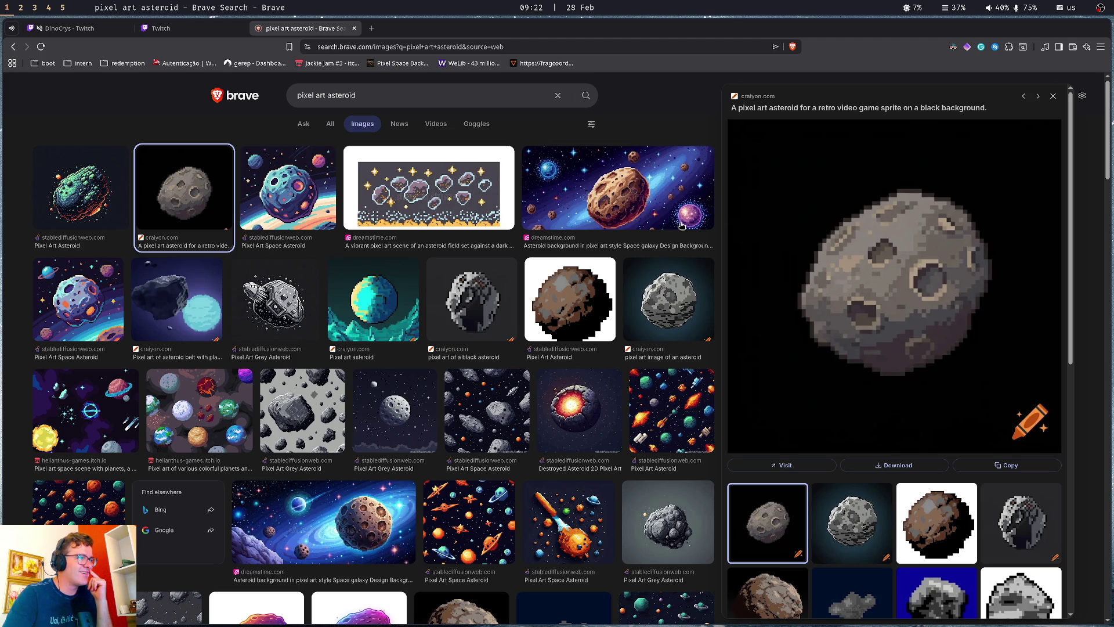
scroll(521, 285, "down", 2)
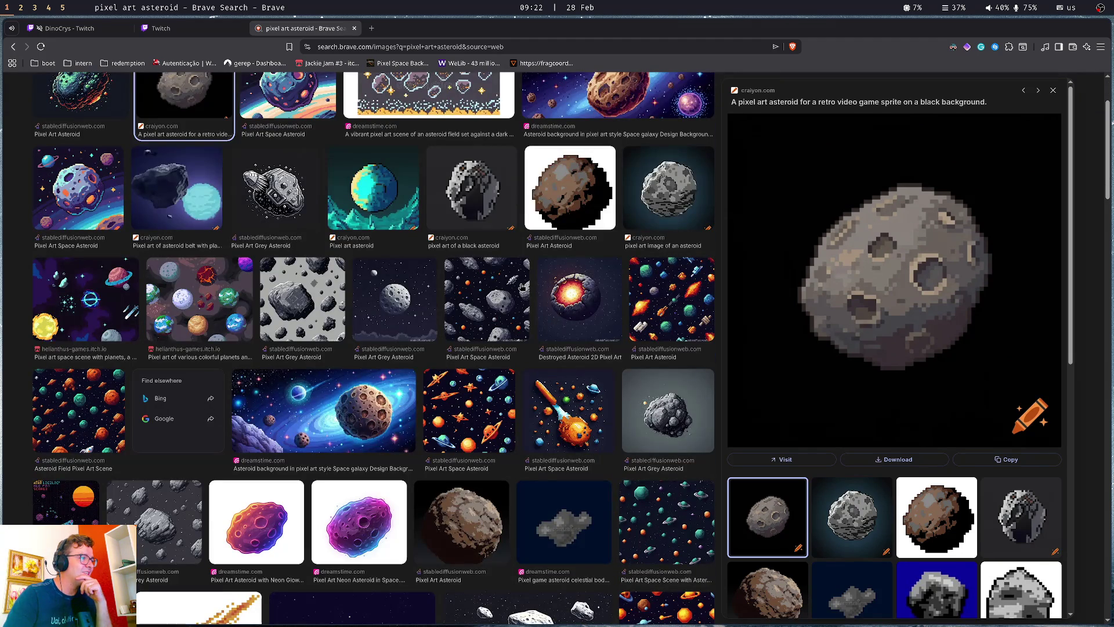
scroll(521, 286, "down", 2)
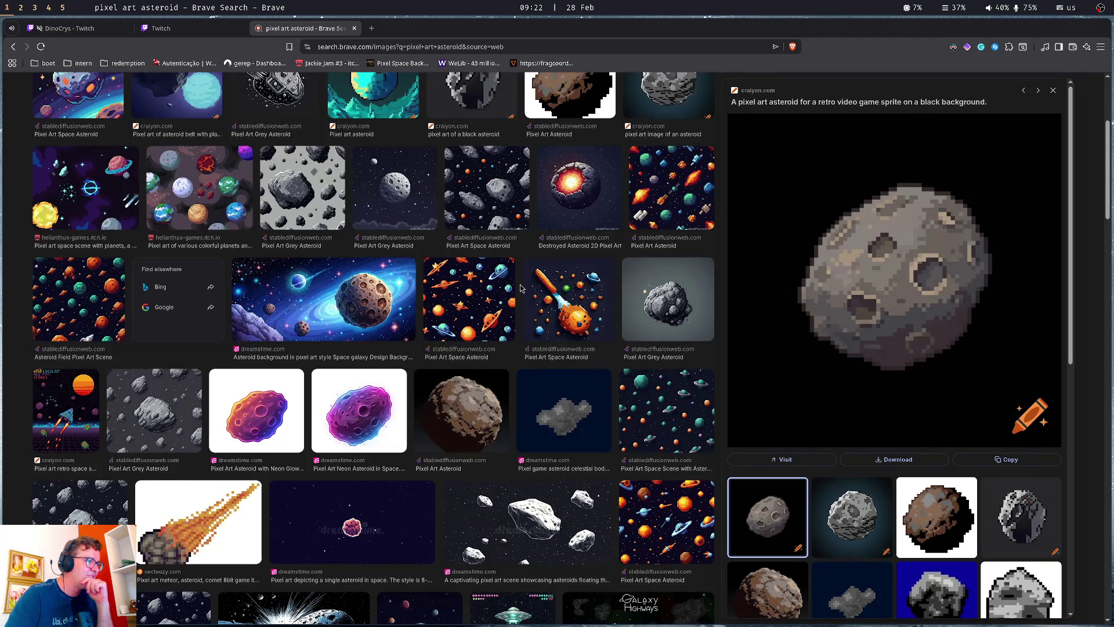
scroll(522, 286, "down", 2)
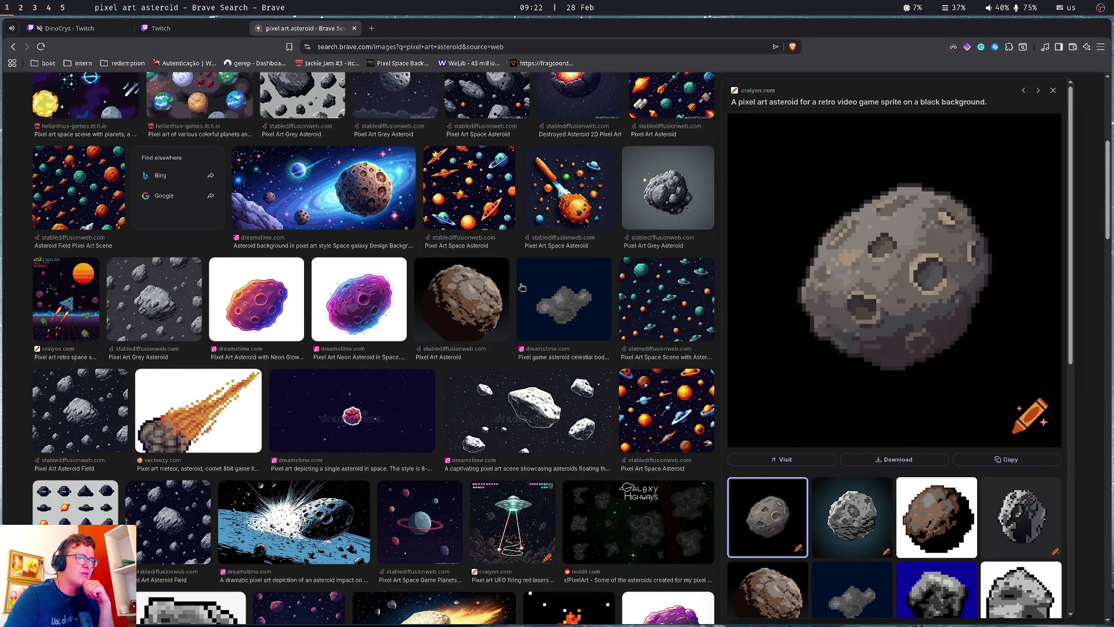
scroll(320, 310, "down", 2)
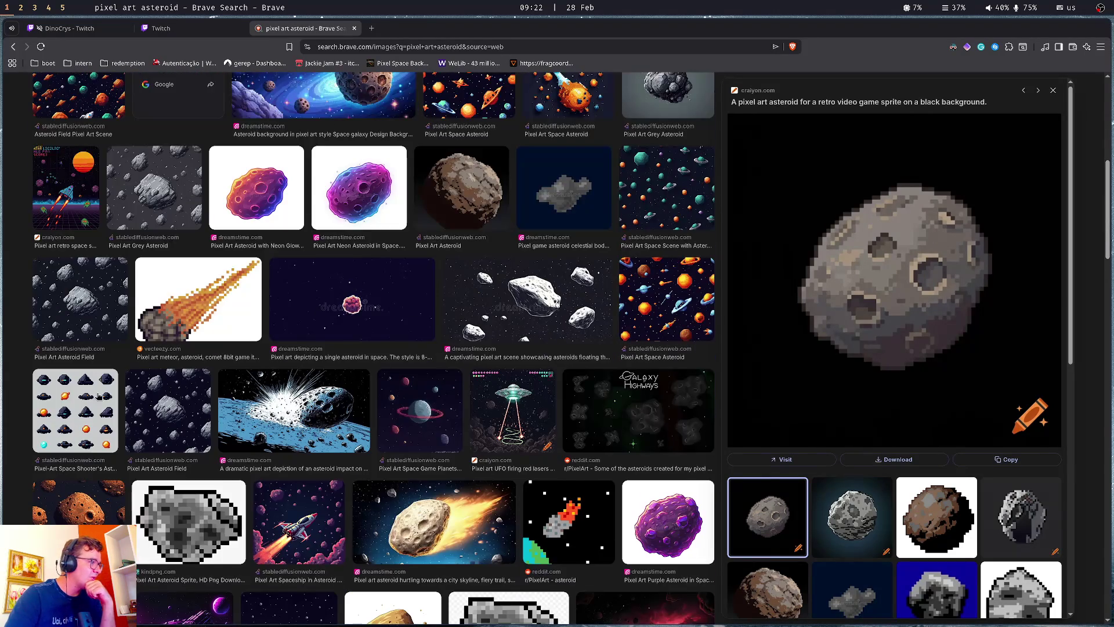
scroll(98, 396, "down", 2)
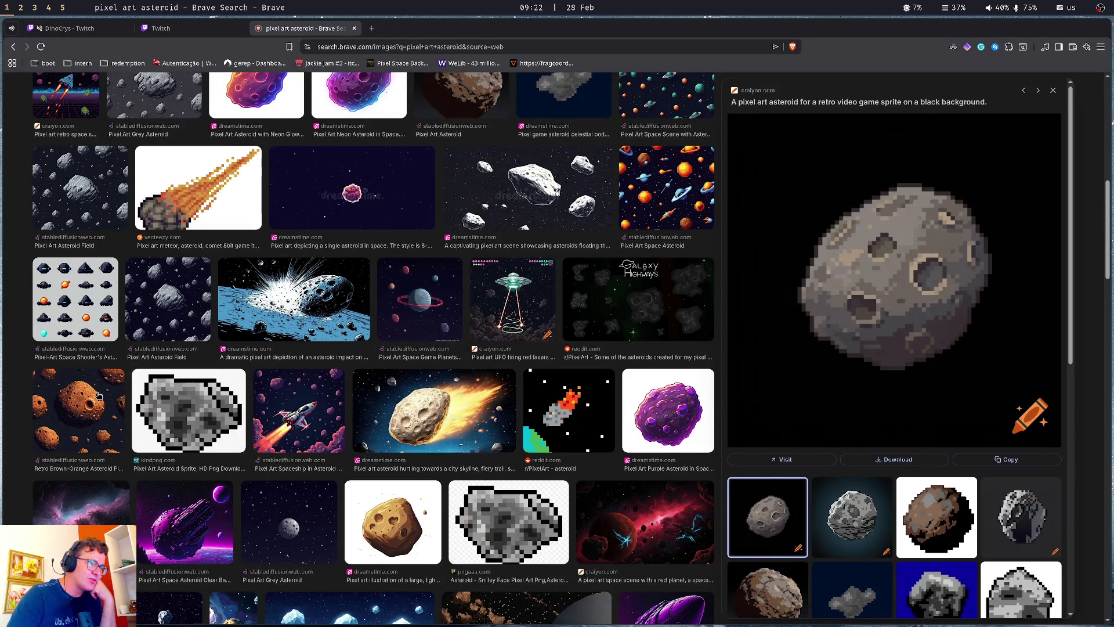
scroll(98, 397, "down", 3)
scroll(99, 396, "down", 3)
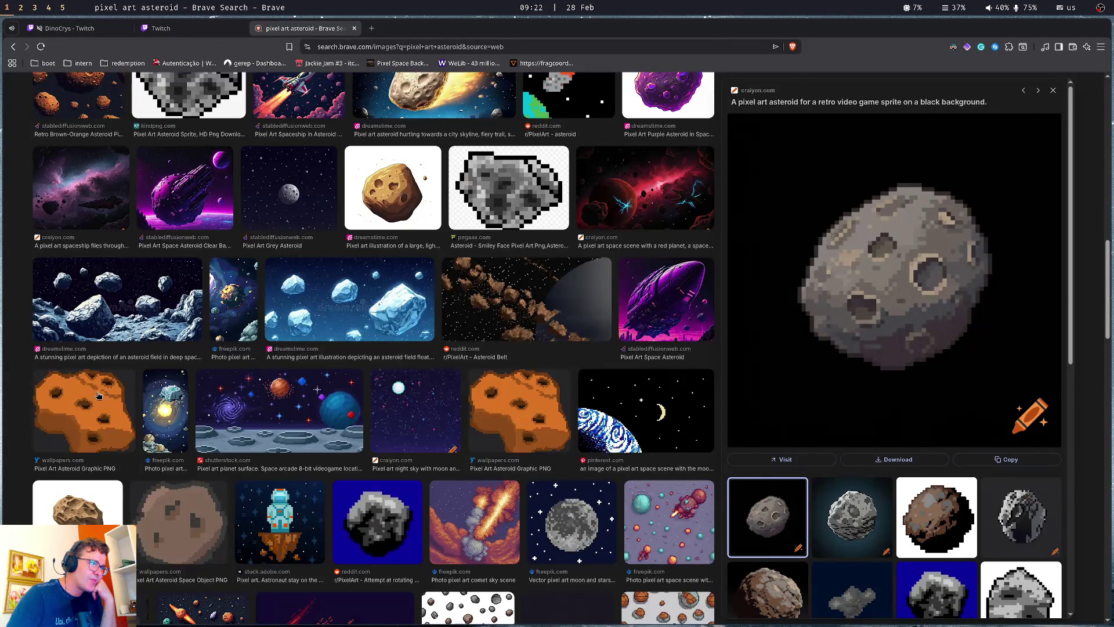
scroll(99, 397, "down", 2)
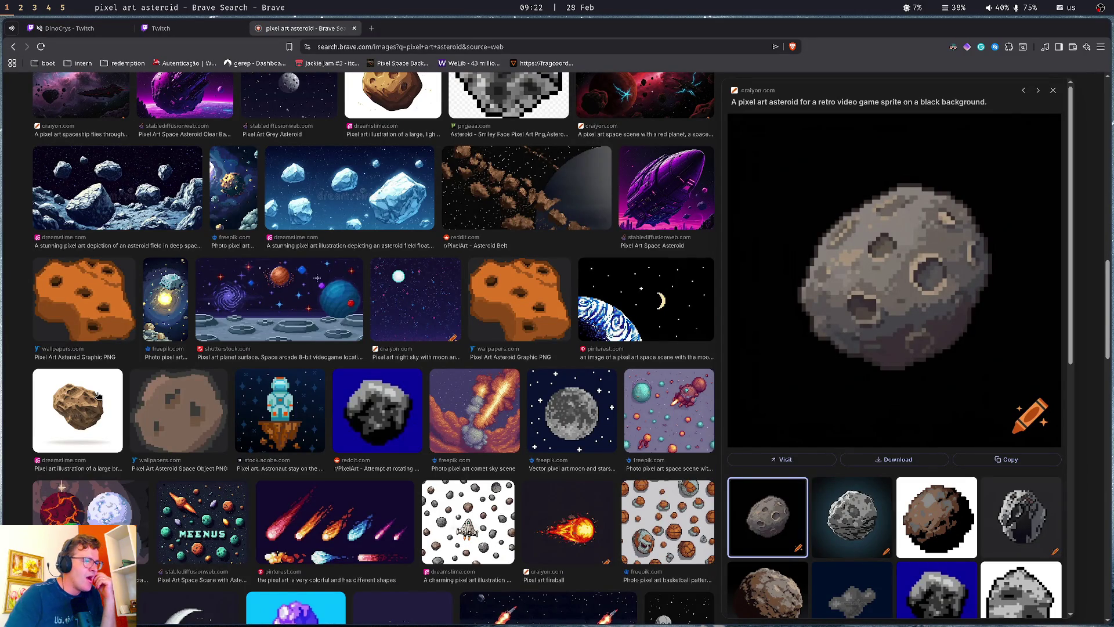
scroll(98, 396, "down", 3)
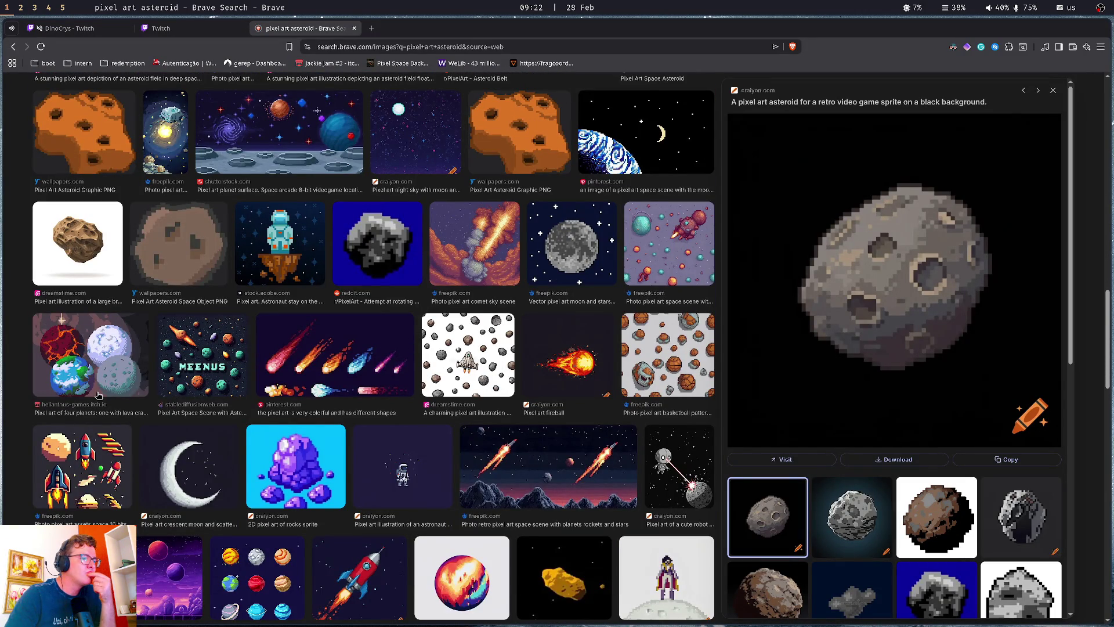
scroll(99, 397, "down", 3)
scroll(99, 396, "up", 10)
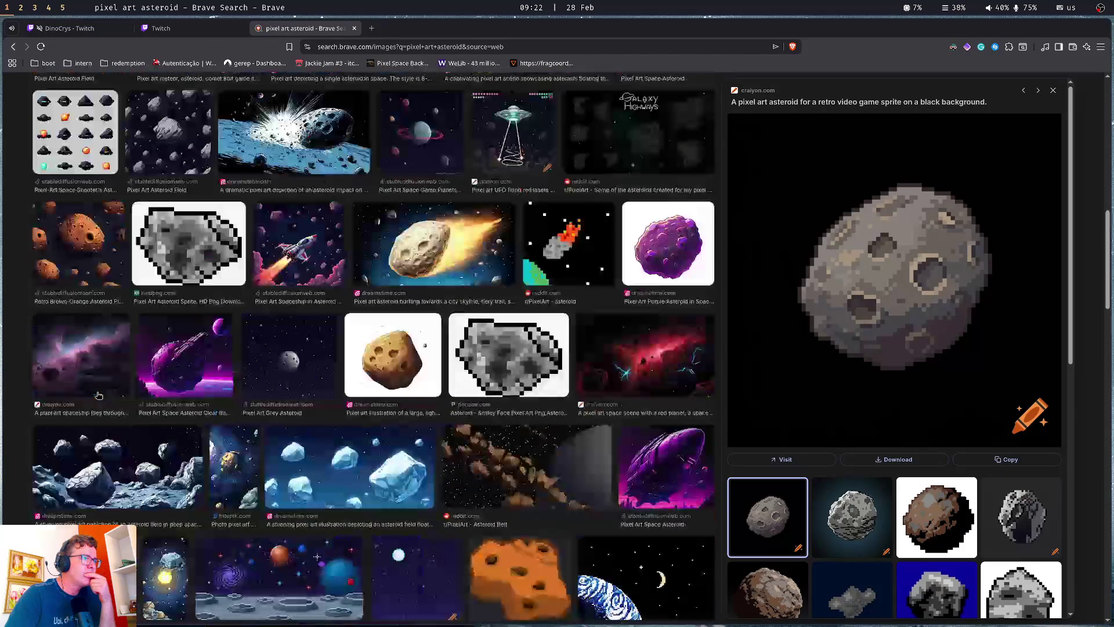
scroll(99, 395, "up", 1)
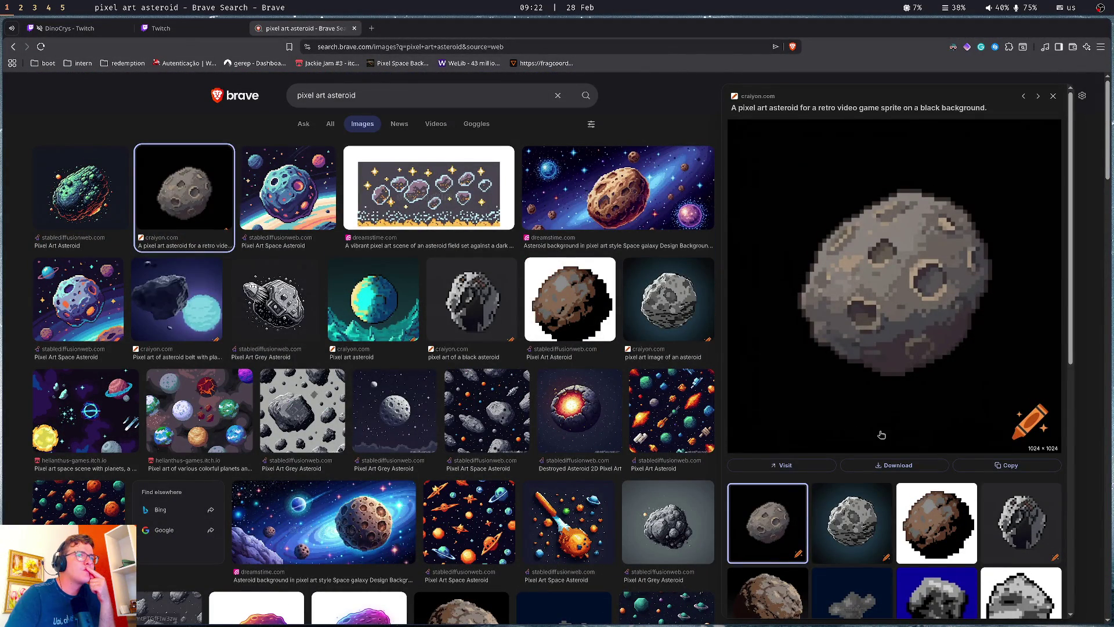
left_click(308, 195)
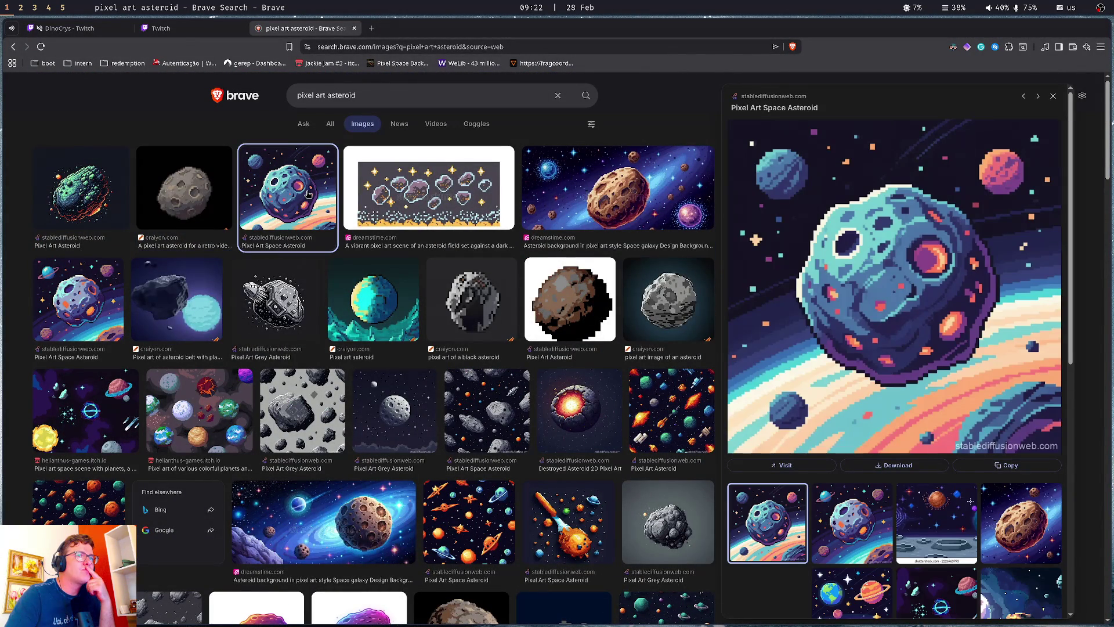
left_click(186, 204)
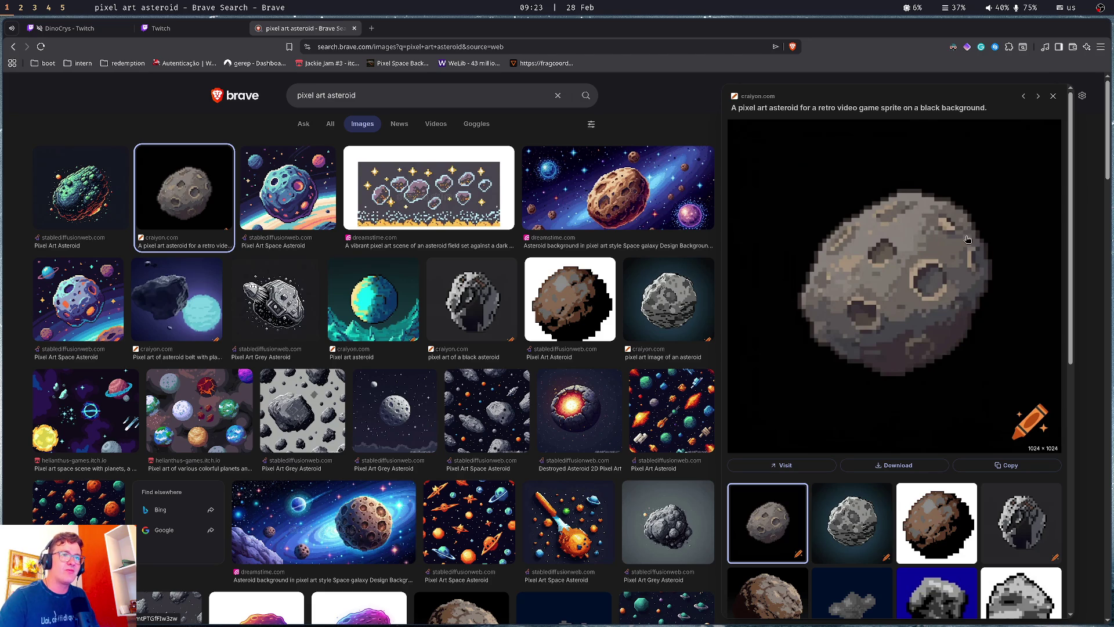
Step: Copy the grey cratered asteroid image and move to the sprite editor workspace
right_click(885, 235)
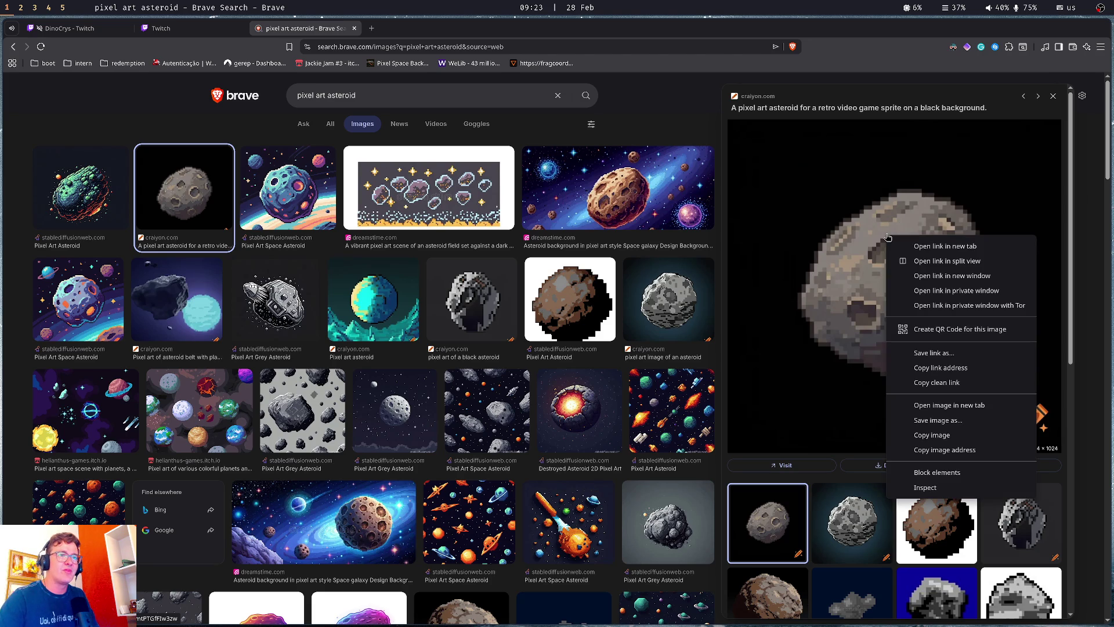
left_click(926, 437)
key("super+3")
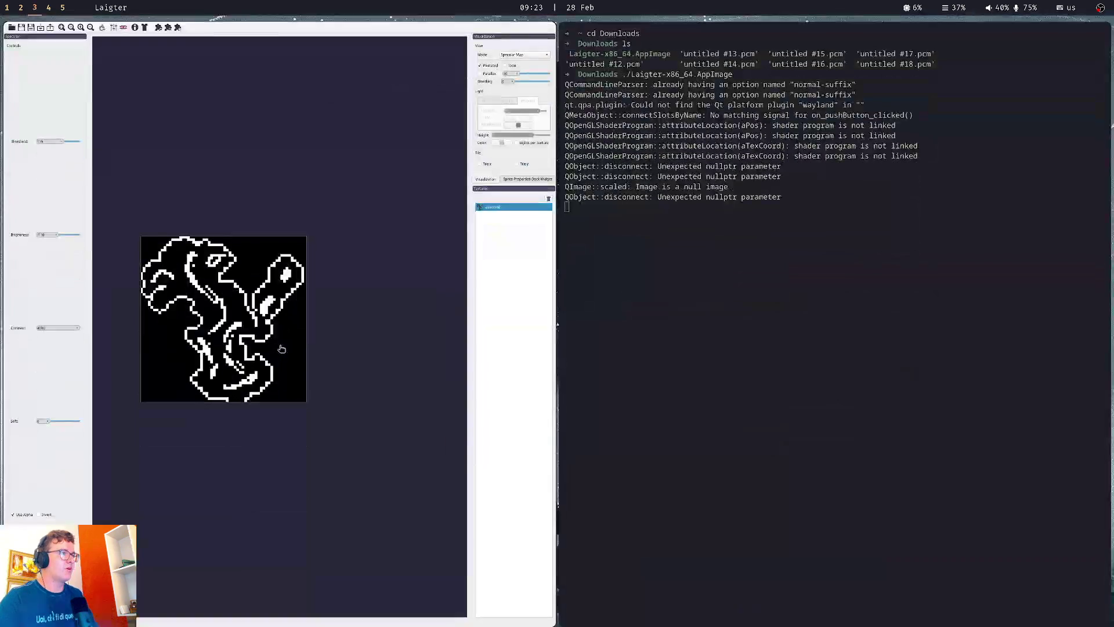
key("super+2")
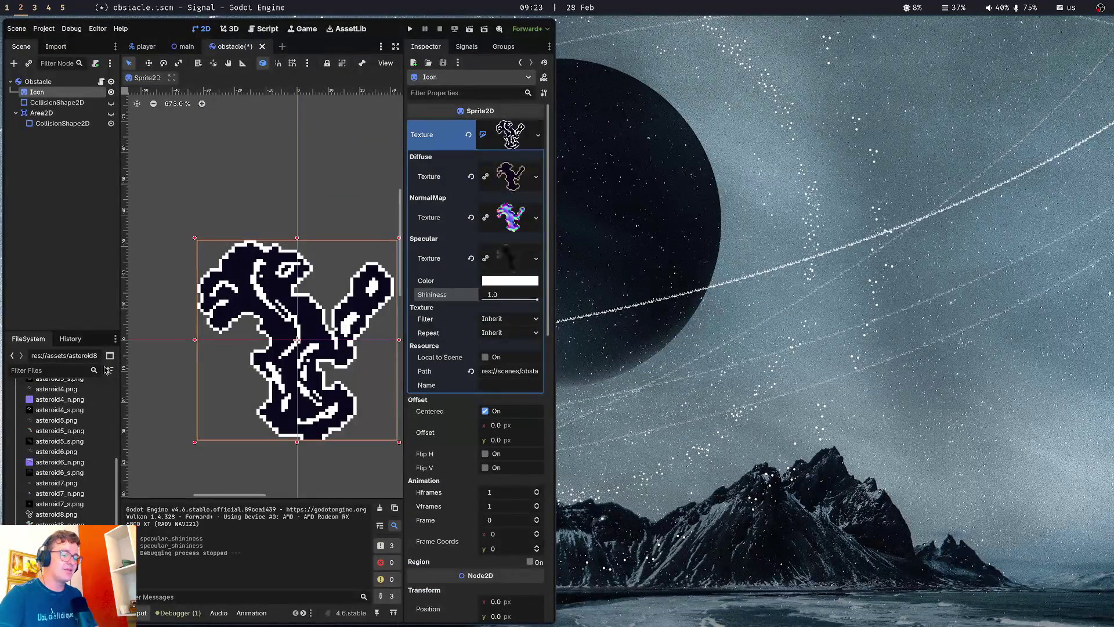
key("super+3")
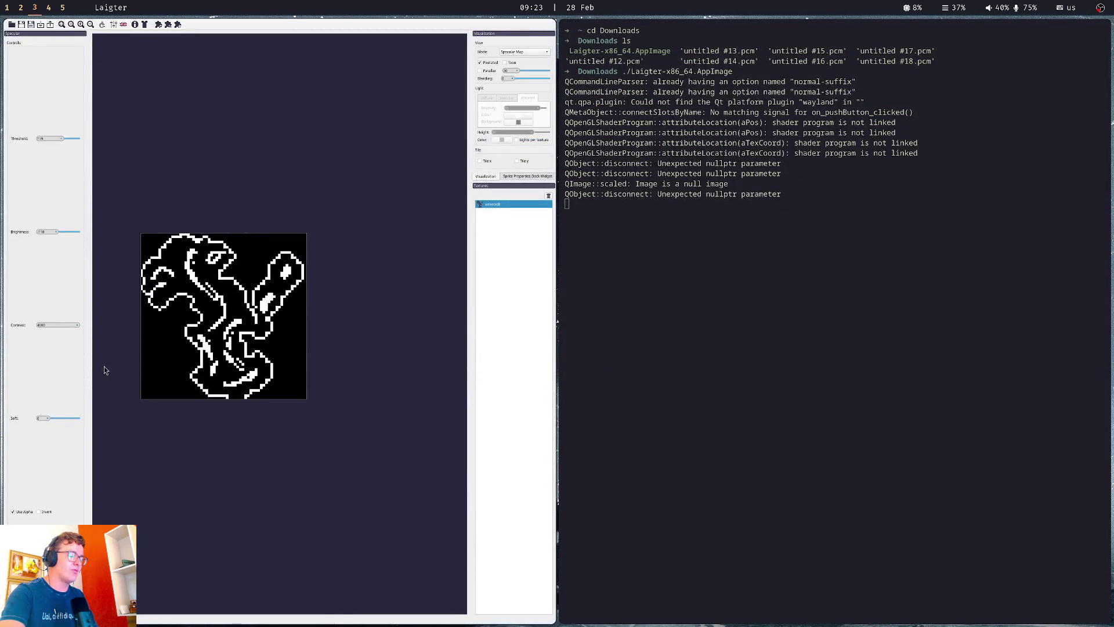
Step: Paste the asteroid into a new 860×860 sprite docked on the right, then clear asteroid8.png's canvas
key("super+f")
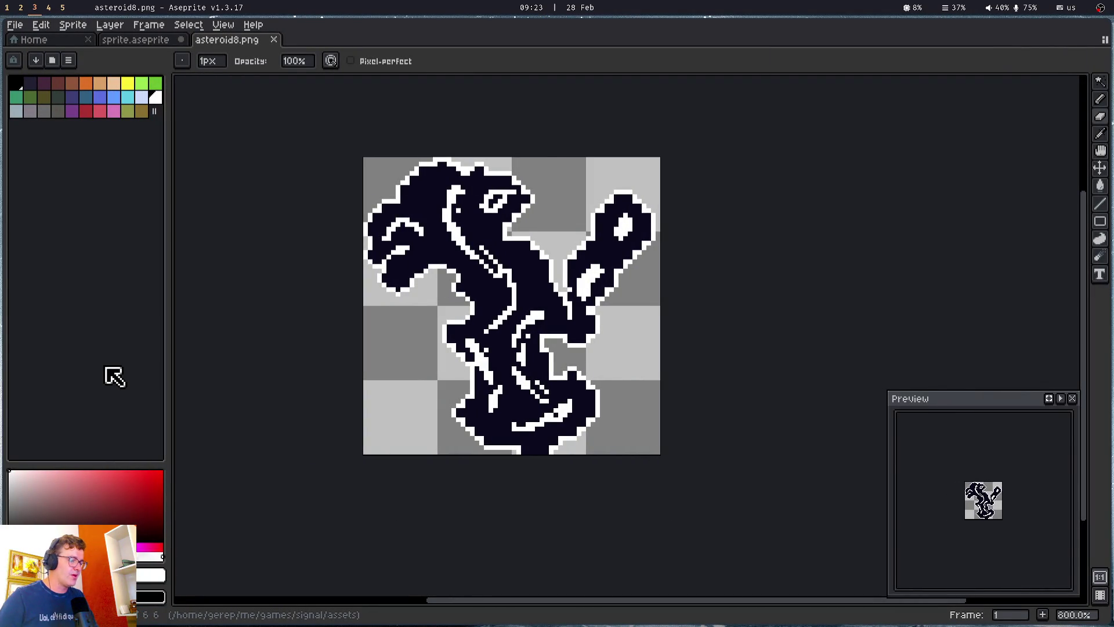
key("ctrl+n")
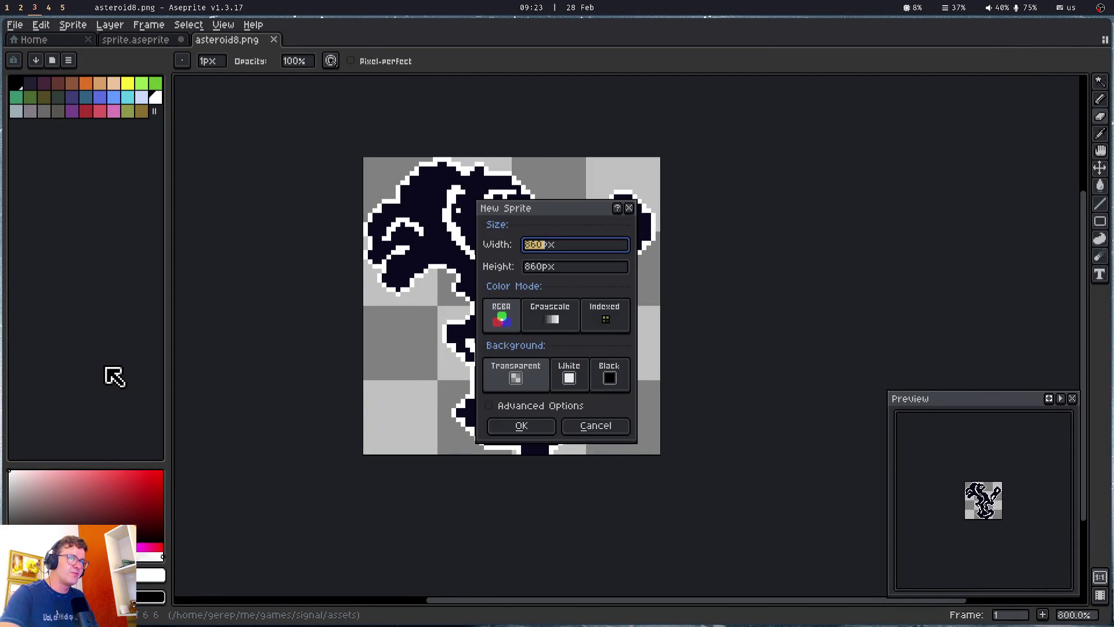
key("Return")
key("ctrl+v")
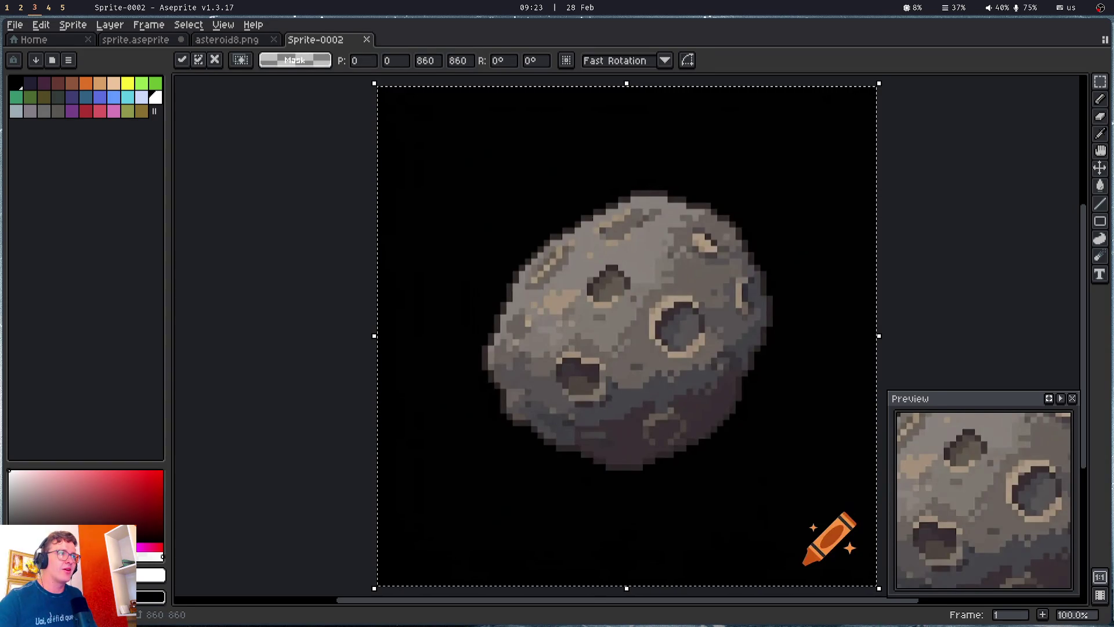
mouse_move(325, 40)
left_mouse_down()
mouse_move(1001, 263)
mouse_move(1103, 351)
mouse_move(1077, 349)
left_mouse_up()
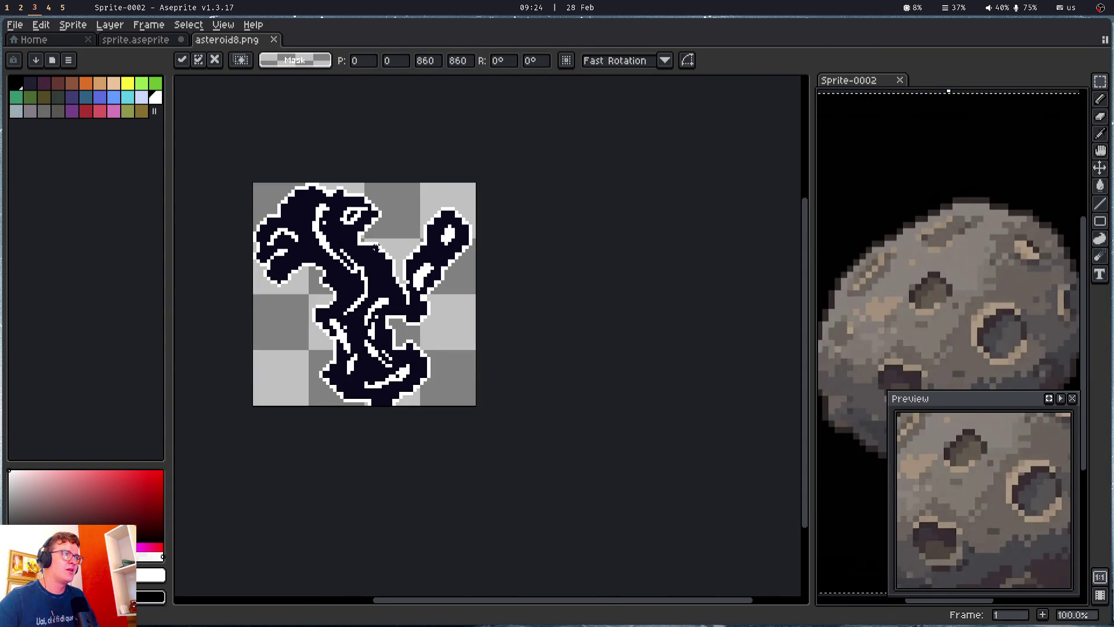
left_click(424, 187)
key("ctrl+a")
key("Delete")
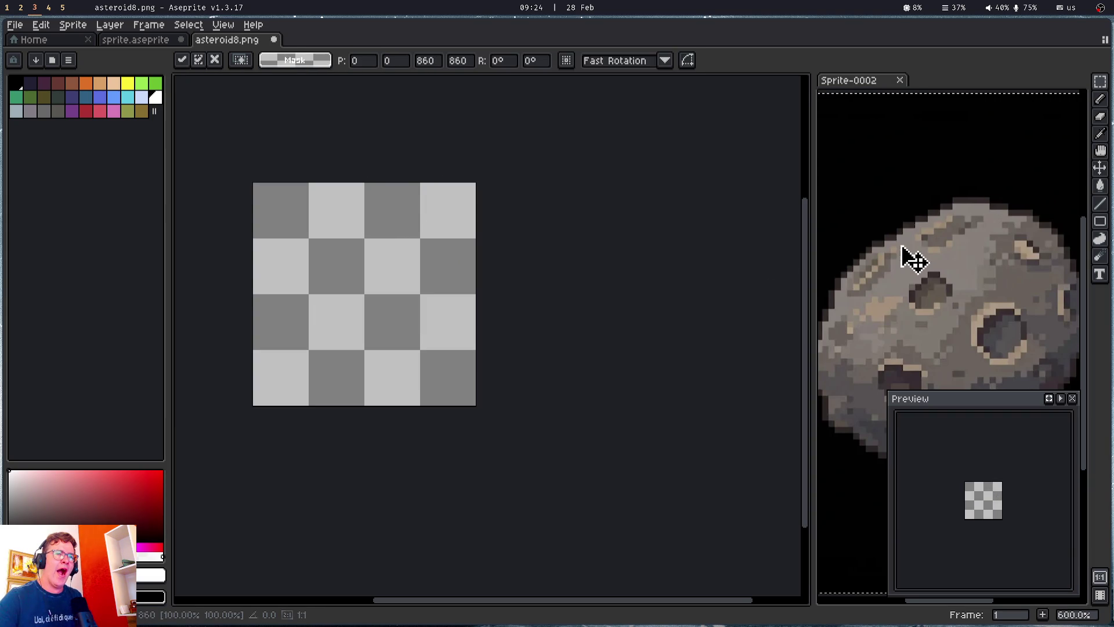
Step: Eyedrop the asteroid's grey from the pasted reference image
scroll(911, 256, "down", 6)
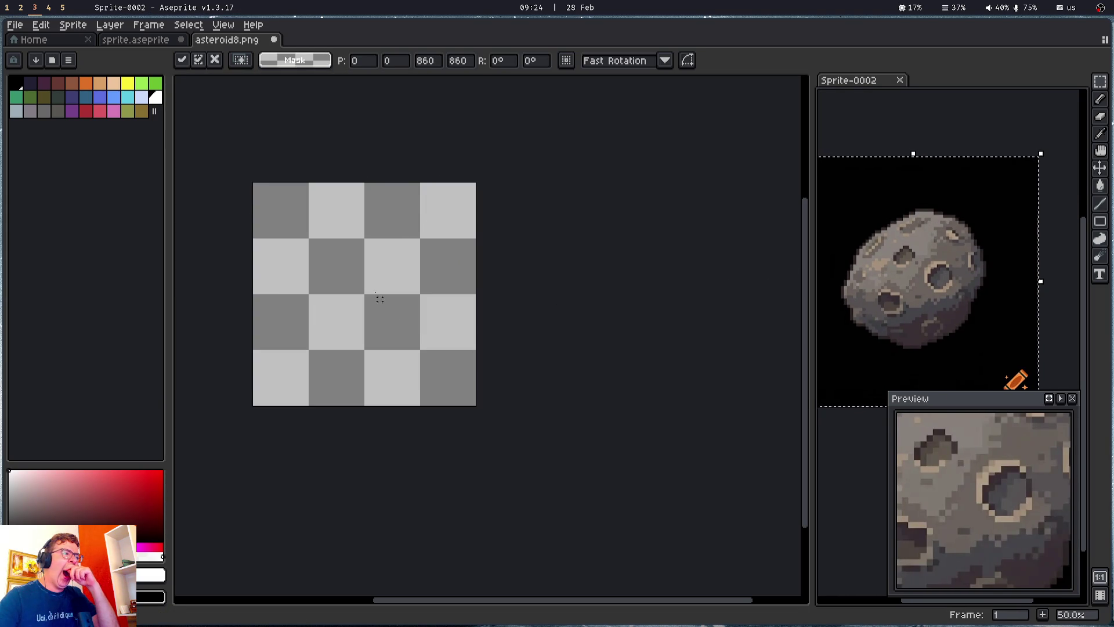
left_click(369, 282)
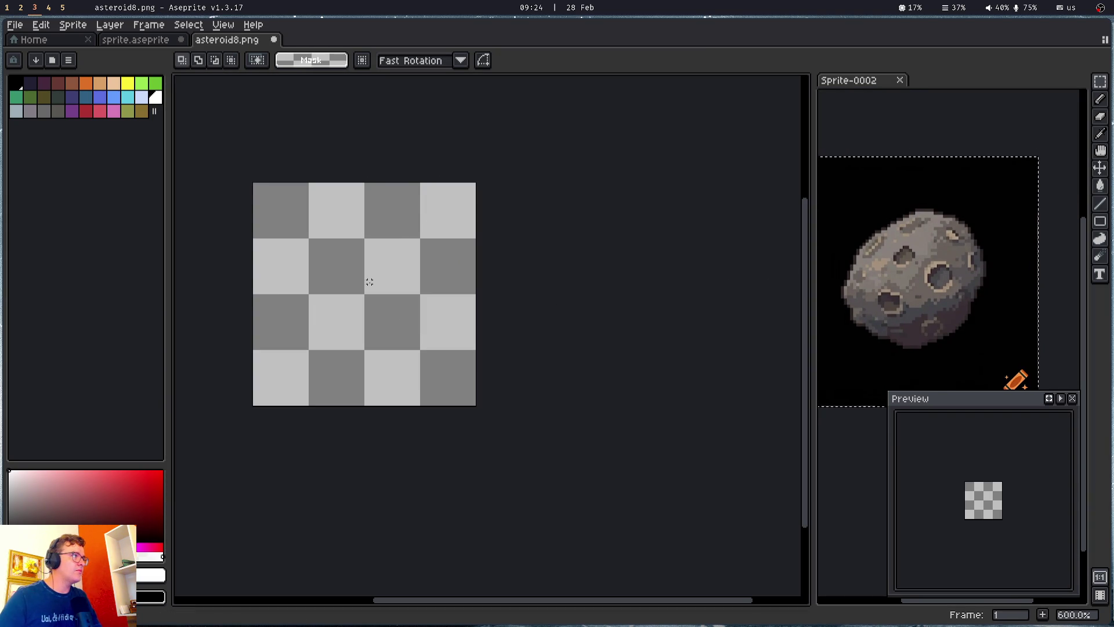
key("i")
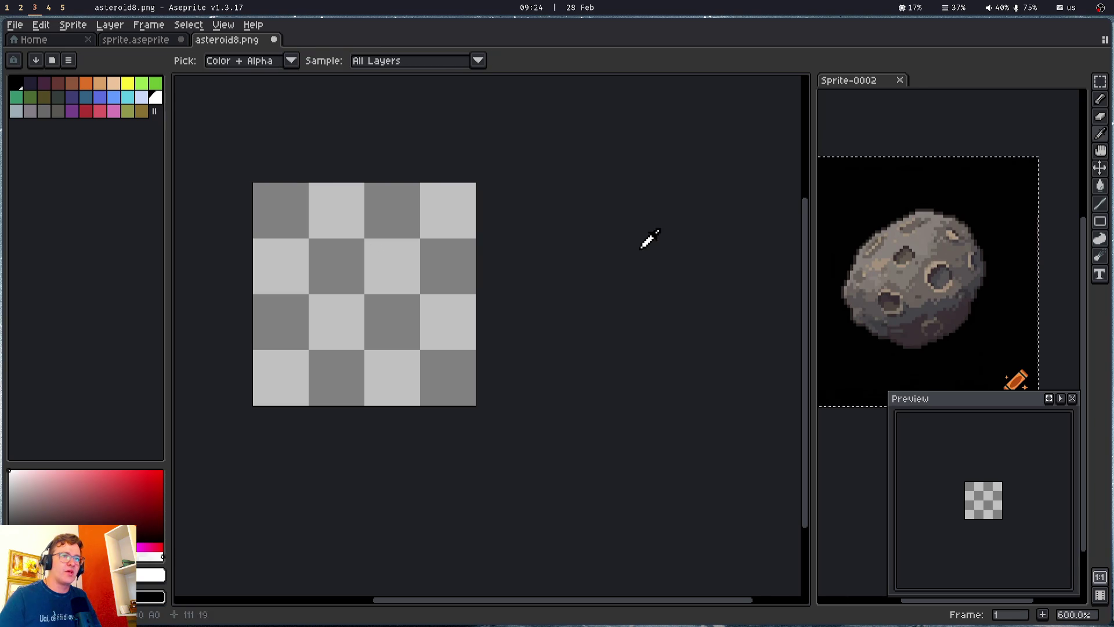
key("ctrl+v")
left_click(891, 238)
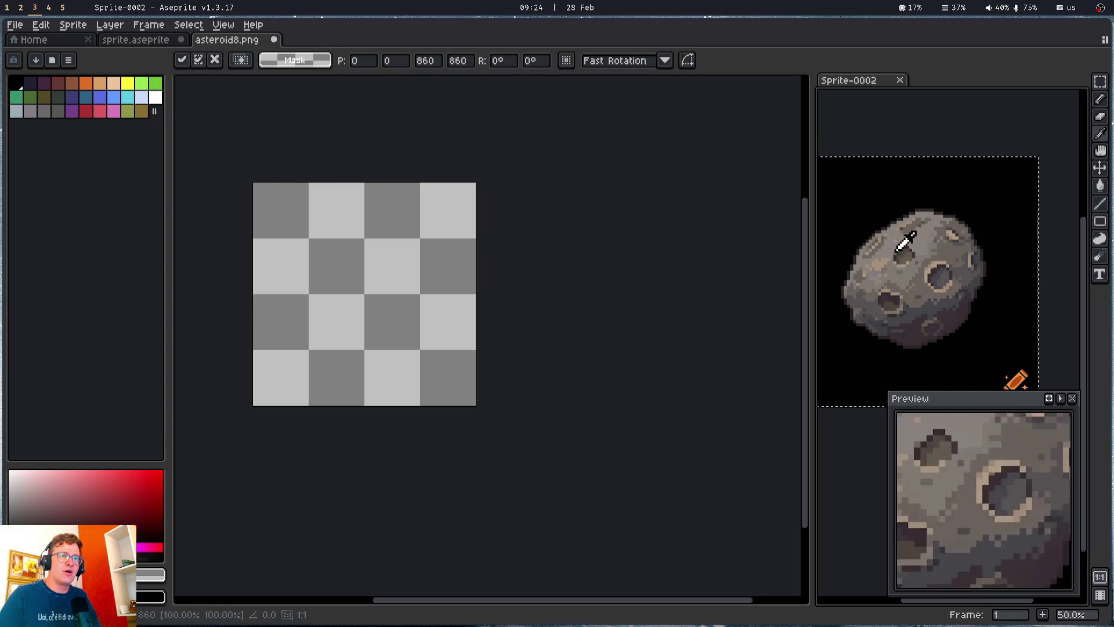
Step: Pencil a periwinkle-blue oval asteroid outline and bucket-fill inside it, flooding the whole canvas
key("b")
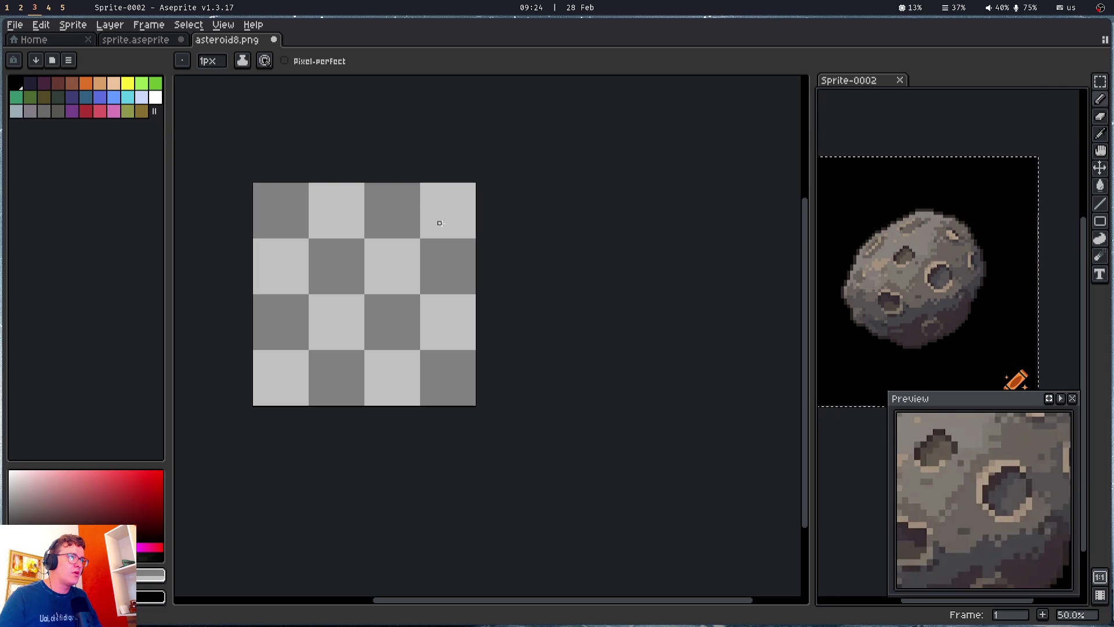
left_click(439, 191)
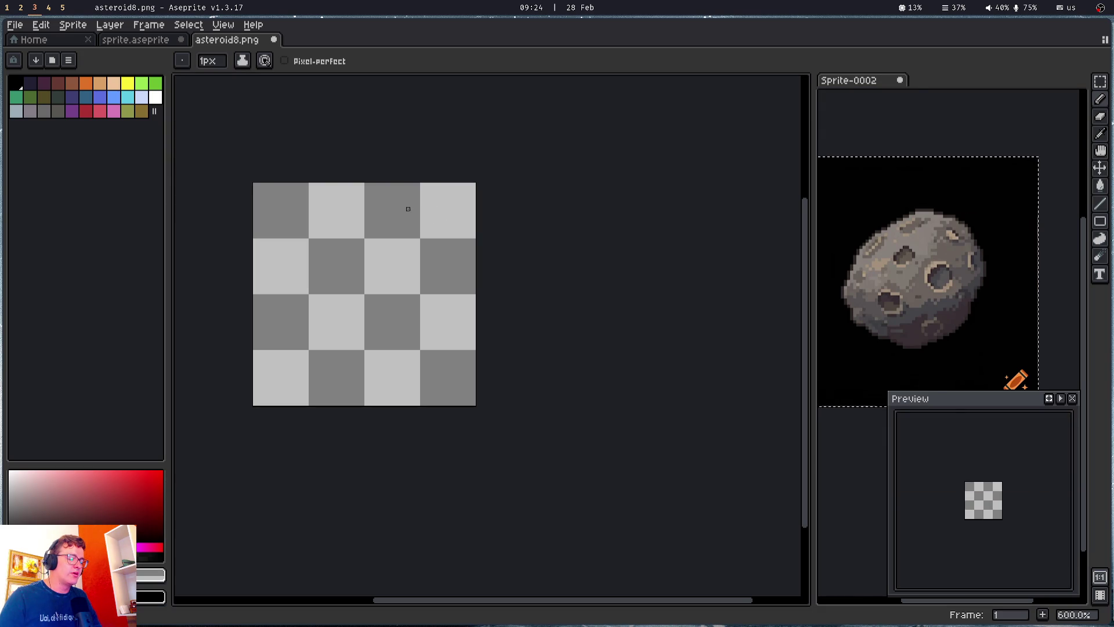
left_click(100, 97)
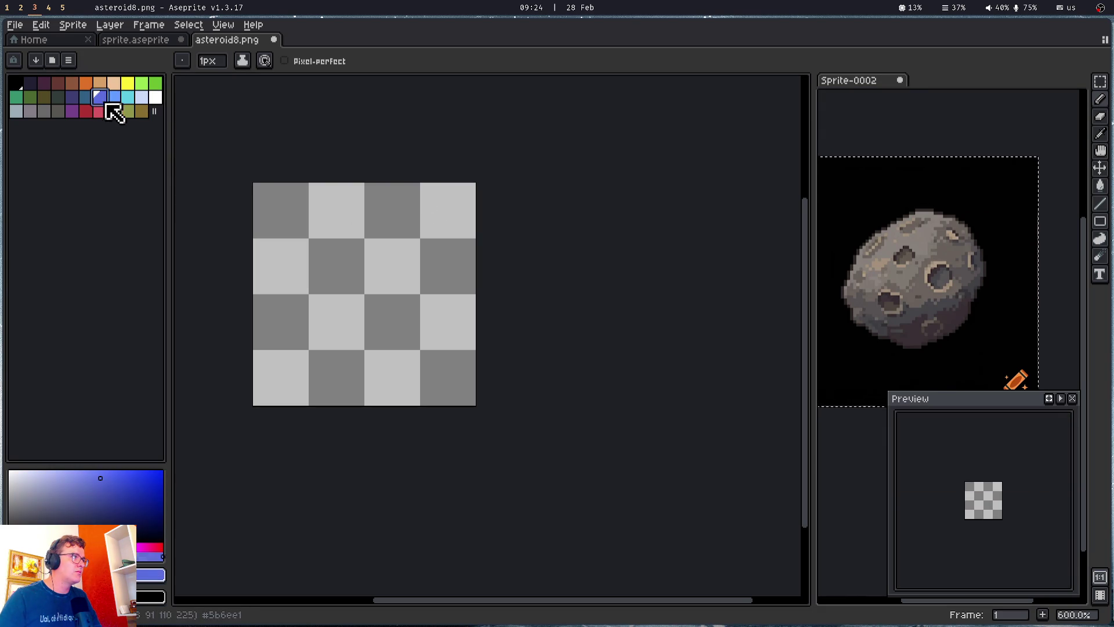
left_click_drag(357, 223, 329, 264)
key("ctrl+z")
mouse_move(441, 204)
left_mouse_down()
mouse_move(338, 220)
mouse_move(289, 273)
mouse_move(285, 336)
mouse_move(346, 385)
mouse_move(408, 363)
mouse_move(440, 324)
mouse_move(463, 212)
mouse_move(383, 201)
mouse_move(450, 200)
mouse_move(465, 223)
mouse_move(426, 348)
mouse_move(386, 379)
mouse_move(297, 354)
left_mouse_up()
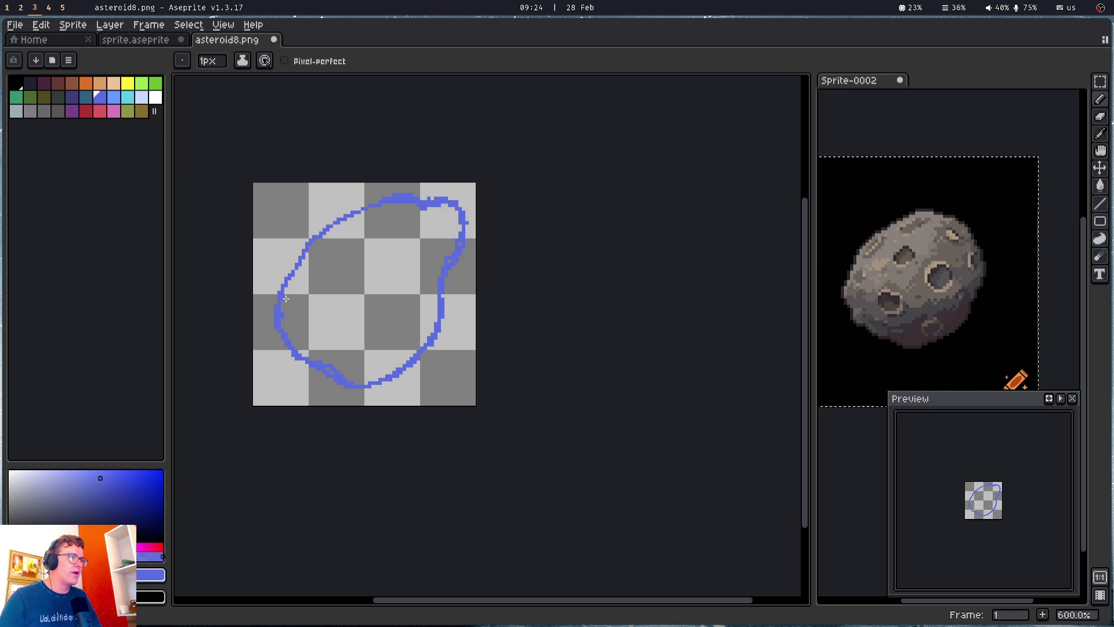
key("g")
left_click(357, 282)
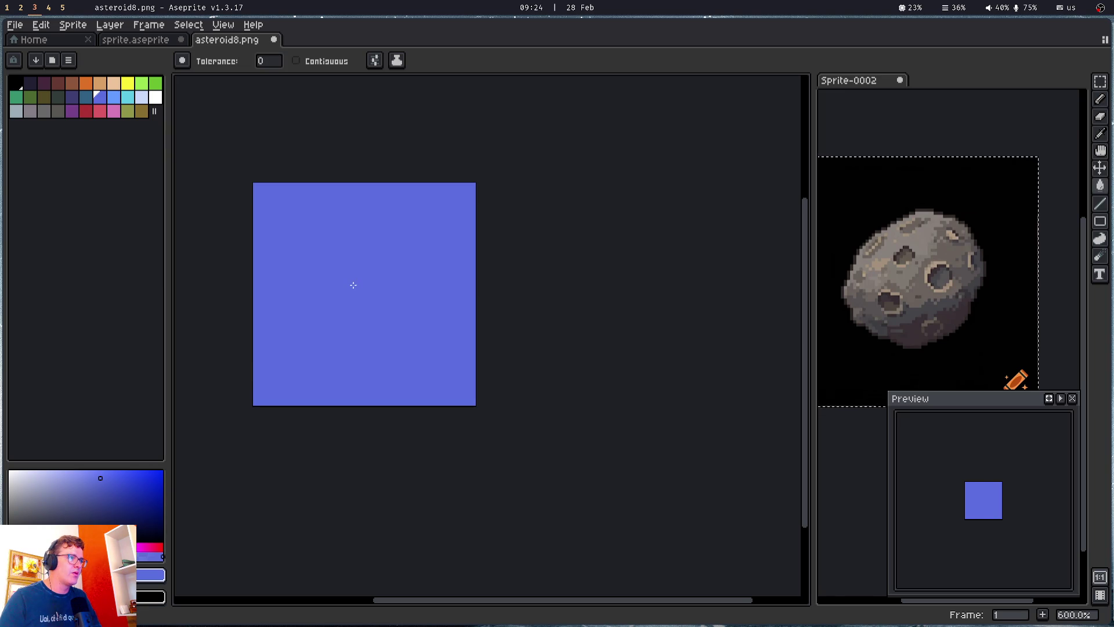
Step: Undo the flooding fills, then close the outline's right gap and thicken its upper-left edge
key("ctrl+z")
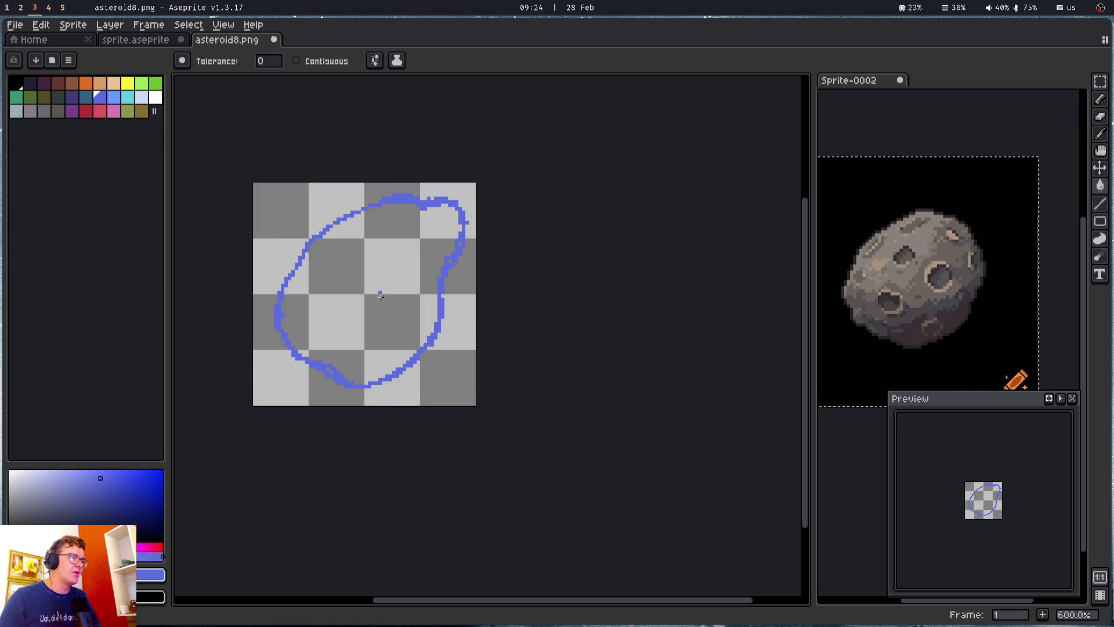
left_click(349, 277)
key("ctrl+z")
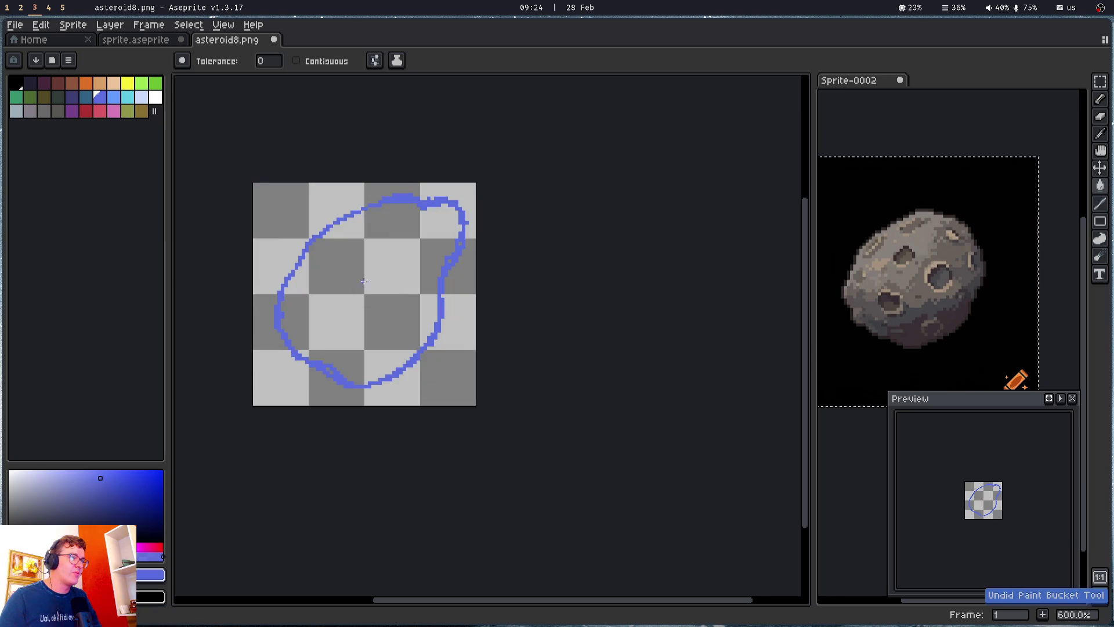
key("b")
left_click_drag(439, 287, 446, 267)
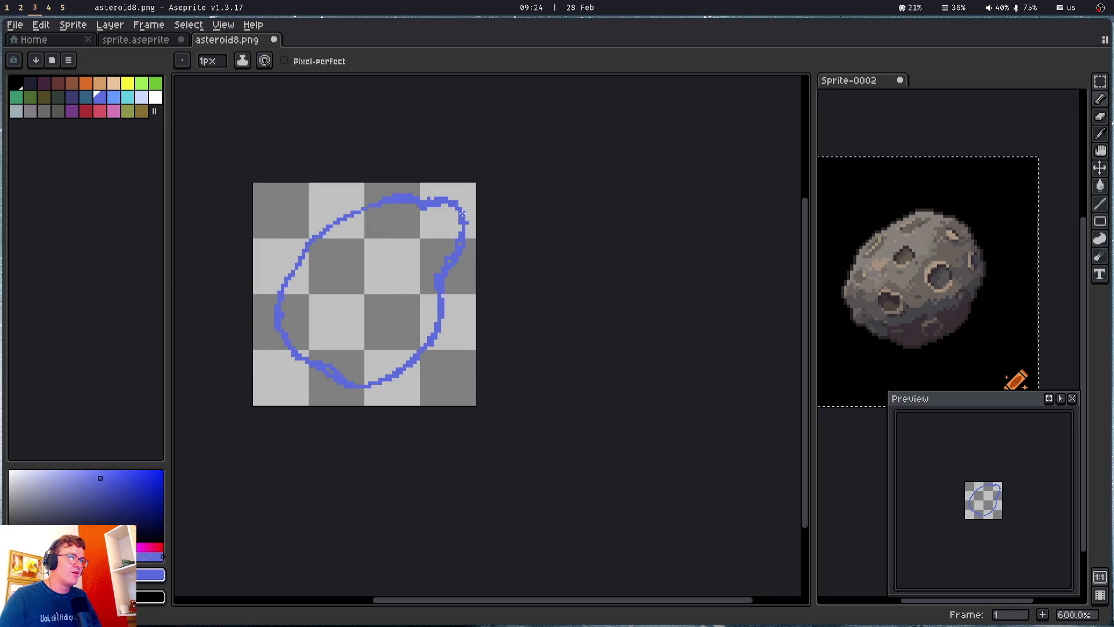
mouse_move(376, 206)
left_mouse_down()
mouse_move(312, 242)
mouse_move(280, 314)
mouse_move(300, 352)
left_mouse_up()
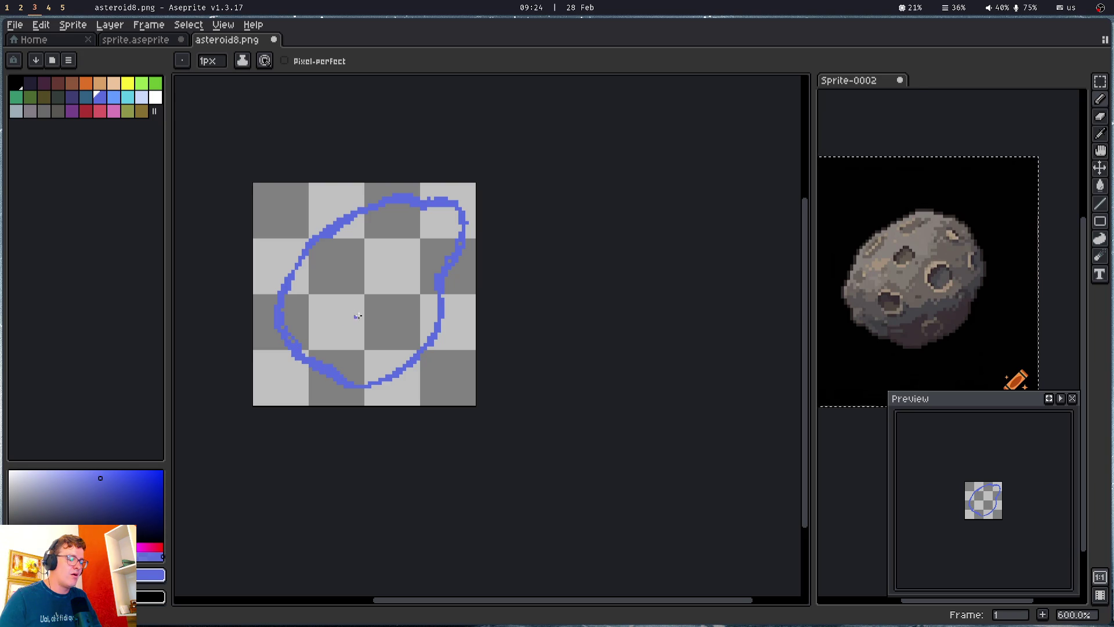
Step: Retry the fill, undo the leak, and thicken the outline's right and bottom-right edges
key("g")
left_click(371, 316)
key("ctrl+z")
key("b")
left_click_drag(435, 331, 448, 259)
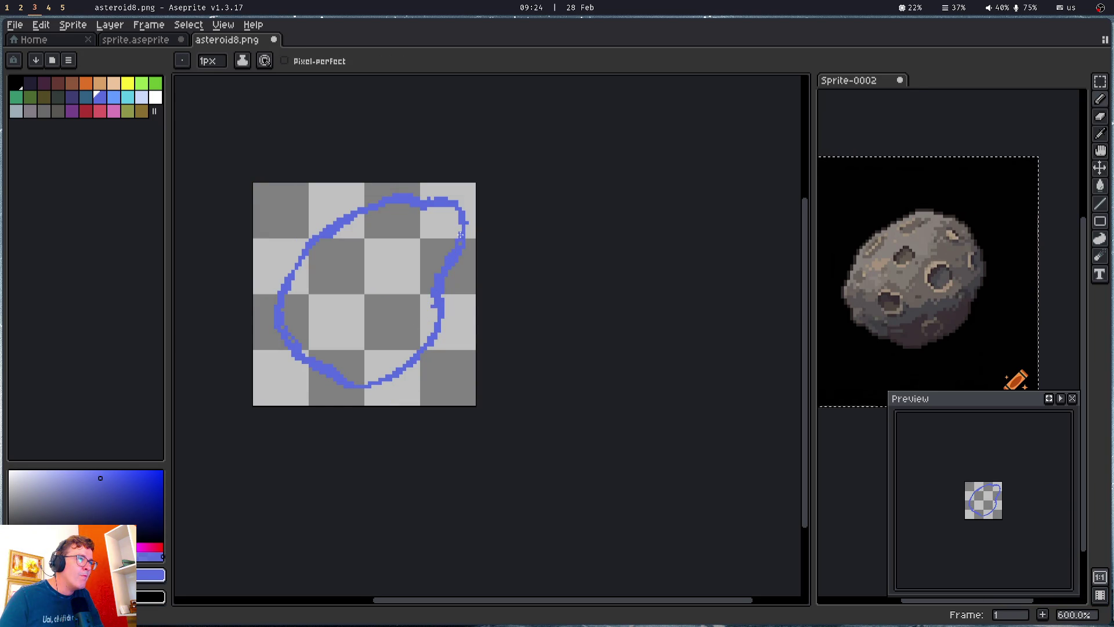
left_click_drag(362, 382, 425, 337)
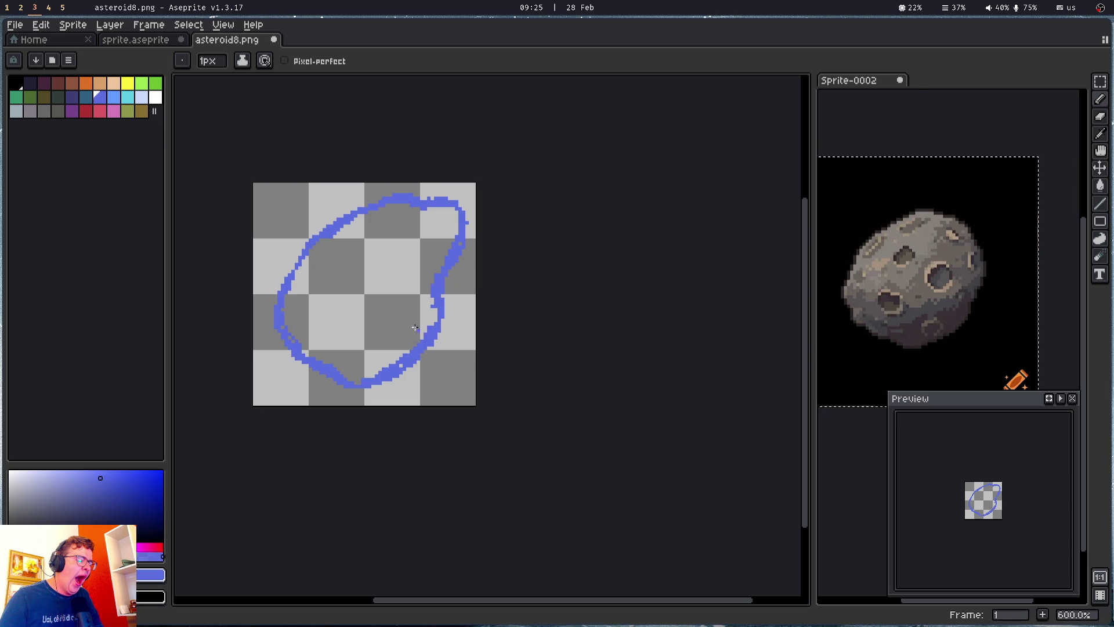
Step: Turn on Contiguous for the Paint Bucket and fill the oval's interior solid blue
key("g")
left_click(398, 283)
key("ctrl+z")
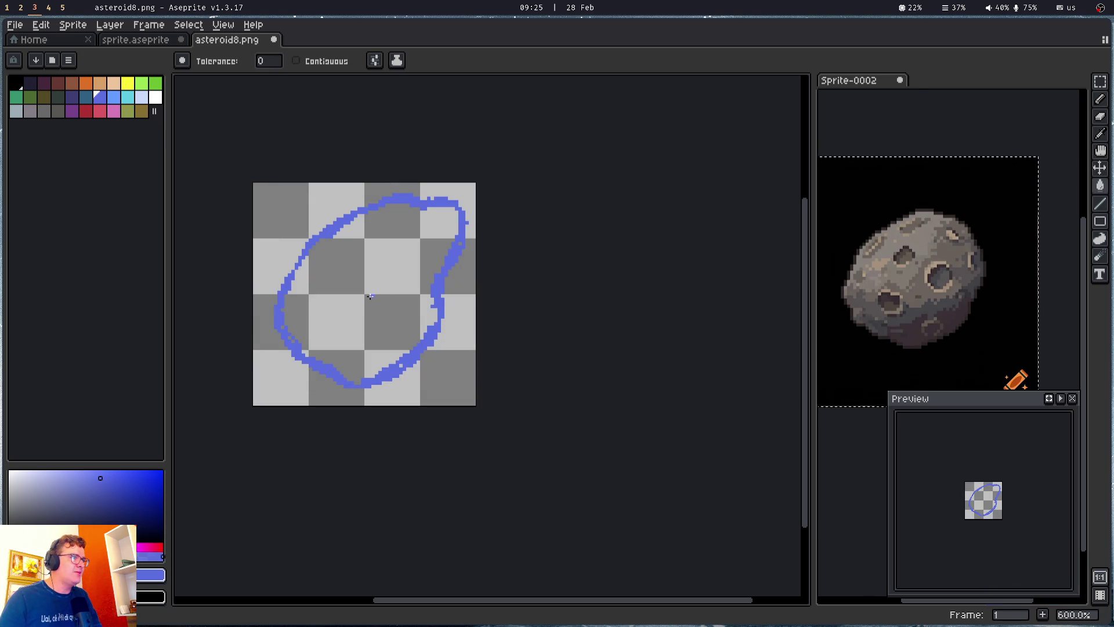
left_click(340, 62)
left_click(371, 295)
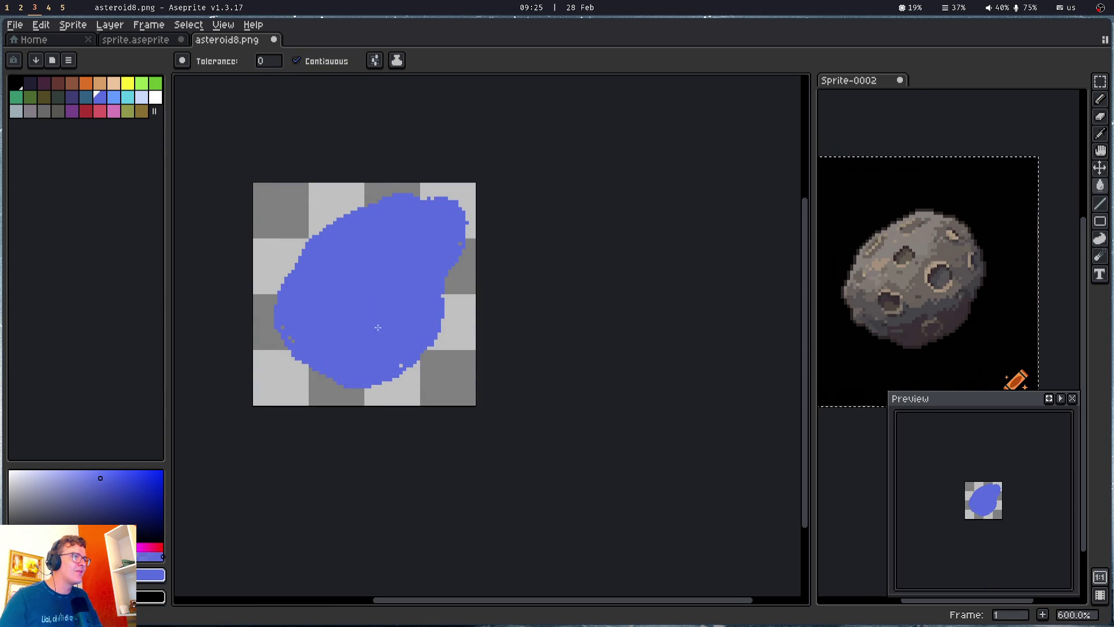
Step: Nudge the canvas view right and down, then eyedrop the reference asteroid's grey
key("b")
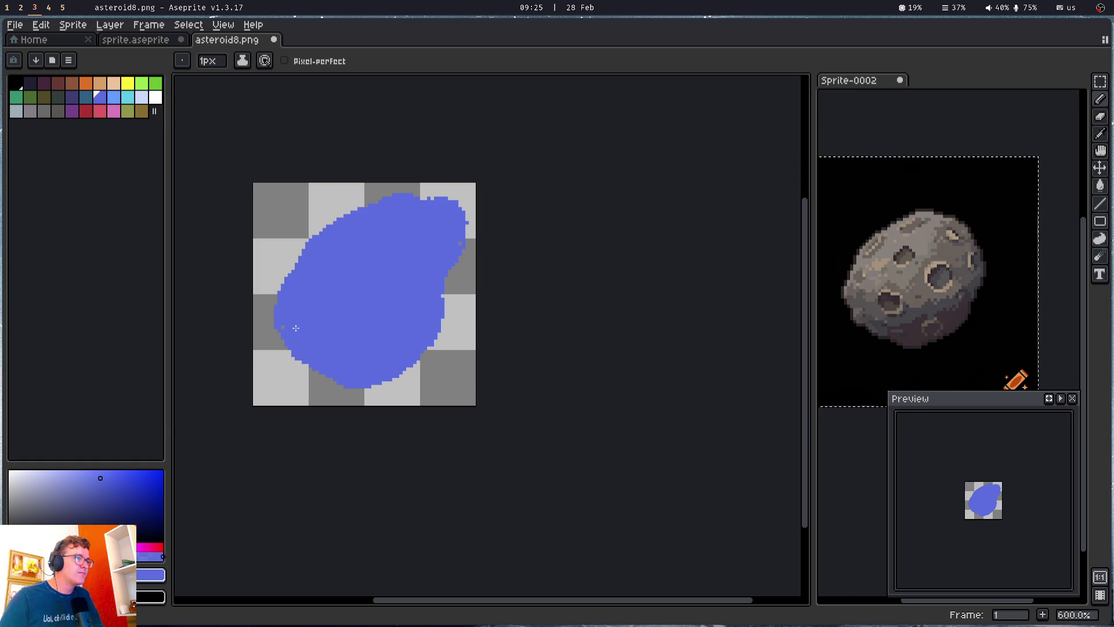
key("h")
left_click_drag(380, 248, 393, 273)
key("b")
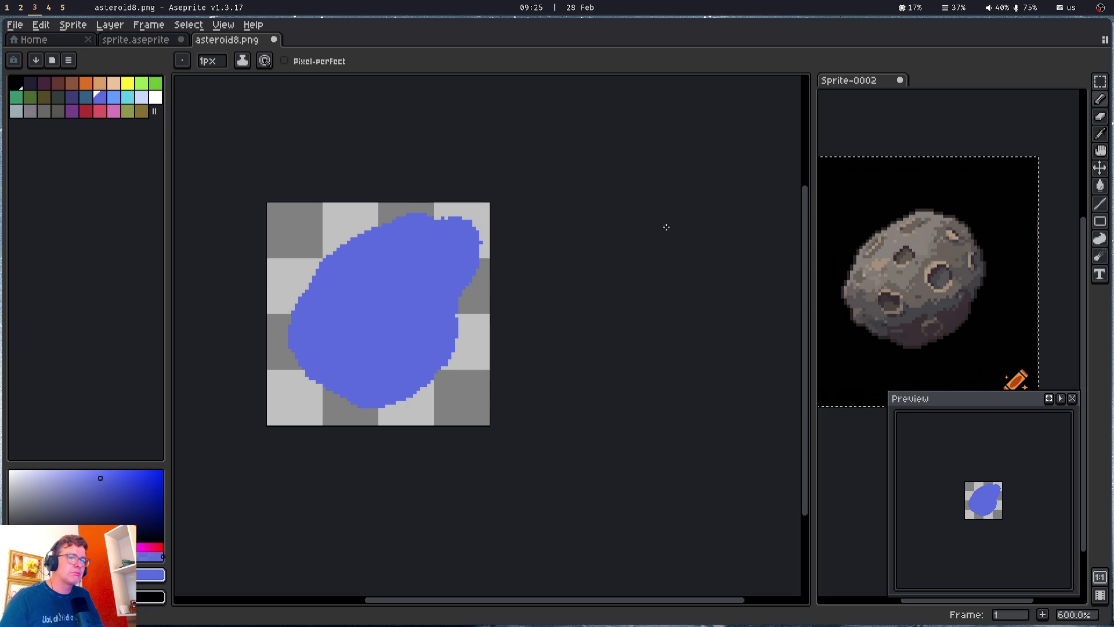
key("i")
left_click(891, 245)
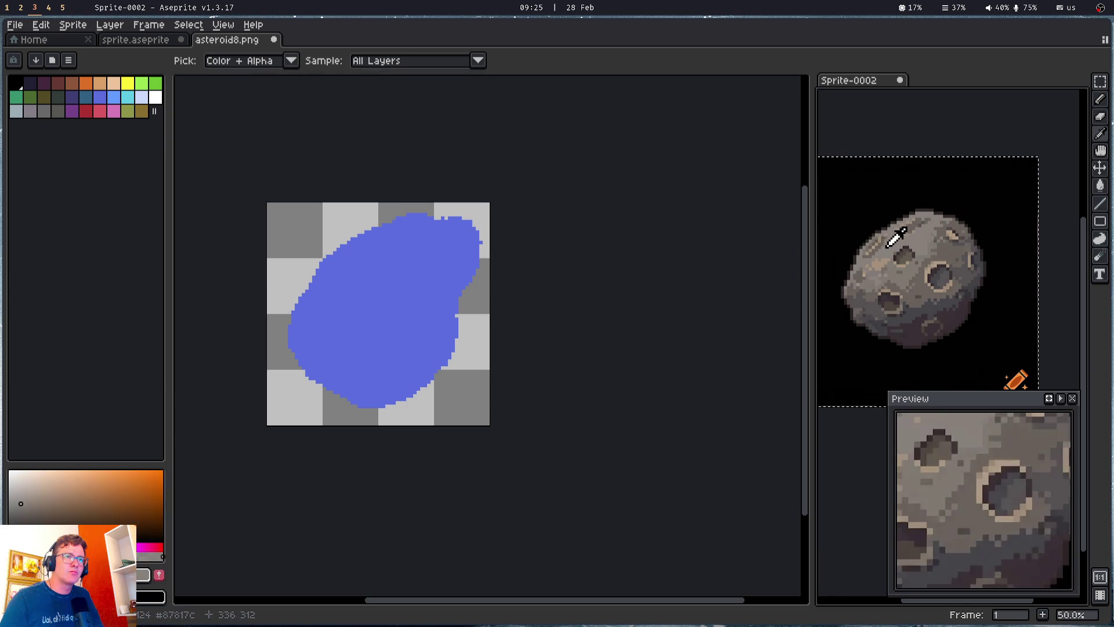
Step: Bucket-fill the blue asteroid blob with the reference grey
key("g")
left_click(402, 272)
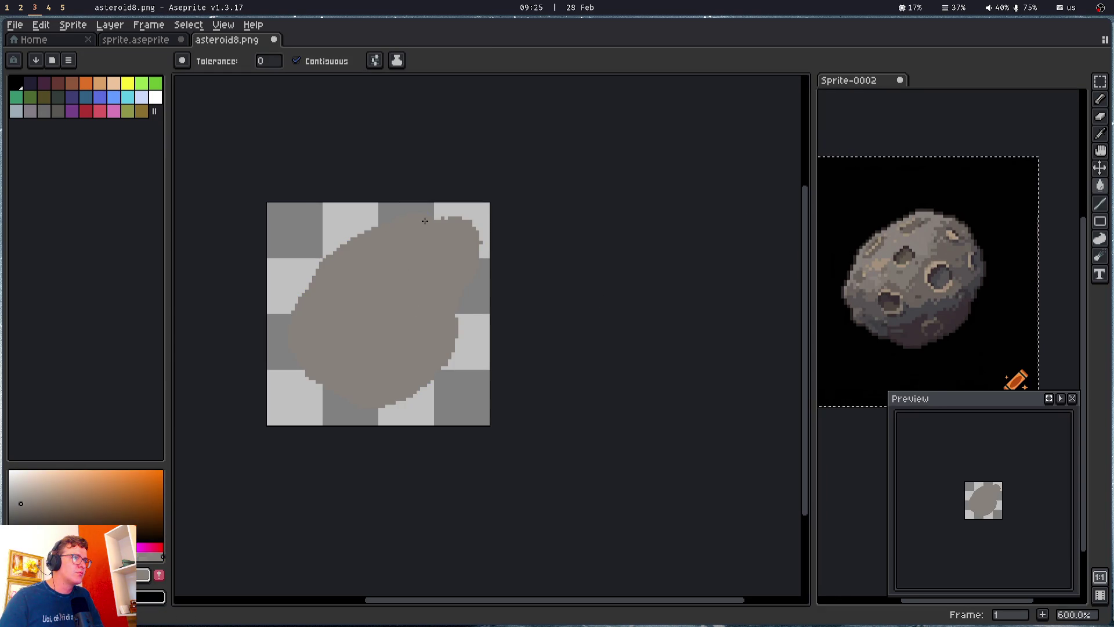
key("h")
left_click_drag(443, 254, 416, 266)
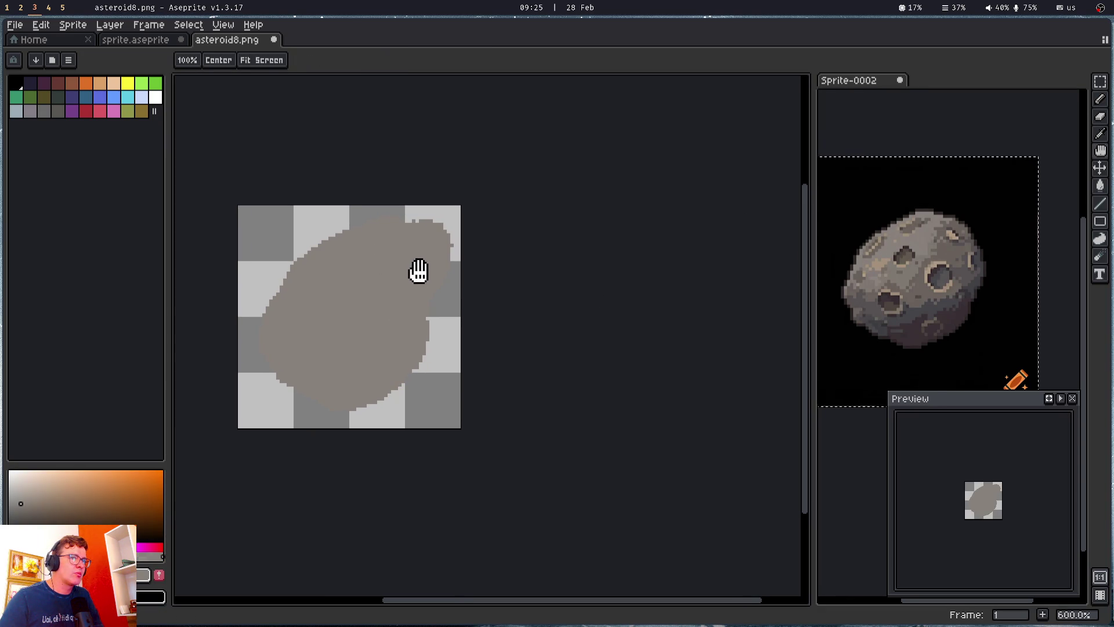
Step: Fill the reference's black background grey, undo it, and clear the reference selection
key("g")
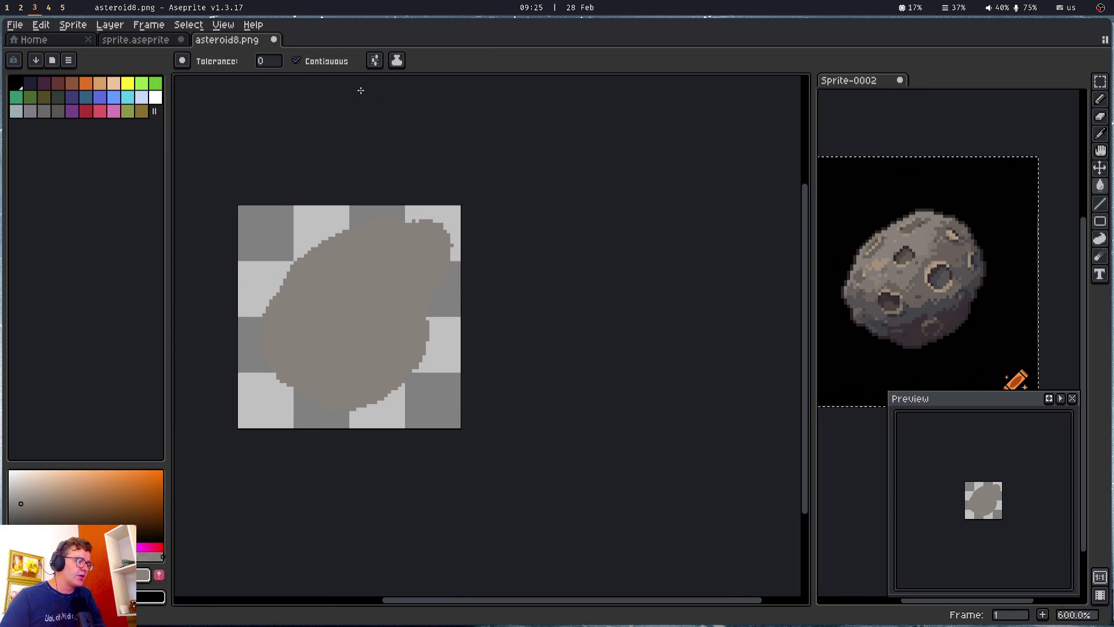
key("h")
mouse_move(907, 298)
left_mouse_down()
mouse_move(983, 216)
mouse_move(938, 209)
mouse_move(940, 223)
left_mouse_up()
key("g")
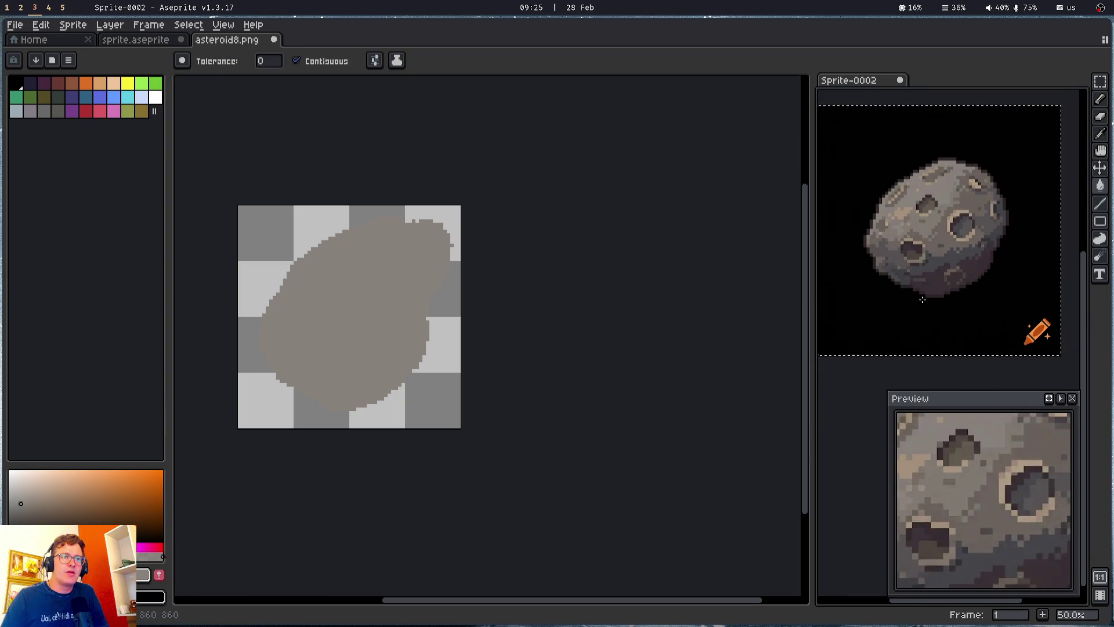
left_click(1003, 264)
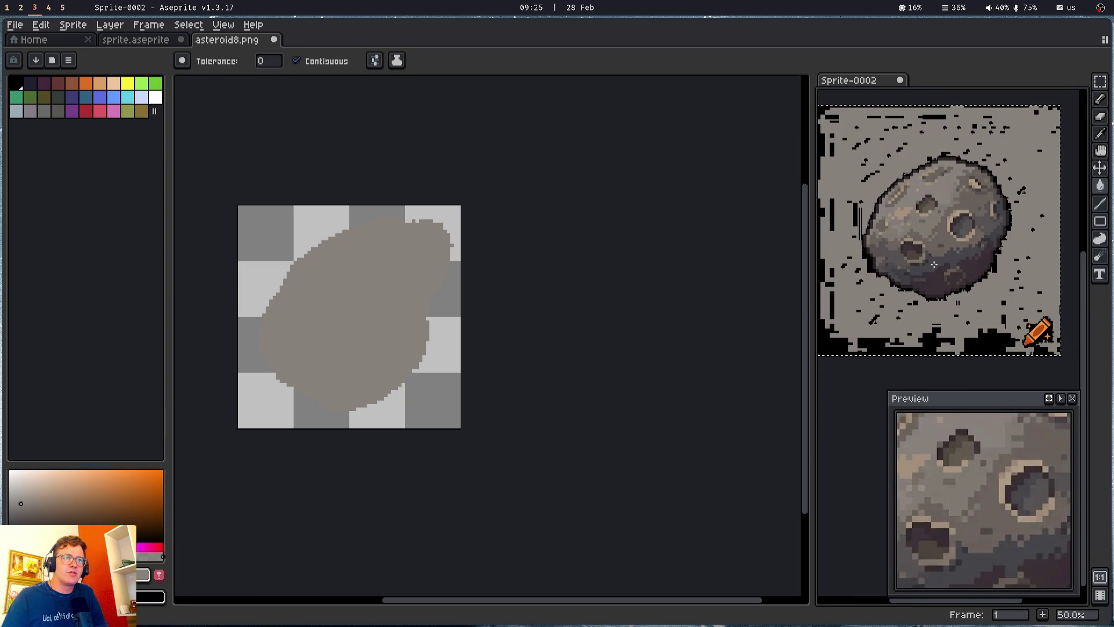
key("ctrl+z")
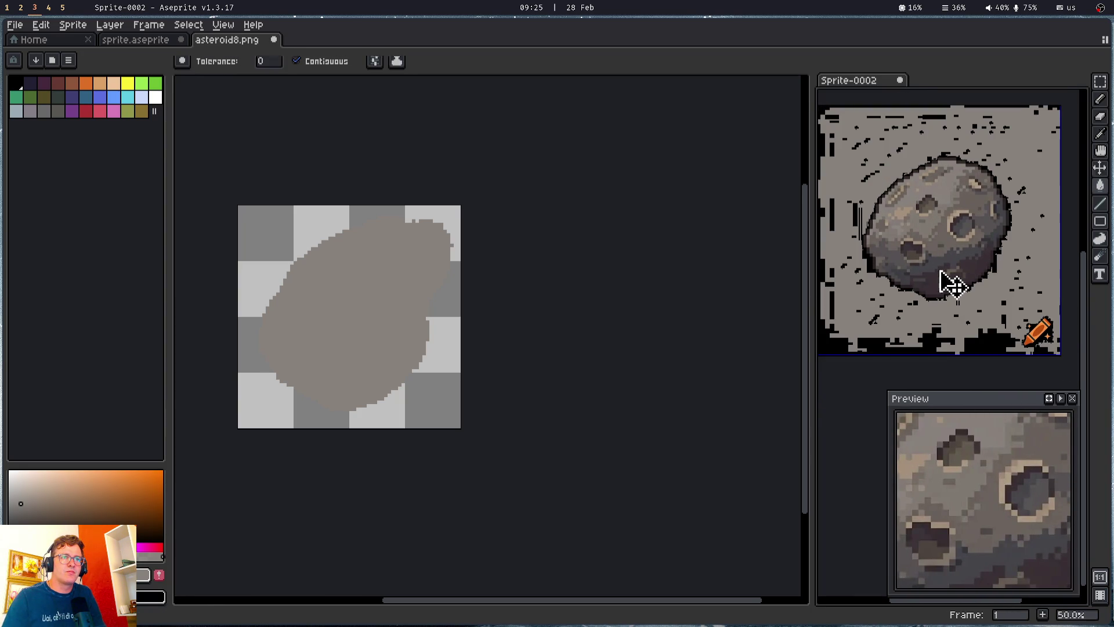
key("ctrl+z")
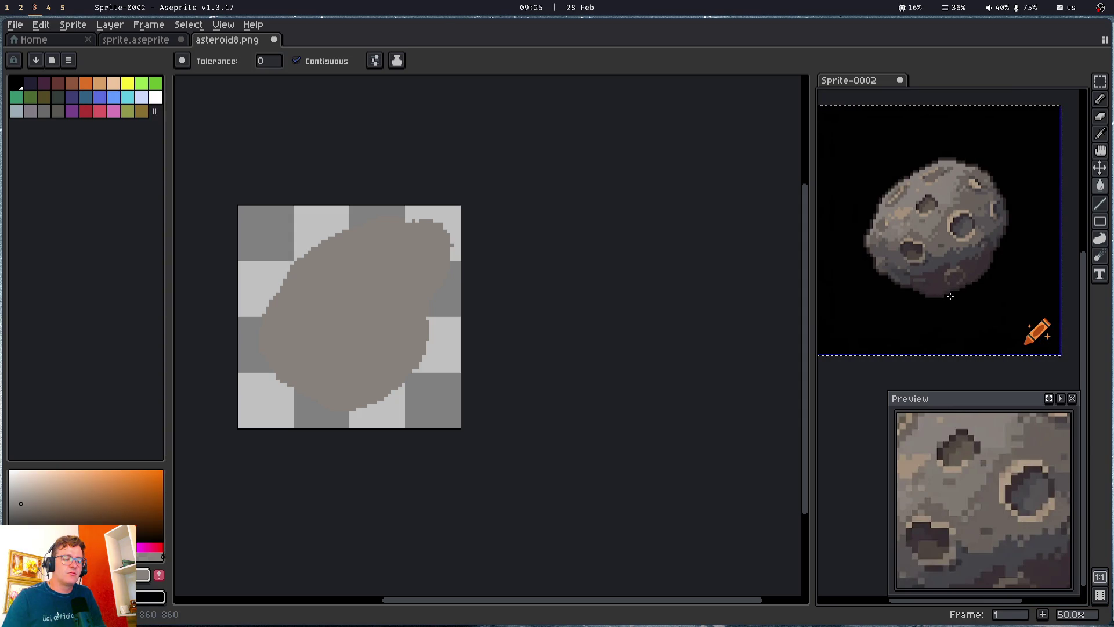
key("m")
left_click(983, 335)
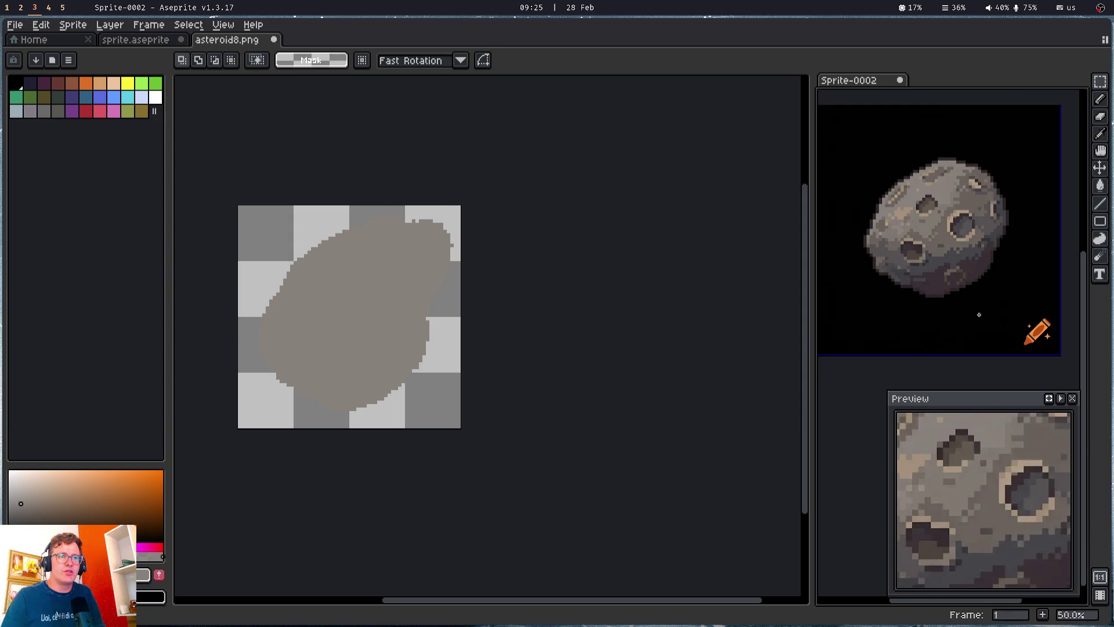
Step: Try several marquee selections on the reference asteroid, then cancel the move and deselect
mouse_move(956, 308)
left_mouse_down()
mouse_move(949, 249)
mouse_move(907, 264)
mouse_move(902, 255)
left_mouse_up()
left_click(1022, 267)
mouse_move(1022, 235)
left_mouse_down()
mouse_move(889, 287)
mouse_move(872, 318)
left_mouse_up()
left_click_drag(966, 290, 965, 304)
key("Escape")
left_click(944, 280)
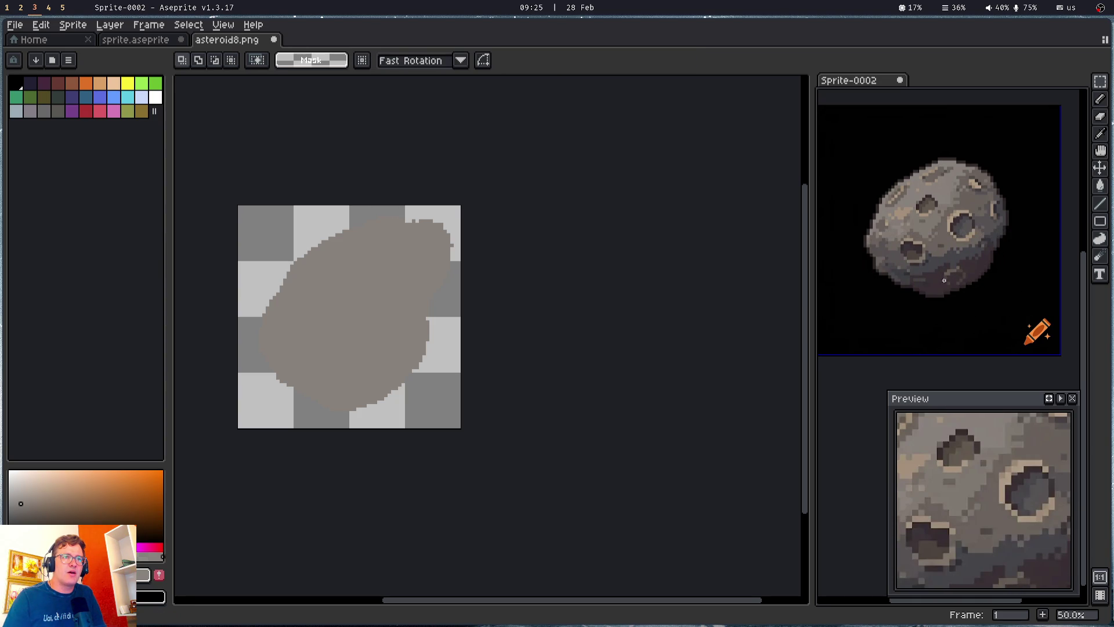
mouse_move(903, 244)
left_mouse_down()
mouse_move(971, 317)
mouse_move(1013, 317)
left_mouse_up()
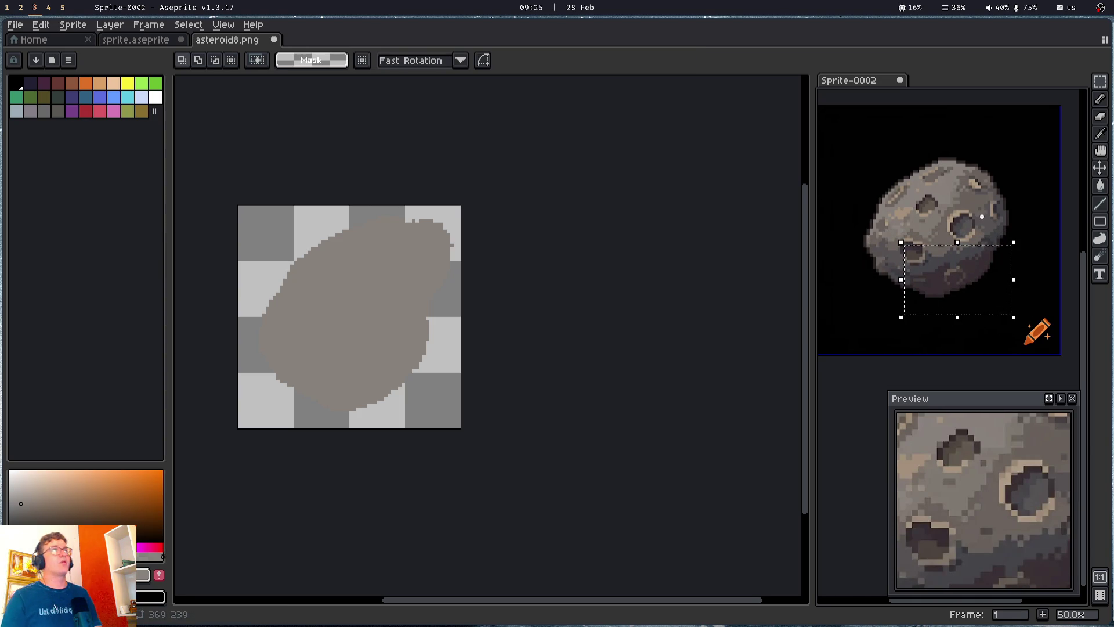
left_click(880, 127)
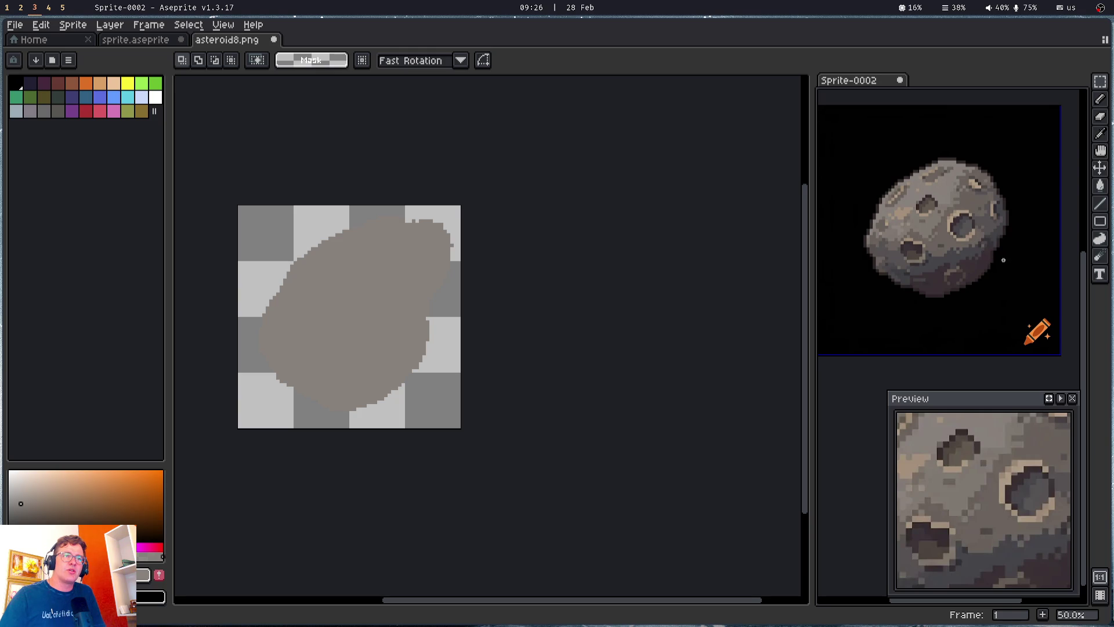
left_click_drag(1035, 233, 878, 330)
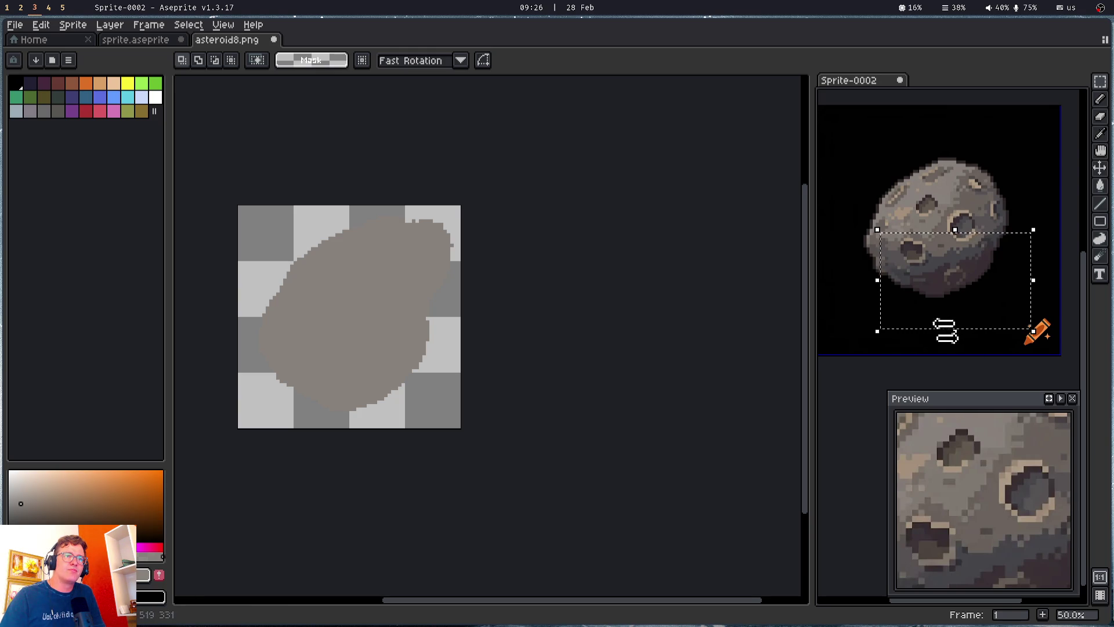
left_click(929, 325)
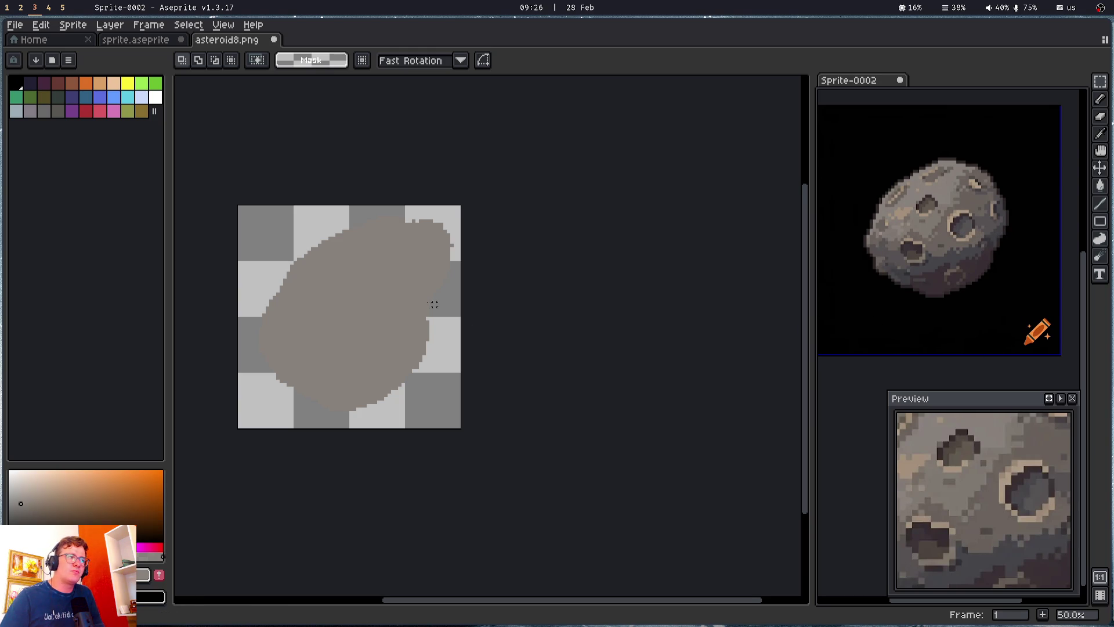
Step: Eyedrop a light-brown crater rim colour and pencil a small crater ring up-left on the blob
key("i")
left_click(960, 209)
key("b")
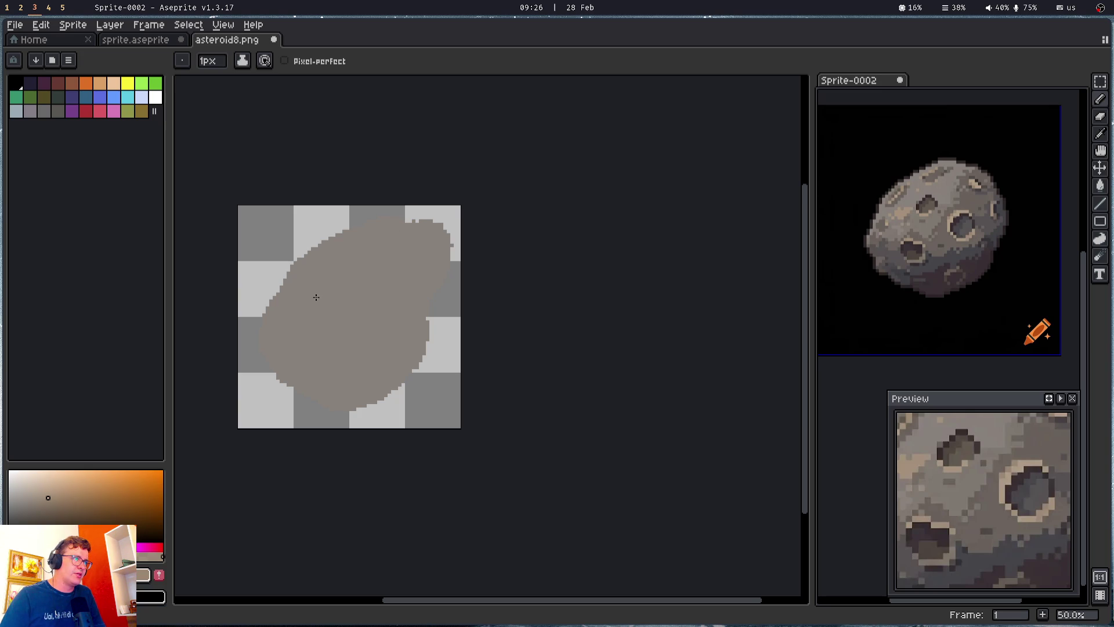
left_click(320, 298)
key("ctrl+z")
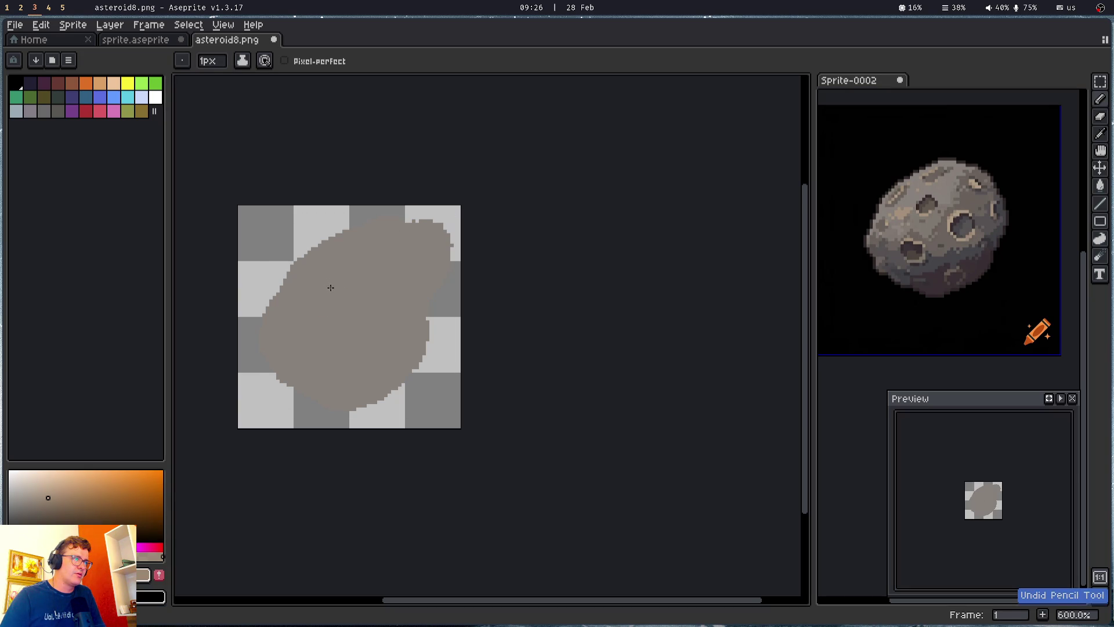
left_click_drag(332, 287, 319, 288)
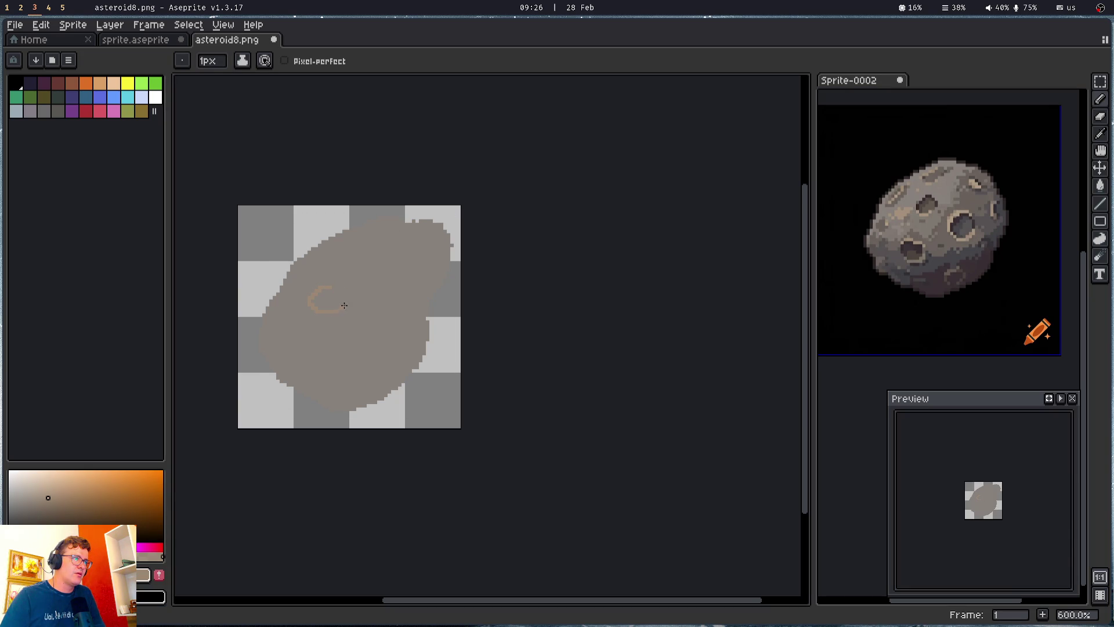
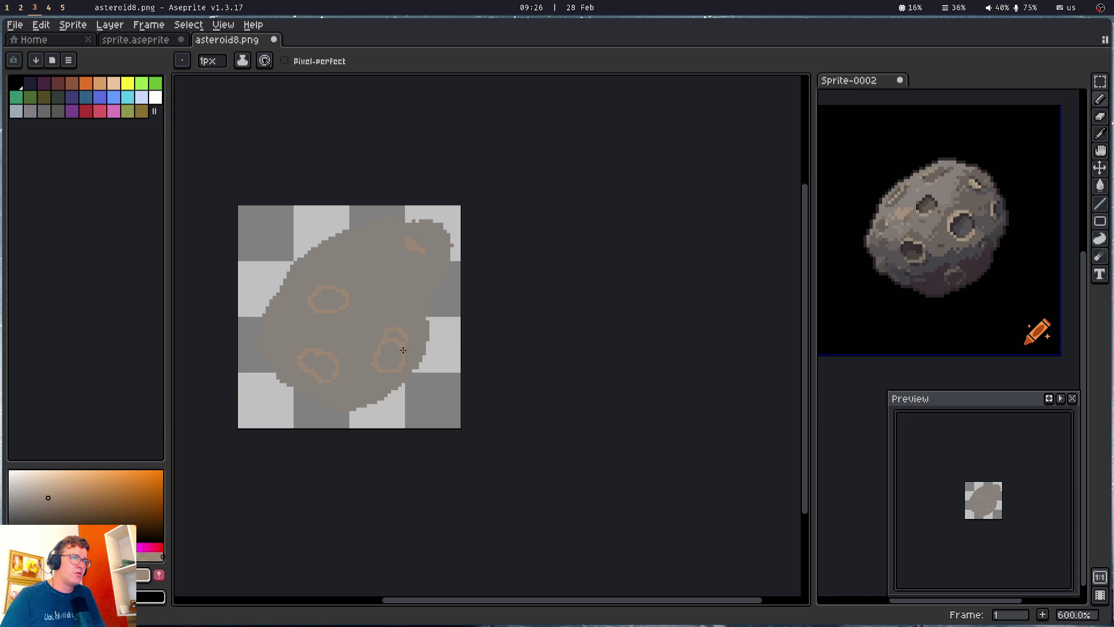
Step: Sample the asteroid's grey fill and zoom to 1200% on the craters
left_click(407, 318, "alt")
mouse_move(351, 351)
left_mouse_down()
mouse_move(355, 329)
mouse_move(398, 313)
left_mouse_up()
key("z")
left_click(391, 318)
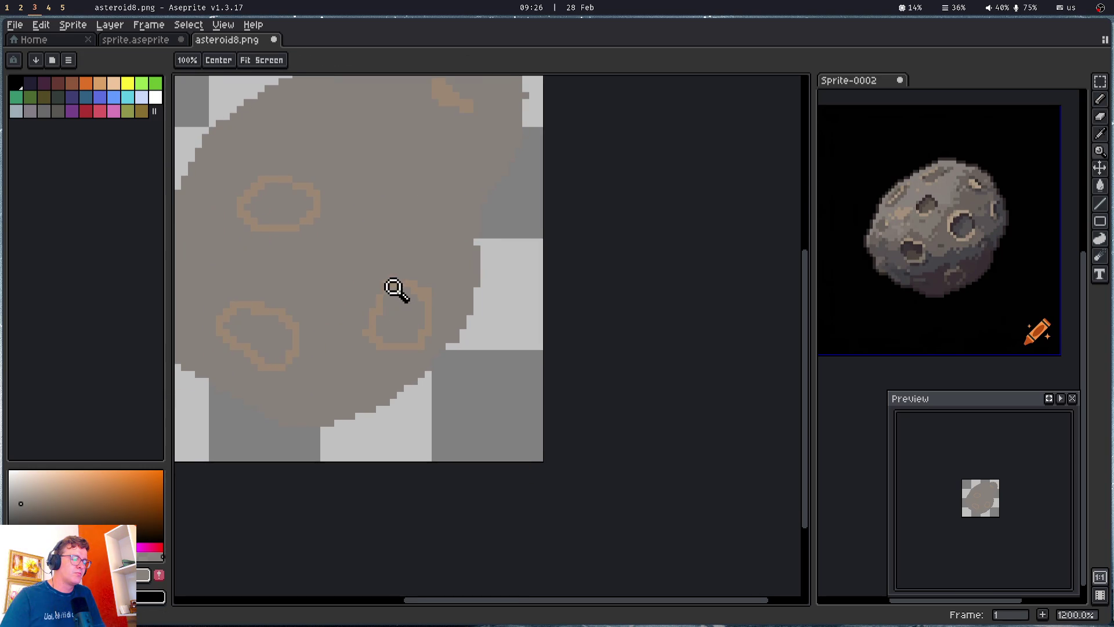
key("b")
Step: Sample the asteroid's body grey and crater outline colours
left_click(381, 304, "alt")
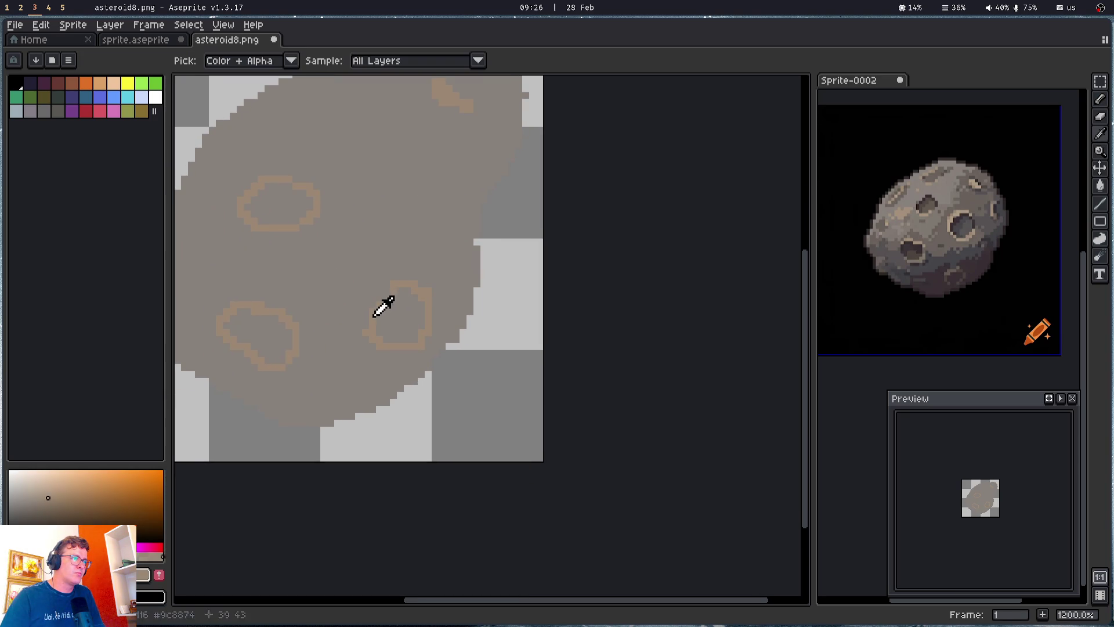
left_click(433, 282, "alt")
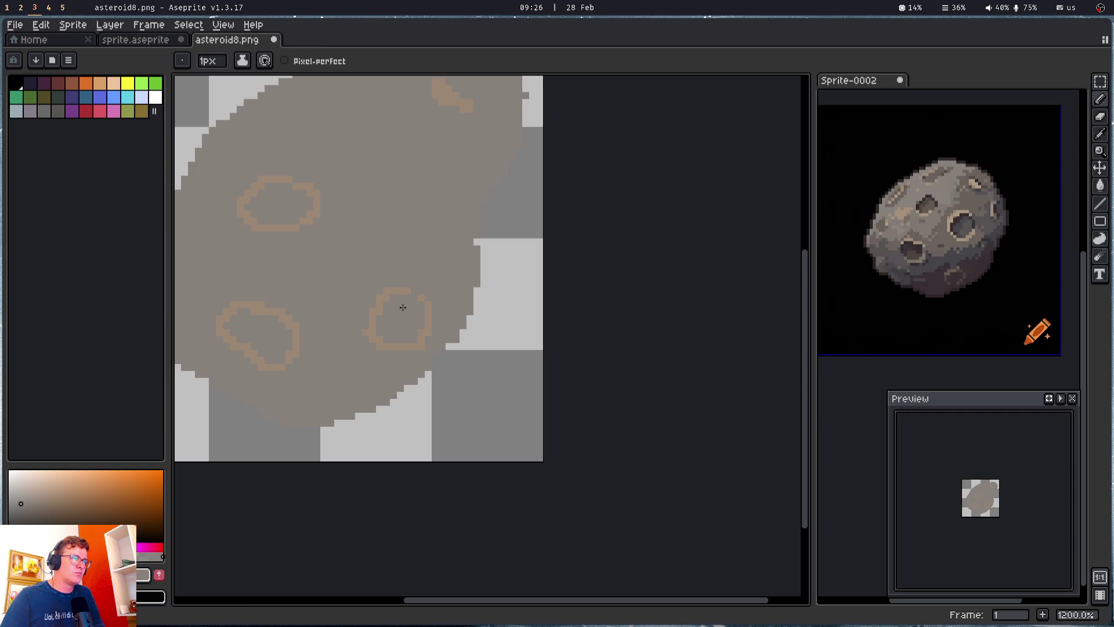
left_click(376, 308, "alt")
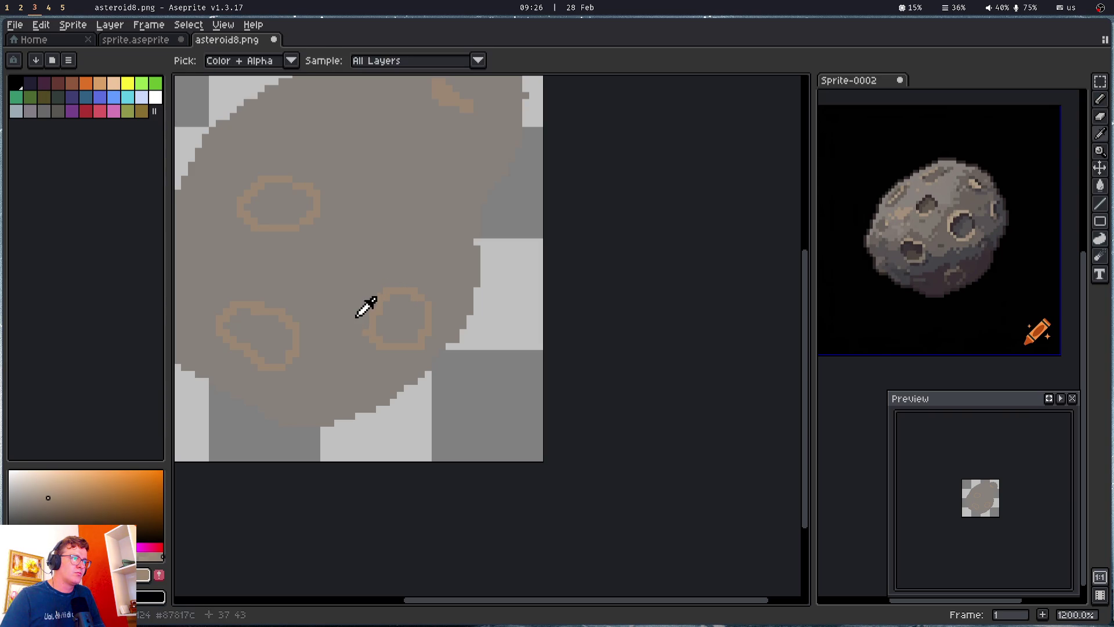
left_click(363, 322, "alt")
left_click(377, 321, "alt")
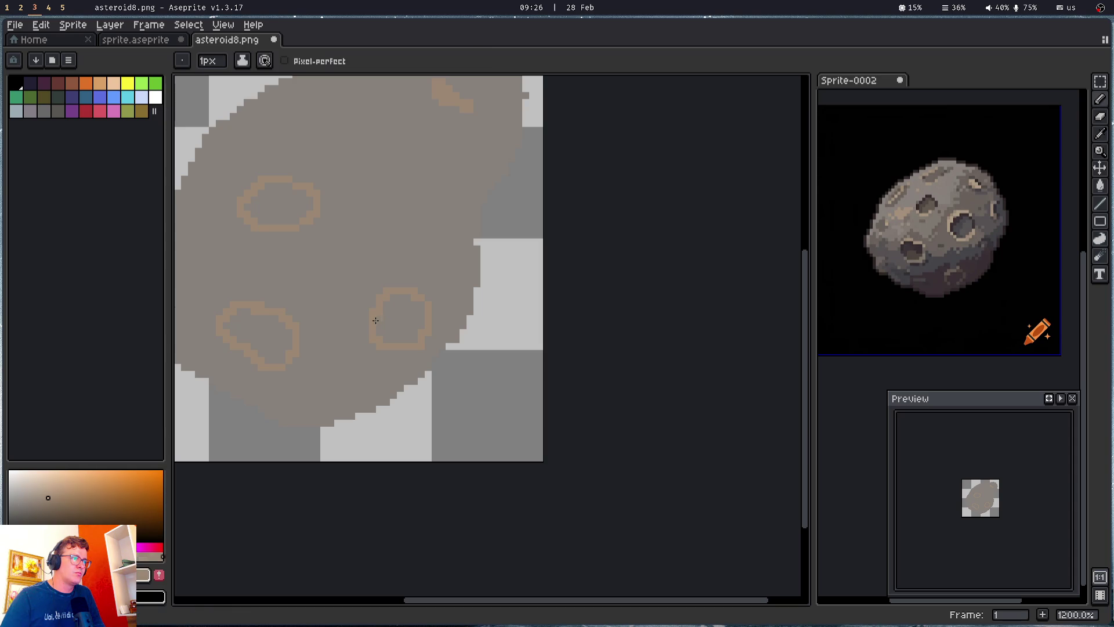
Step: Pan to the top of the asteroid and show the layers timeline
key("space")
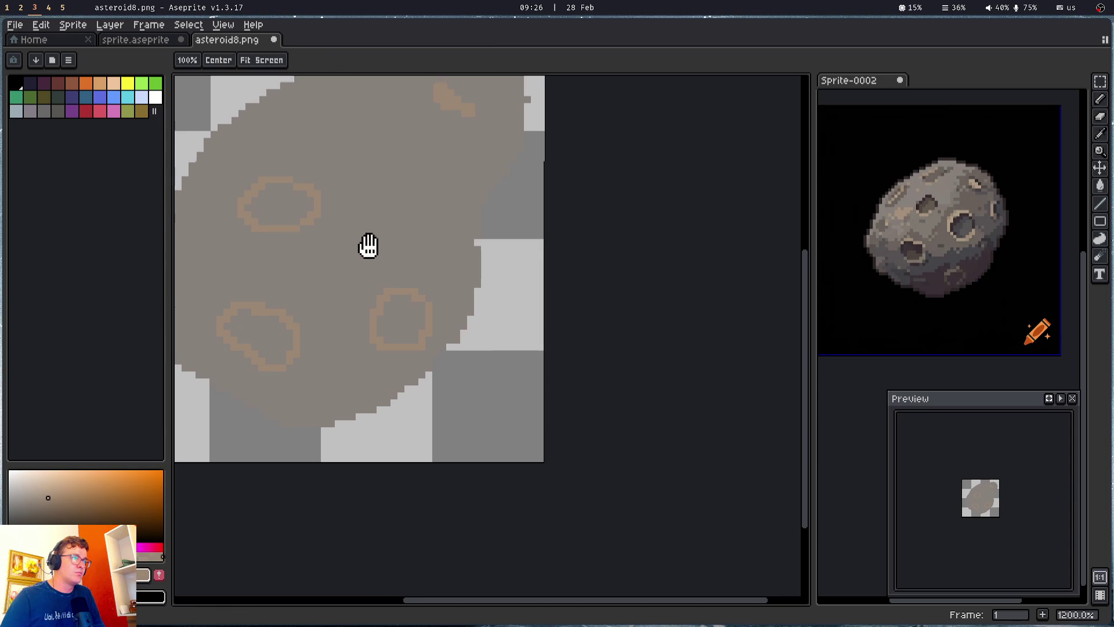
left_click_drag(360, 235, 423, 261)
mouse_move(444, 202)
left_mouse_down()
mouse_move(418, 256)
mouse_move(412, 234)
left_mouse_up()
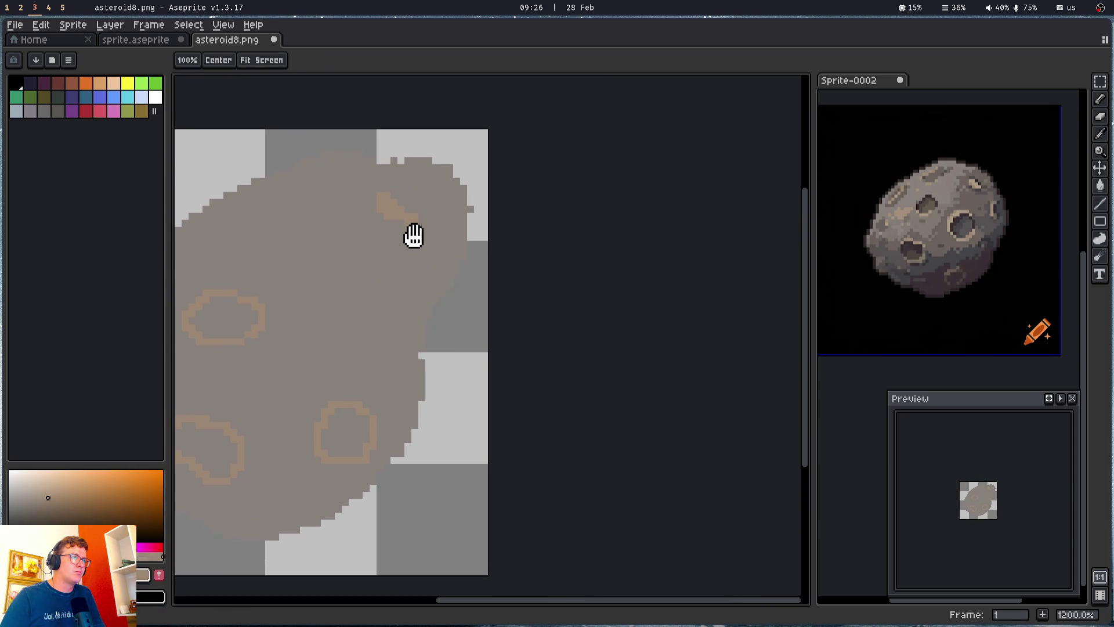
mouse_move(417, 273)
left_mouse_down()
mouse_move(368, 265)
mouse_move(451, 318)
left_mouse_up()
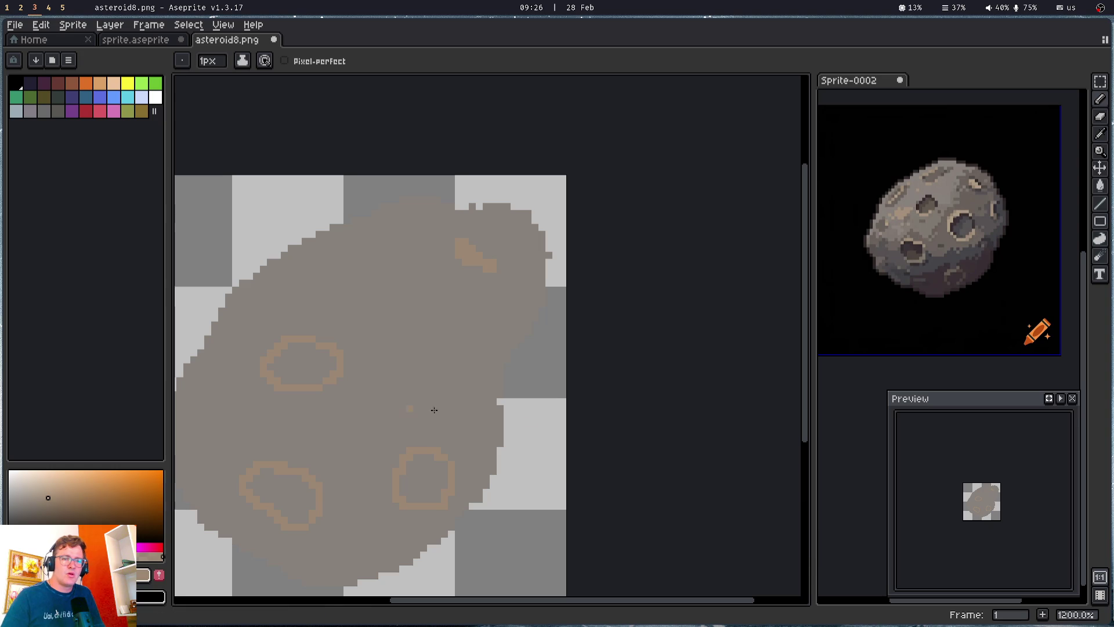
left_click(1099, 595)
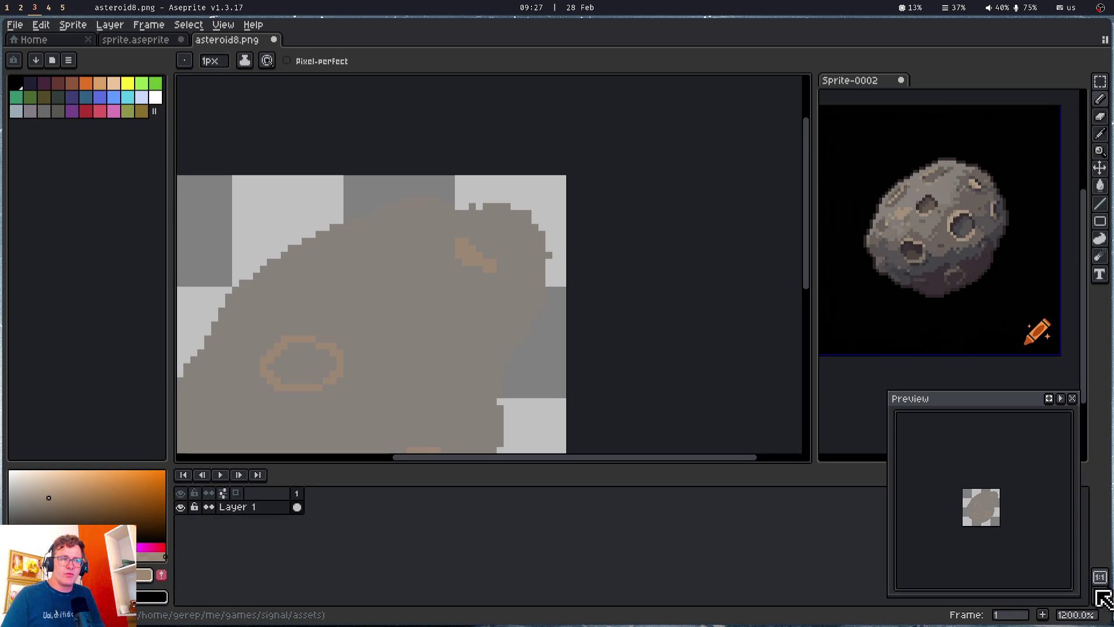
Step: Add a new layer named 'background' and move it below Layer 1
key("shift+n")
key("shift+p")
type("background")
key("Return")
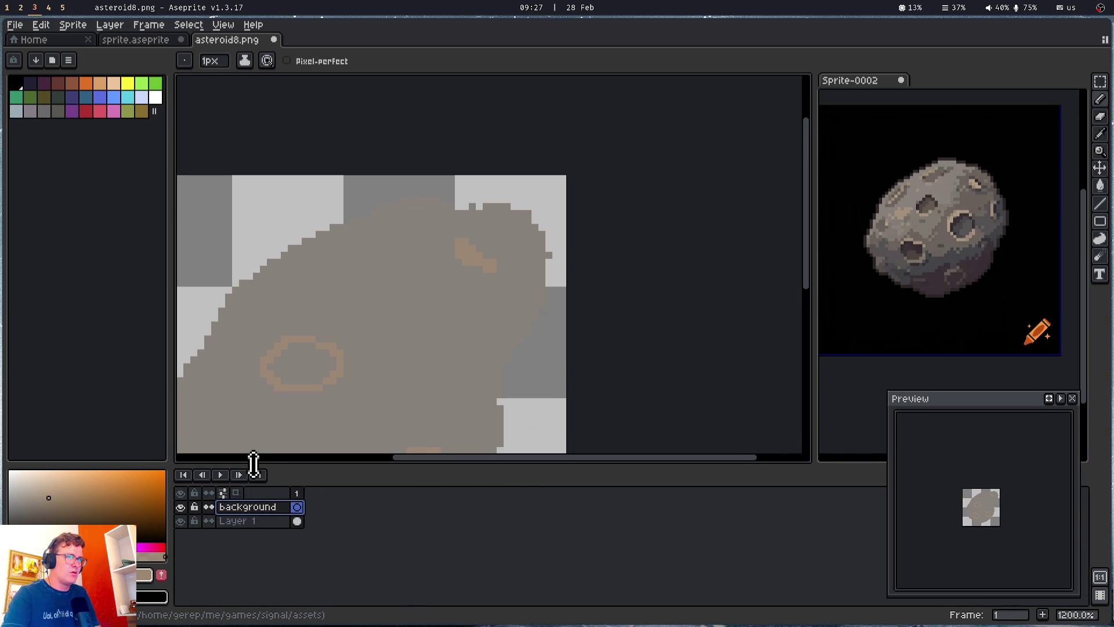
left_click(221, 347)
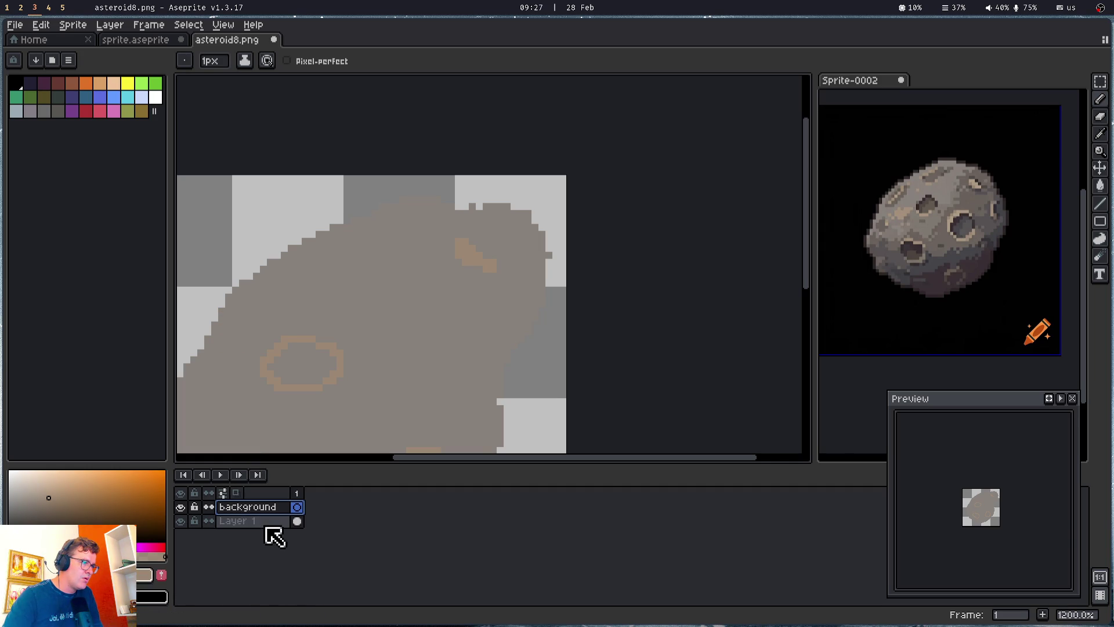
left_click_drag(273, 521, 273, 542)
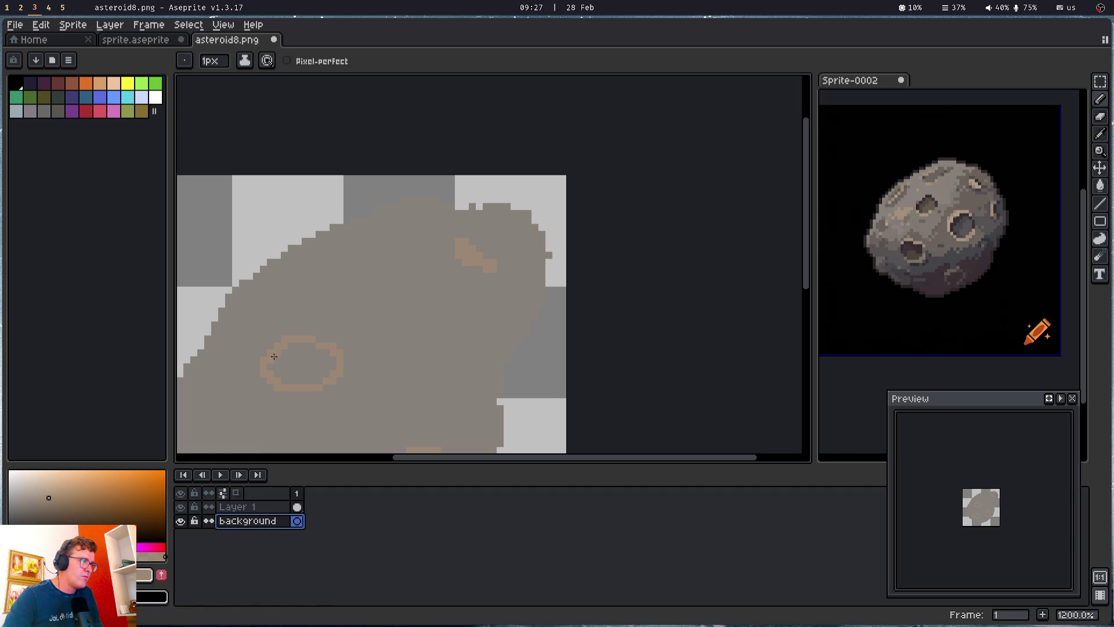
Step: Fill the background layer with white and toggle its visibility to compare
left_click(156, 98)
key("g")
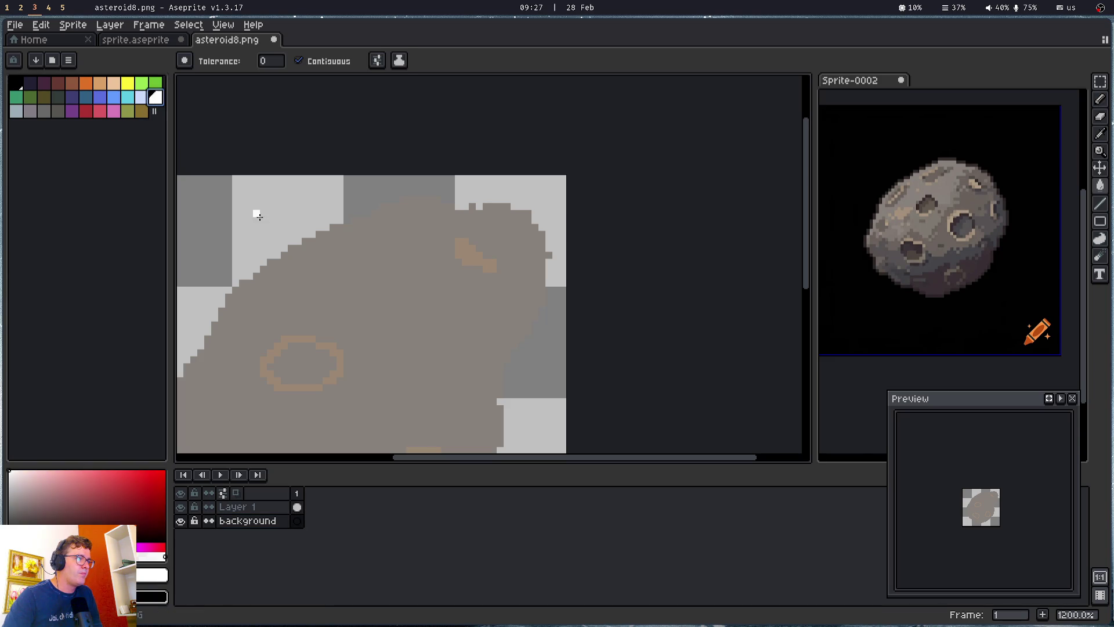
left_click(262, 220)
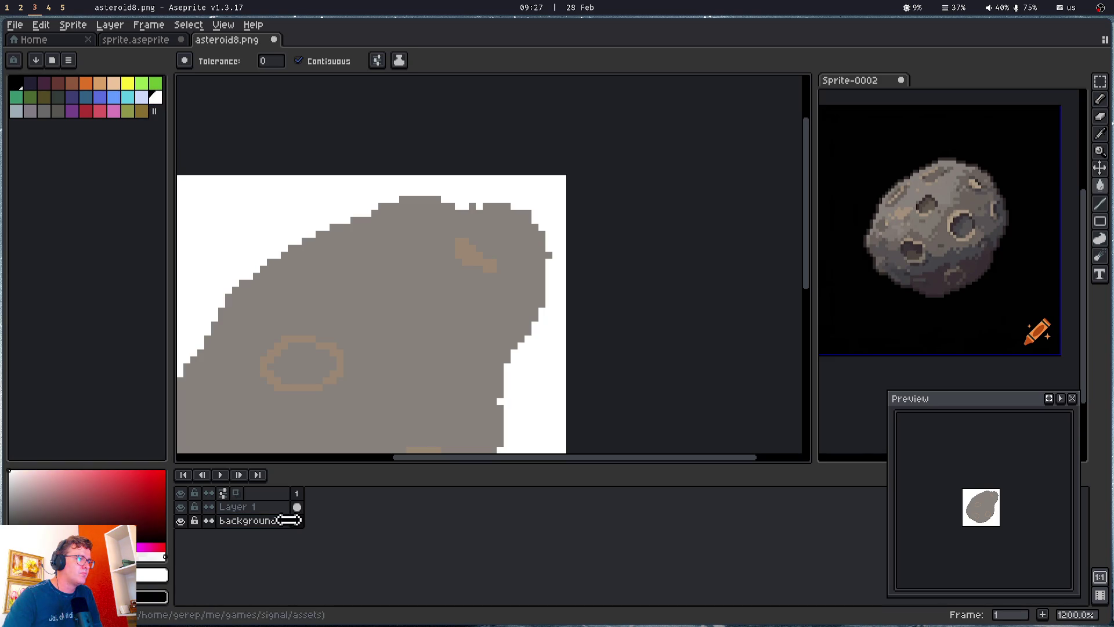
left_click(181, 523)
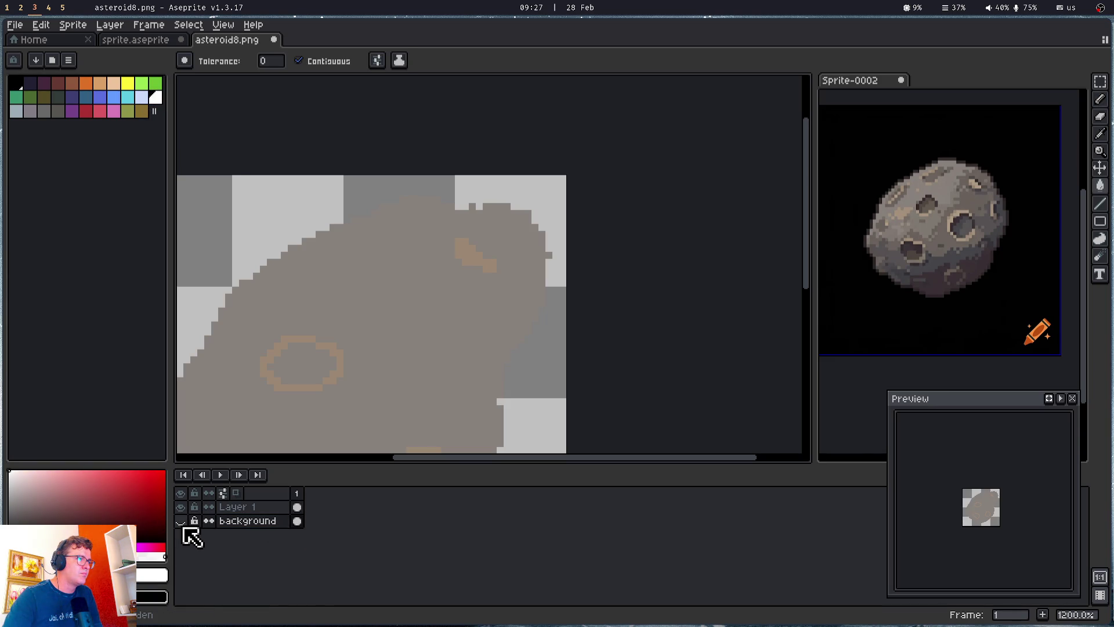
left_click(181, 521)
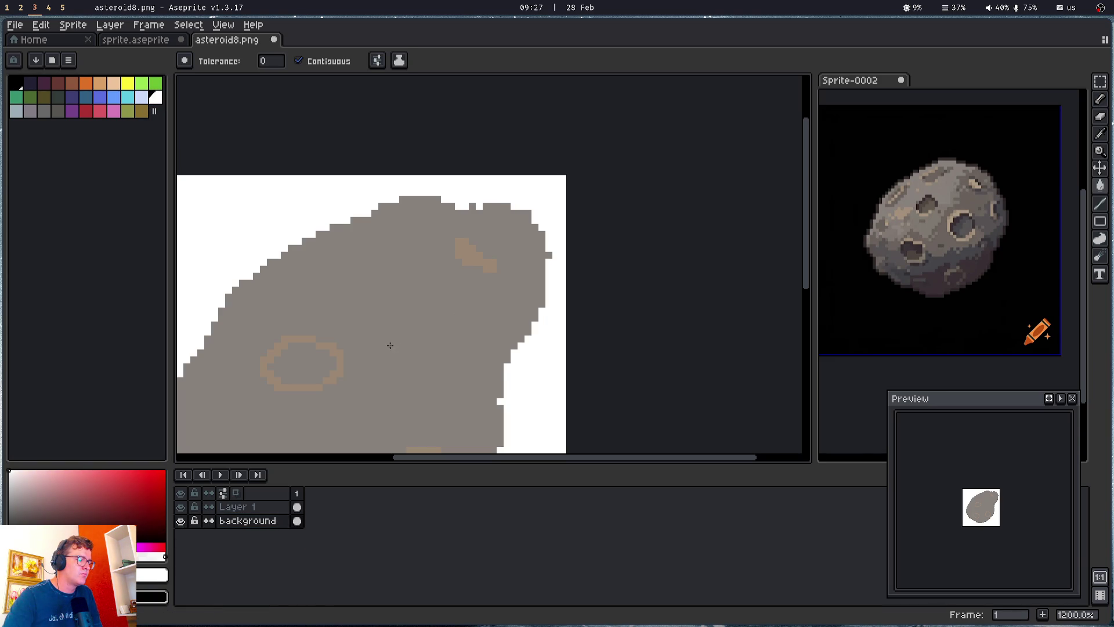
Step: Make Layer 1 active again and sample the asteroid grey
left_click(256, 506)
mouse_move(338, 356)
left_mouse_down()
mouse_move(348, 199)
mouse_move(343, 249)
mouse_move(366, 182)
mouse_move(350, 235)
left_mouse_up()
key("i")
left_click(384, 254)
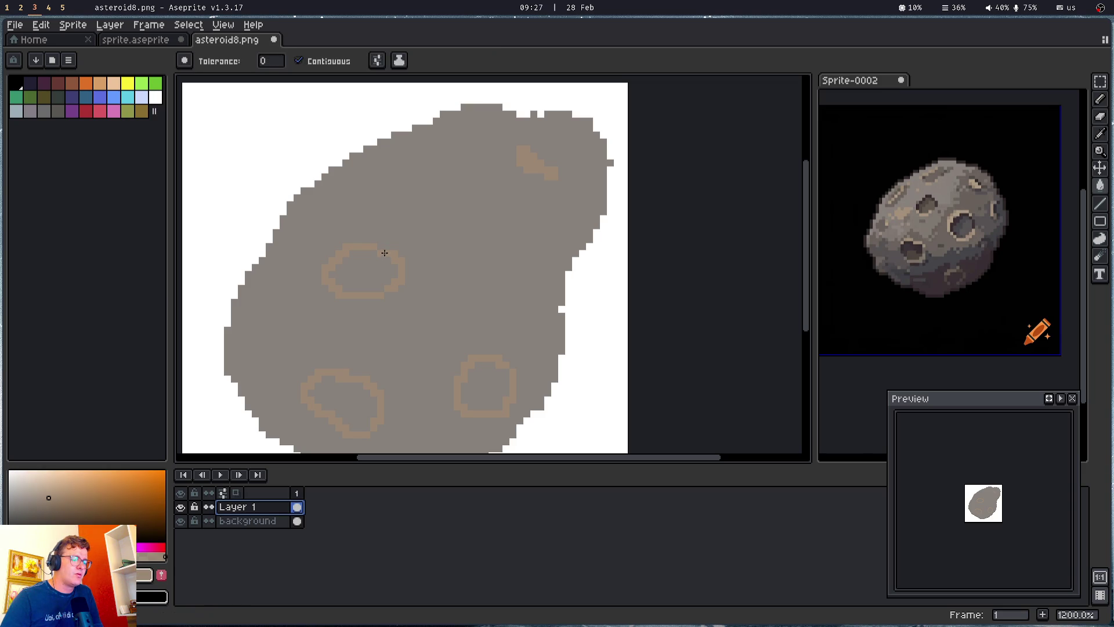
Step: Pan the view and sample the asteroid's grey
key("h")
left_click_drag(374, 194, 356, 228)
key("b")
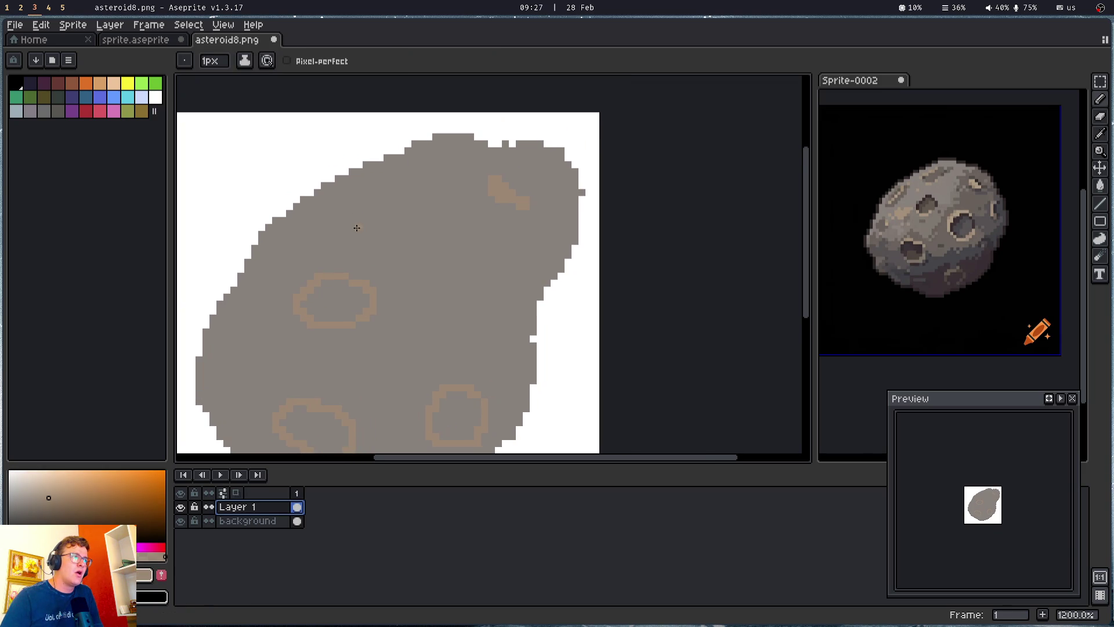
key("i")
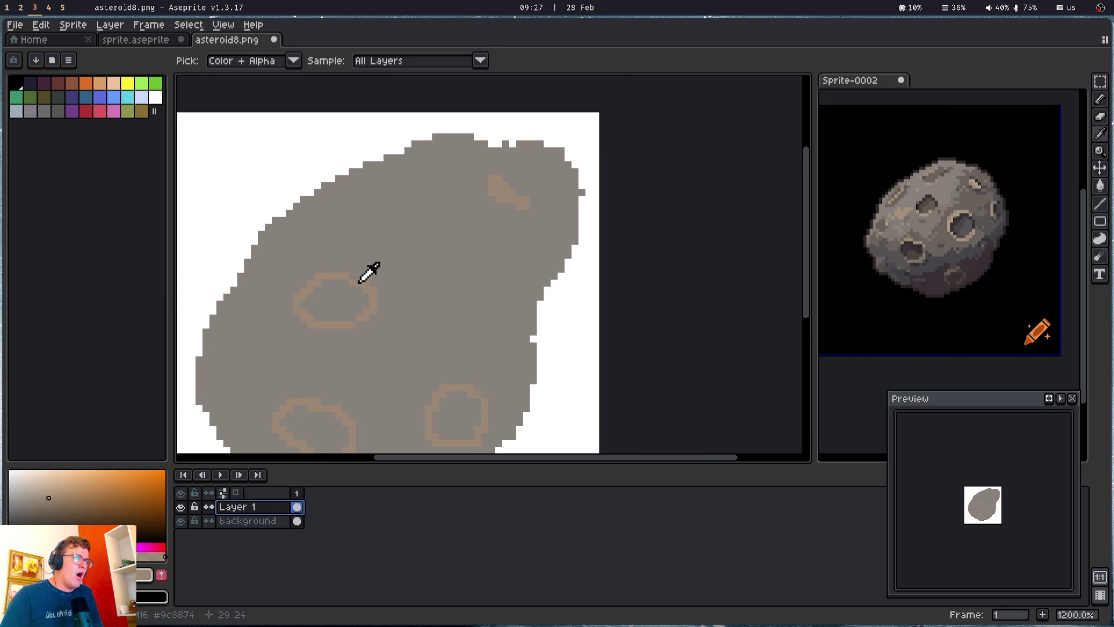
key("b")
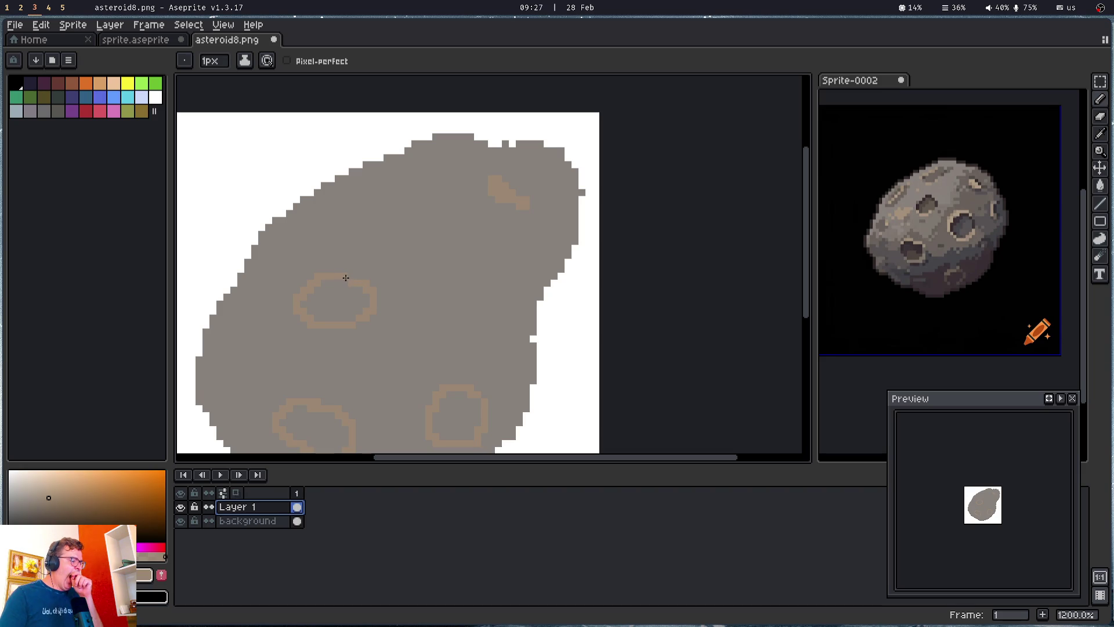
left_click(380, 274, "alt")
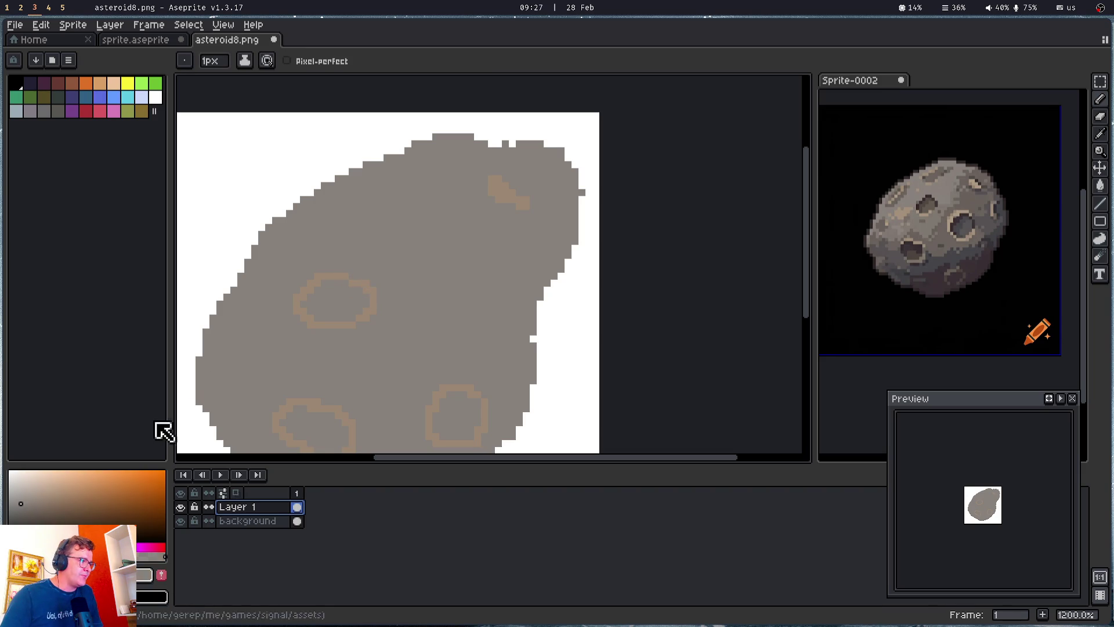
Step: Paint the upper crater's rim and interior dark brown with the pencil
left_click(93, 522)
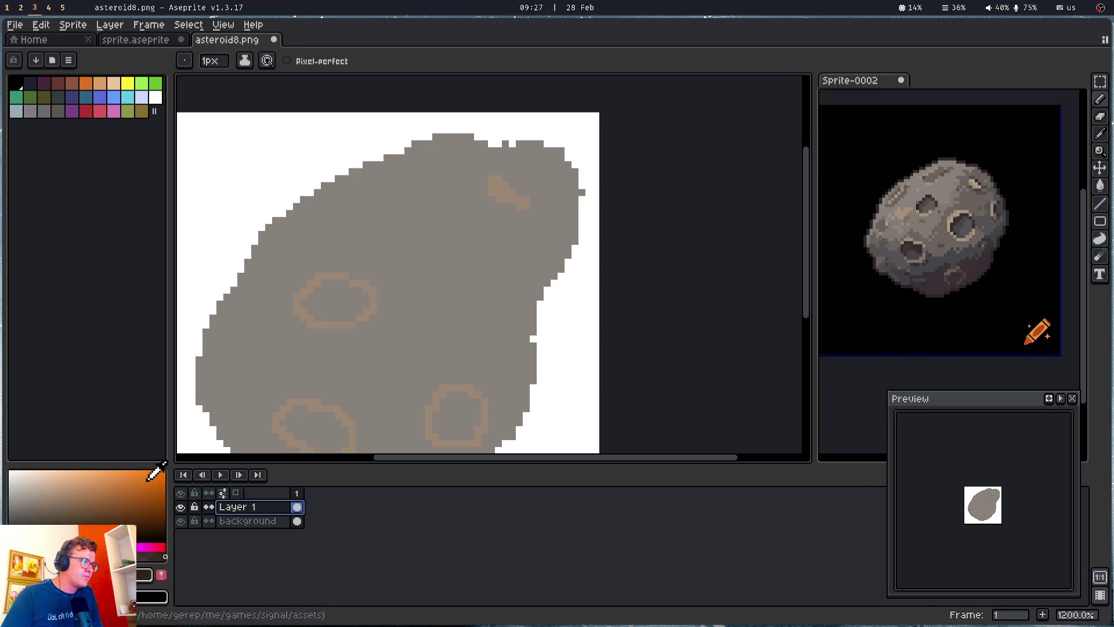
left_click(303, 304)
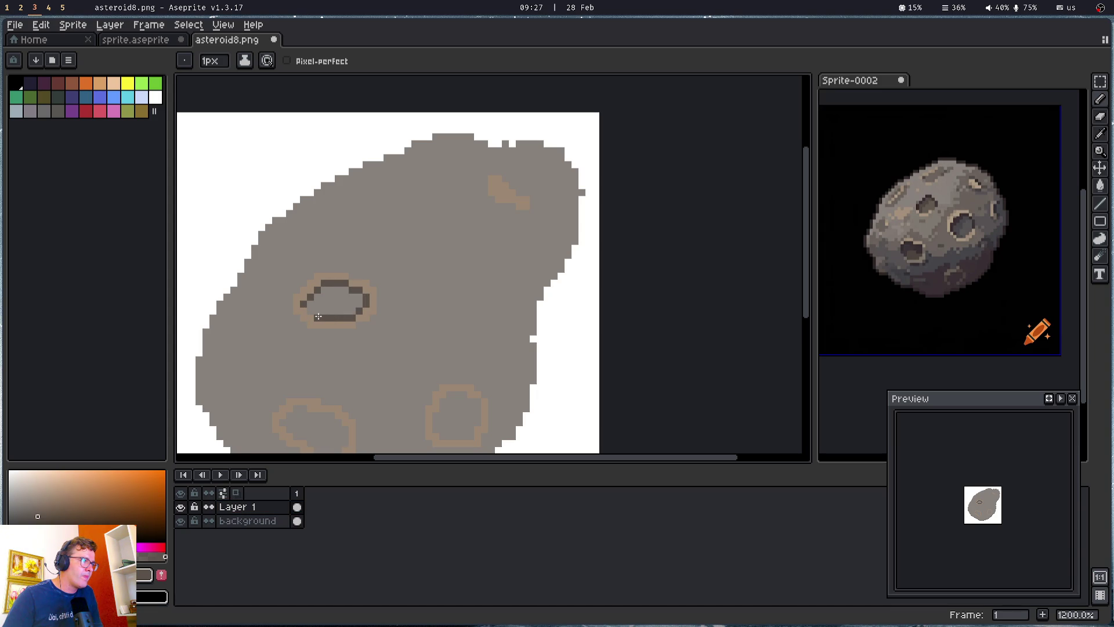
left_click_drag(333, 304, 318, 300)
key("space")
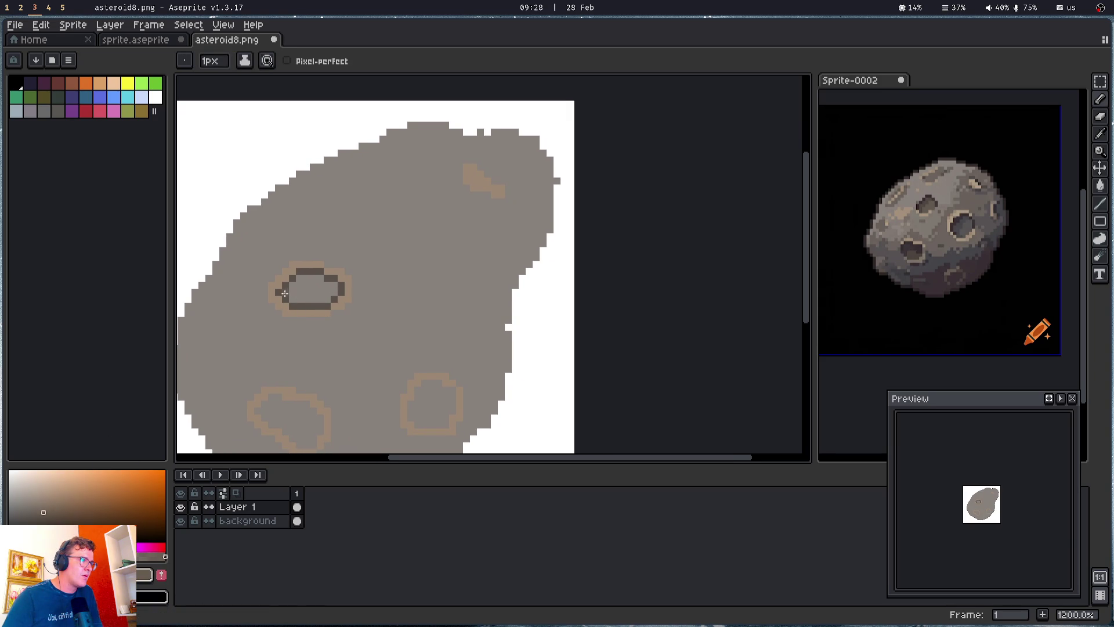
left_click_drag(301, 281, 316, 280)
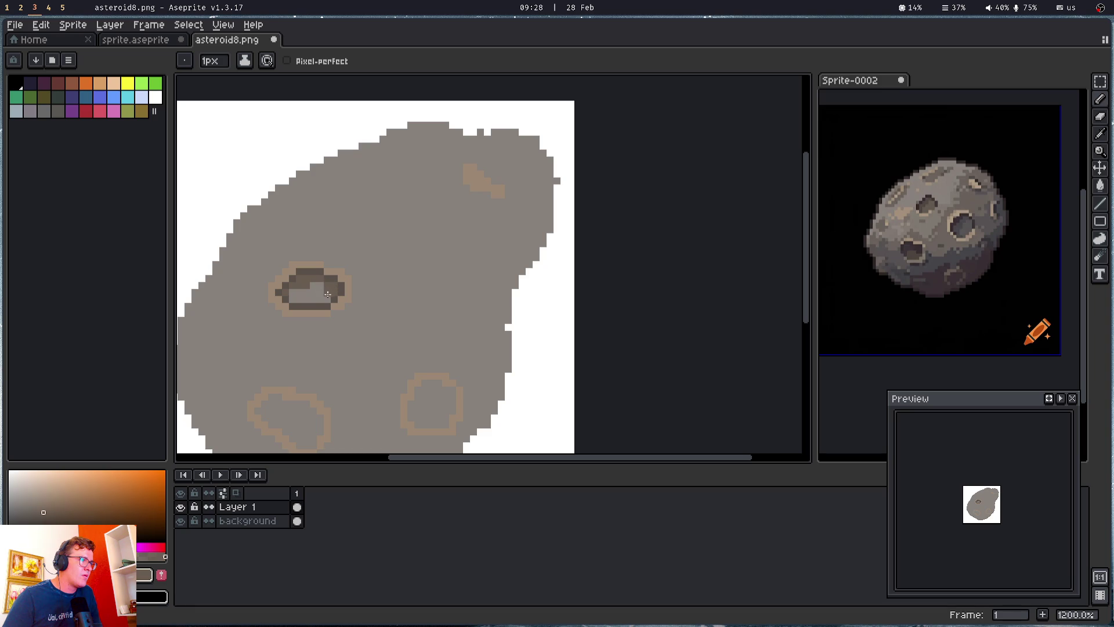
left_click_drag(300, 290, 330, 280)
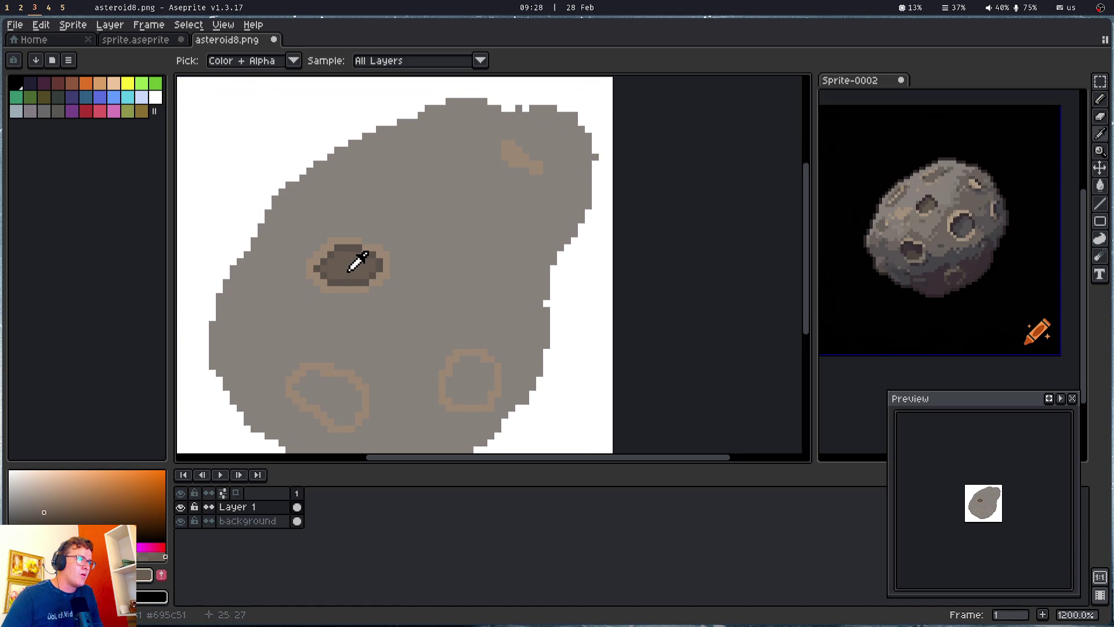
Step: Pan up and zoom into the Sprite-0002 reference asteroid
left_click_drag(340, 306, 345, 281)
key("space")
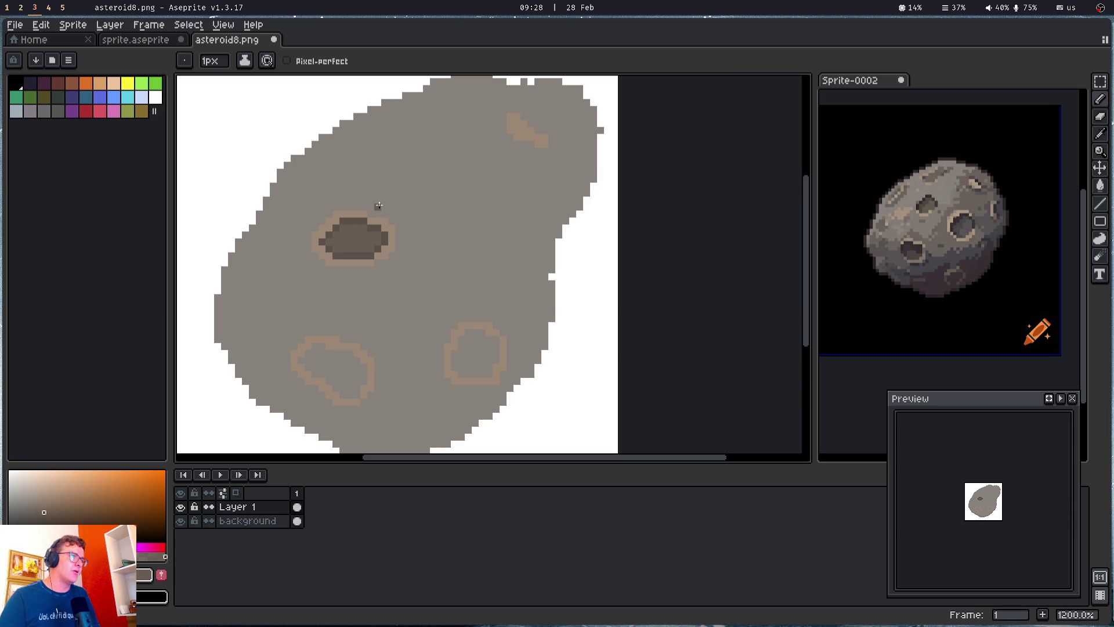
left_click_drag(343, 244, 368, 207)
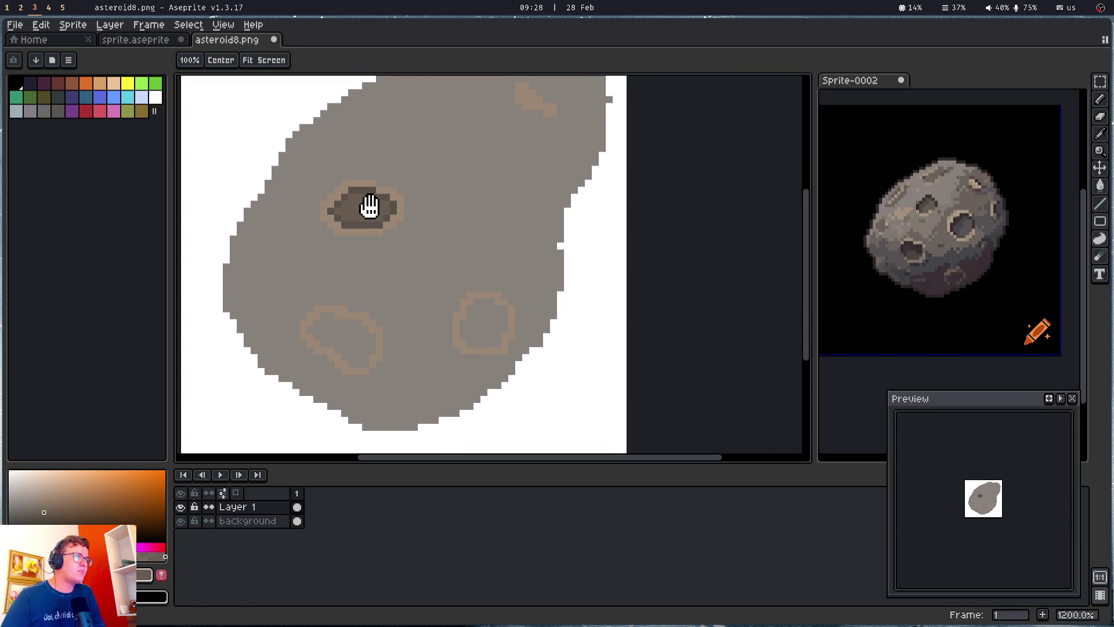
key("alt")
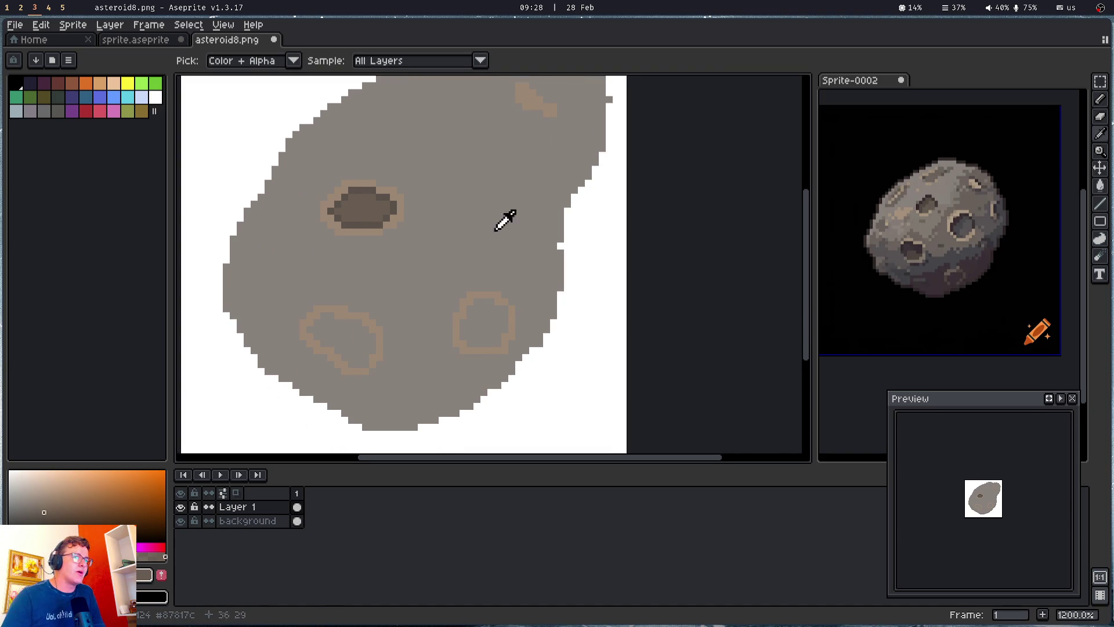
key("z")
left_click(926, 213)
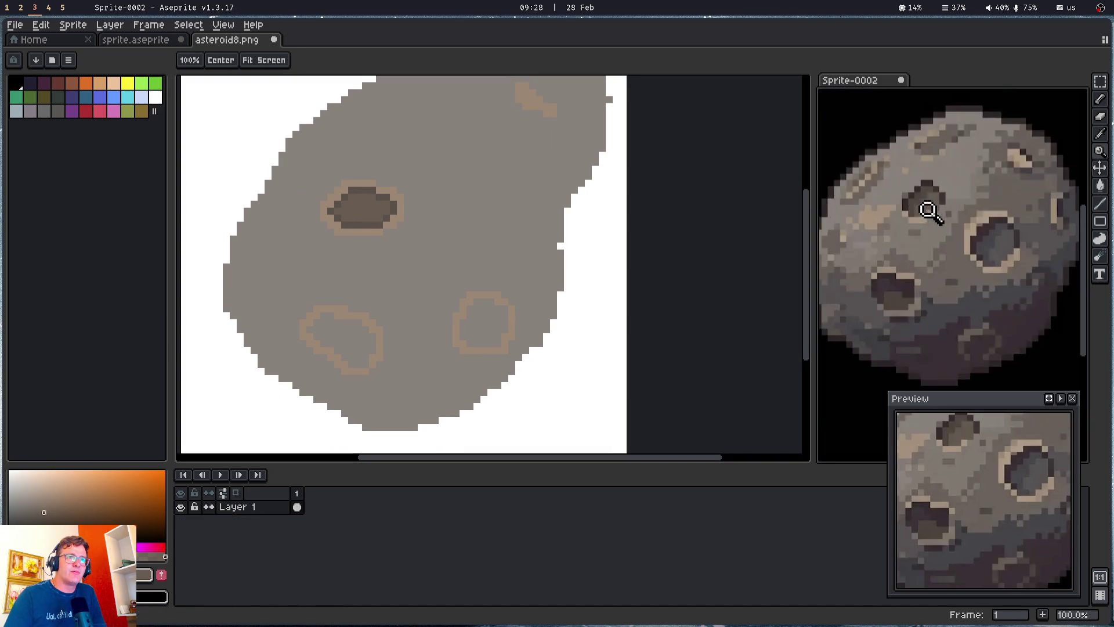
Step: Zoom in on a crater of the Sprite-0002 reference, then zoom back out
left_click_drag(927, 212, 876, 192)
left_click(905, 241)
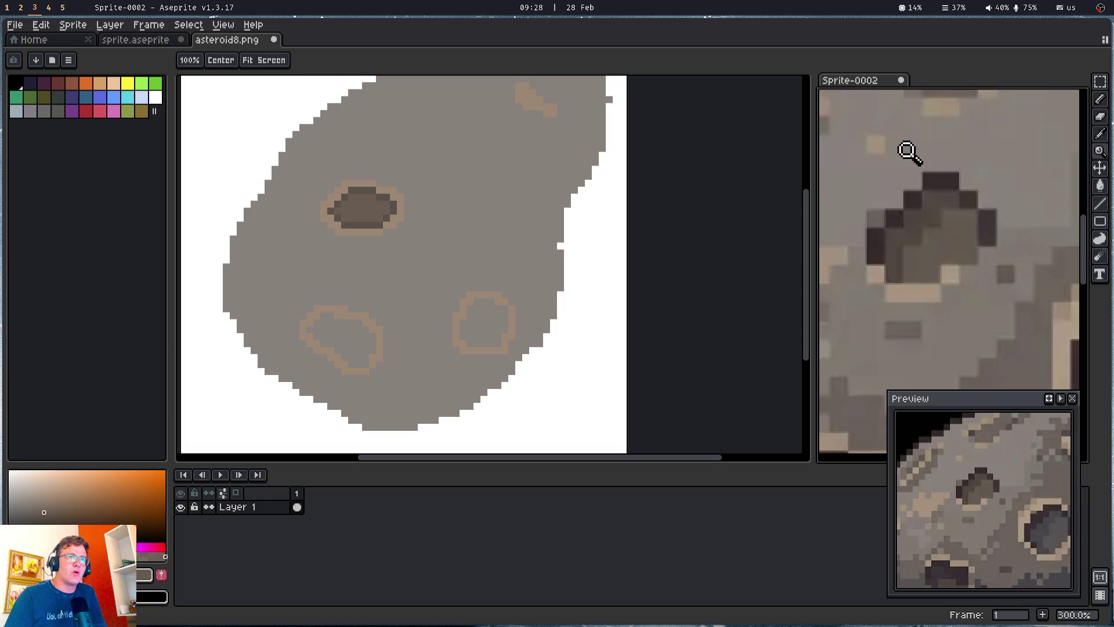
scroll(891, 168, "up", 2)
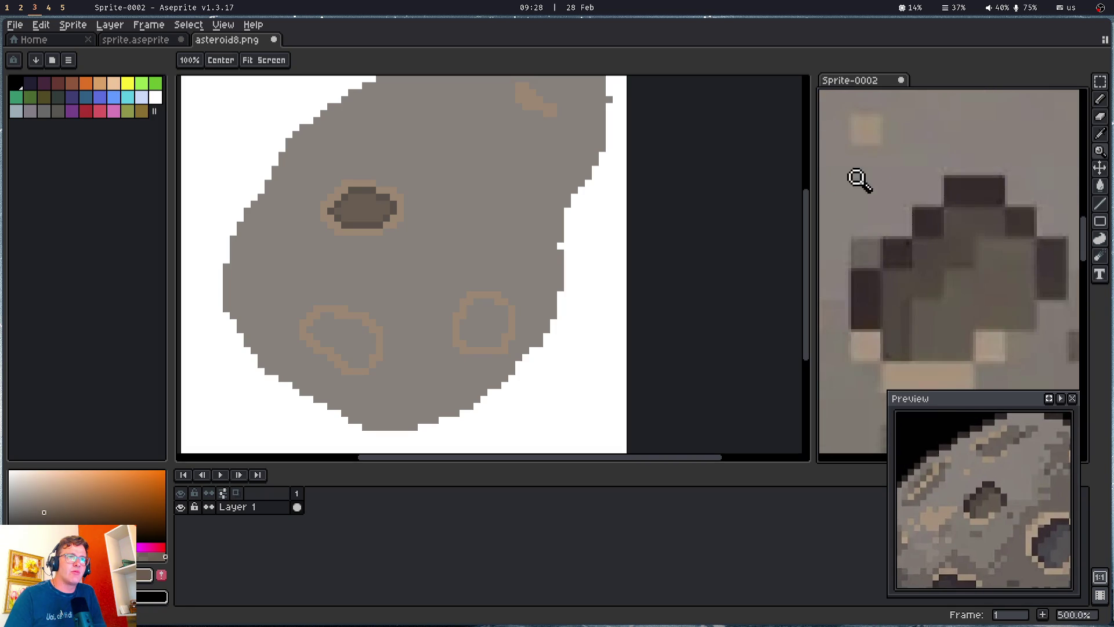
mouse_move(858, 244)
left_mouse_down()
mouse_move(913, 174)
mouse_move(896, 174)
left_mouse_up()
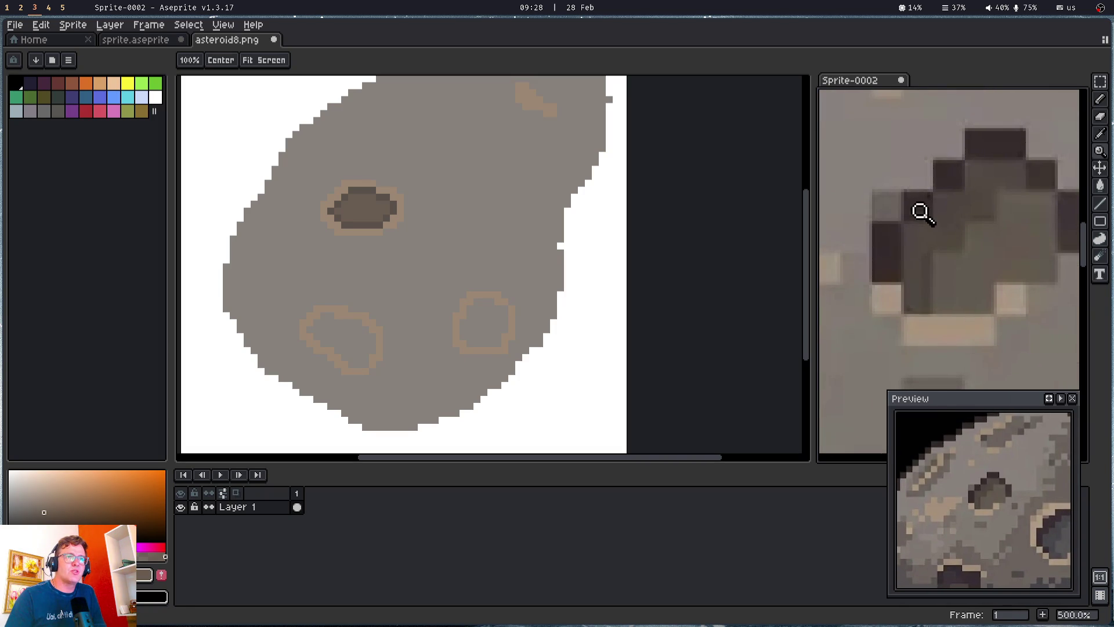
scroll(935, 234, "down", 4)
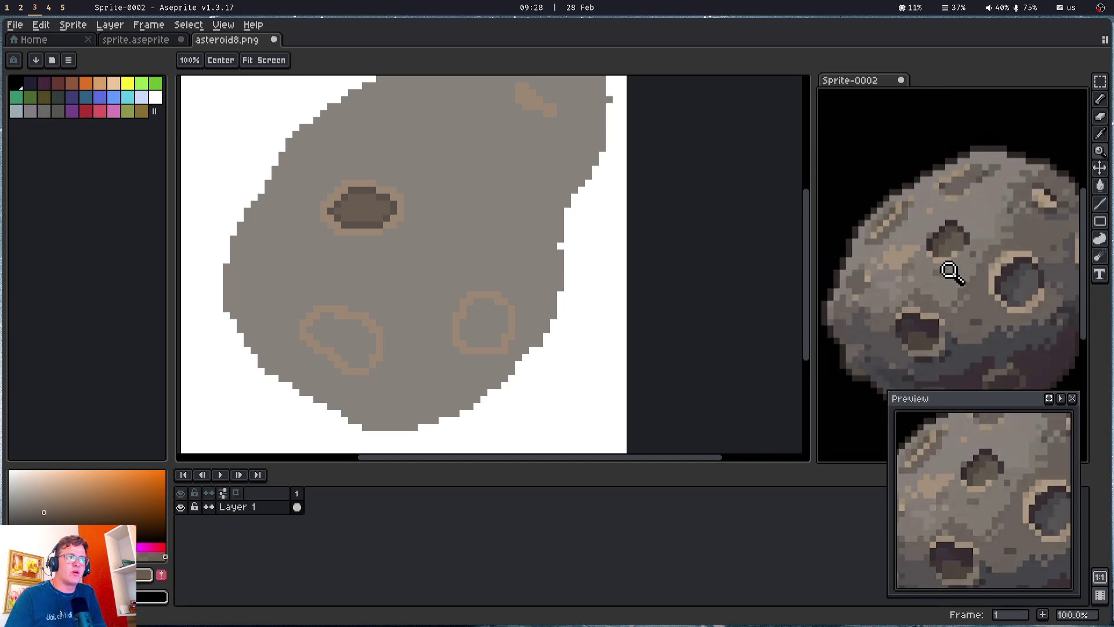
Step: Return to asteroid8.png, bring the whole sketch into view and narrow the palette panel
mouse_move(507, 157)
left_mouse_down()
mouse_move(480, 277)
mouse_move(462, 216)
left_mouse_up()
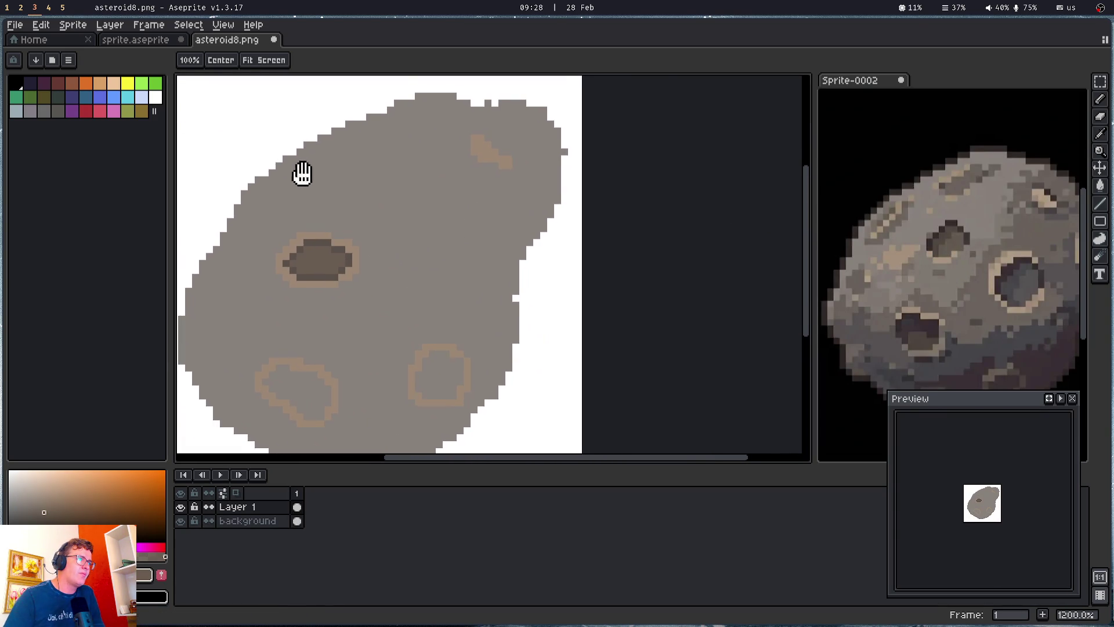
left_click_drag(303, 174, 400, 127)
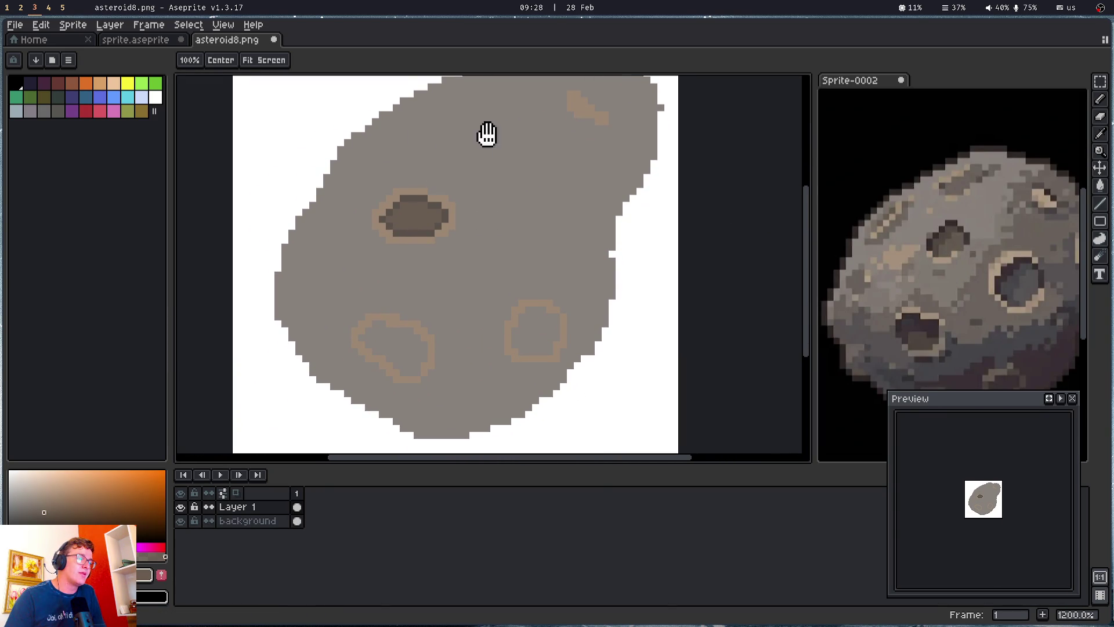
key("z")
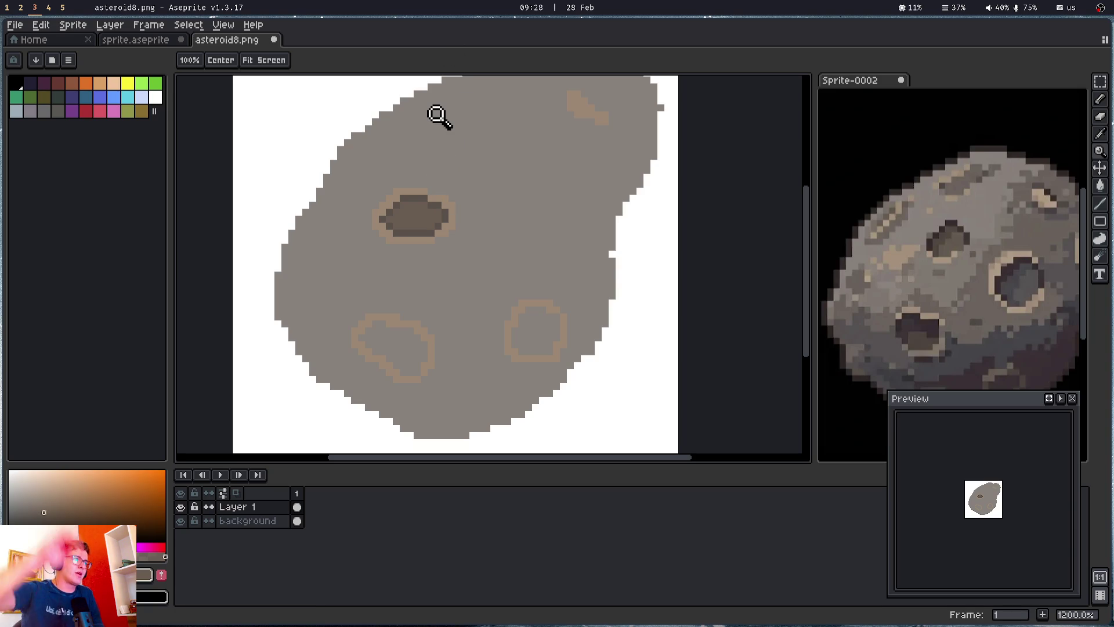
mouse_move(171, 159)
left_mouse_down()
mouse_move(288, 159)
mouse_move(317, 142)
left_mouse_up()
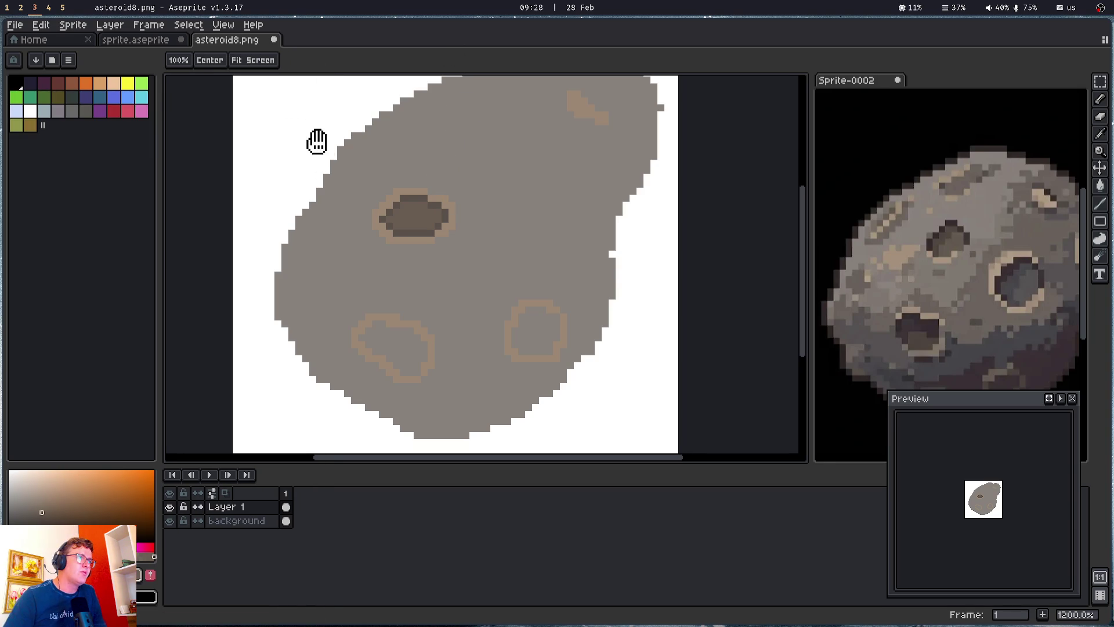
Step: Eyedrop the dark crater colour and pencil a dark rim on the lower-left crater
key("i")
left_click(421, 220)
key("b")
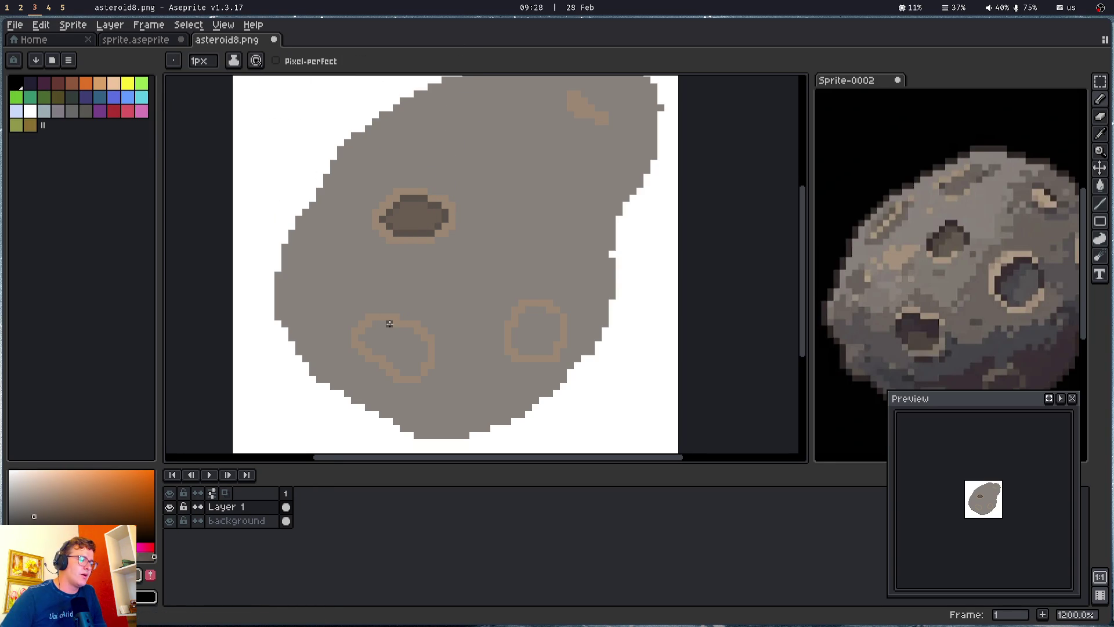
left_click(376, 324)
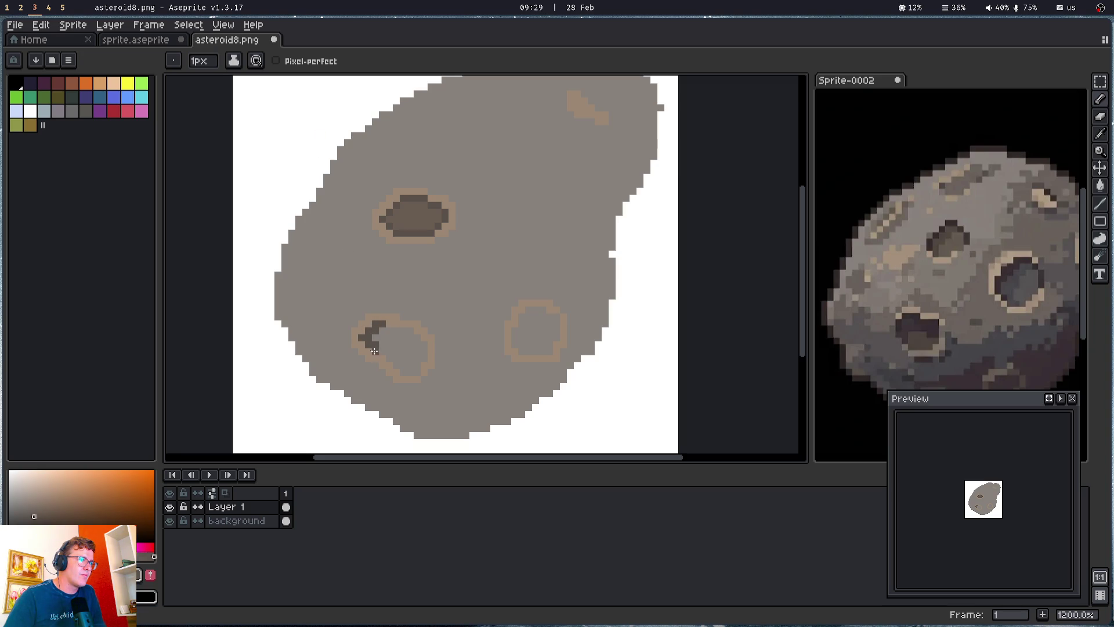
left_click(416, 365)
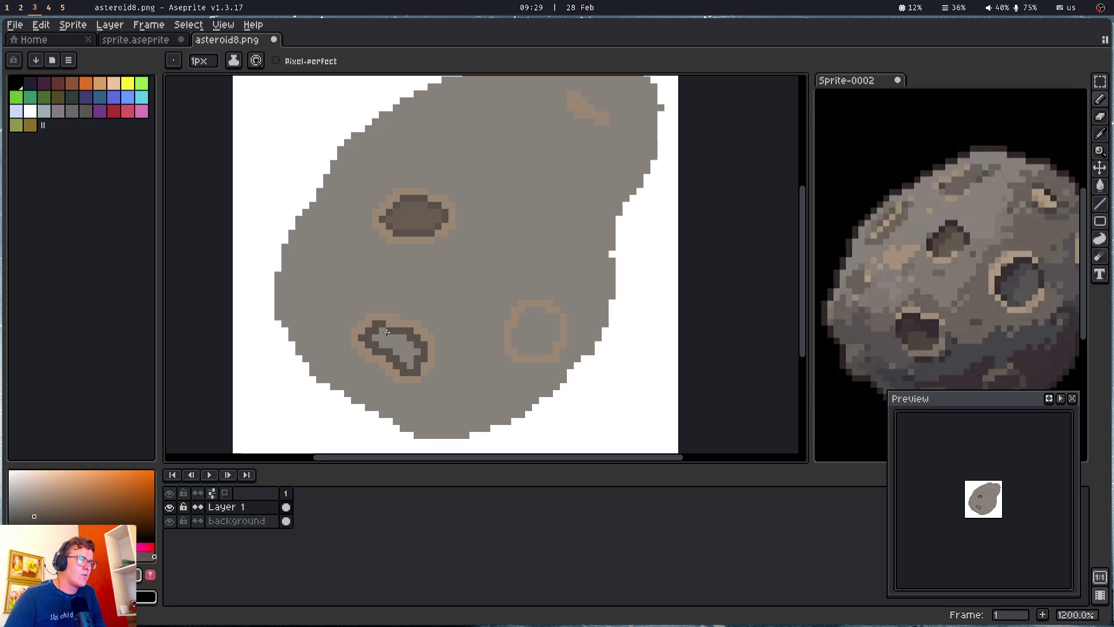
Step: Bucket-fill the lower-left crater's interior dark and undo a stray stroke
left_click(435, 211, "alt")
key("g")
left_click(404, 346)
left_click(424, 355, "alt")
key("b")
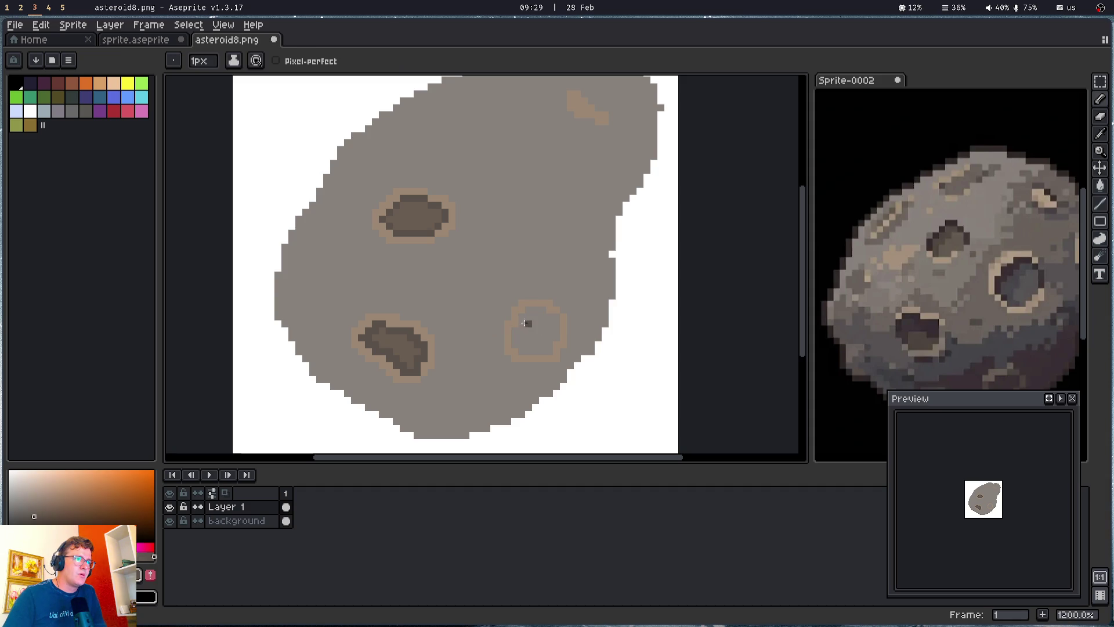
key("ctrl+z")
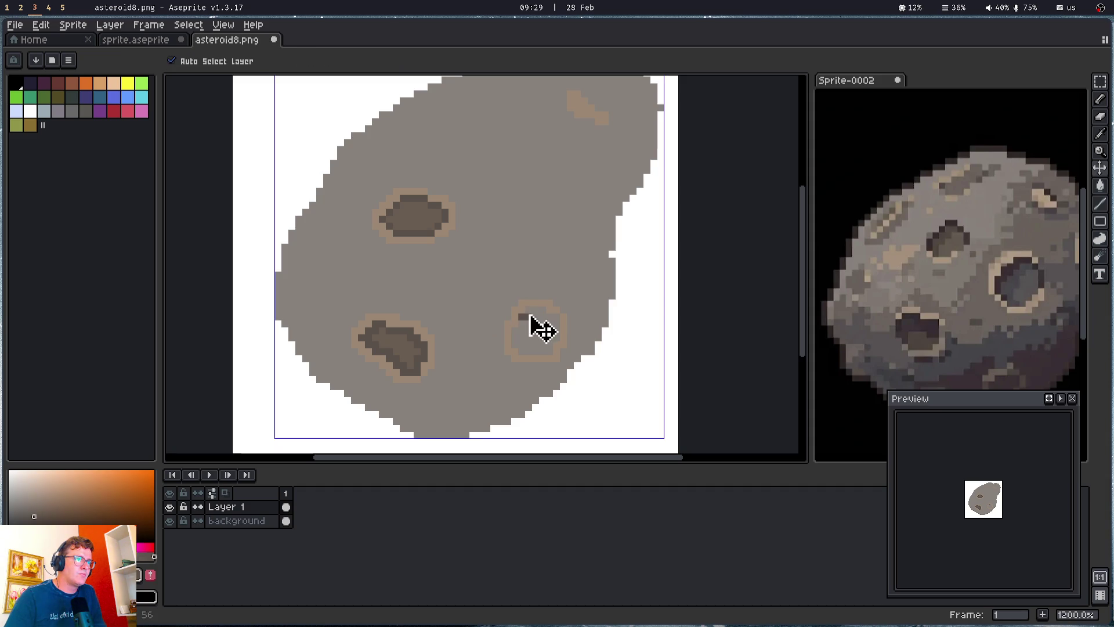
Step: Draw a dark inner edge on the right crater and fill its interior dark
left_click(522, 316)
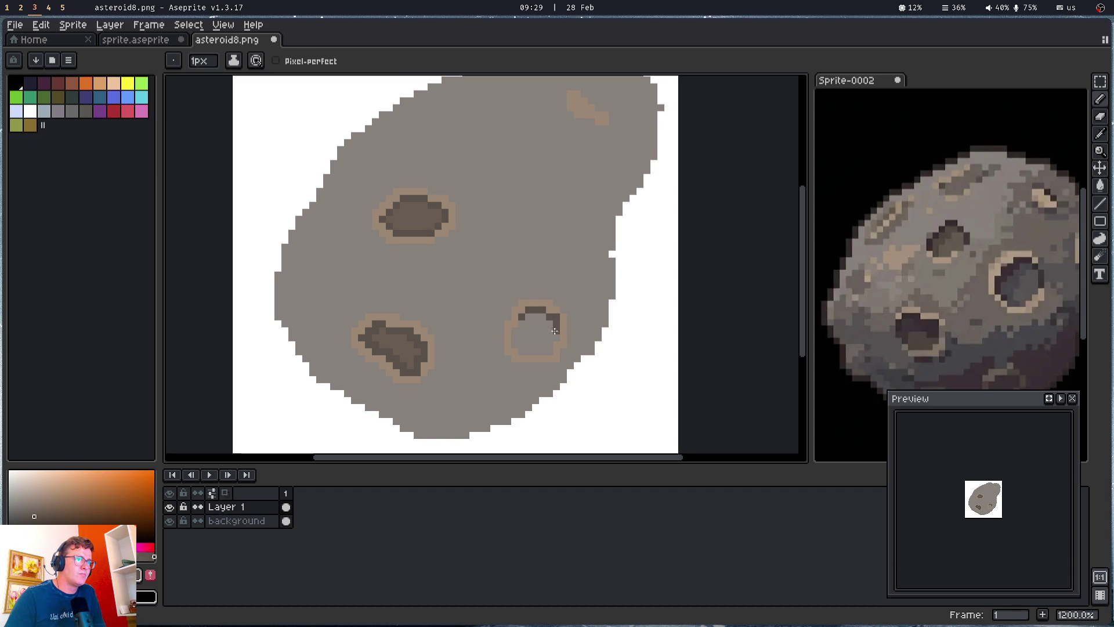
left_click_drag(553, 337, 516, 345)
left_click(510, 318, "alt")
left_click(413, 343, "alt")
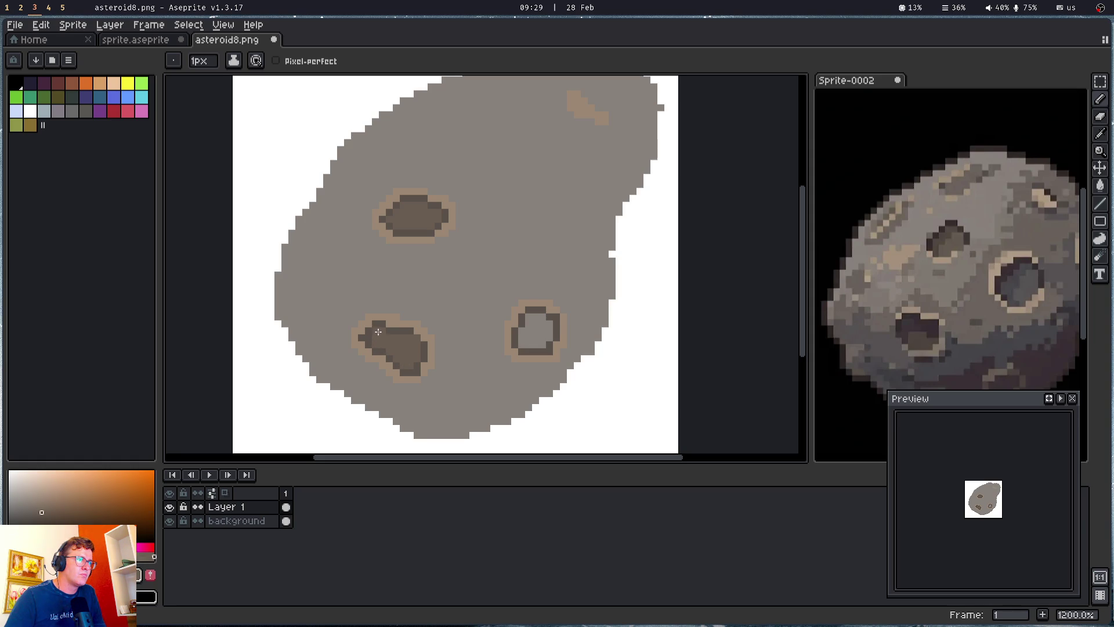
left_click(400, 331, "alt")
key("g")
left_click(531, 332)
Step: Try filling the tan upper-right patch dark, then undo it
left_click_drag(530, 224, 448, 316)
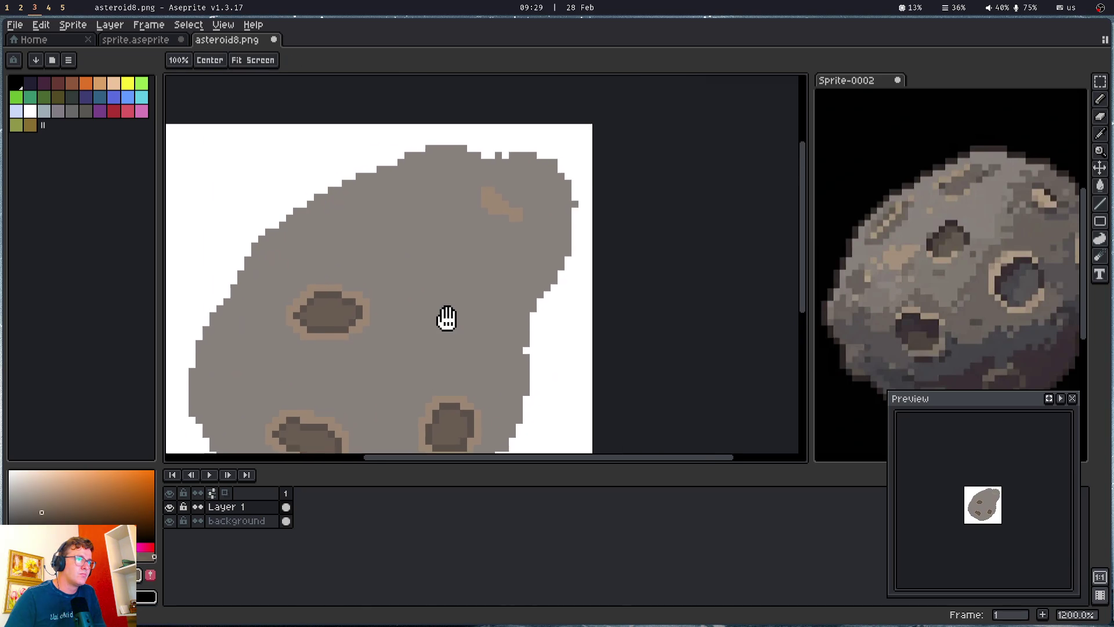
key("alt")
left_click(445, 402, "alt")
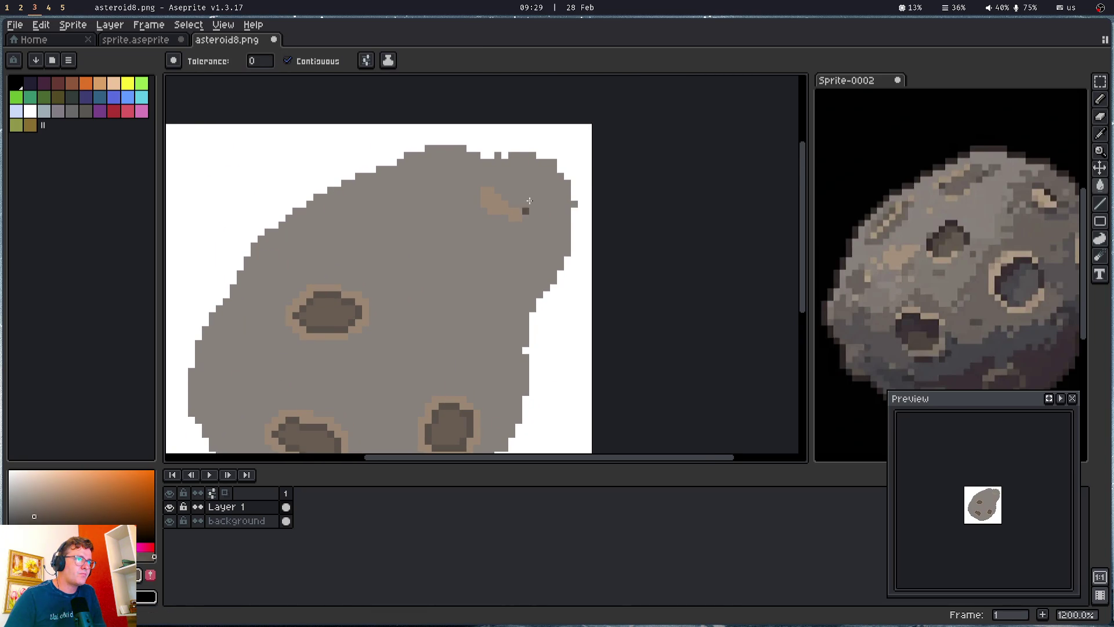
left_click(495, 195)
key("ctrl+z")
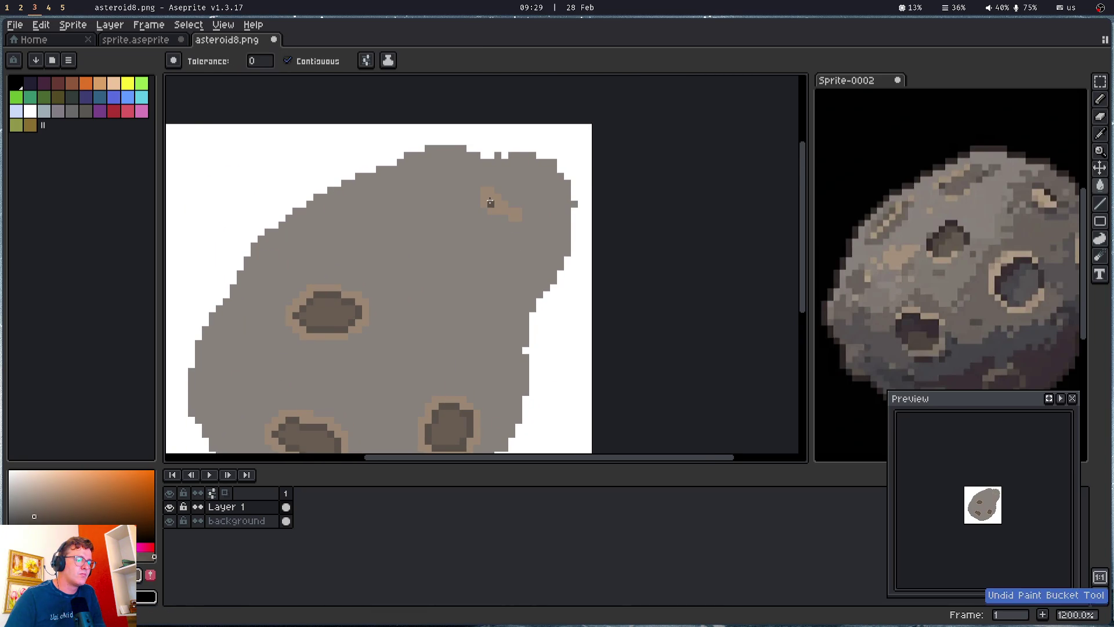
Step: Paint a dark pixel inside the upper-right crater
key("b")
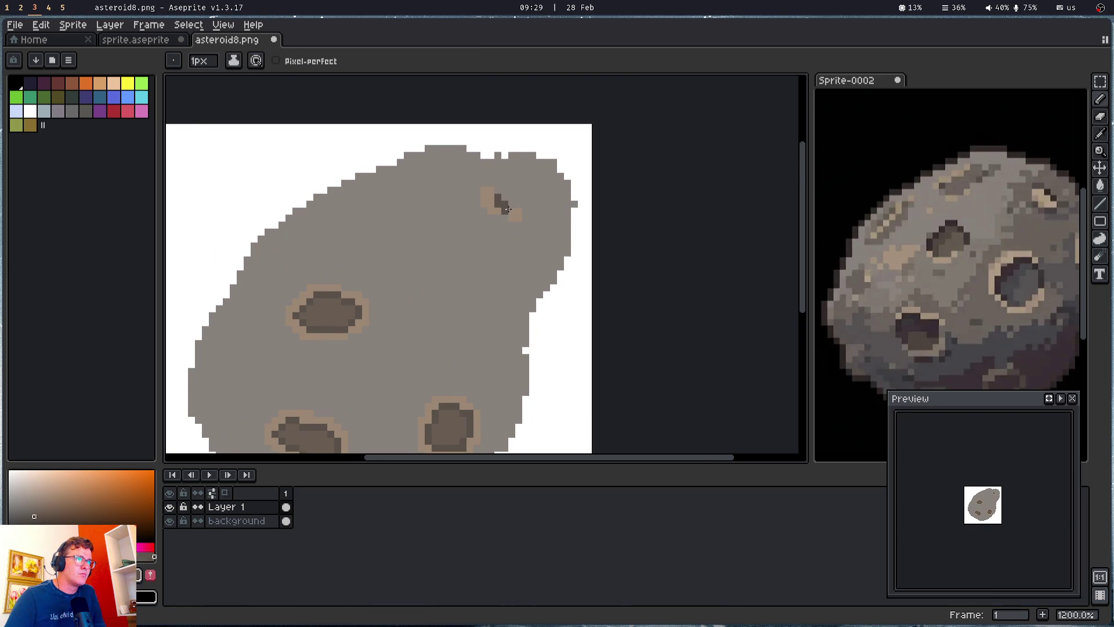
left_click(491, 189)
left_click(524, 215, "alt")
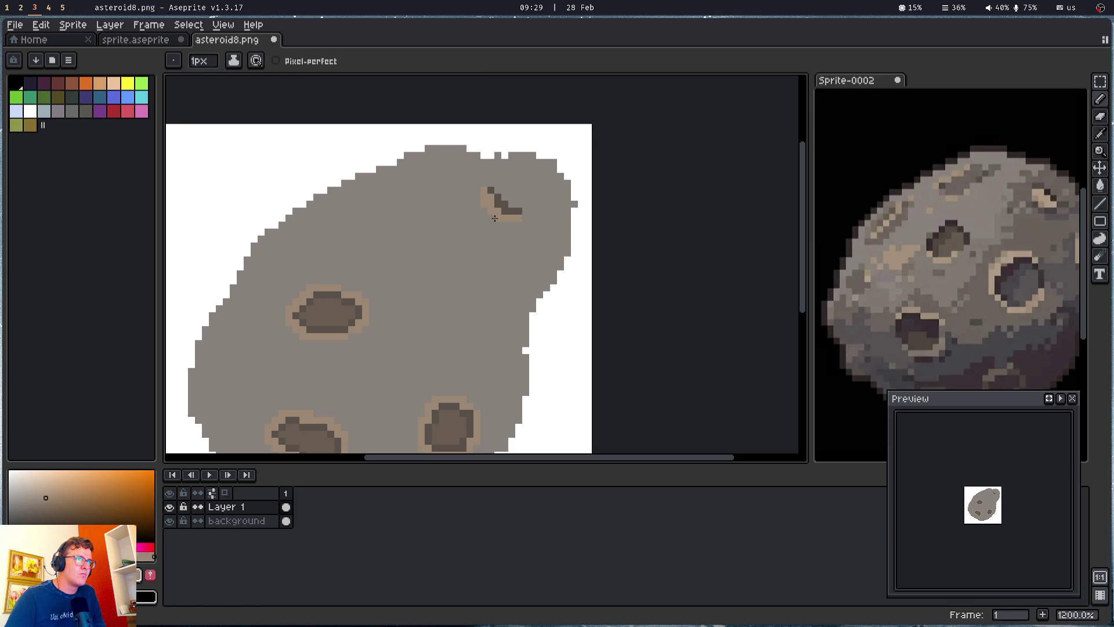
key("alt")
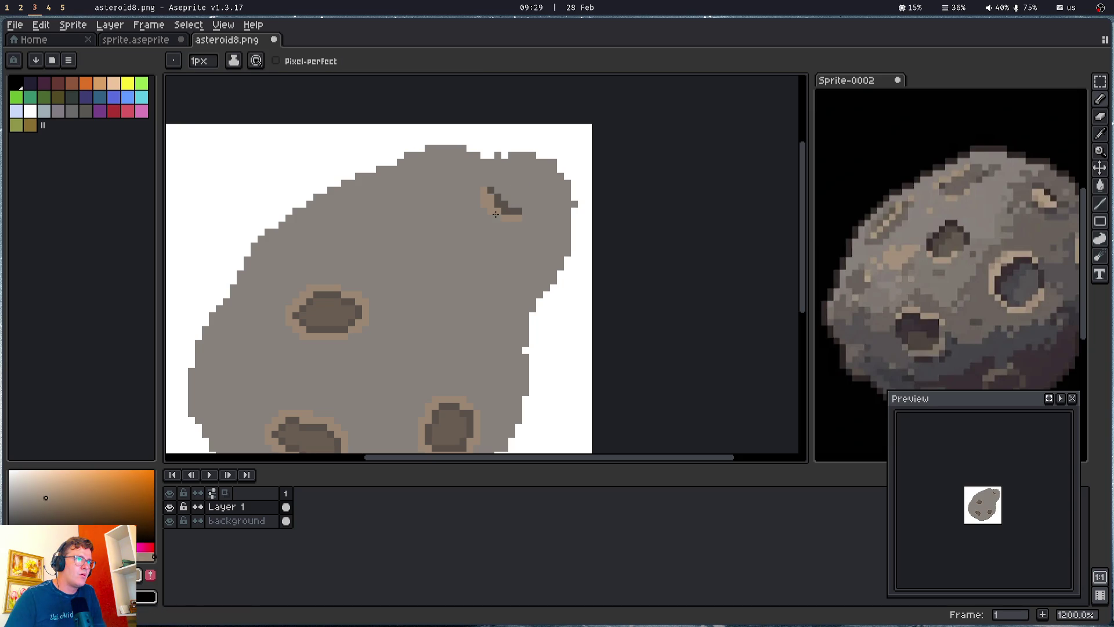
Step: Pick a darker drawing colour and pan to the asteroid's upper-right edge
key("space")
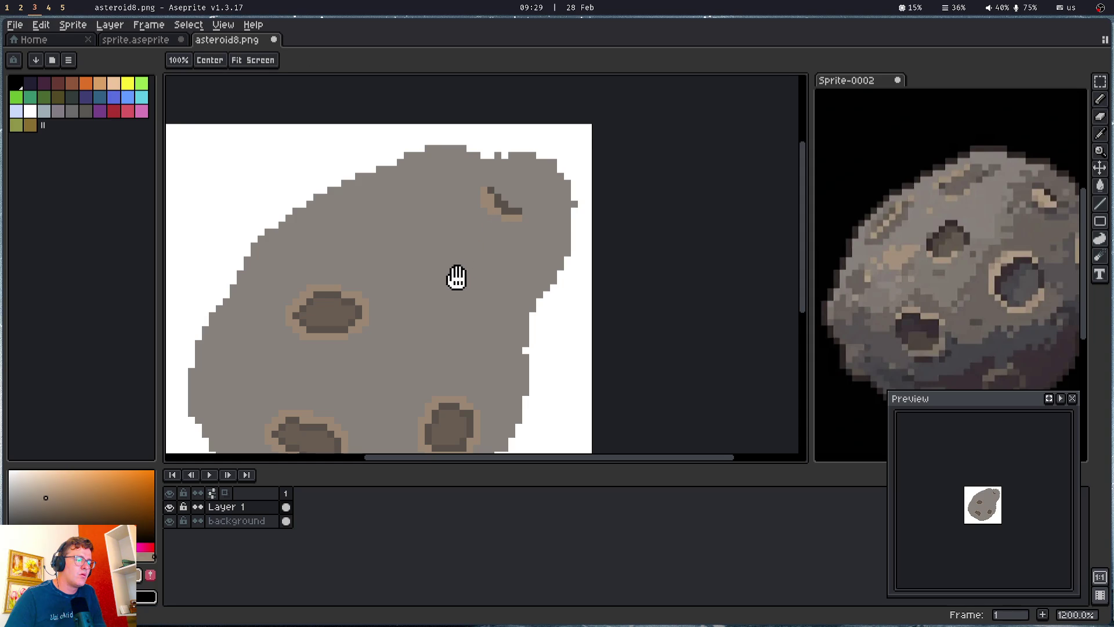
mouse_move(463, 288)
left_mouse_down()
mouse_move(438, 281)
mouse_move(462, 219)
left_mouse_up()
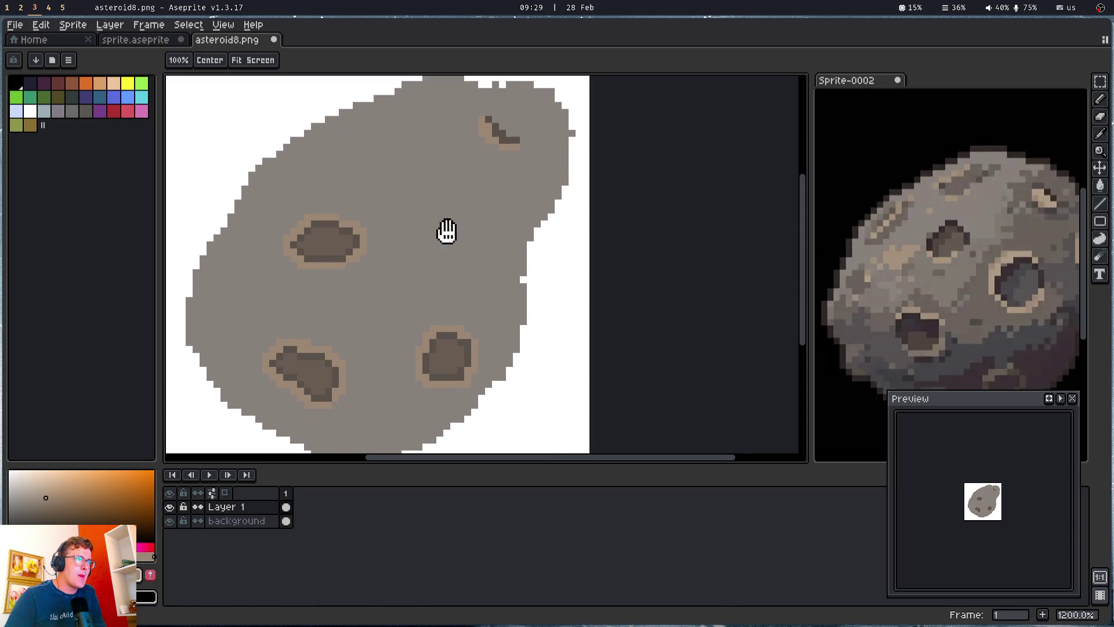
mouse_move(407, 253)
left_mouse_down()
mouse_move(423, 226)
mouse_move(458, 259)
mouse_move(488, 259)
left_mouse_up()
left_click_drag(505, 206, 480, 236)
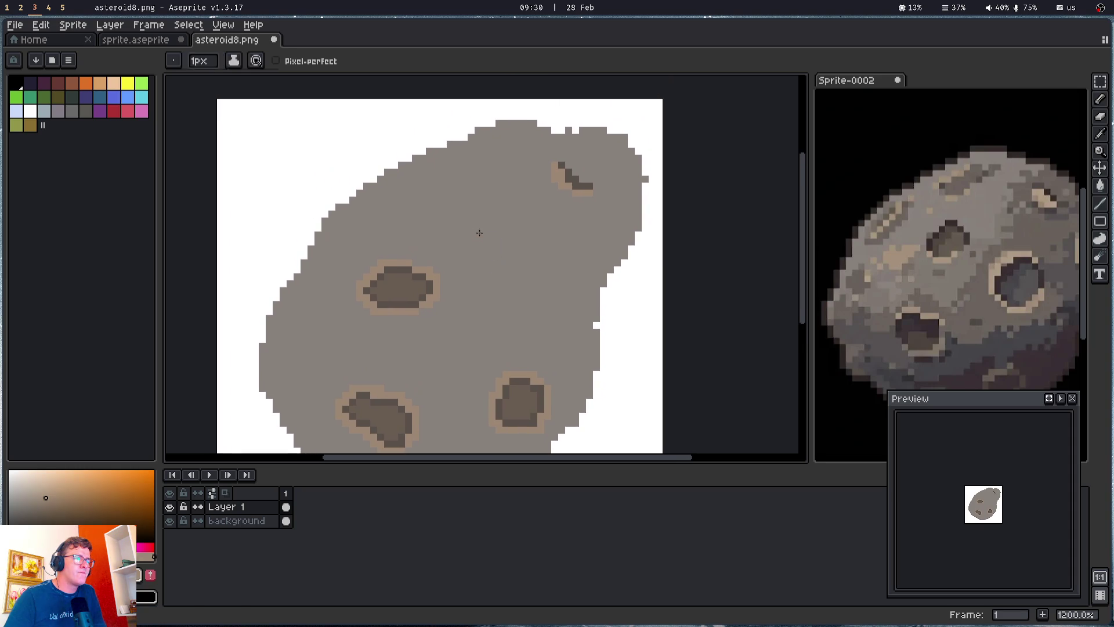
key("b")
left_click_drag(40, 501, 28, 520)
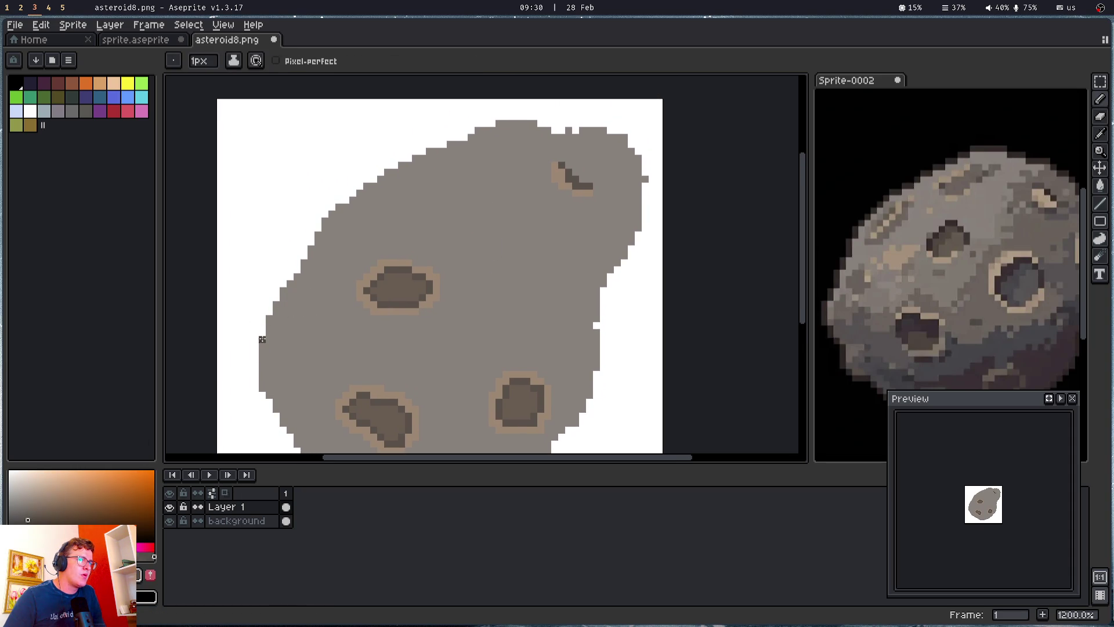
mouse_move(324, 350)
left_mouse_down()
mouse_move(331, 269)
mouse_move(283, 355)
left_mouse_up()
left_click_drag(460, 208, 399, 254)
Step: Erase a notch into the asteroid's upper-right edge
key("b")
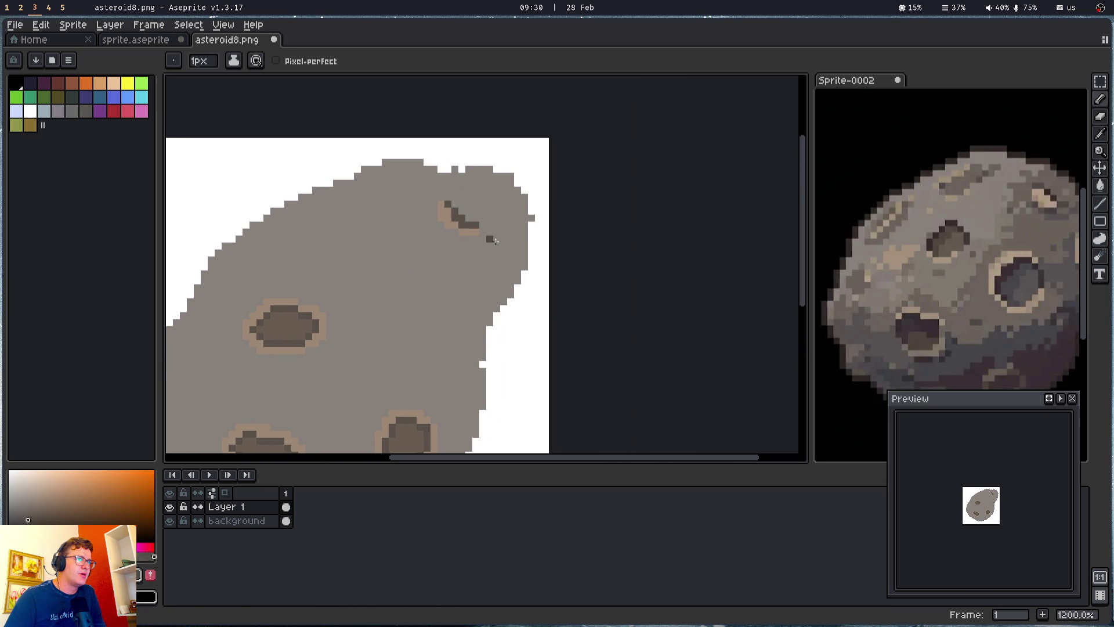
key("e")
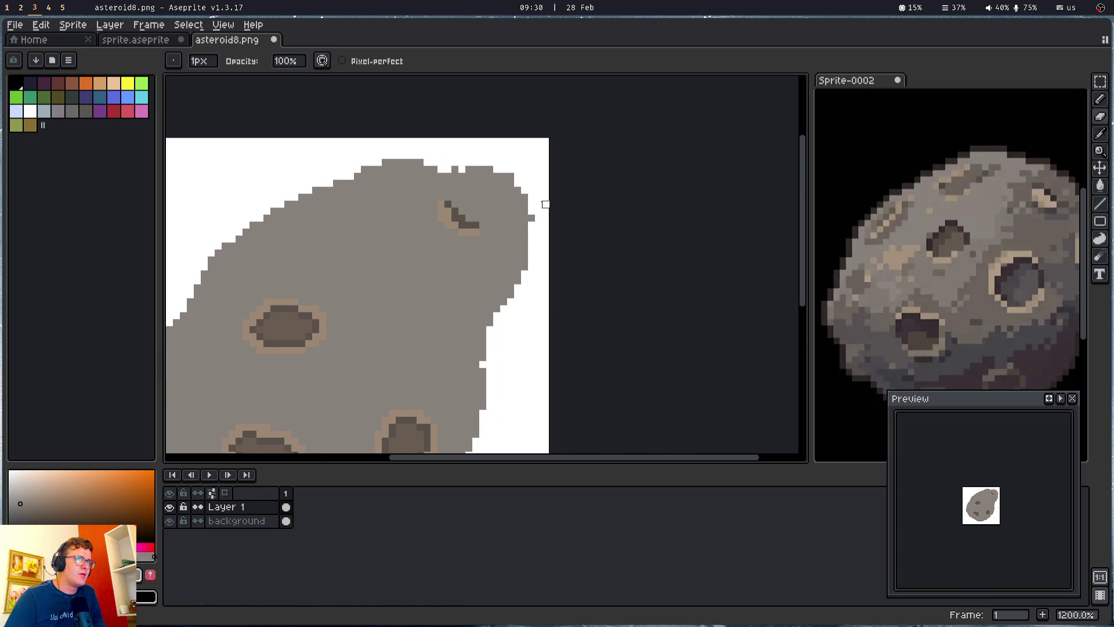
left_click_drag(524, 211, 532, 267)
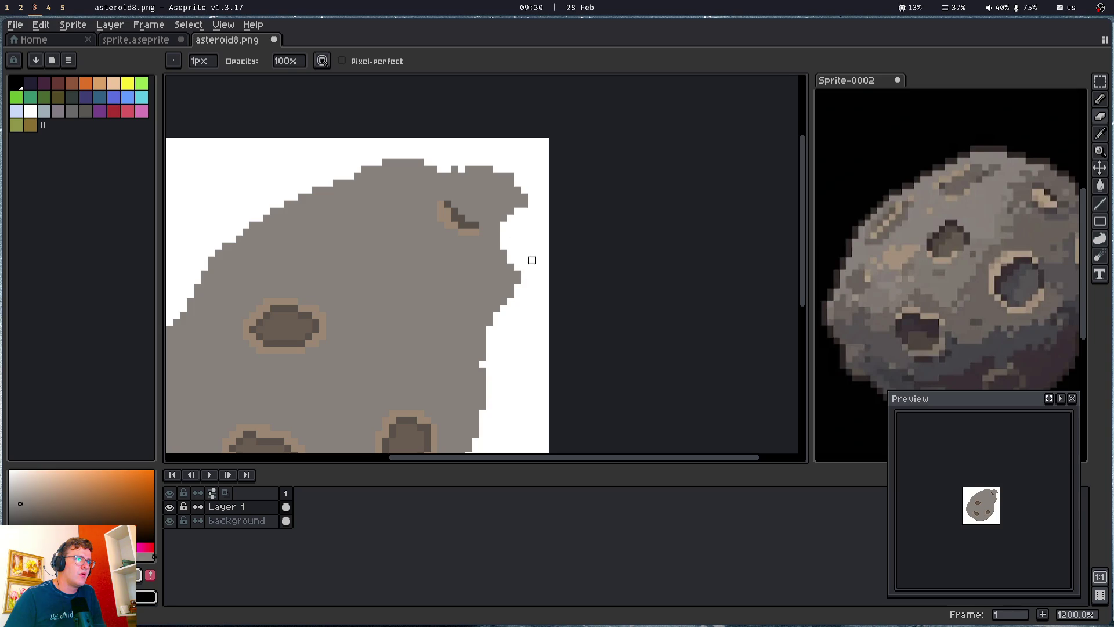
scroll(498, 234, "down", 1)
scroll(455, 278, "up", 1)
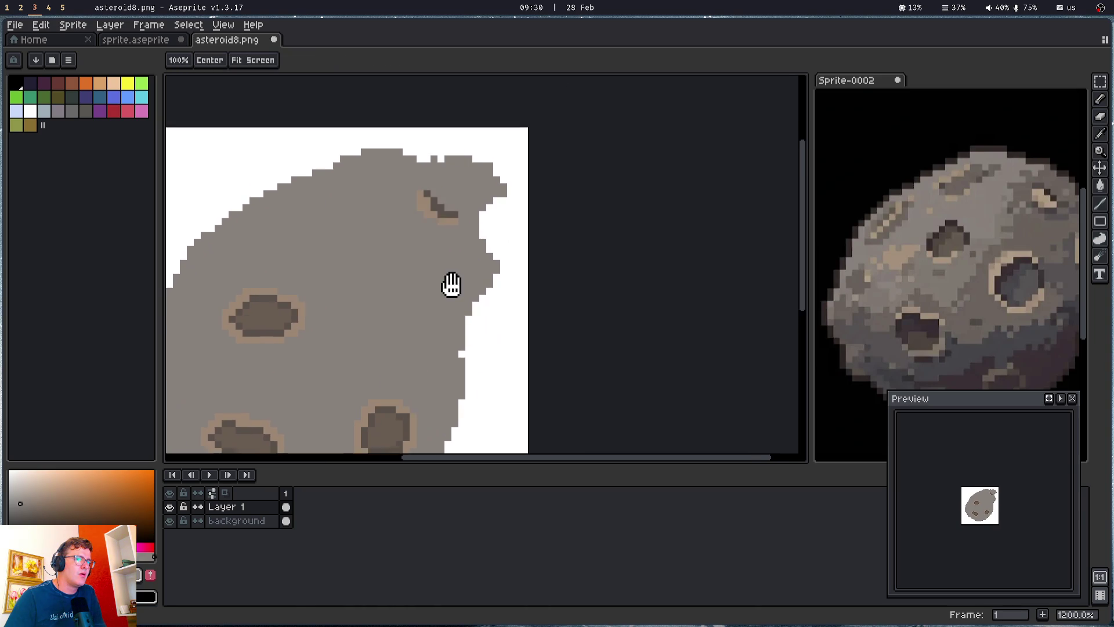
mouse_move(504, 233)
left_mouse_down()
mouse_move(490, 210)
mouse_move(421, 169)
mouse_move(475, 182)
mouse_move(354, 169)
mouse_move(270, 206)
mouse_move(406, 174)
mouse_move(511, 247)
left_mouse_up()
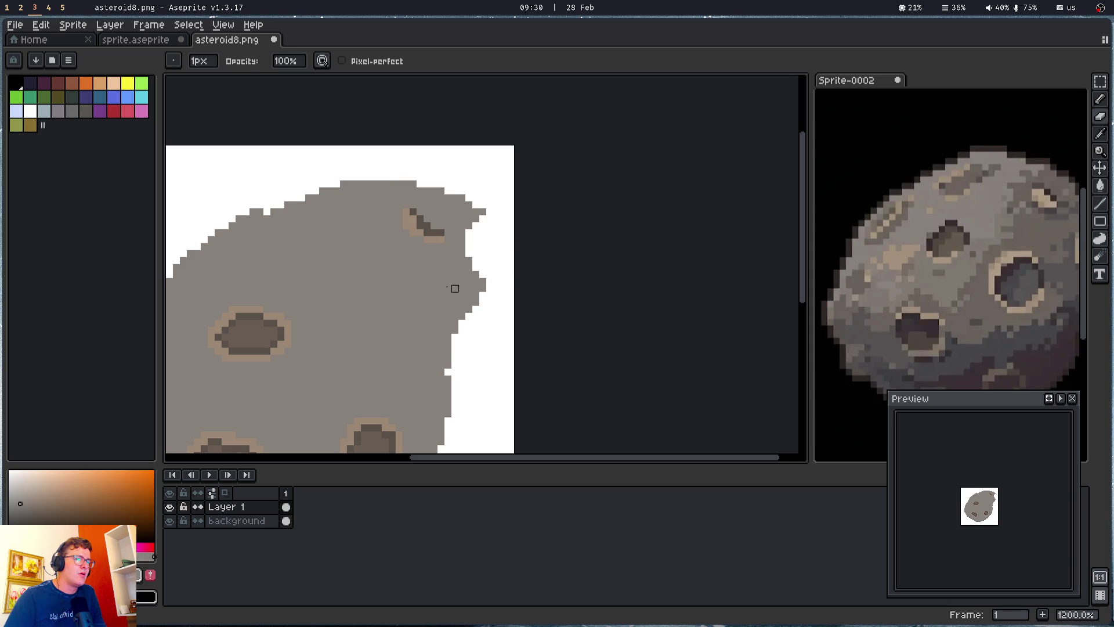
Step: Pan so the whole asteroid and its craters are visible
left_click_drag(381, 301, 416, 233)
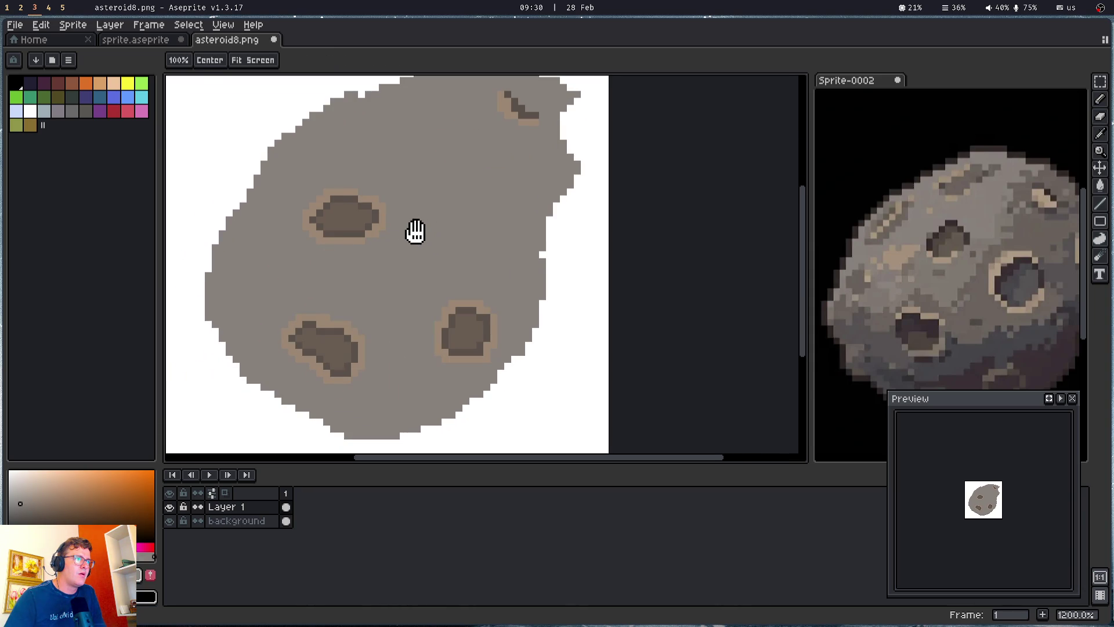
key("space")
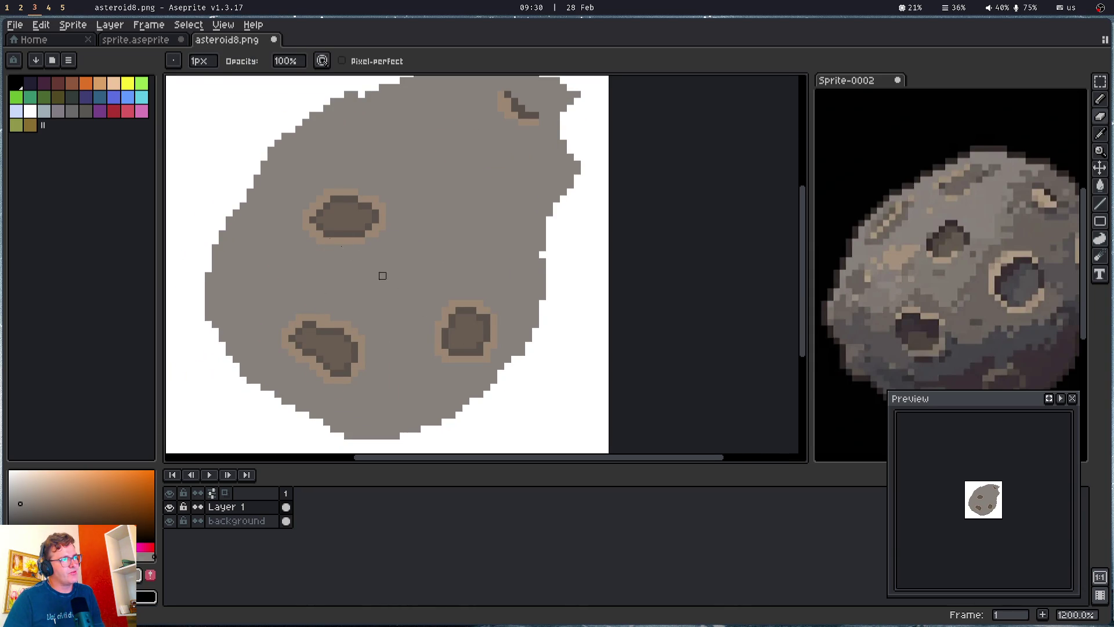
key("space")
mouse_move(460, 197)
left_mouse_down()
mouse_move(381, 256)
mouse_move(358, 239)
mouse_move(441, 209)
left_mouse_up()
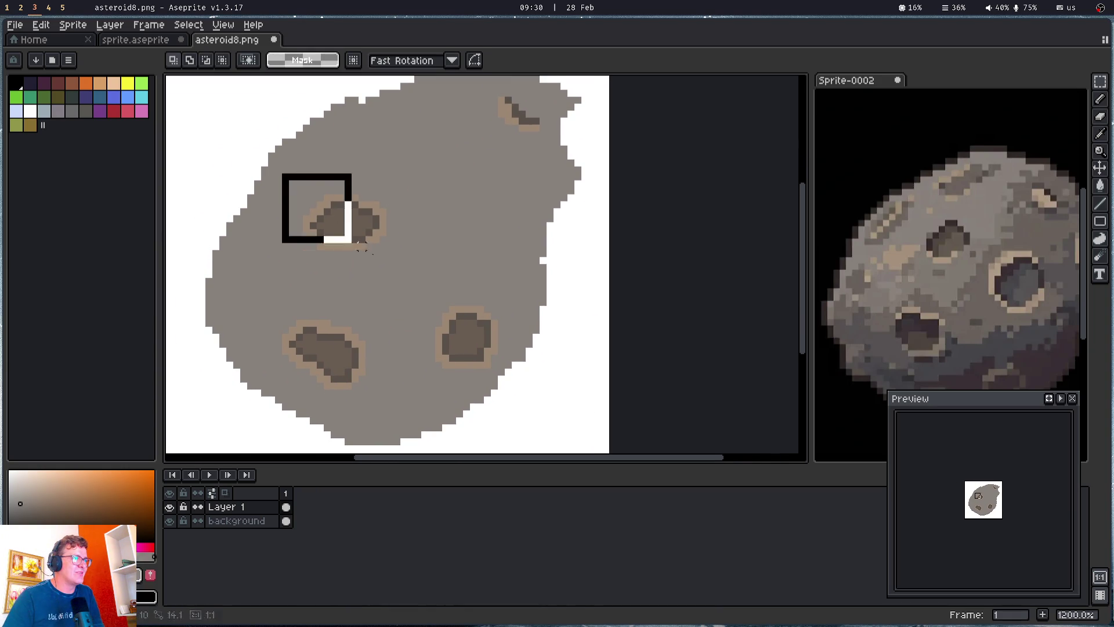
Step: Move the selected crater lower on the asteroid, rotate it -90° and commit
left_click_drag(347, 244, 453, 258)
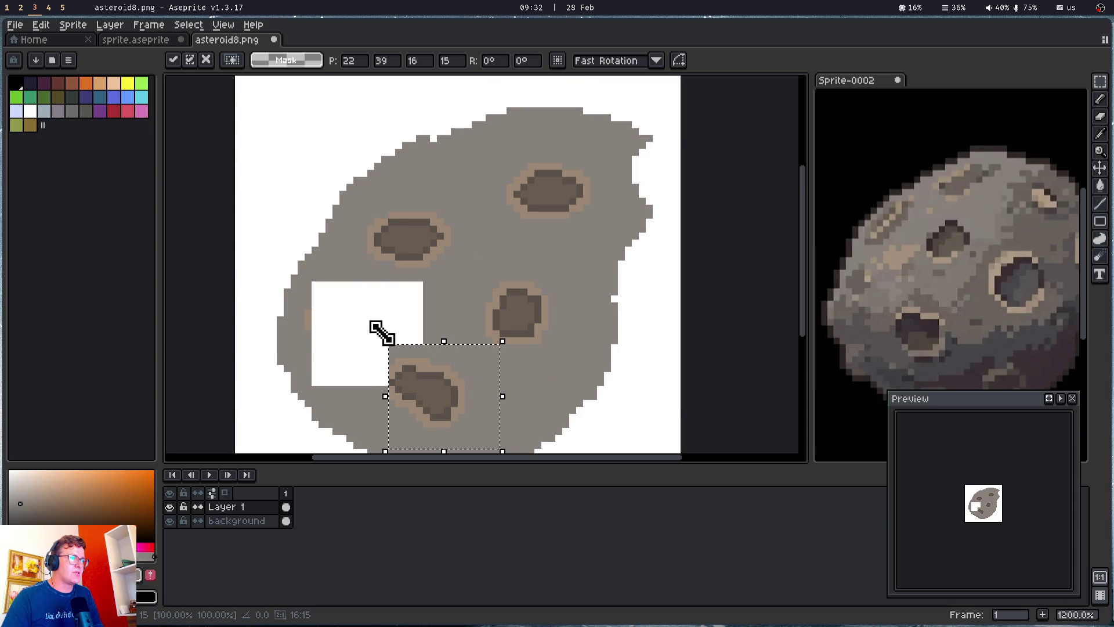
mouse_move(380, 331)
left_mouse_down()
mouse_move(403, 337)
mouse_move(463, 309)
mouse_move(552, 294)
left_mouse_up()
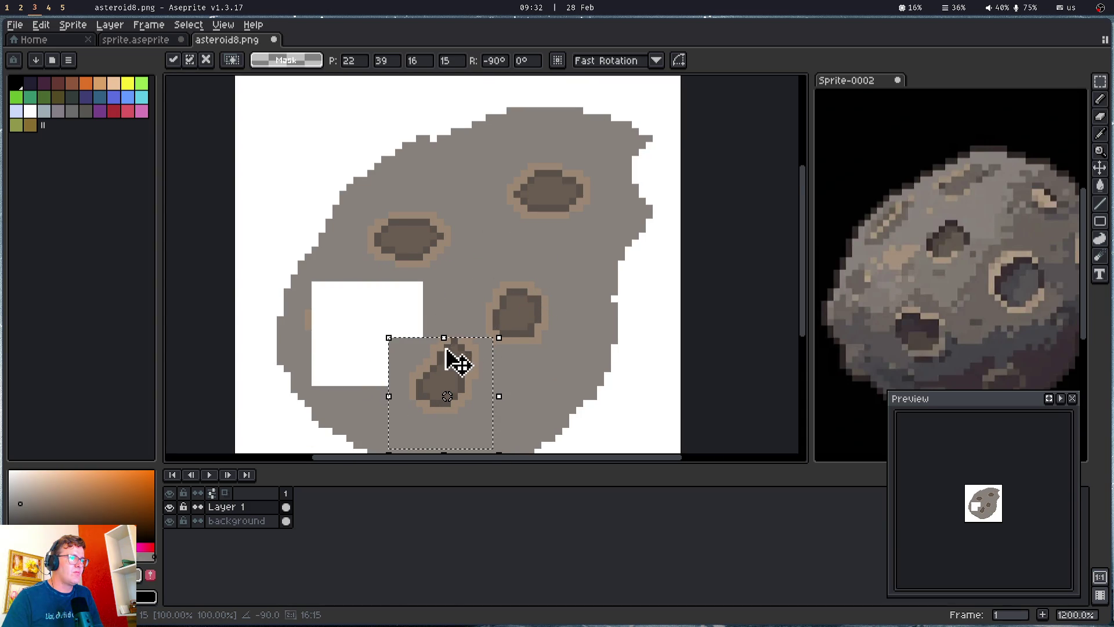
scroll(483, 286, "down", 3)
key("Up")
mouse_move(461, 299)
left_mouse_down()
mouse_move(450, 290)
mouse_move(435, 303)
mouse_move(474, 342)
left_mouse_up()
key("i")
Step: Switch to the eraser and recentre the asteroid in view
key("b")
key("i")
key("b")
key("e")
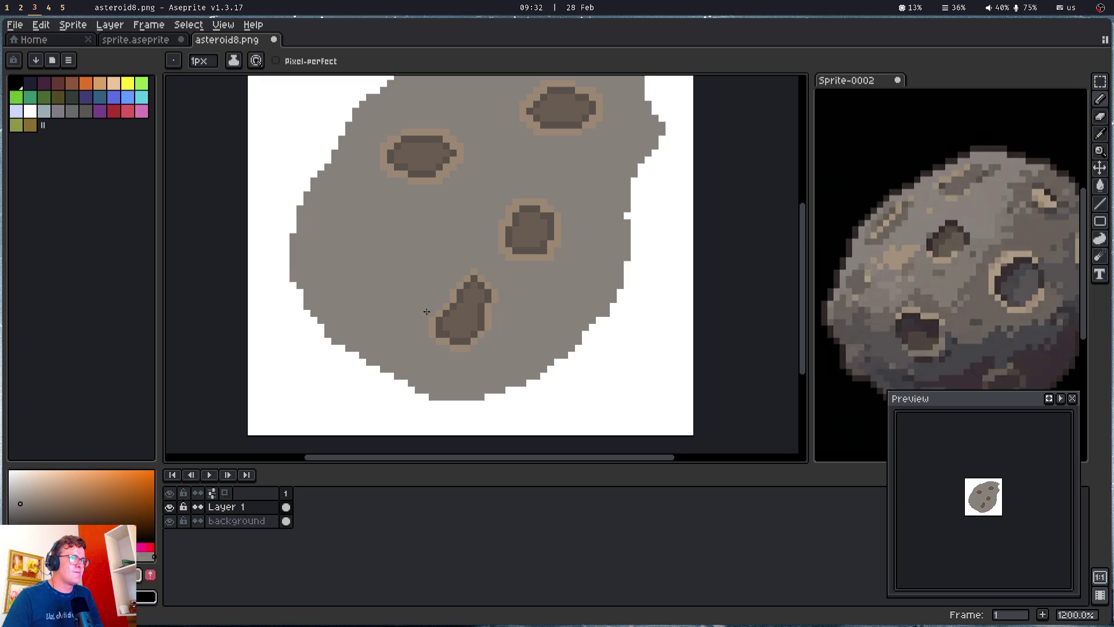
left_click_drag(472, 248, 453, 278)
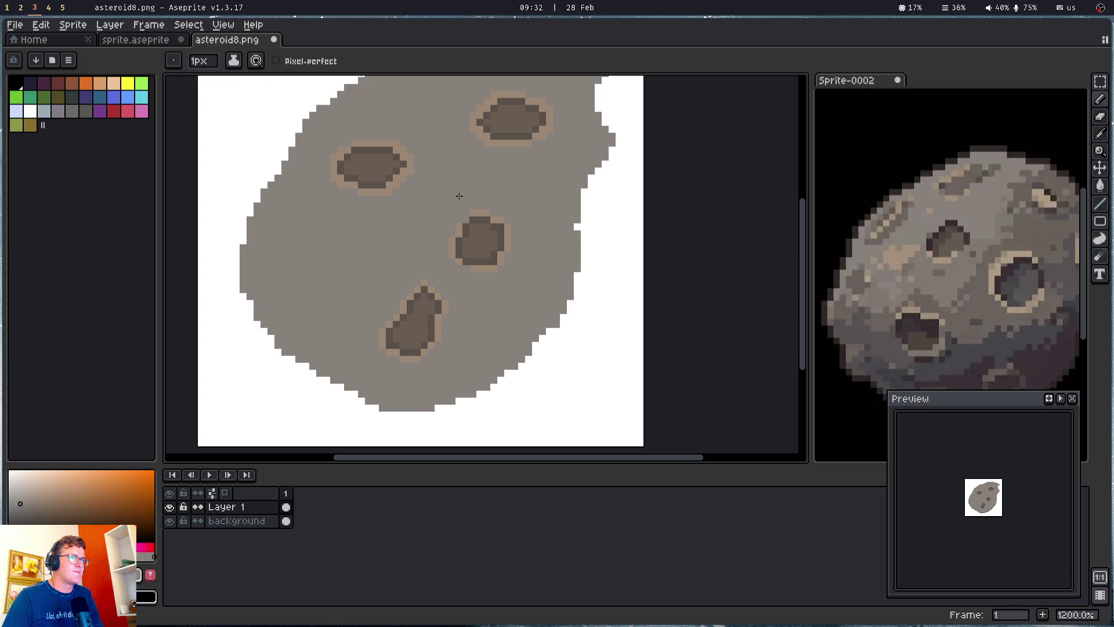
left_click(465, 221, "alt")
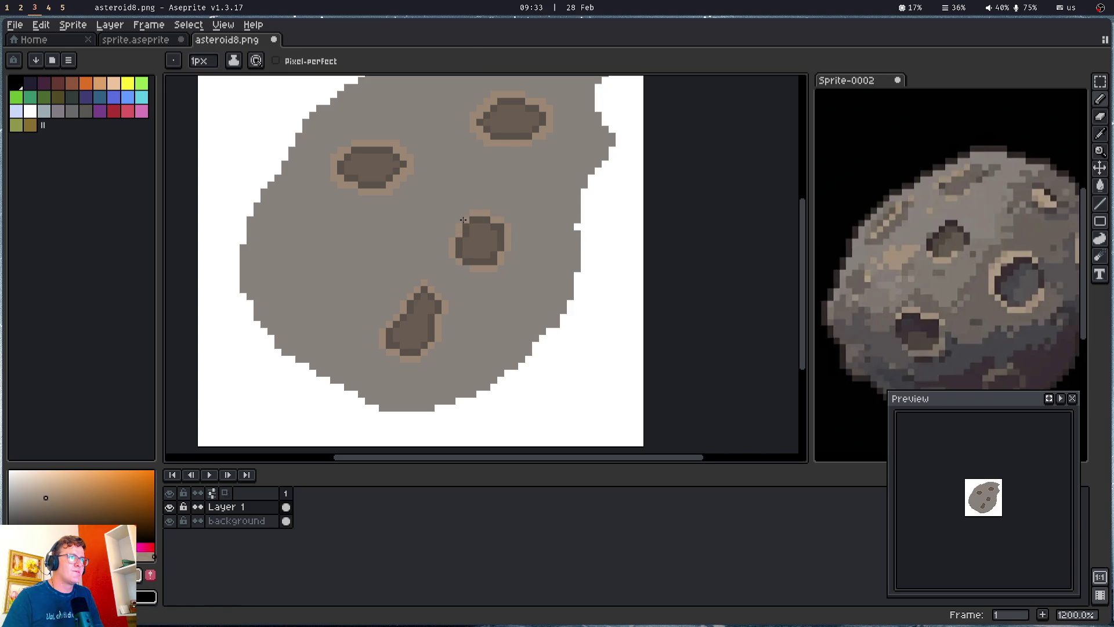
left_click(435, 209, "alt")
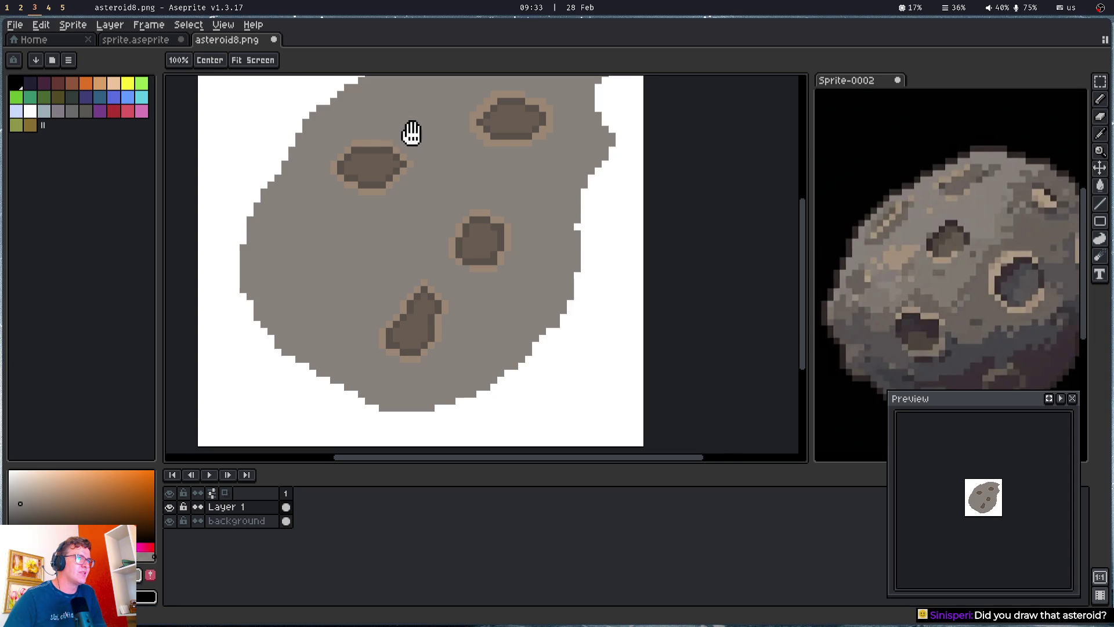
left_click_drag(415, 125, 368, 175)
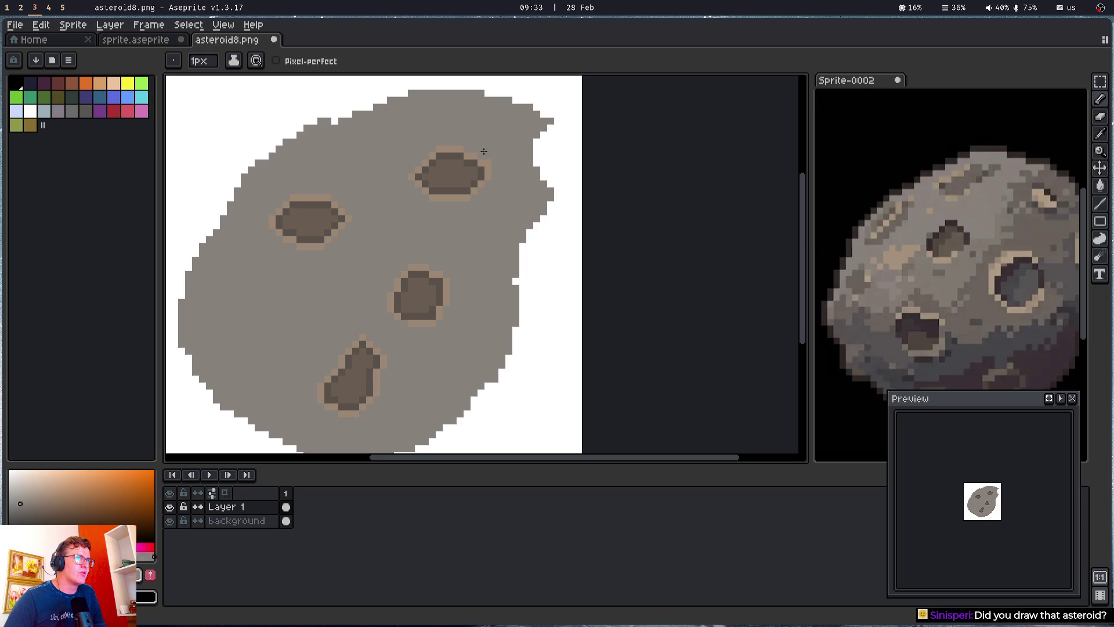
key("space")
mouse_move(423, 163)
left_mouse_down()
mouse_move(404, 144)
mouse_move(423, 226)
mouse_move(452, 198)
left_mouse_up()
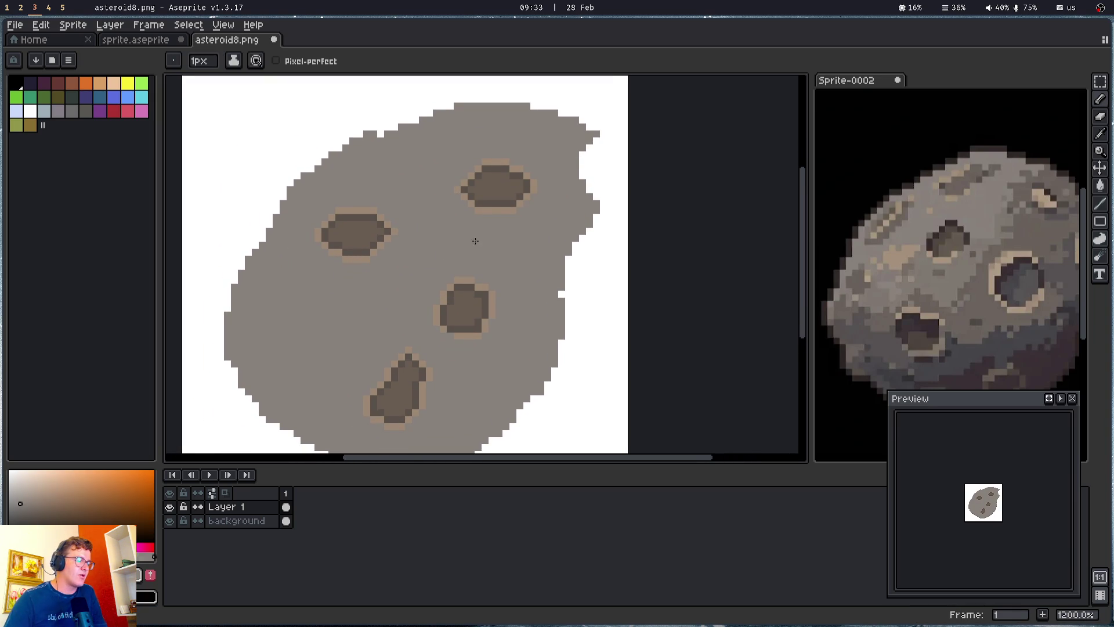
key("space")
left_click_drag(438, 313, 458, 214)
key("m")
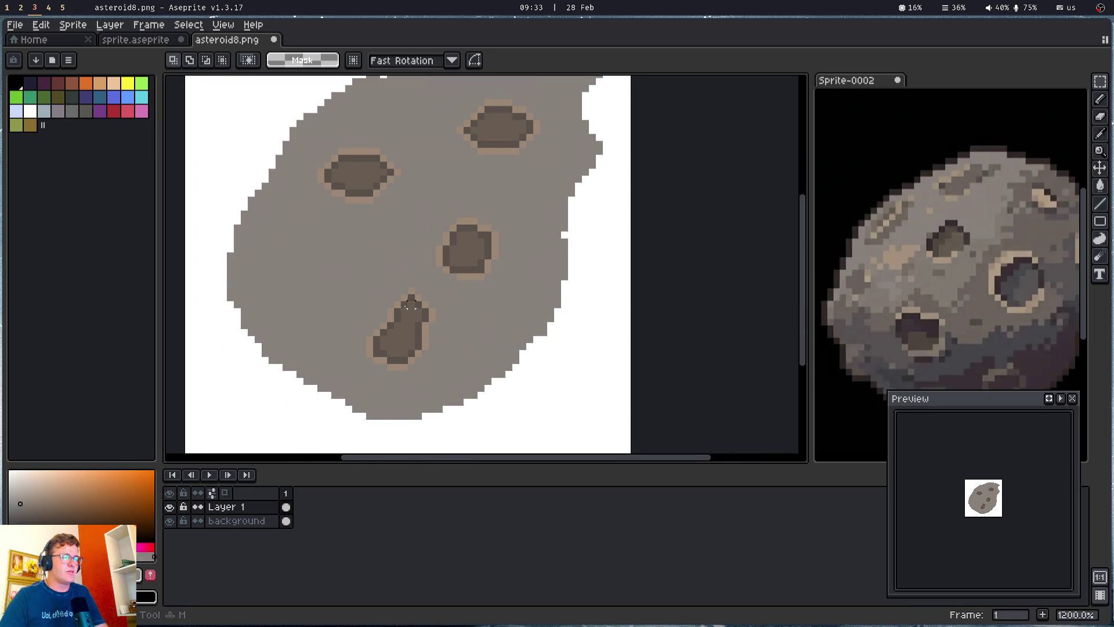
Step: Move the lower crater left and fill the leftover white hole with asteroid grey
mouse_move(362, 290)
left_mouse_down()
mouse_move(449, 384)
mouse_move(336, 281)
mouse_move(334, 307)
left_mouse_up()
key("i")
key("g")
left_click(402, 323)
Step: Pan to the upper craters and choose a new painting colour
key("space")
left_click_drag(423, 219, 415, 298)
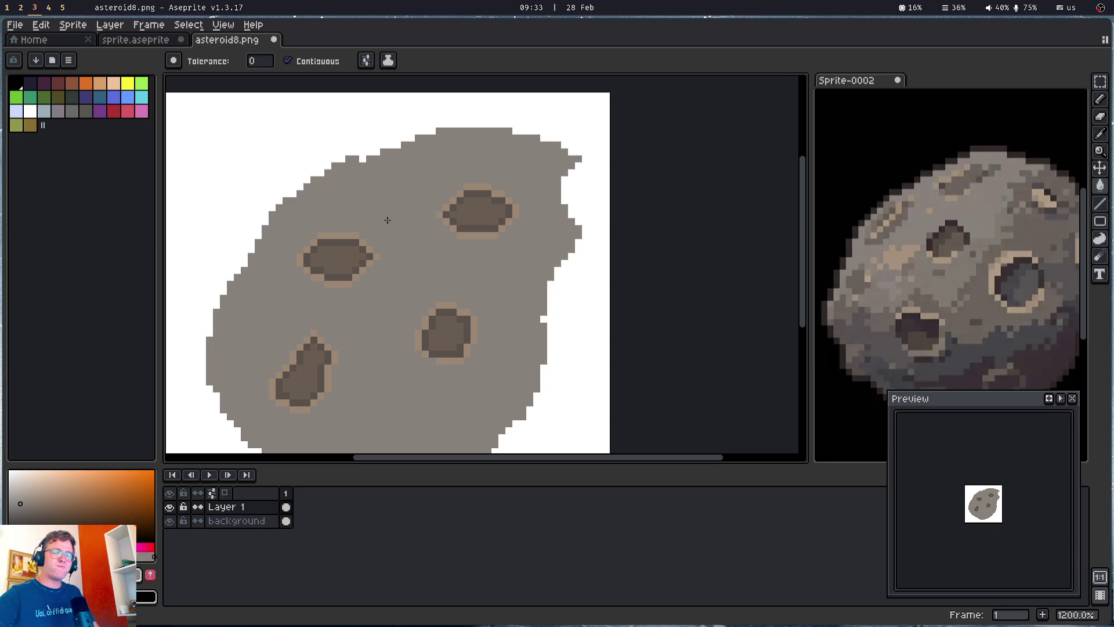
key("space")
mouse_move(206, 217)
left_mouse_down()
mouse_move(241, 157)
mouse_move(203, 125)
left_mouse_up()
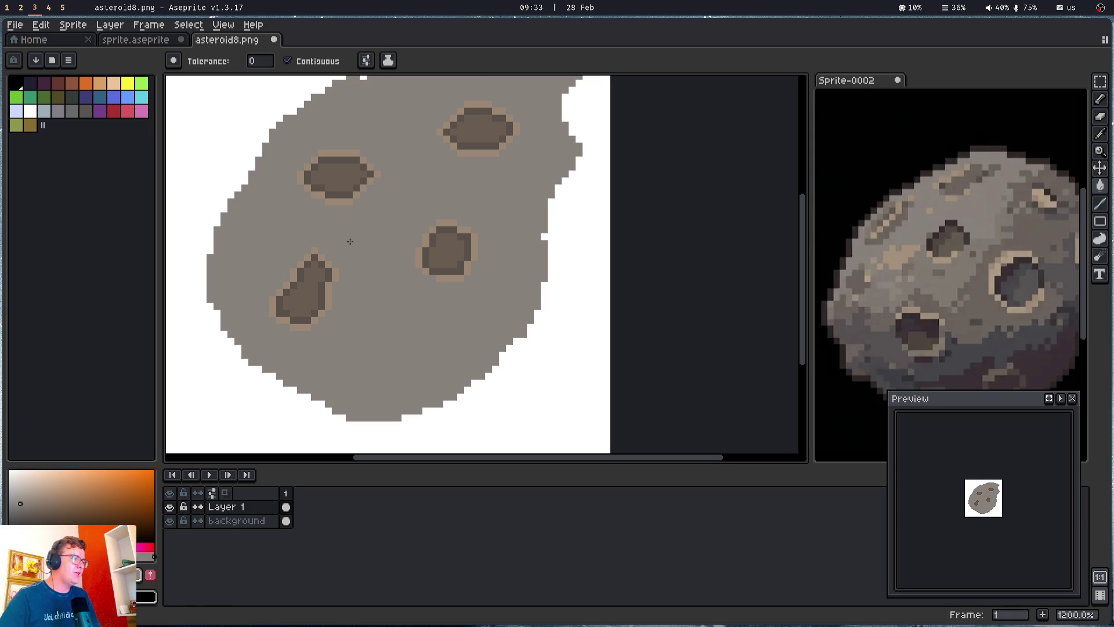
left_click(28, 517)
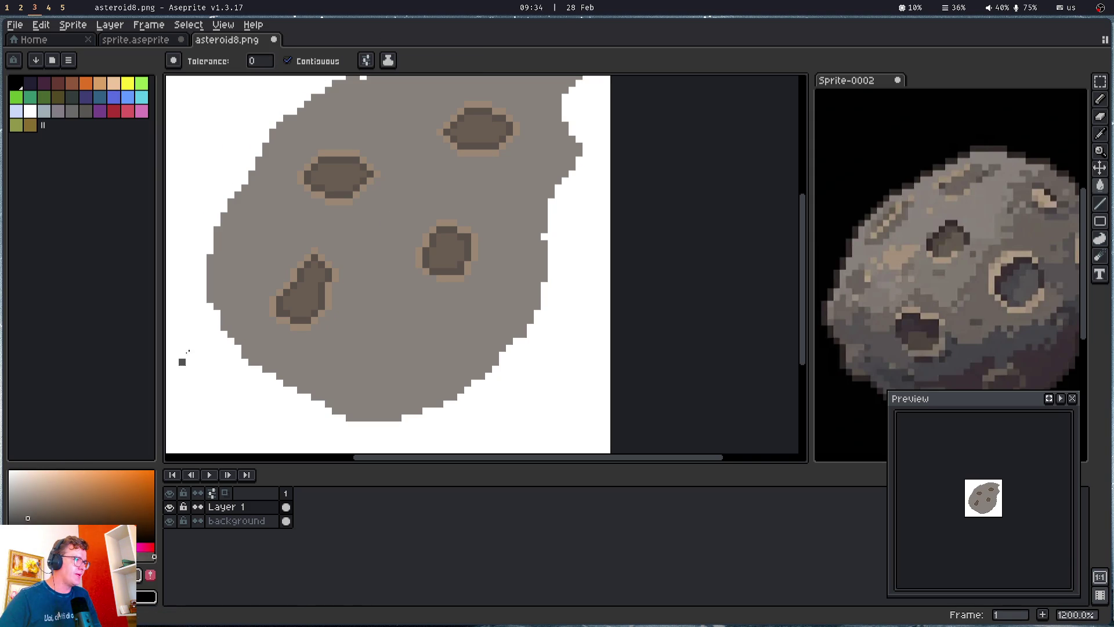
key("b")
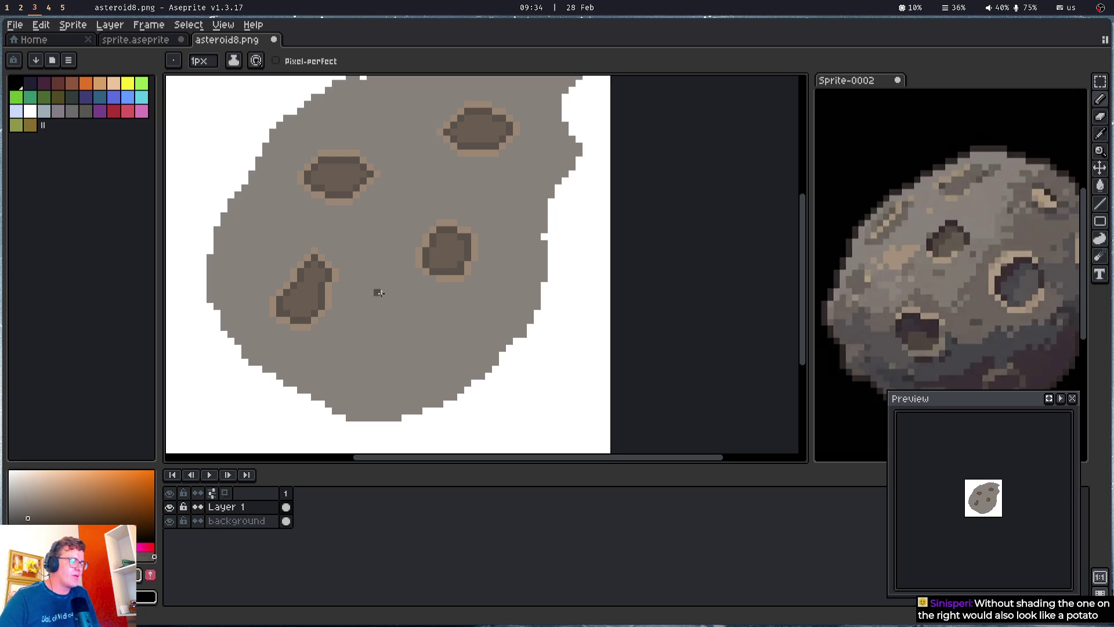
Step: Pan the asteroid, then pan the Sprite-0002 reference view up-left
key("h")
left_click_drag(422, 142, 385, 211)
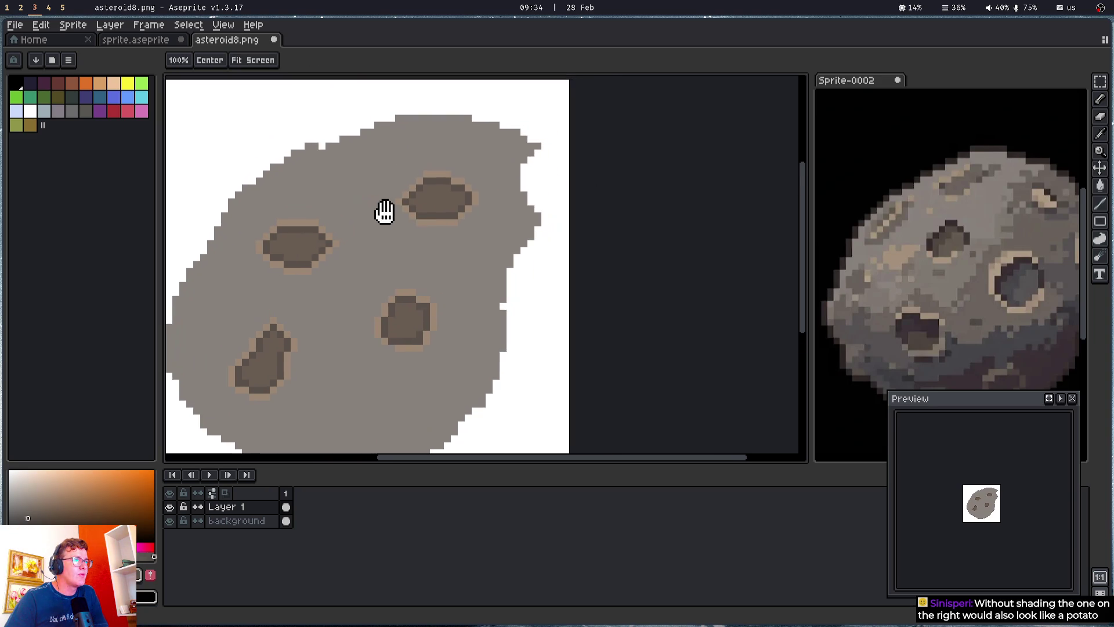
key("b")
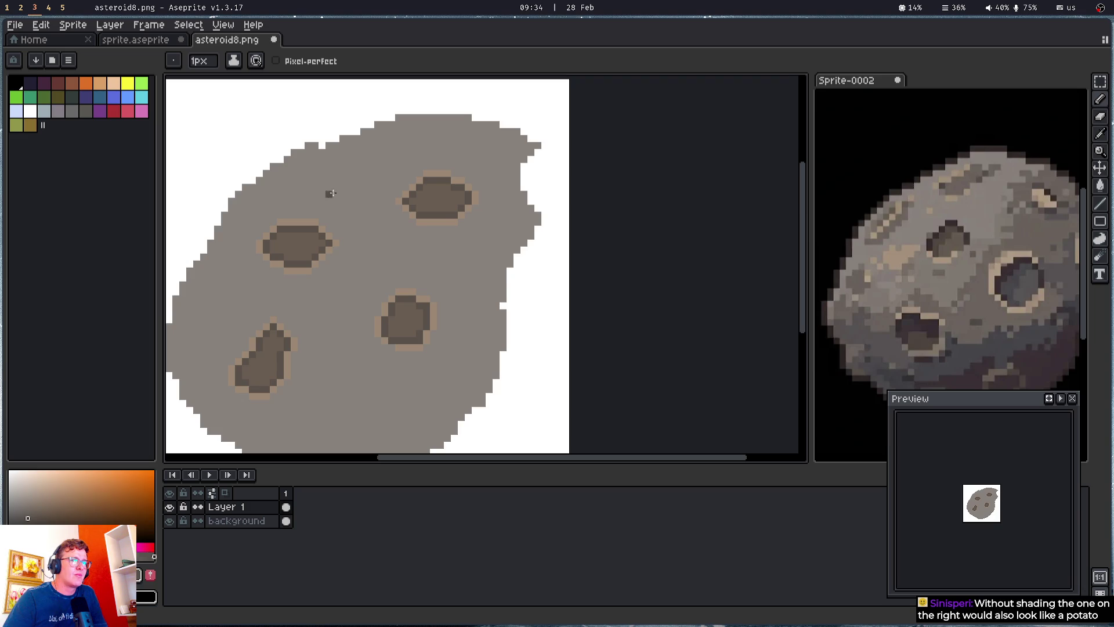
key("h")
mouse_move(963, 276)
left_mouse_down()
mouse_move(983, 232)
mouse_move(929, 275)
left_mouse_up()
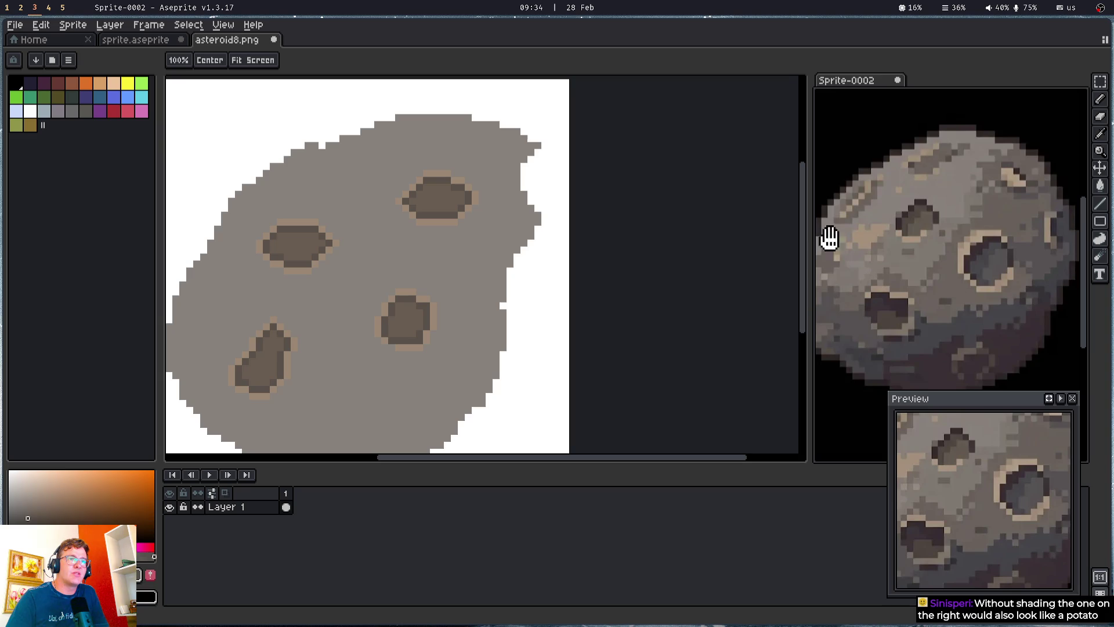
Step: Return to asteroid8.png, sample the body grey and choose a darker grey-brown for outlining
scroll(888, 276, "down", 3)
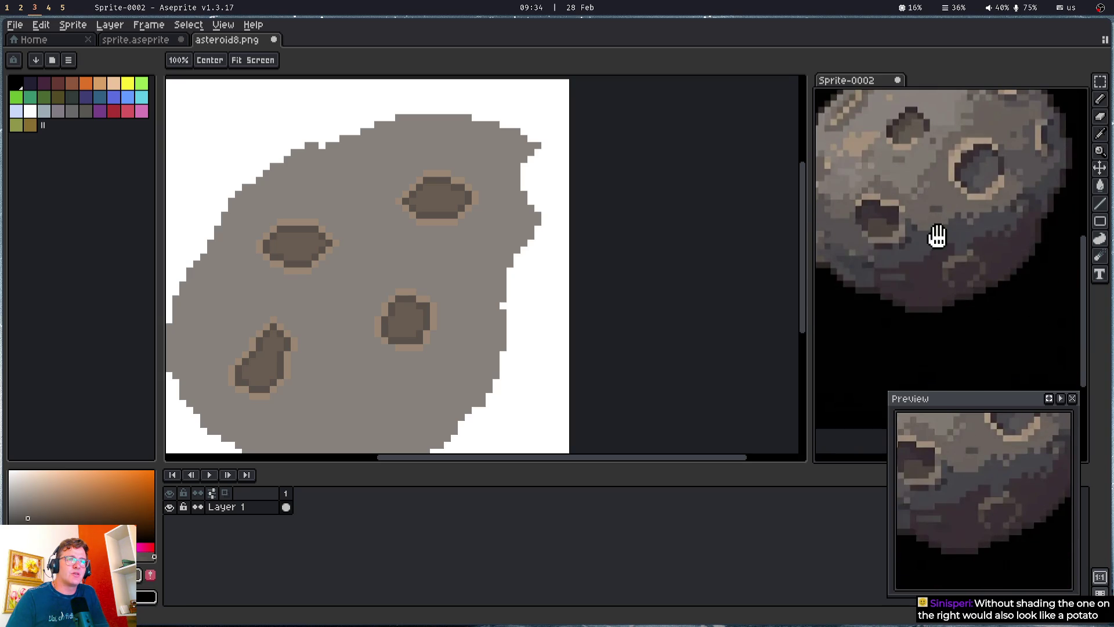
scroll(930, 251, "up", 4)
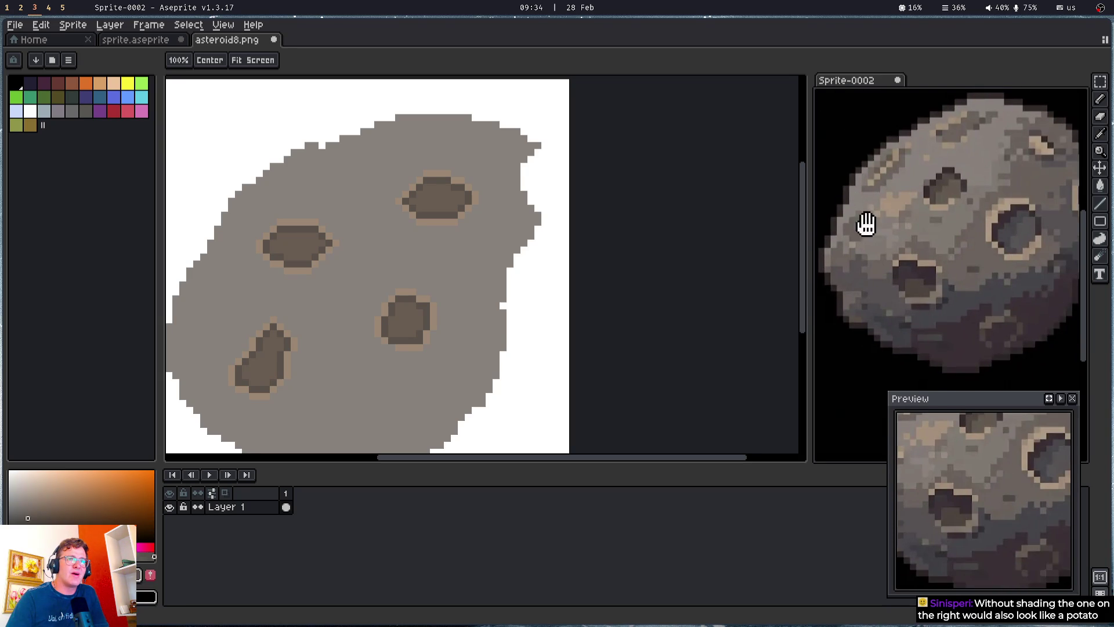
left_click(455, 281)
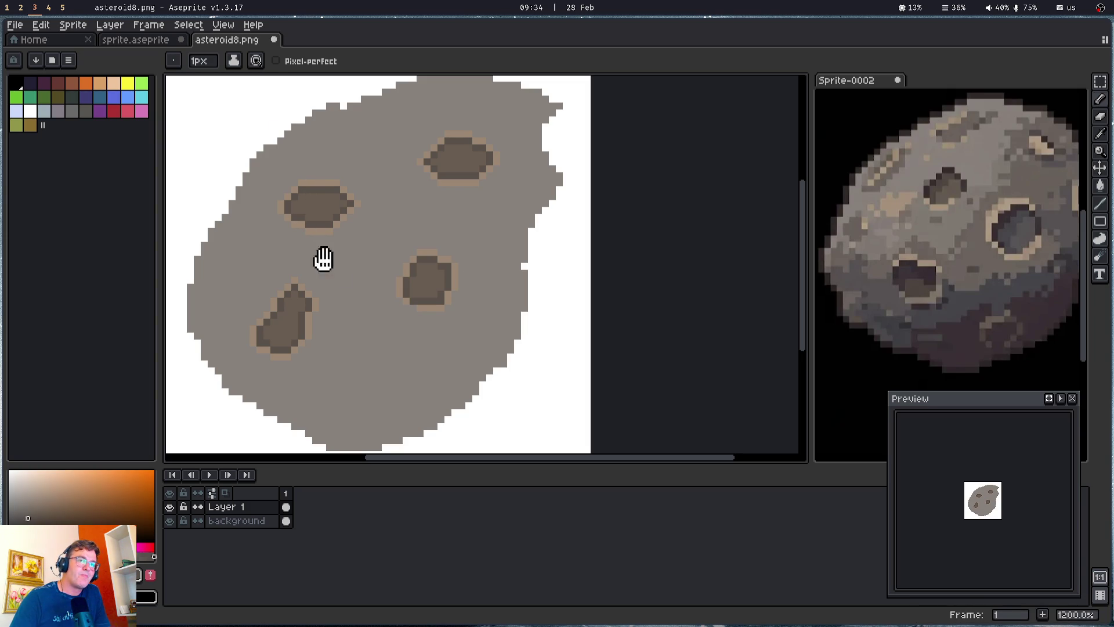
key("space")
left_click_drag(406, 134, 391, 159)
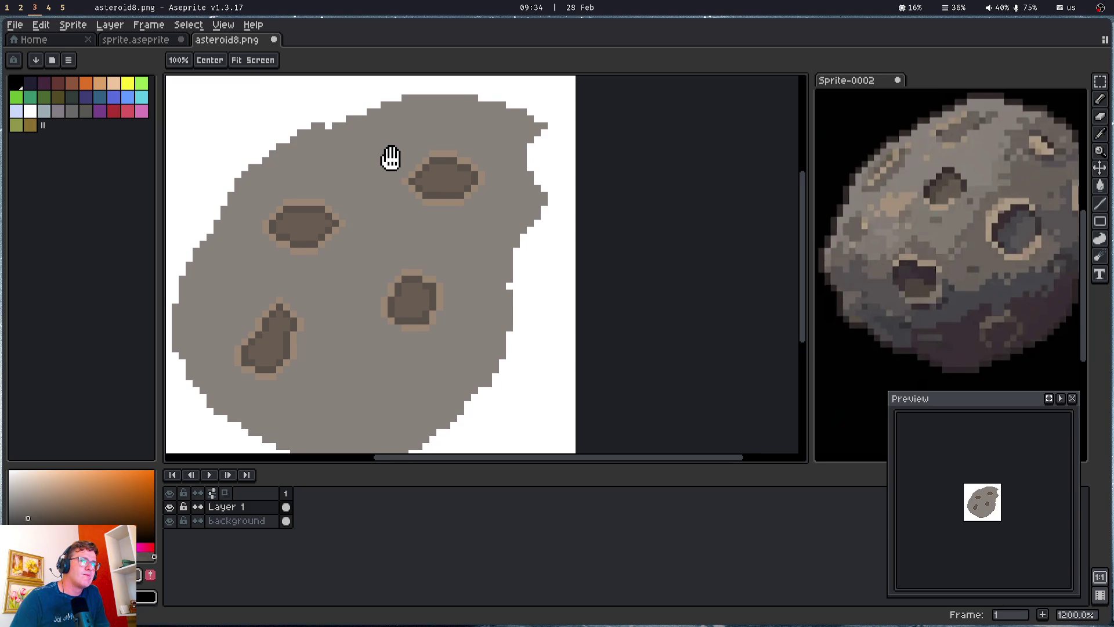
key("b")
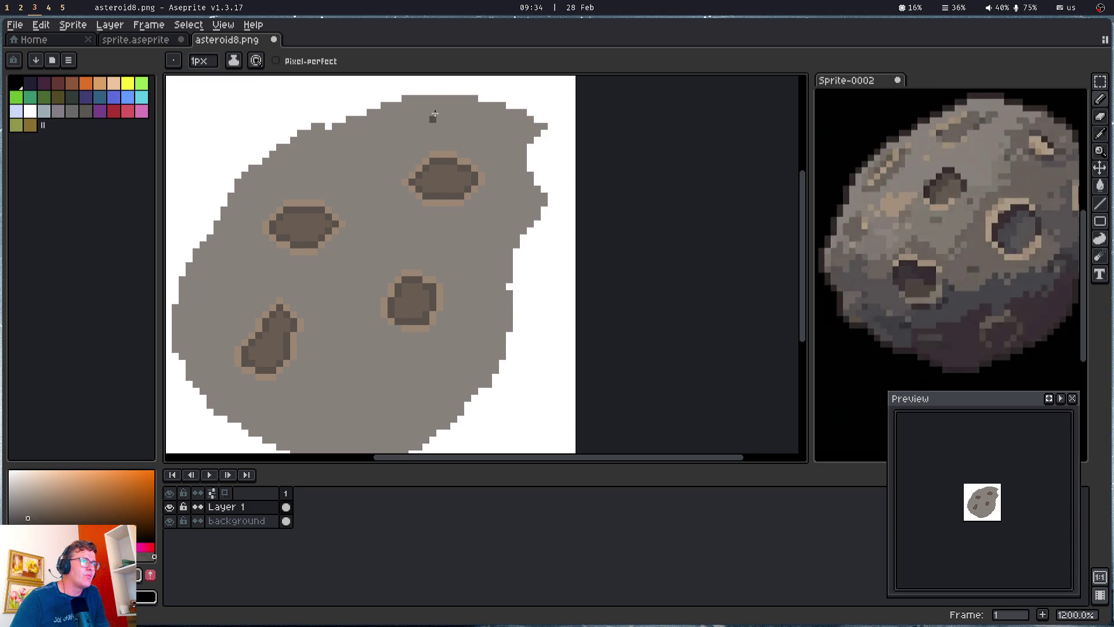
left_click(365, 194, "alt")
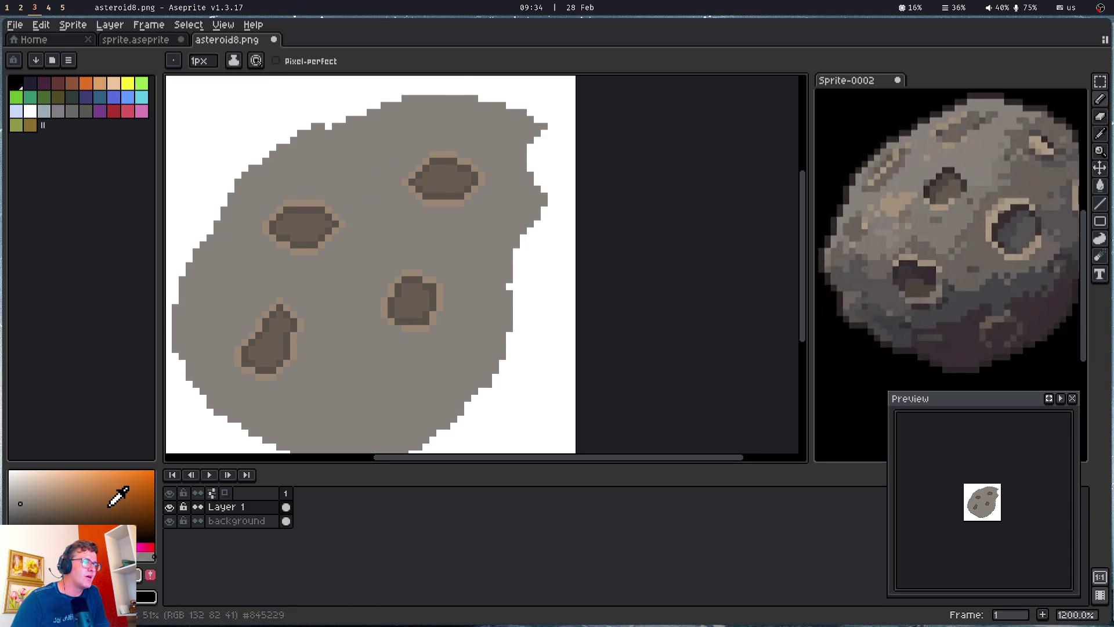
left_click(33, 517)
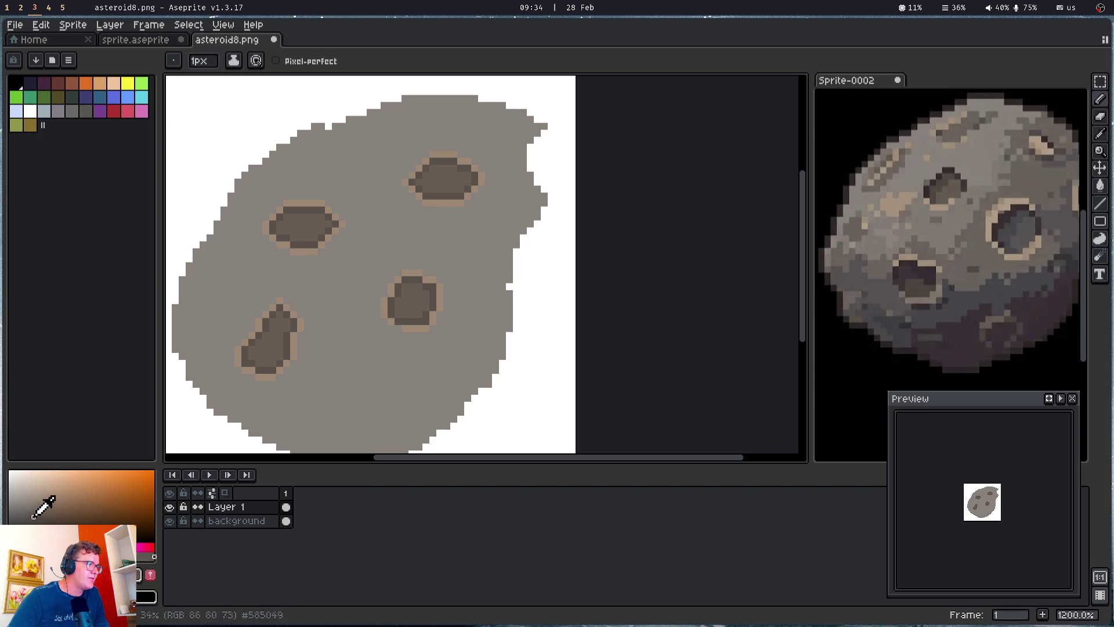
Step: Draw a dark grey outline along the asteroid's left edge
mouse_move(204, 263)
left_mouse_down()
mouse_move(209, 252)
mouse_move(188, 297)
mouse_move(185, 357)
mouse_move(214, 261)
mouse_move(181, 298)
mouse_move(270, 197)
mouse_move(244, 220)
mouse_move(300, 175)
mouse_move(457, 125)
mouse_move(433, 116)
mouse_move(391, 130)
mouse_move(536, 139)
mouse_move(518, 169)
mouse_move(543, 215)
mouse_move(508, 253)
mouse_move(499, 286)
mouse_move(478, 181)
mouse_move(469, 231)
mouse_move(426, 311)
mouse_move(377, 349)
mouse_move(316, 361)
mouse_move(261, 340)
mouse_move(203, 292)
mouse_move(271, 318)
mouse_move(261, 337)
mouse_move(234, 311)
mouse_move(318, 364)
mouse_move(280, 359)
mouse_move(340, 395)
mouse_move(403, 400)
left_mouse_up()
mouse_move(450, 288)
left_mouse_down()
mouse_move(412, 312)
mouse_move(435, 365)
mouse_move(359, 418)
left_mouse_up()
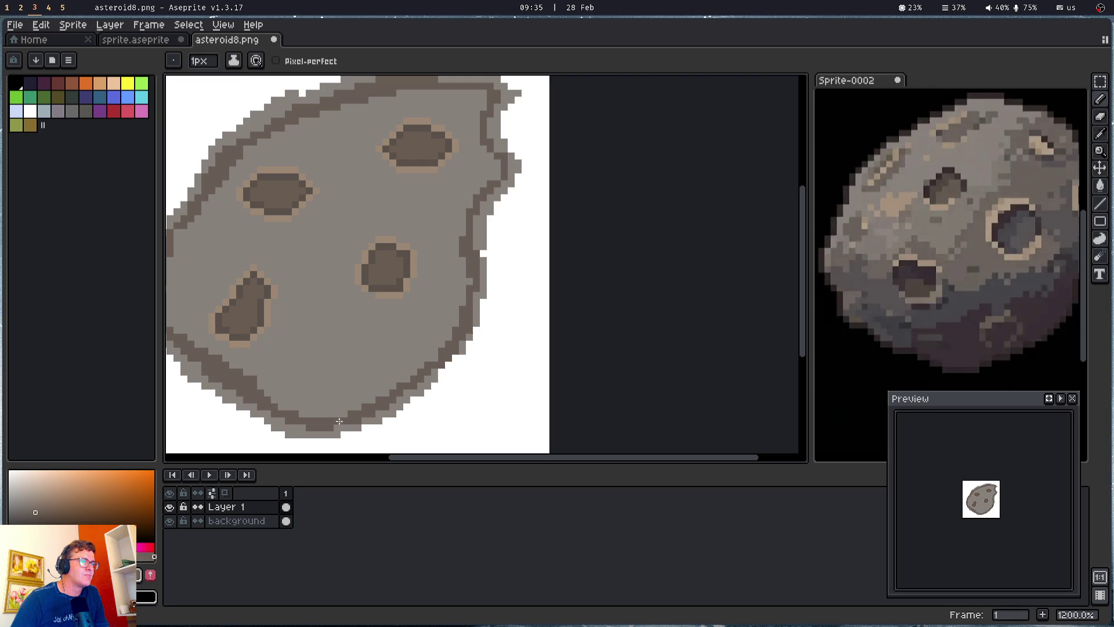
key("space")
left_click_drag(337, 283, 305, 247)
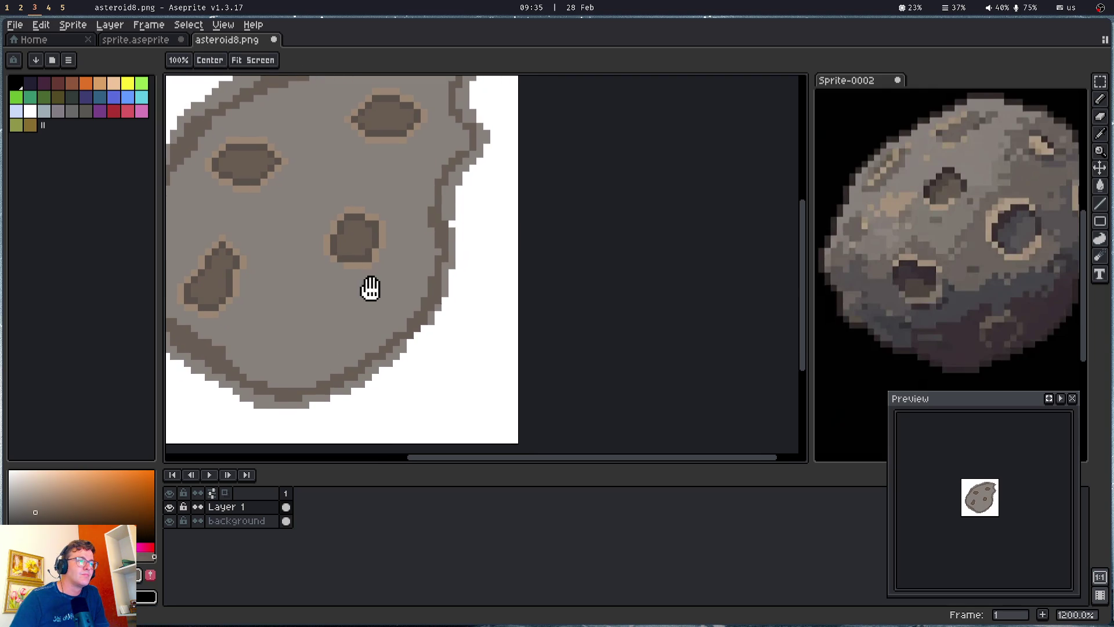
Step: Sample the darker outline grey from the sprite, undoing the stray dark pixels
left_click(355, 307)
key("ctrl+z")
left_click(341, 293)
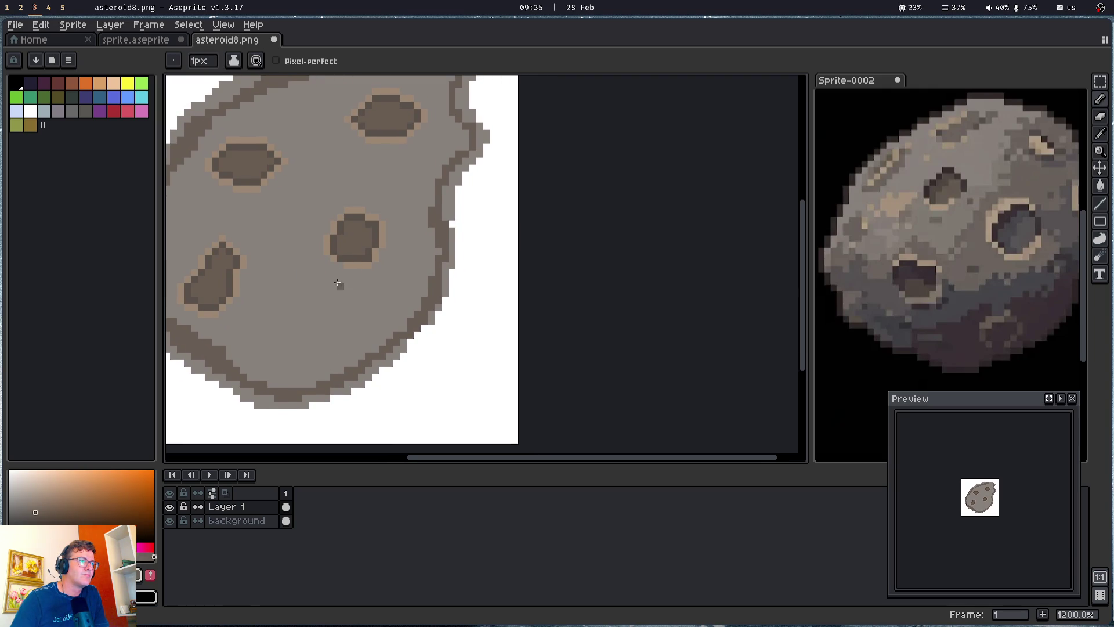
key("ctrl+z")
left_click(338, 265, "alt")
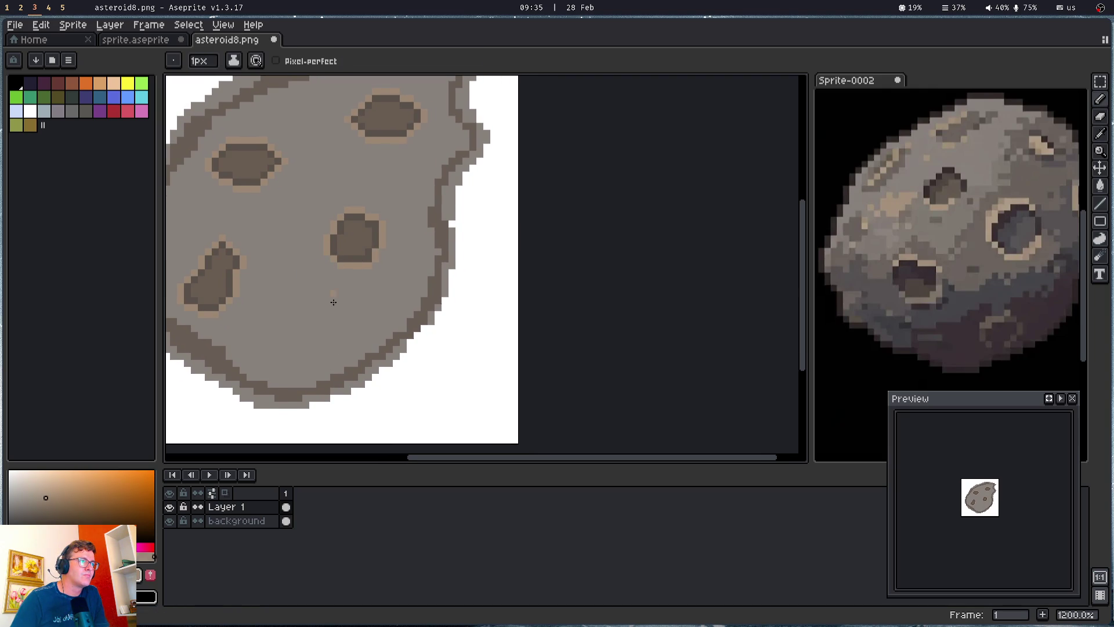
left_click(341, 372, "alt")
key("ctrl+z")
Step: Draw dark shadow curves beside the upper-right, lower and lower-left craters
left_click_drag(281, 286, 348, 291)
mouse_move(308, 224)
left_mouse_down()
mouse_move(366, 195)
mouse_move(346, 201)
left_mouse_up()
mouse_move(398, 141)
left_mouse_down()
mouse_move(390, 247)
mouse_move(405, 262)
left_mouse_up()
mouse_move(398, 209)
left_mouse_down()
mouse_move(412, 191)
mouse_move(367, 227)
mouse_move(356, 183)
left_mouse_up()
mouse_move(427, 249)
left_mouse_down()
mouse_move(441, 307)
mouse_move(427, 319)
left_mouse_up()
mouse_move(419, 256)
left_mouse_down()
mouse_move(433, 277)
mouse_move(427, 316)
mouse_move(399, 333)
mouse_move(438, 297)
left_mouse_up()
left_click(356, 293)
key("ctrl+z")
left_click_drag(357, 243, 351, 316)
left_click_drag(366, 269, 371, 287)
left_click(339, 231)
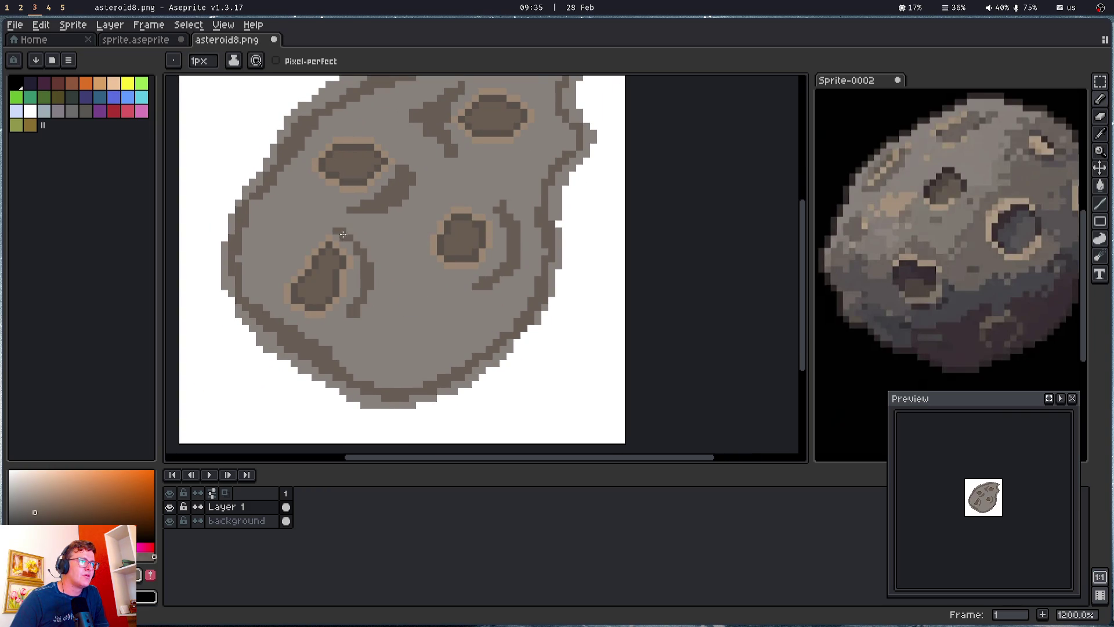
Step: Add more dark shadow strokes around the upper, left, lower and middle-right craters
mouse_move(348, 242)
left_mouse_down()
mouse_move(343, 296)
mouse_move(284, 329)
left_mouse_up()
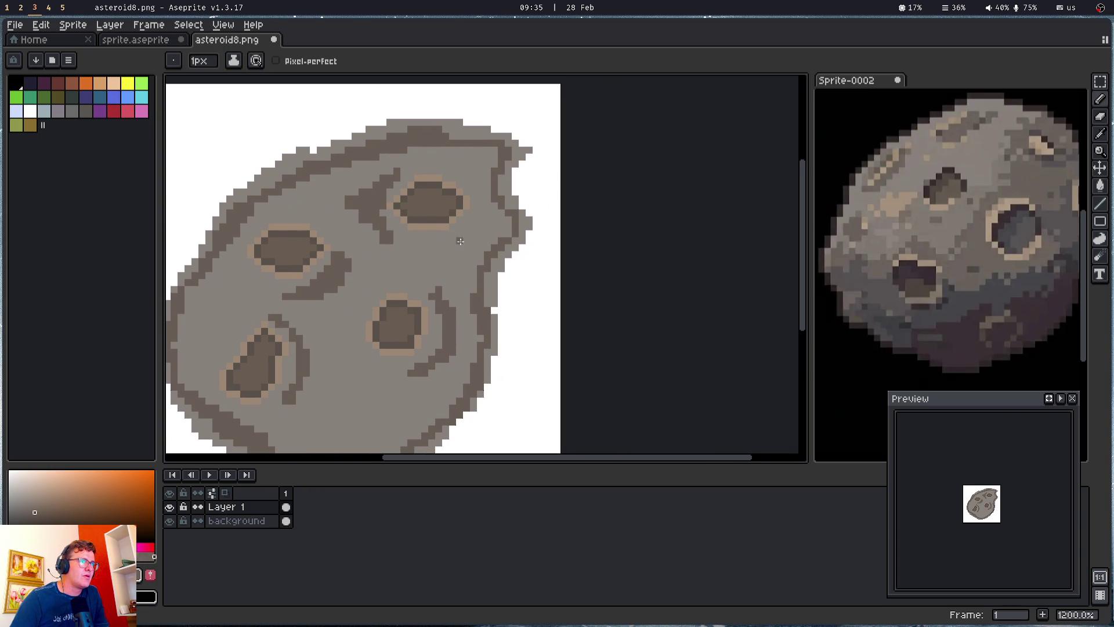
left_click_drag(479, 213, 441, 254)
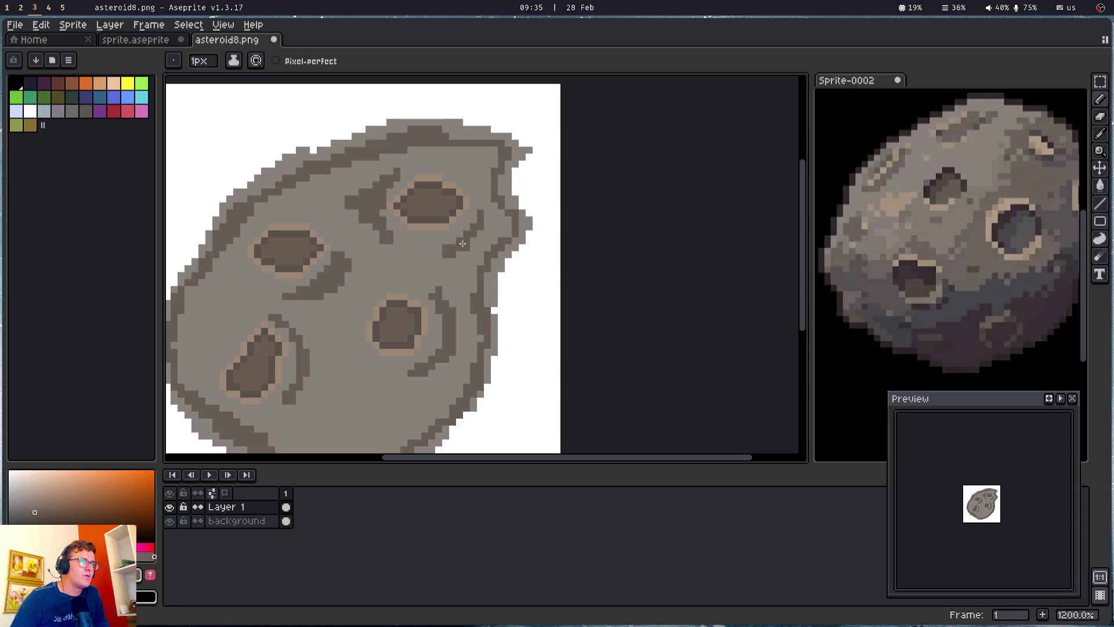
left_click_drag(446, 167, 482, 187)
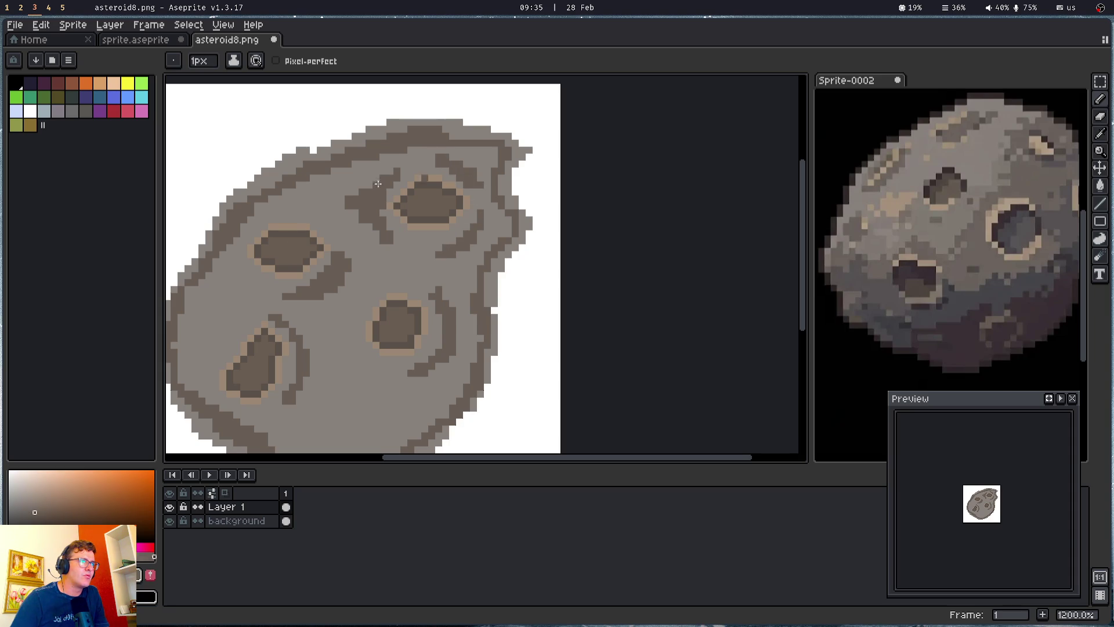
left_click_drag(228, 259, 239, 274)
mouse_move(235, 280)
left_mouse_down()
mouse_move(257, 304)
mouse_move(281, 294)
mouse_move(323, 226)
left_mouse_up()
left_click_drag(283, 271, 276, 311)
mouse_move(428, 229)
left_mouse_down()
mouse_move(419, 256)
mouse_move(436, 296)
left_mouse_up()
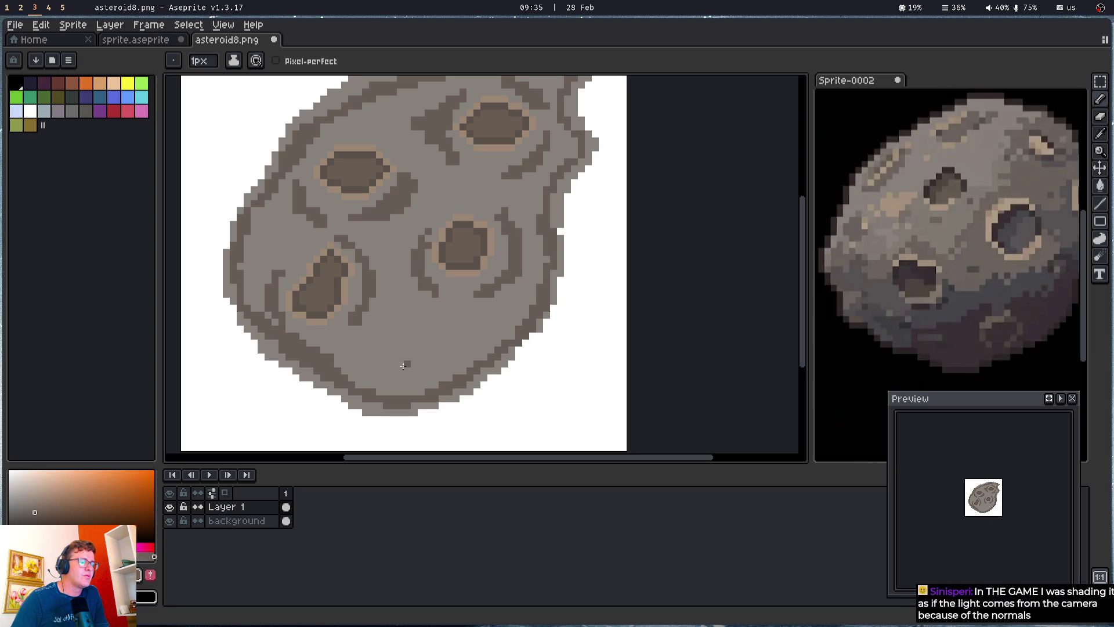
key("space")
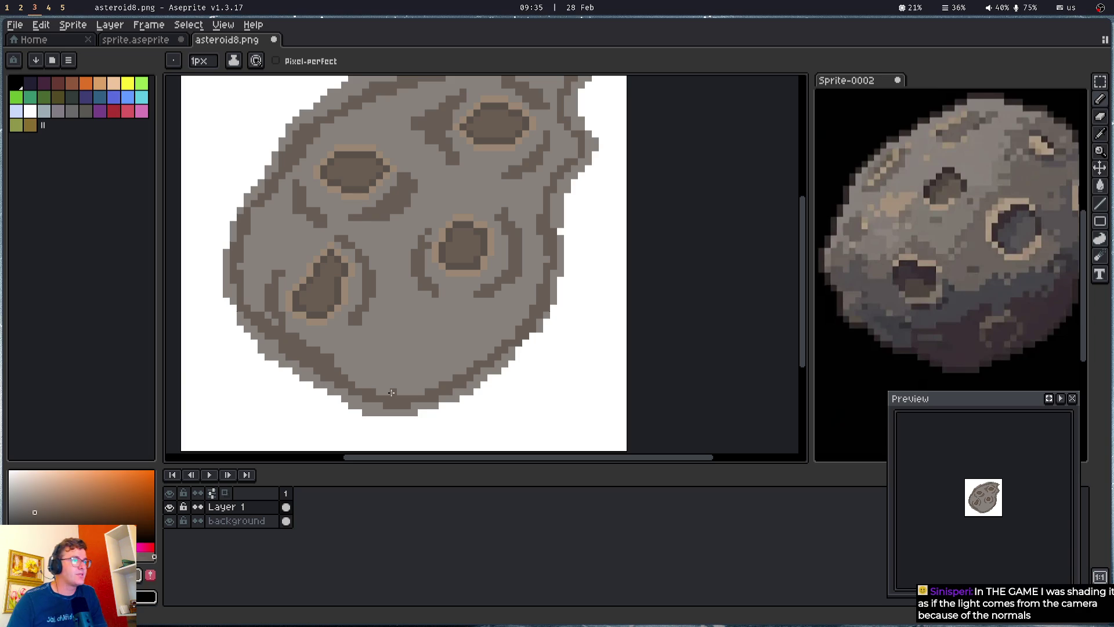
key("ctrl")
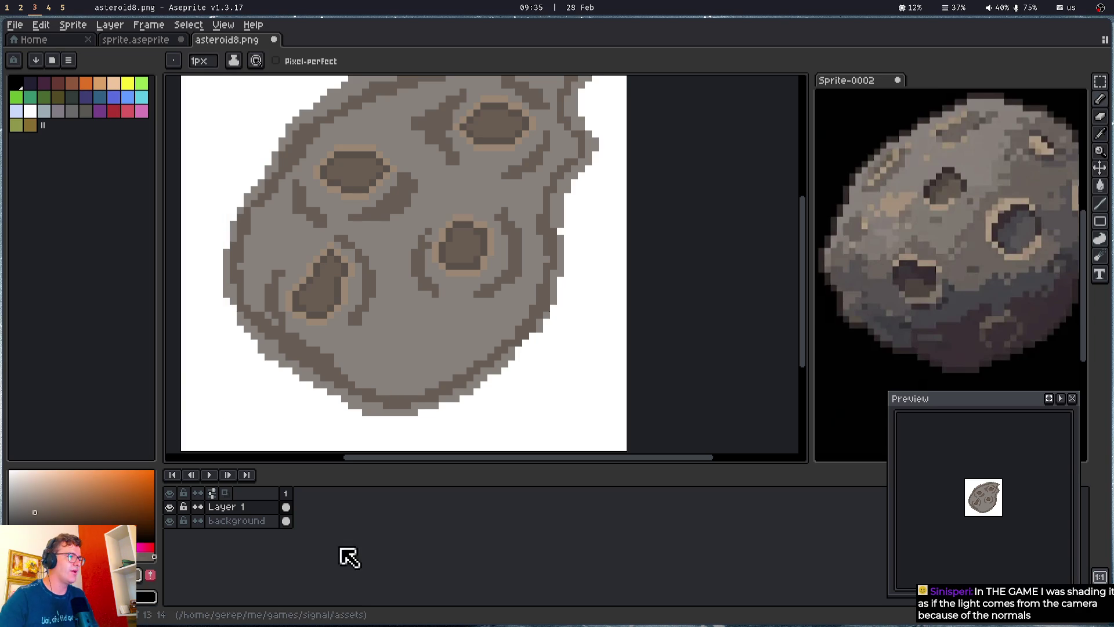
Step: Hide the white background layer and save asteroid8.png as a flattened png
left_click(169, 521)
left_click_drag(510, 222, 565, 275)
key("alt")
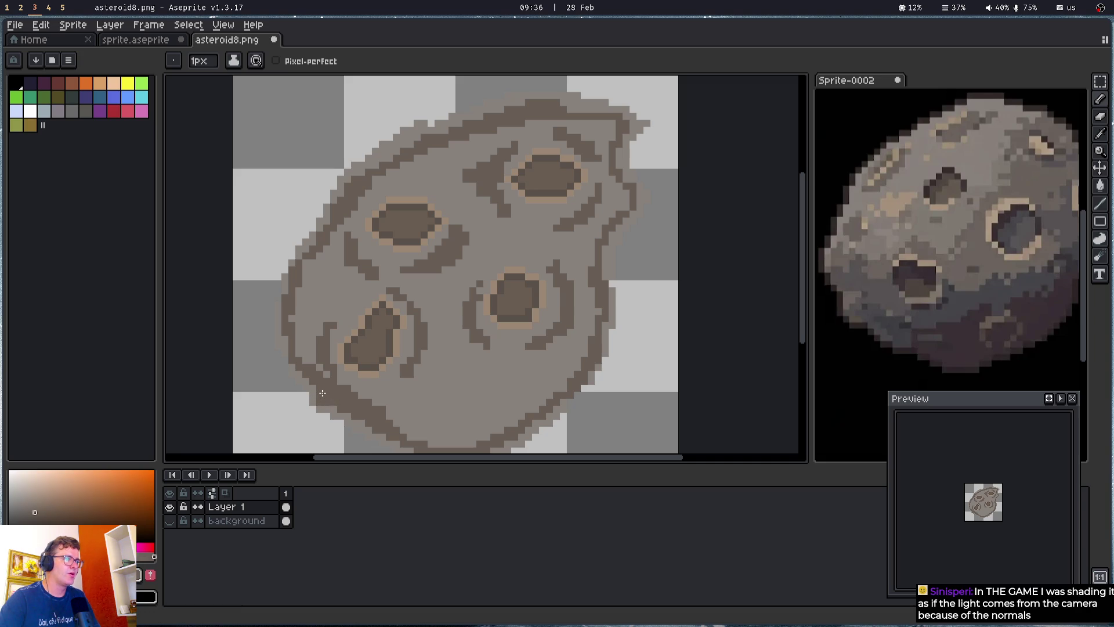
scroll(322, 393, "down", 2)
left_click_drag(398, 344, 408, 317)
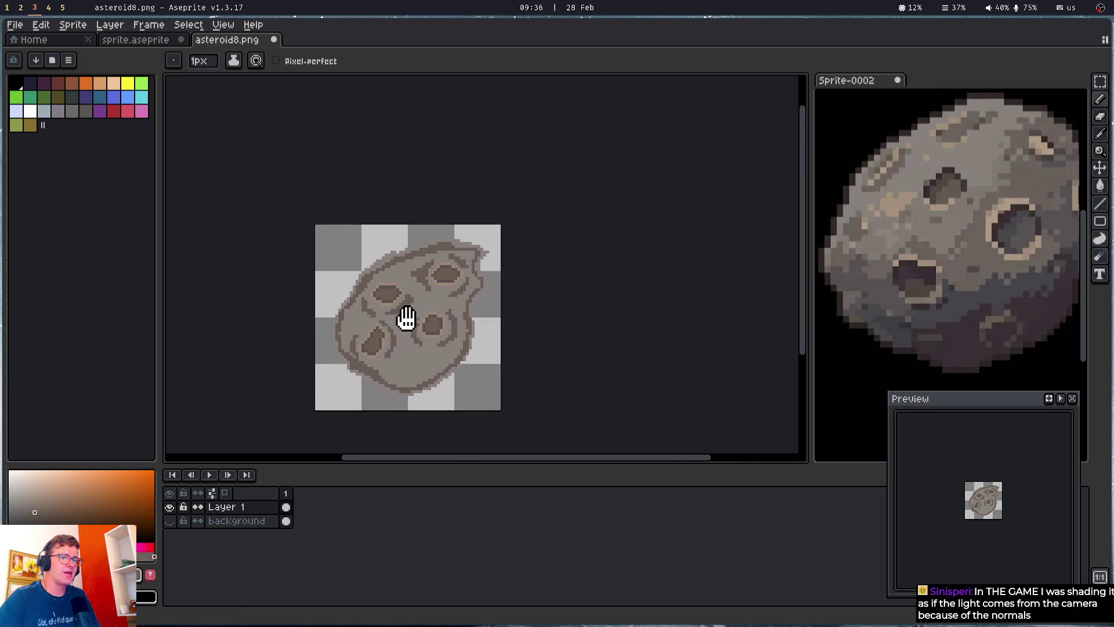
key("v")
key("ctrl+s")
left_click(500, 384)
Step: Select and delete the background layer so the asteroid sits on transparency
key("b")
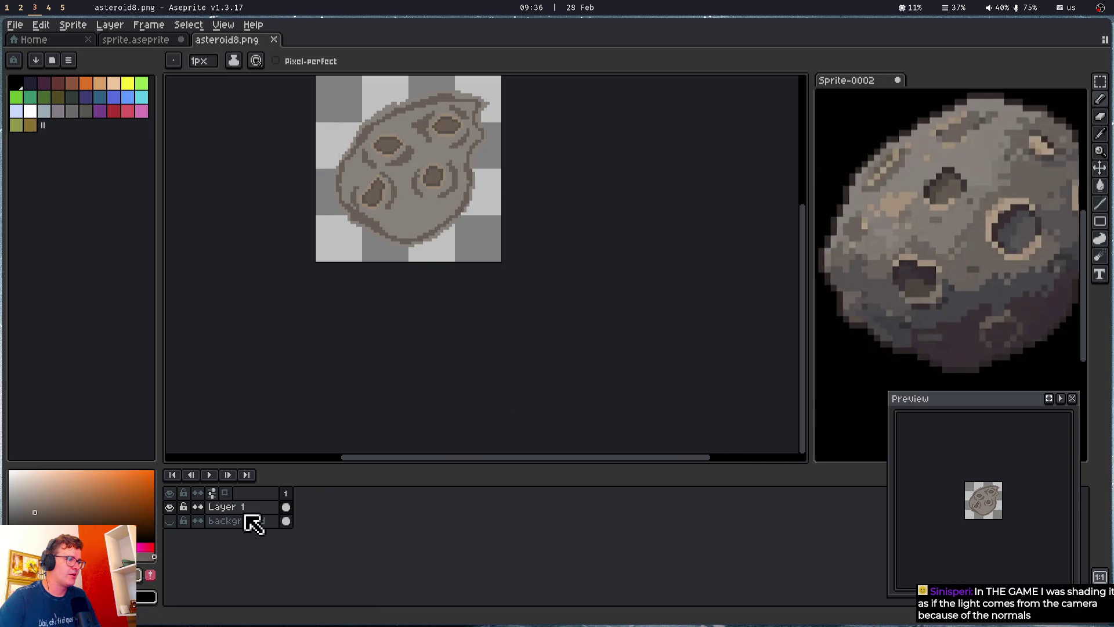
left_click(232, 521)
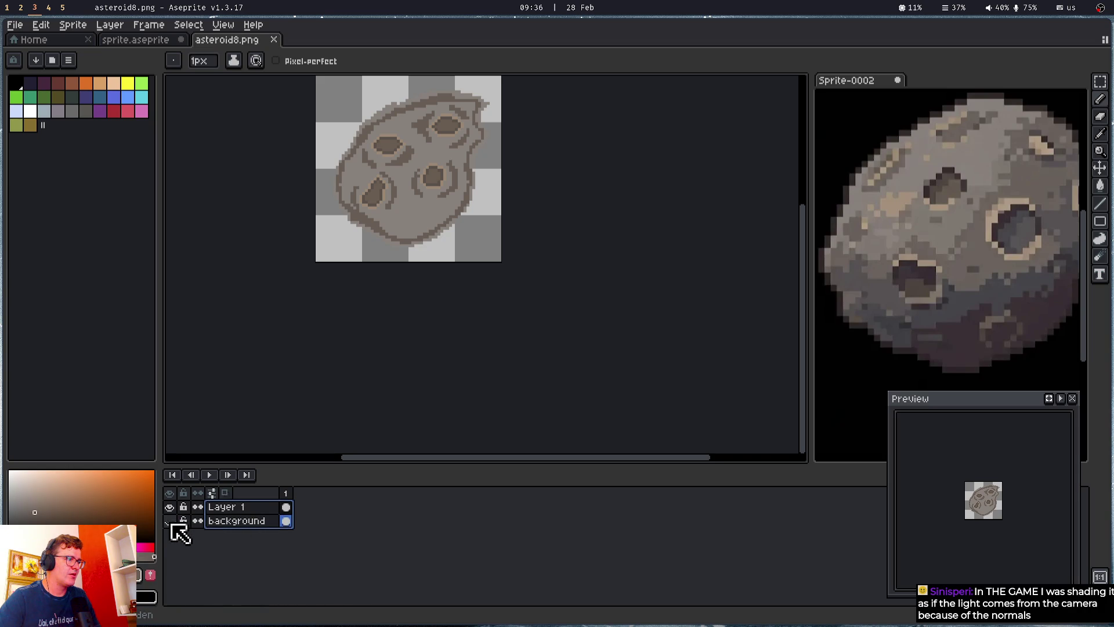
double_click(258, 524)
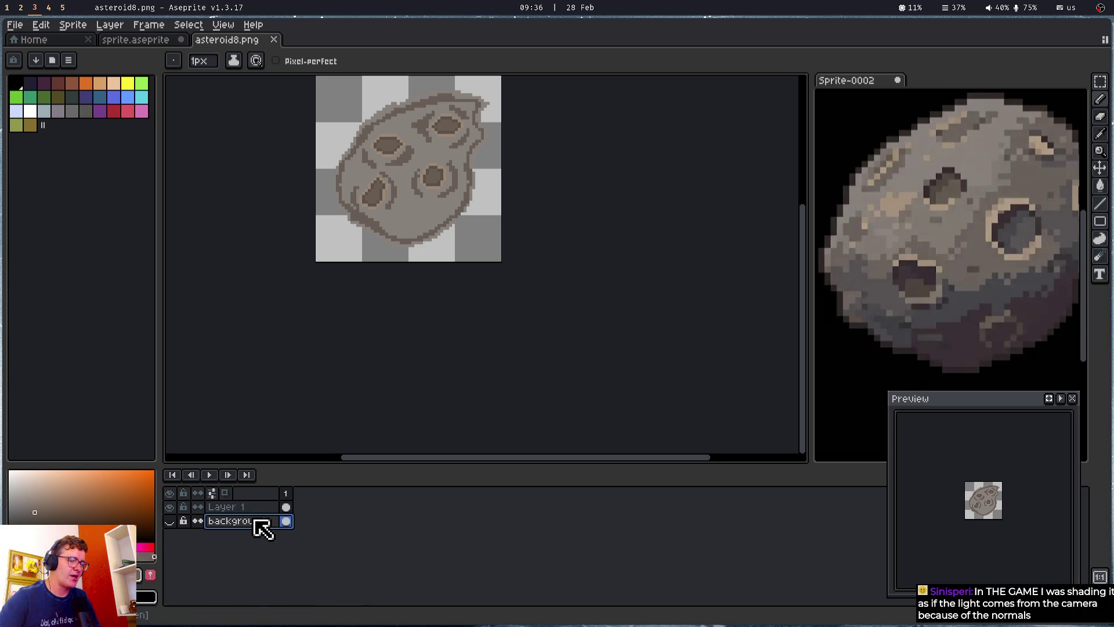
key("Delete")
left_click_drag(441, 257, 472, 302)
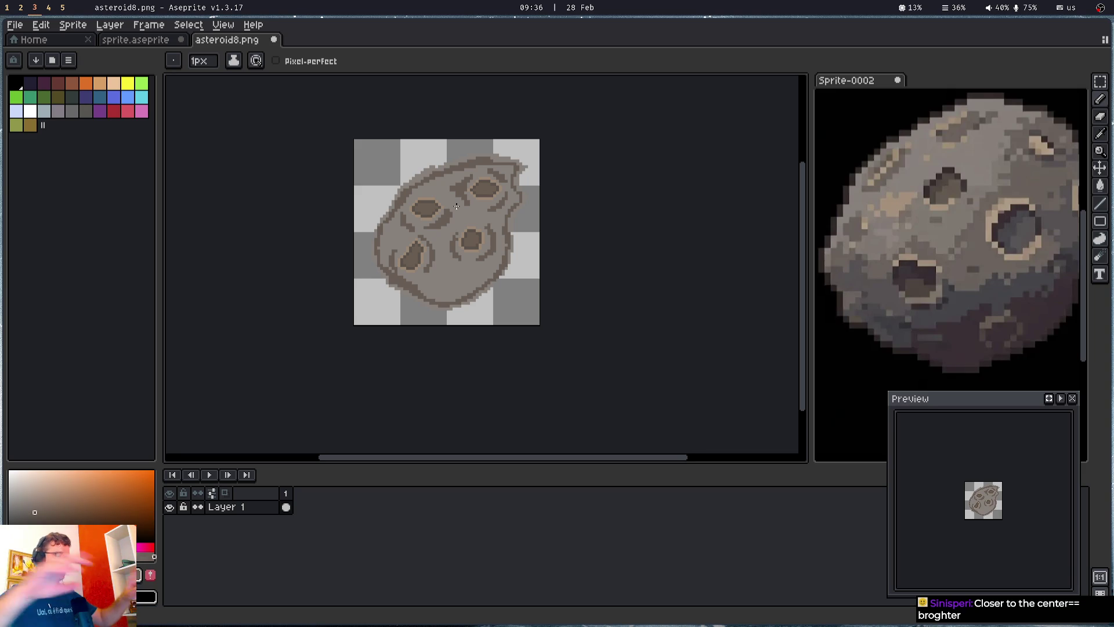
Step: Save the sprite, load asteroid8.png into Laigter replacing the old texture, and view its Normal Map
key("ctrl+s")
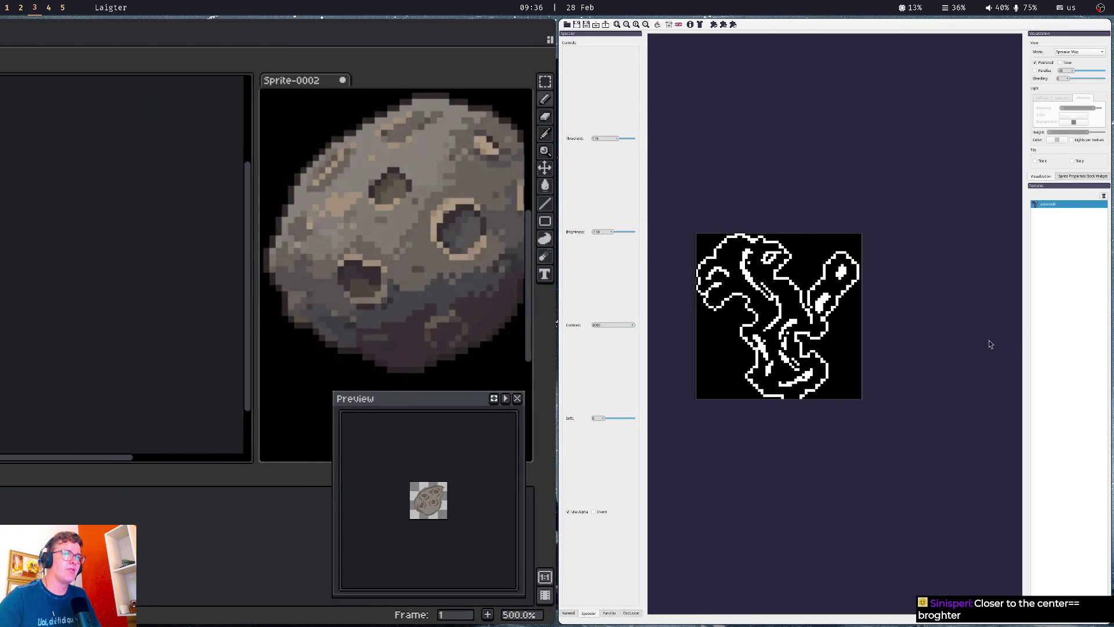
left_click(1104, 197)
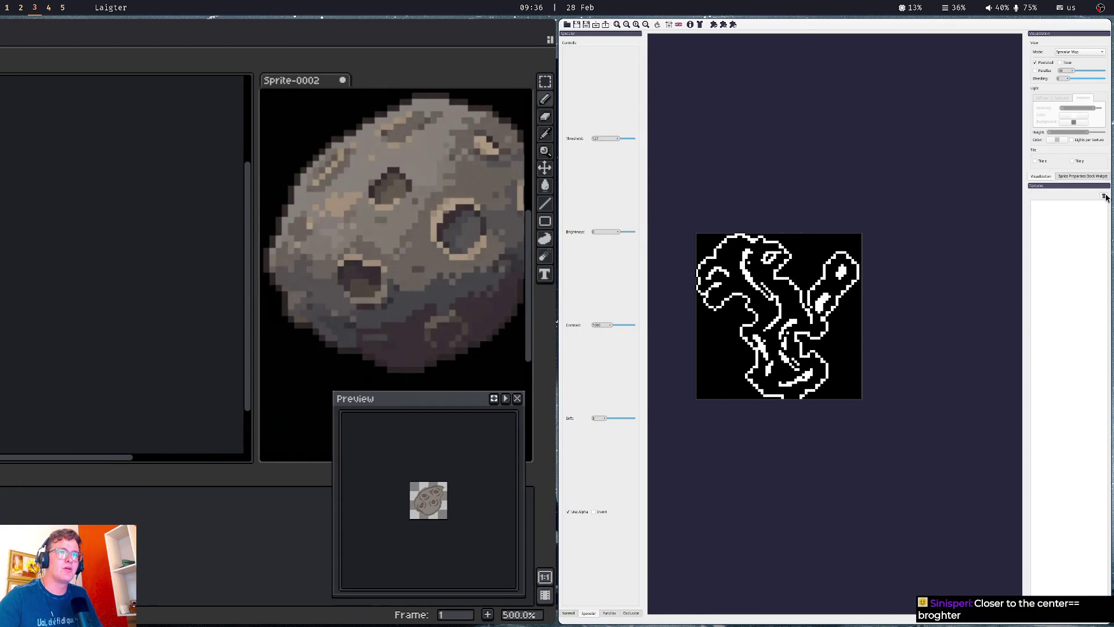
left_click(596, 25)
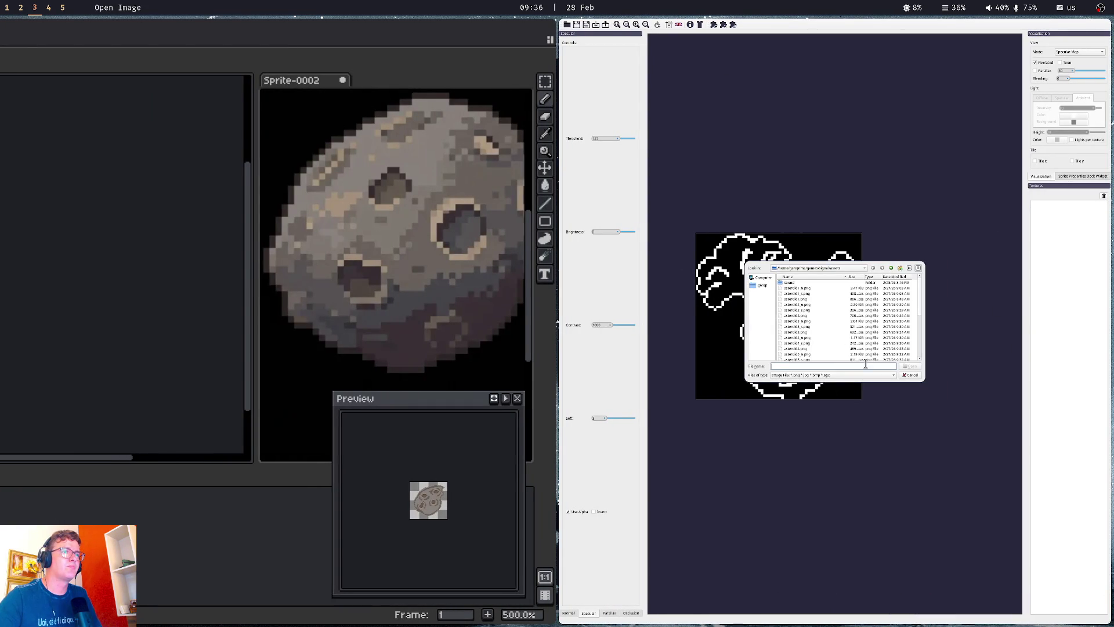
scroll(853, 331, "down", 4)
double_click(804, 353)
left_click(852, 321)
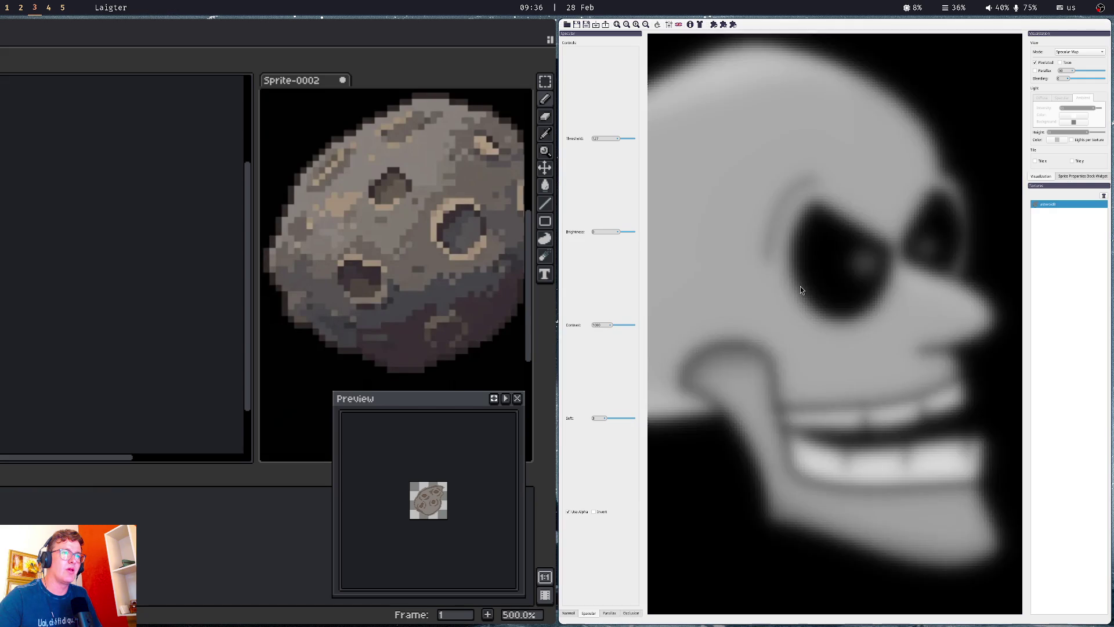
left_click(1071, 52)
left_click(1072, 46)
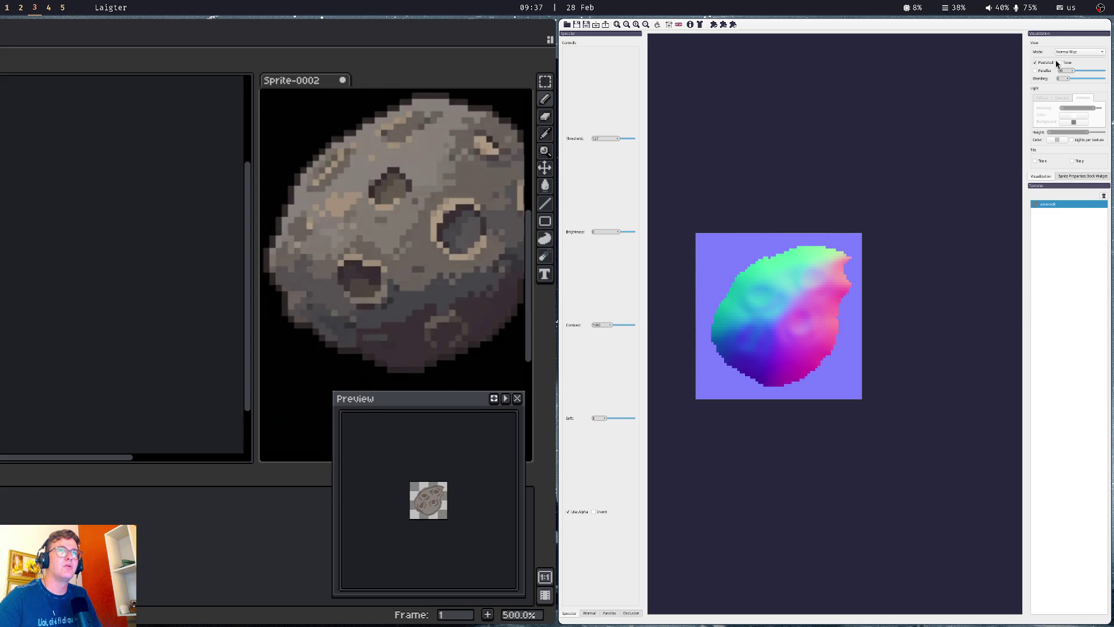
Step: In the Normal tab, raise Enhance Height to about 2540 and lower Bump Height
left_click(589, 612)
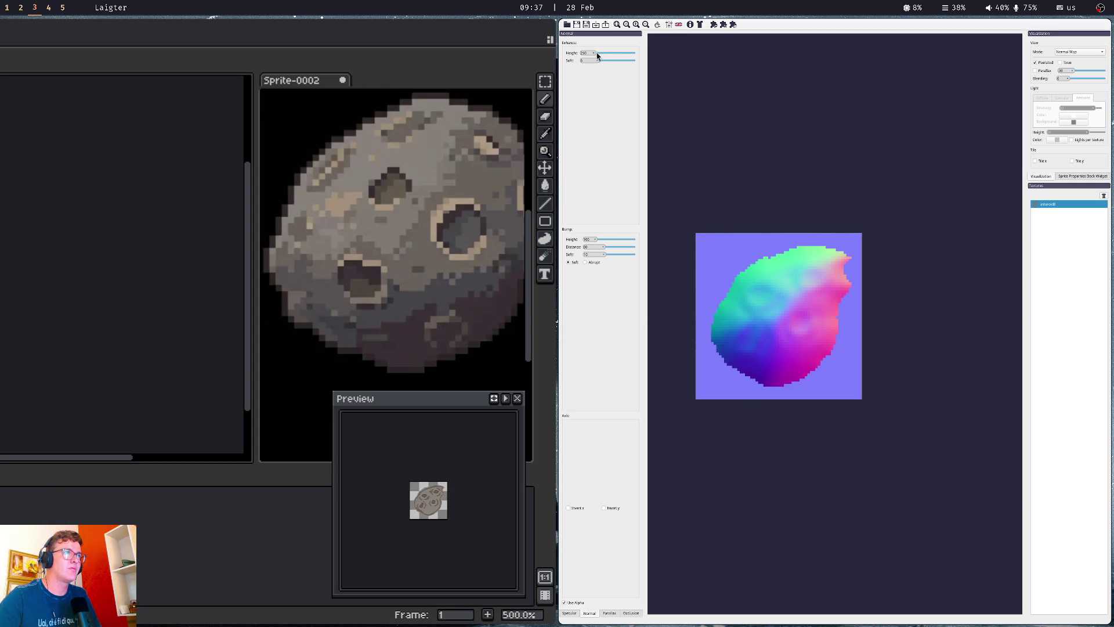
left_click_drag(596, 55, 615, 56)
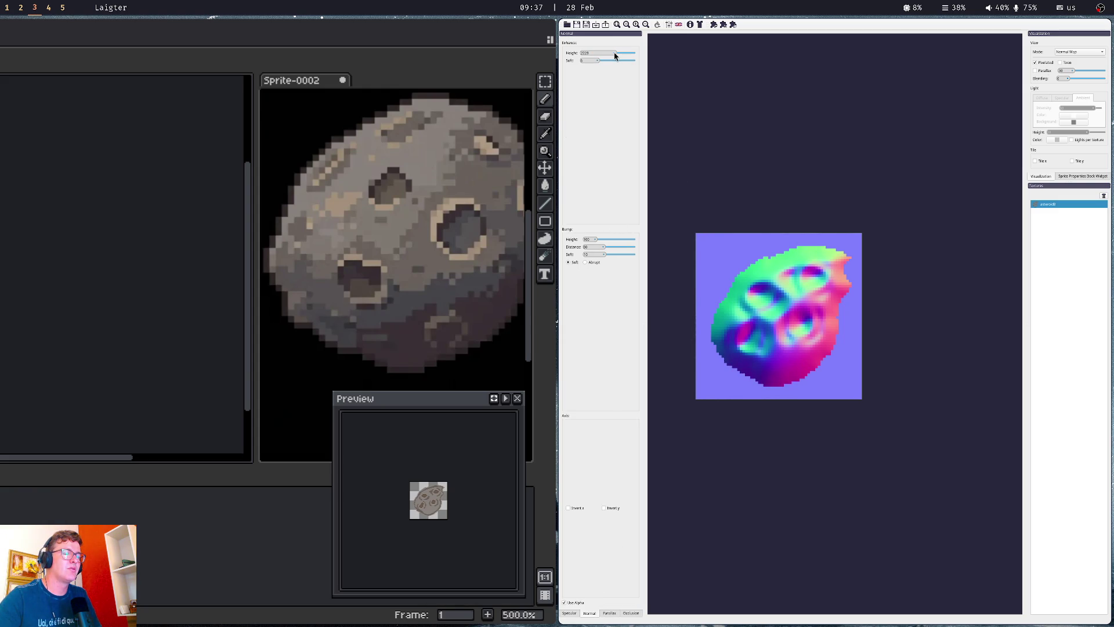
mouse_move(617, 55)
left_mouse_down()
mouse_move(606, 55)
mouse_move(643, 51)
left_mouse_up()
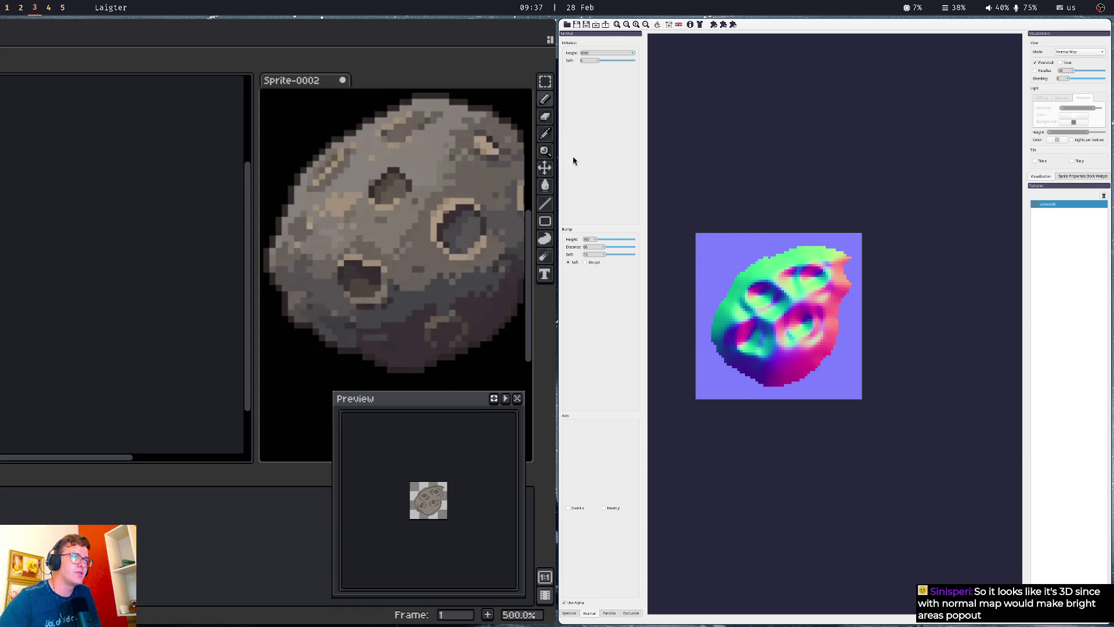
left_click_drag(595, 241, 583, 242)
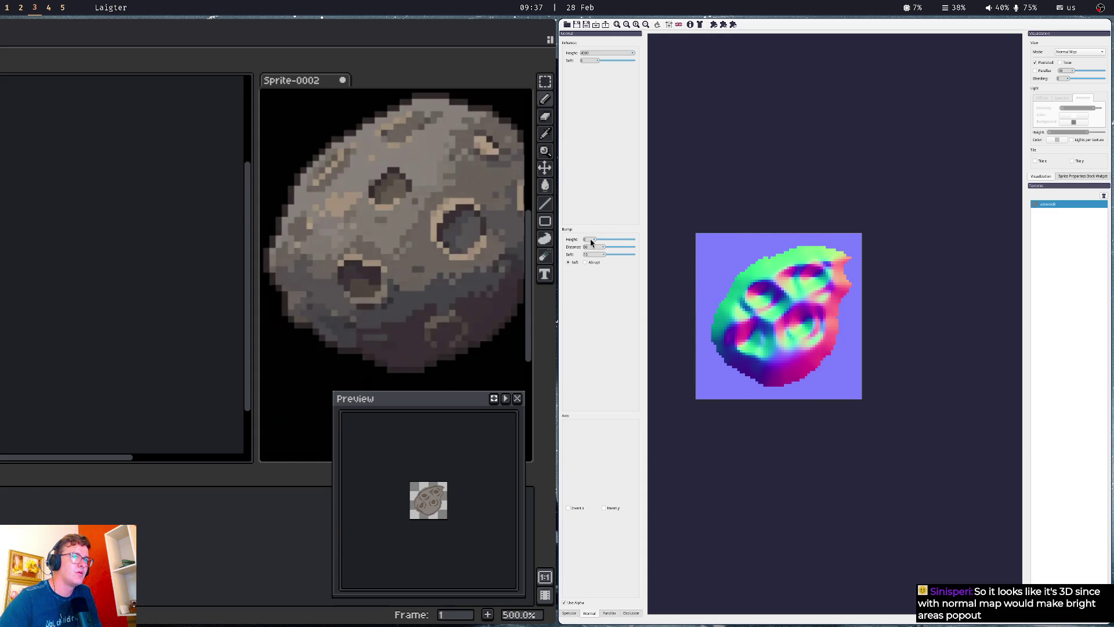
Step: Bring the Aseprite window back to the front
left_click(184, 242)
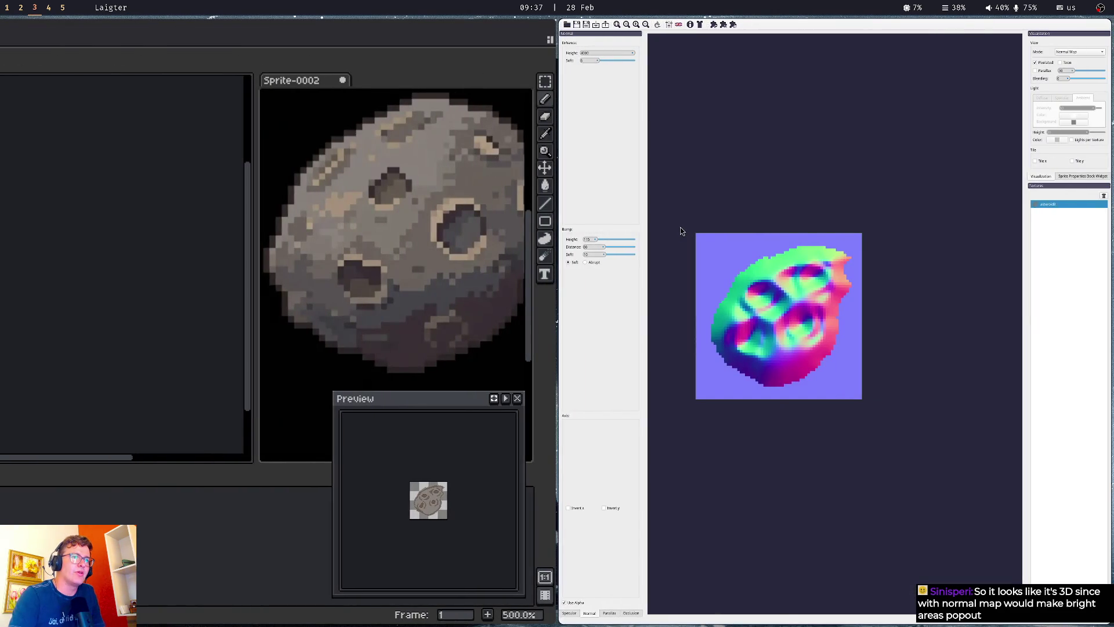
key("super+Left")
key("super+Right")
key("super+Left")
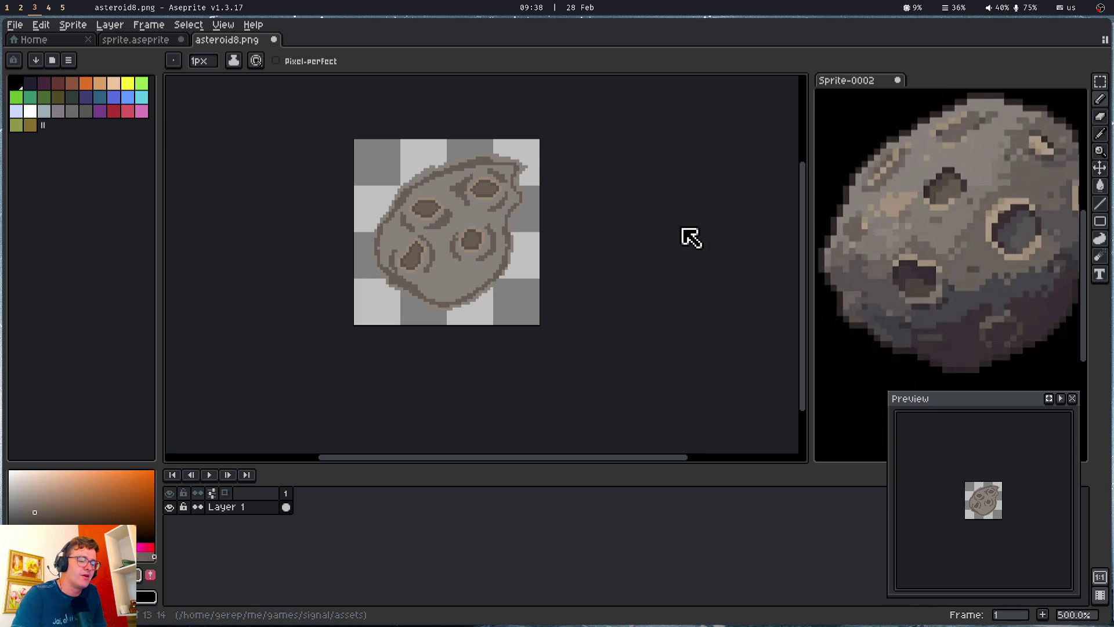
Step: Compare the Aseprite sprite with Laigter's normal map, then open the View Mode map list
key("super+Right")
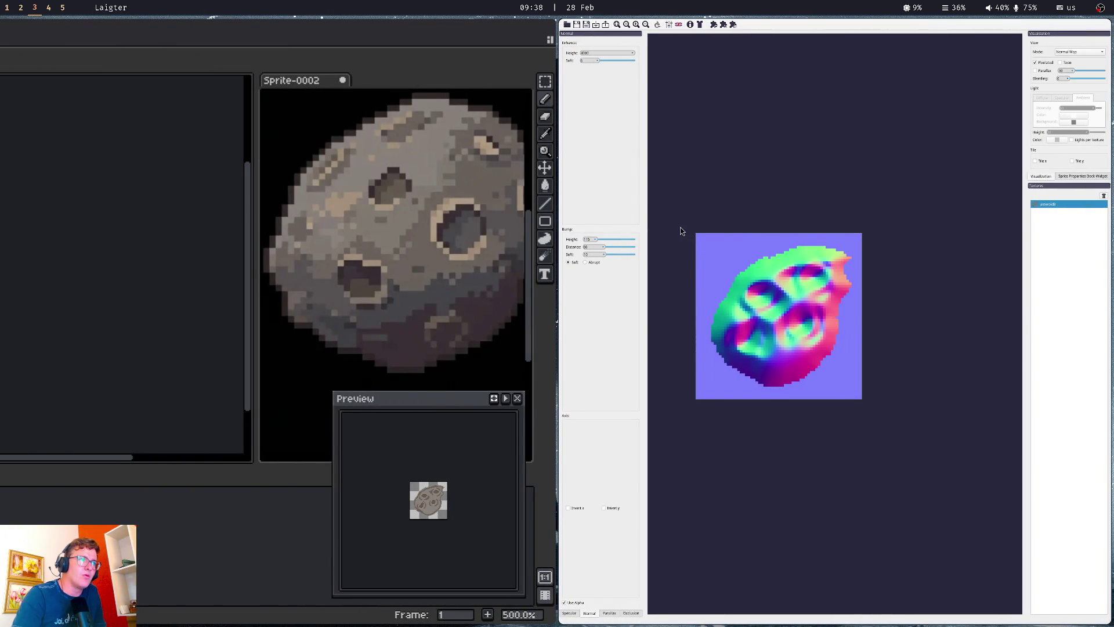
key("super+Left")
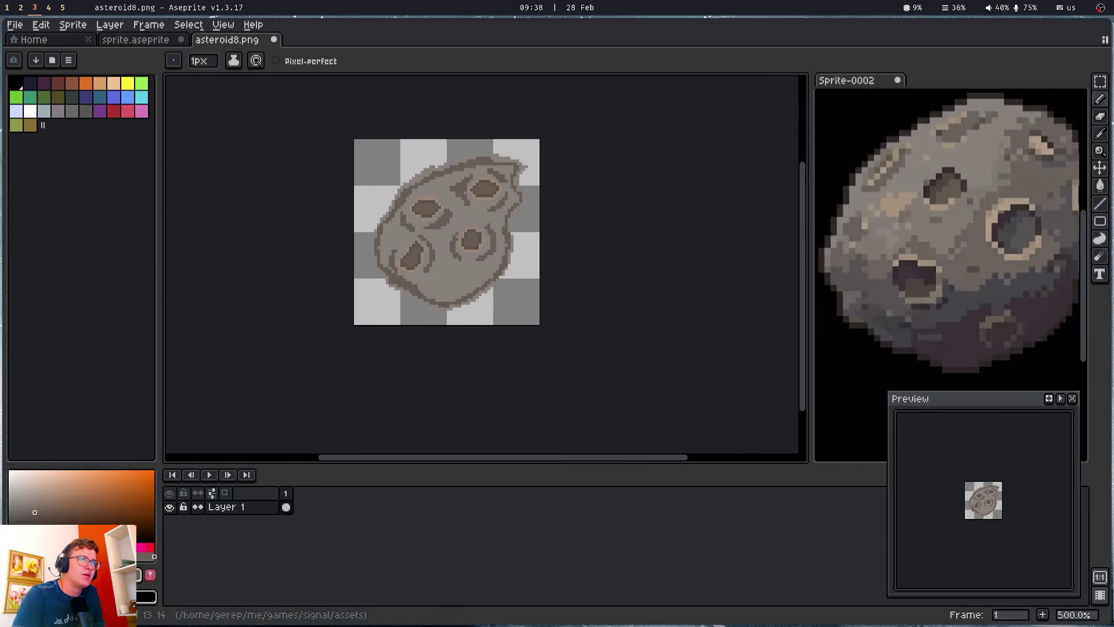
key("super+Right")
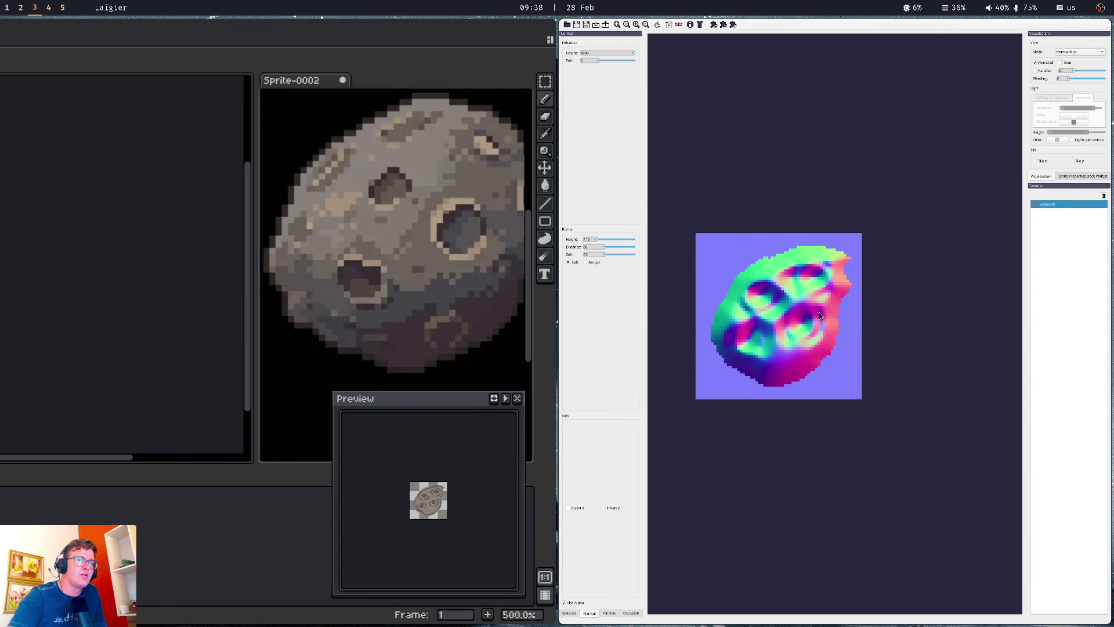
key("super+Left")
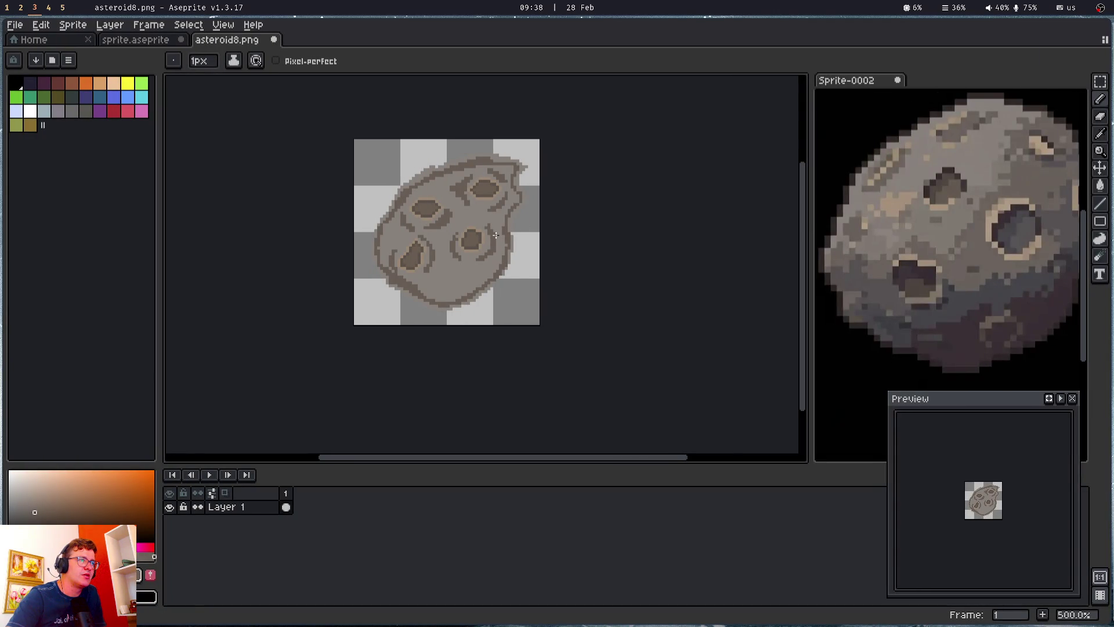
key("alt")
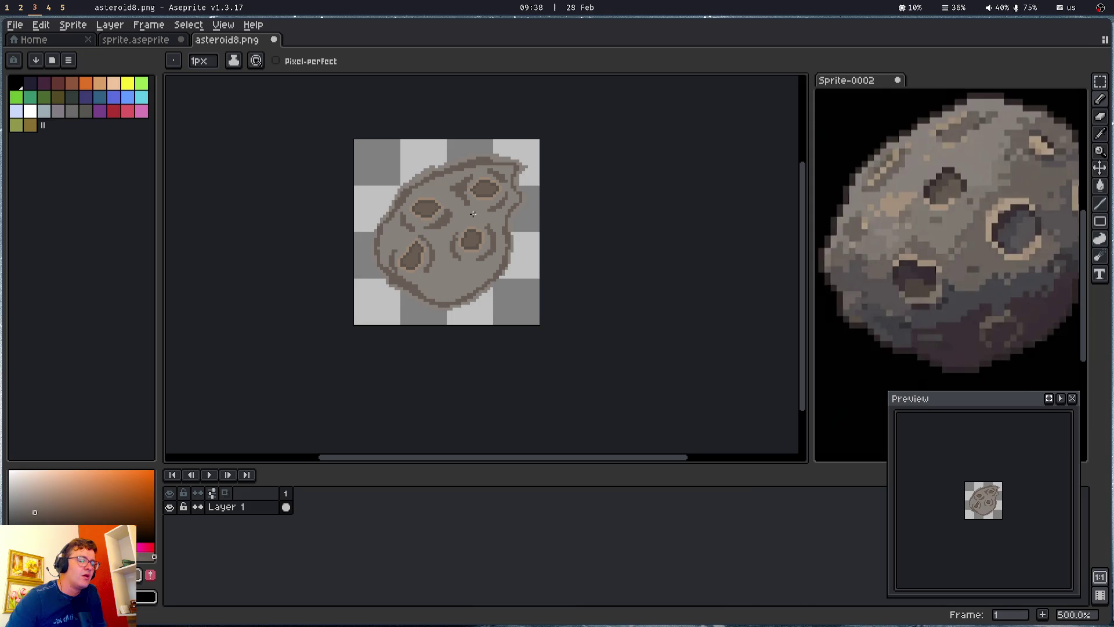
key("super+Right")
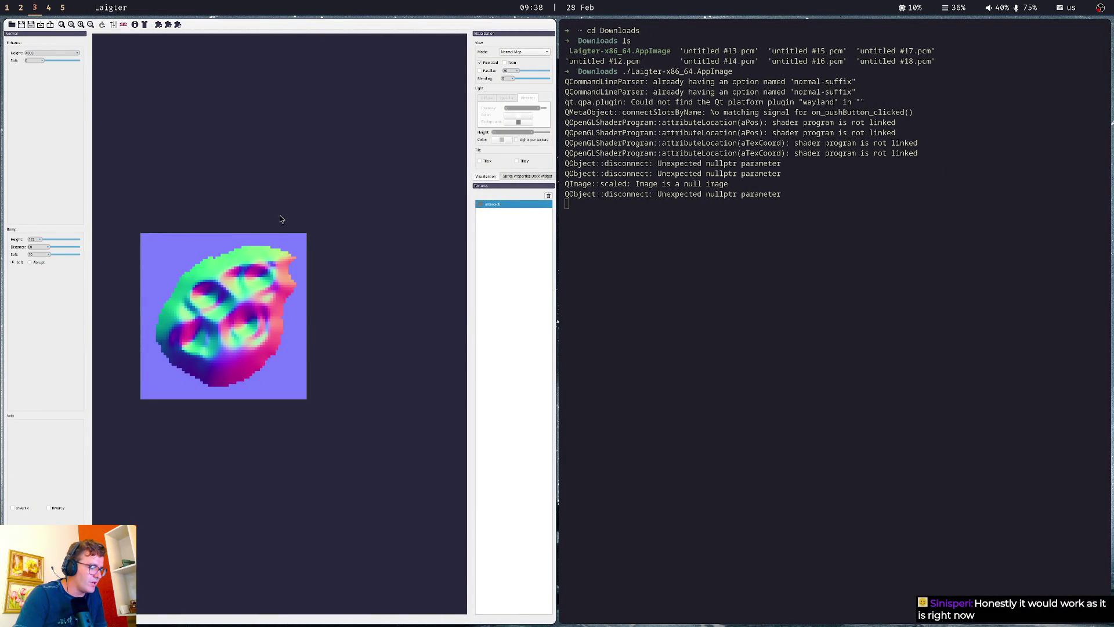
key("super+Left")
key("super+Right")
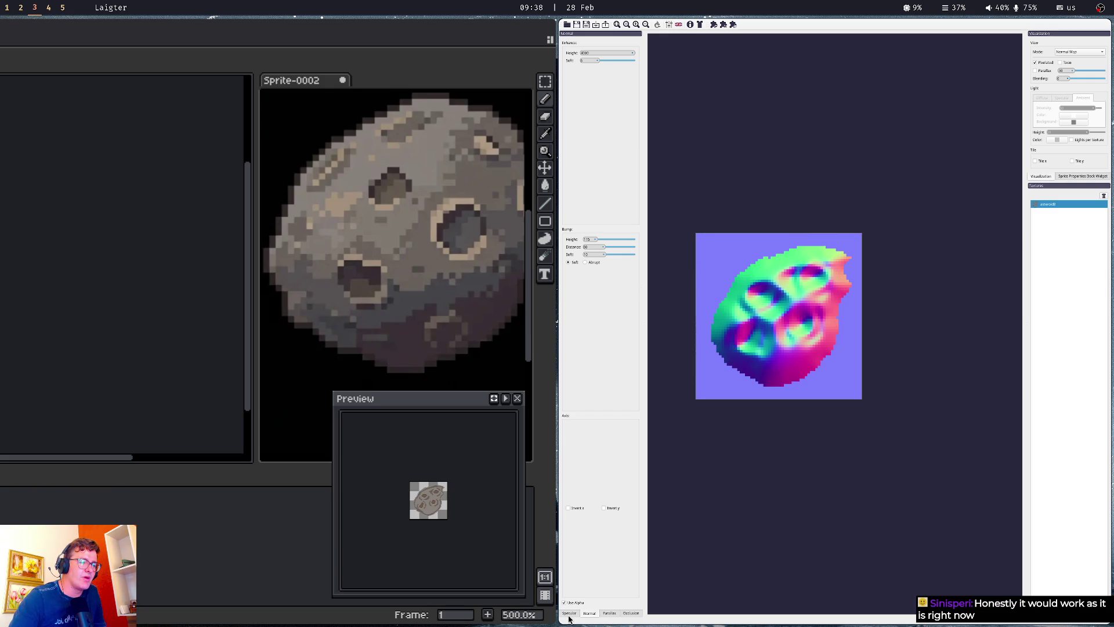
left_click(1077, 53)
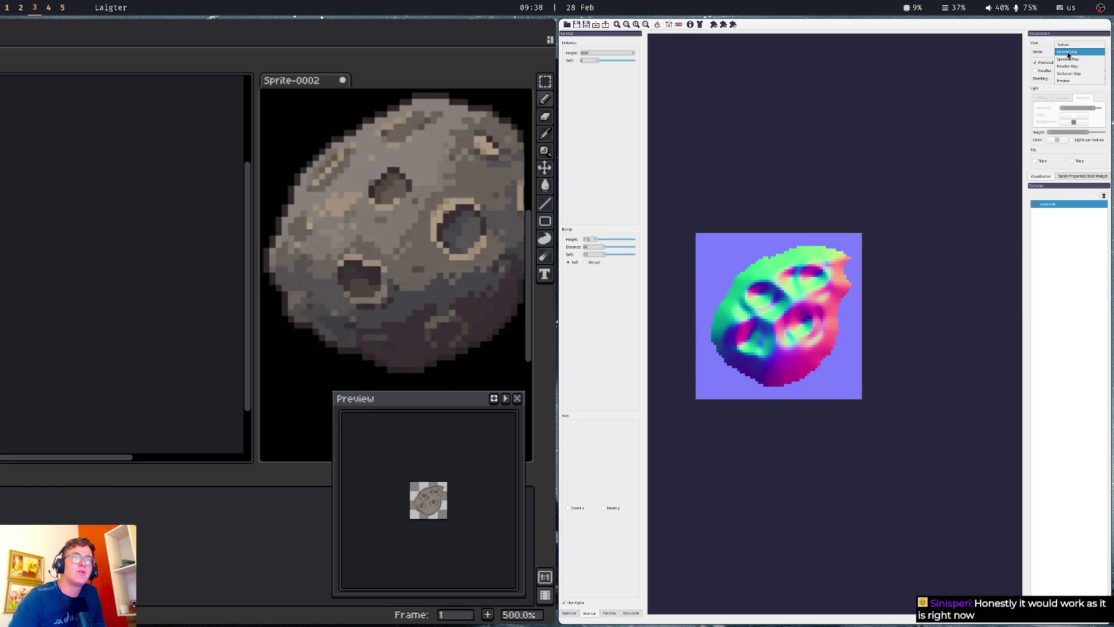
Step: Show the Specular Map with threshold about 108, brightness 58, higher contrast and no softening
left_click(1067, 67)
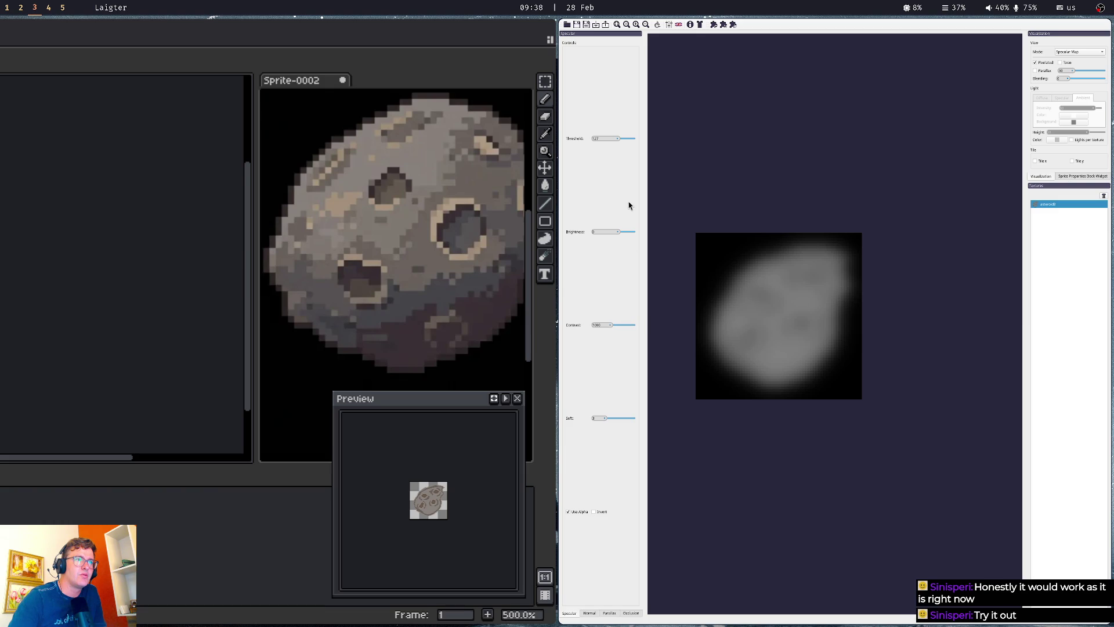
mouse_move(626, 142)
left_mouse_down()
mouse_move(591, 141)
mouse_move(629, 145)
left_mouse_up()
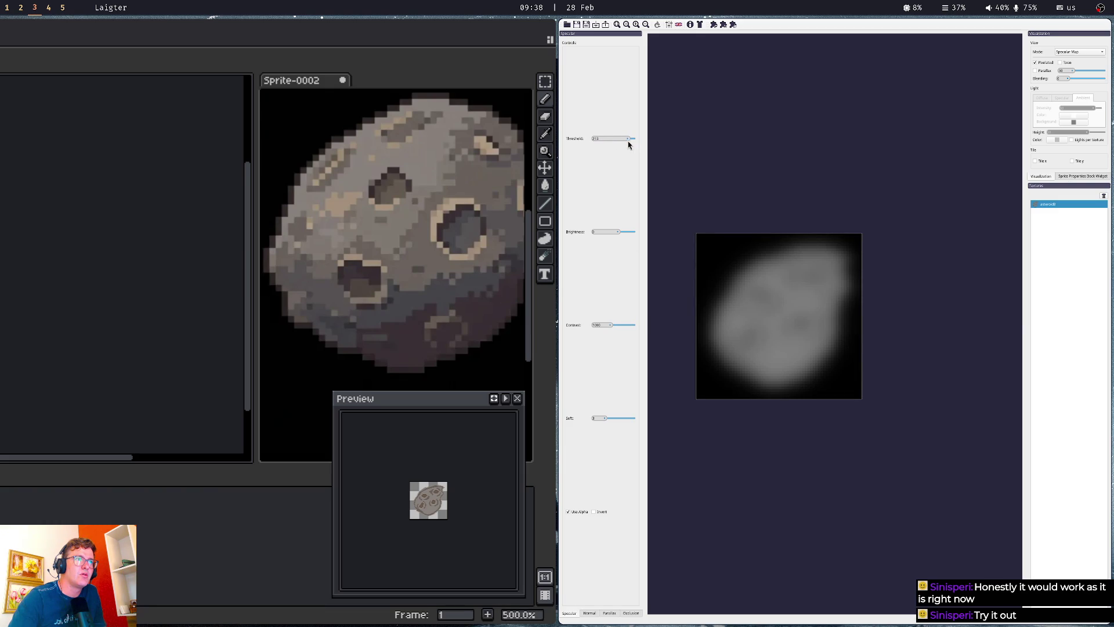
left_click_drag(618, 234, 611, 234)
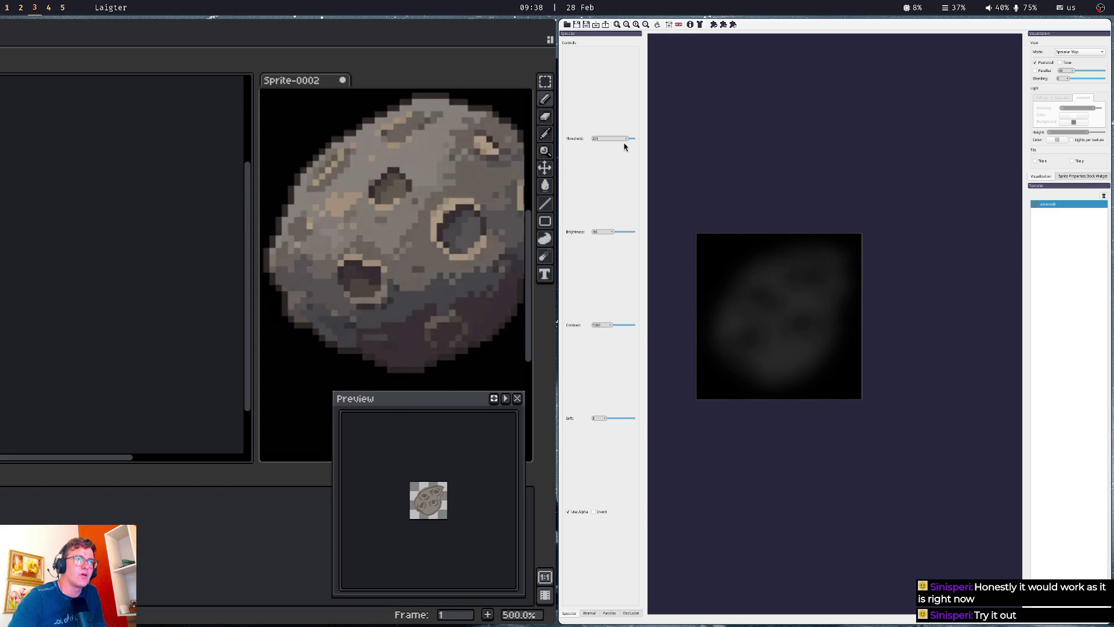
left_click_drag(625, 143, 635, 139)
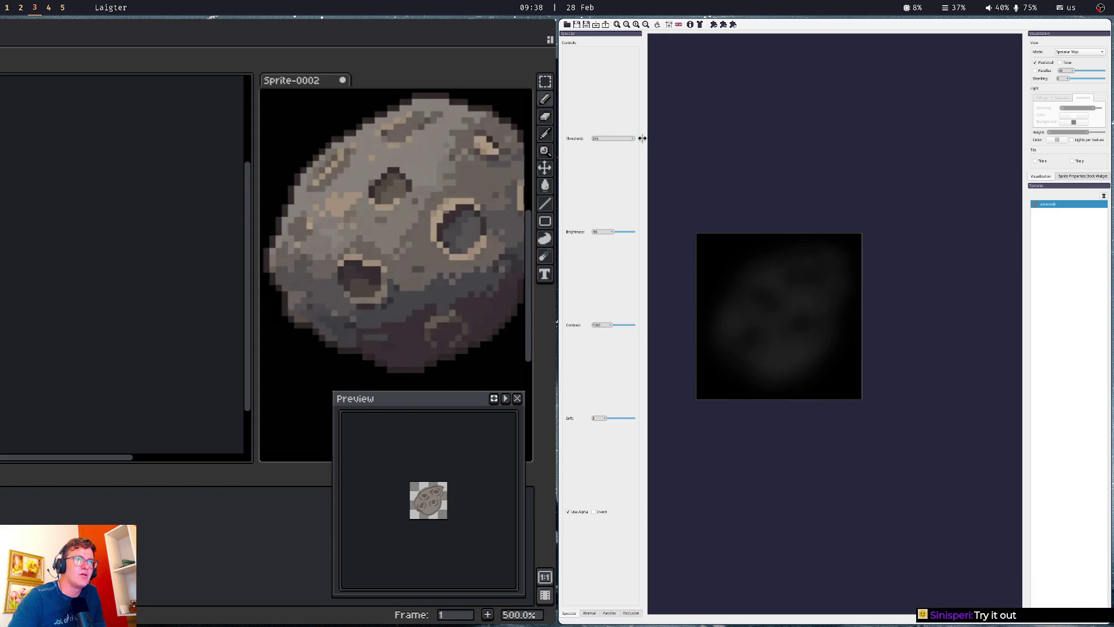
left_click_drag(605, 143, 612, 142)
left_click_drag(610, 327, 643, 324)
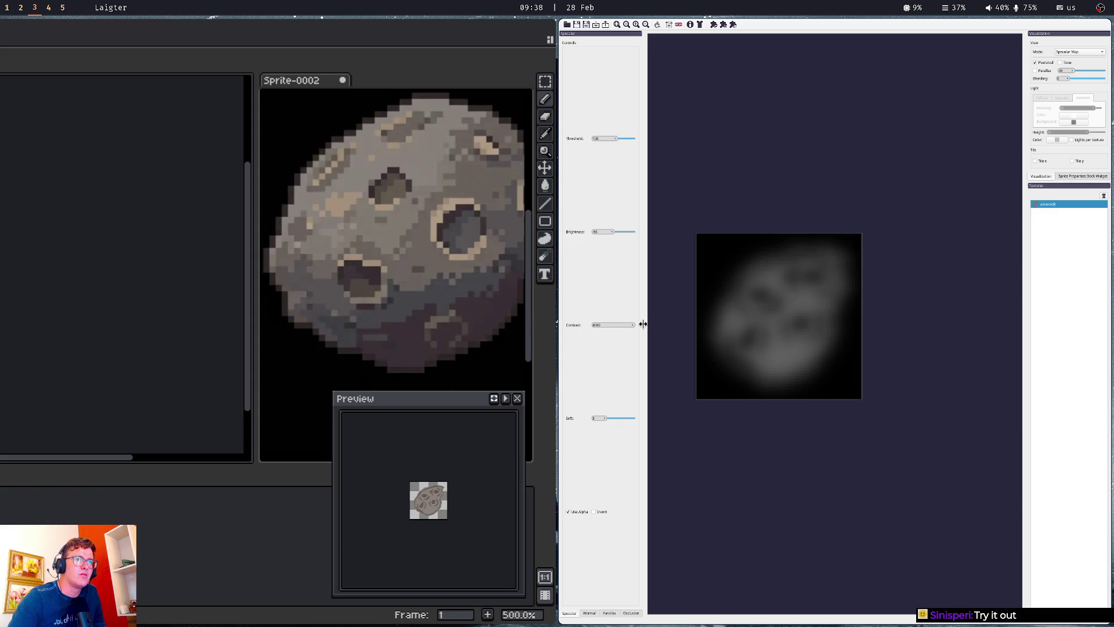
left_click_drag(604, 420, 605, 421)
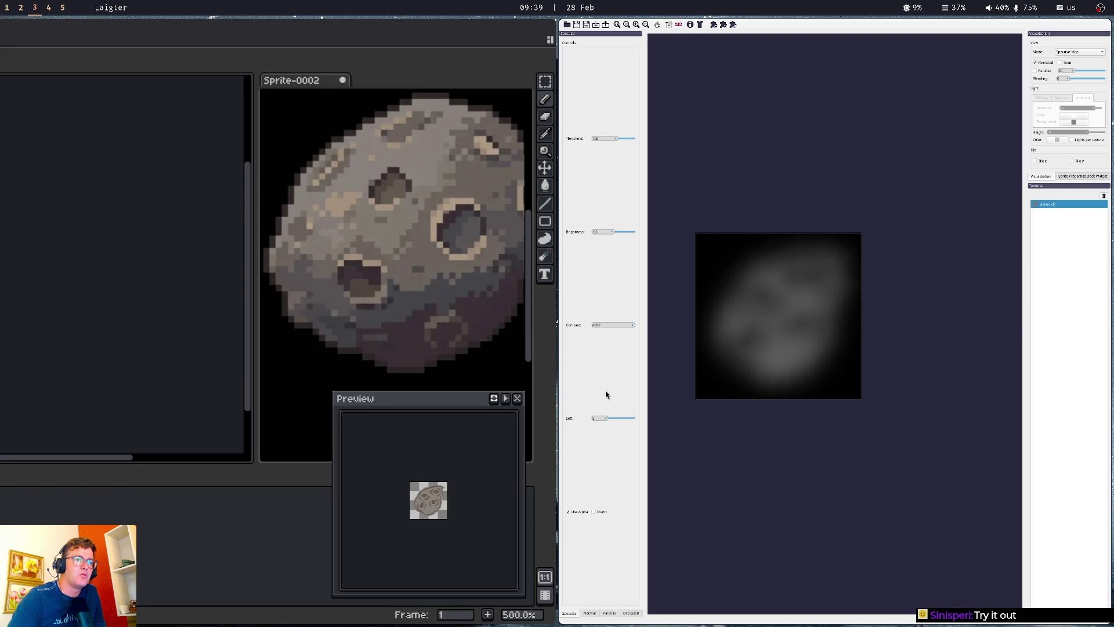
Step: Export the generated maps from Laigter and acknowledge the finished export
left_click(605, 24)
left_click(1066, 617)
left_click(572, 307)
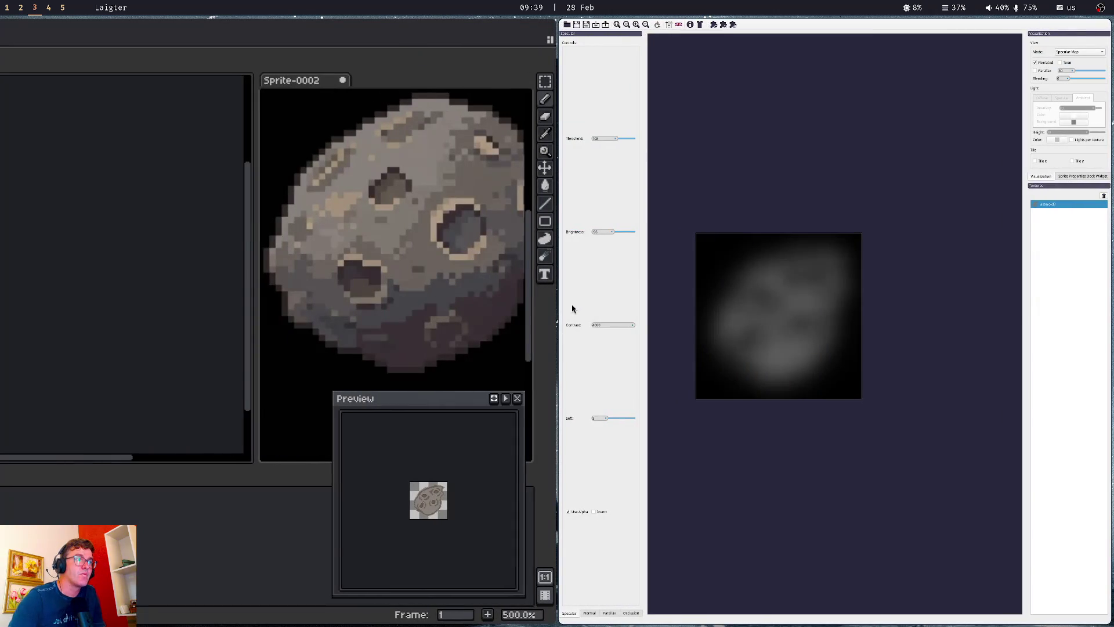
key("super+2")
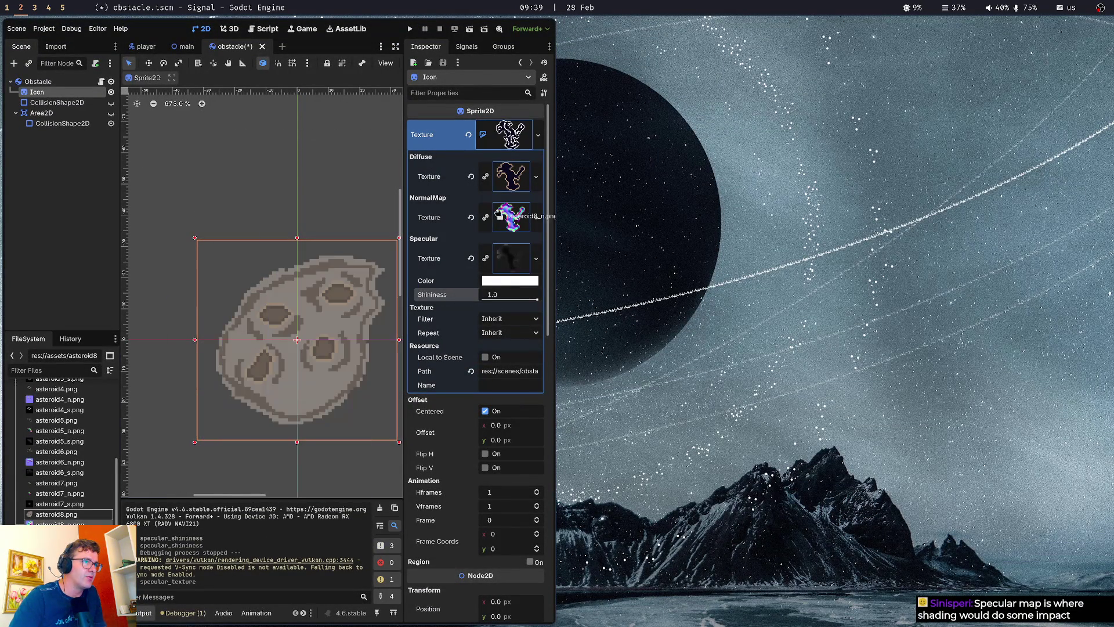
Step: Assign asteroid8.png as the Icon's diffuse texture, then run the game to check the asteroid lighting
mouse_move(45, 518)
left_mouse_down()
mouse_move(185, 441)
mouse_move(360, 386)
mouse_move(511, 224)
mouse_move(513, 181)
left_mouse_up()
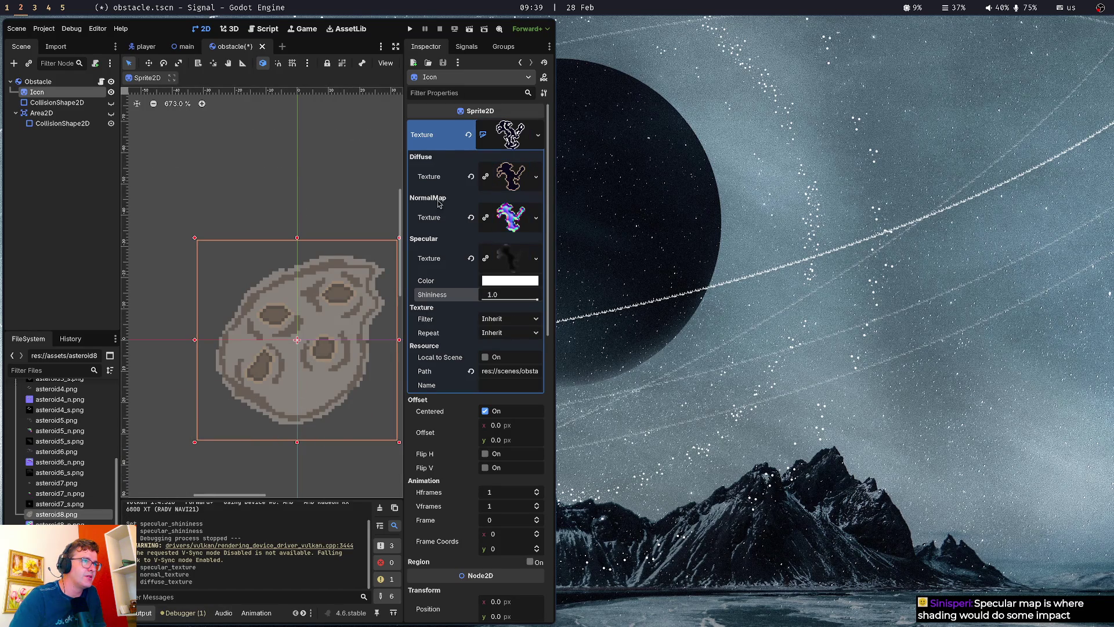
left_click(297, 209)
key("F5")
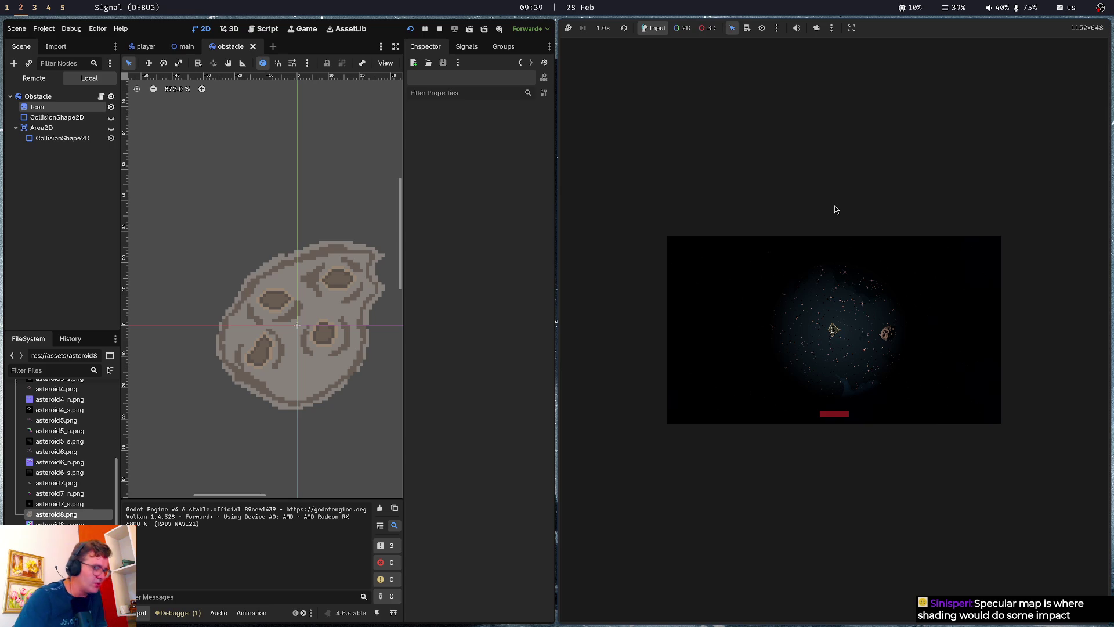
key("w")
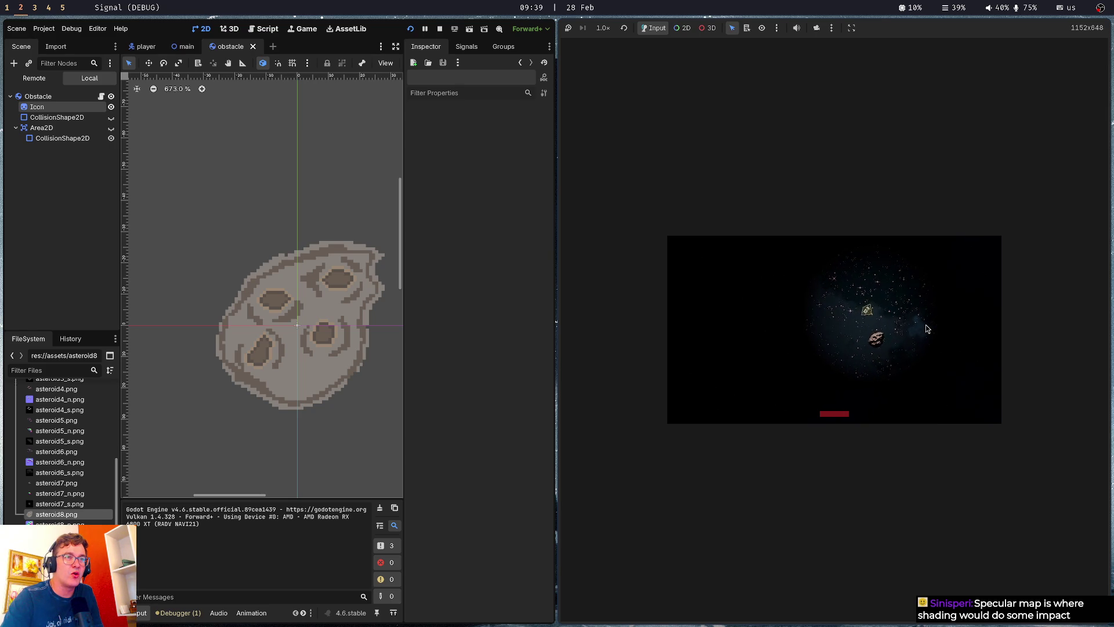
key("w")
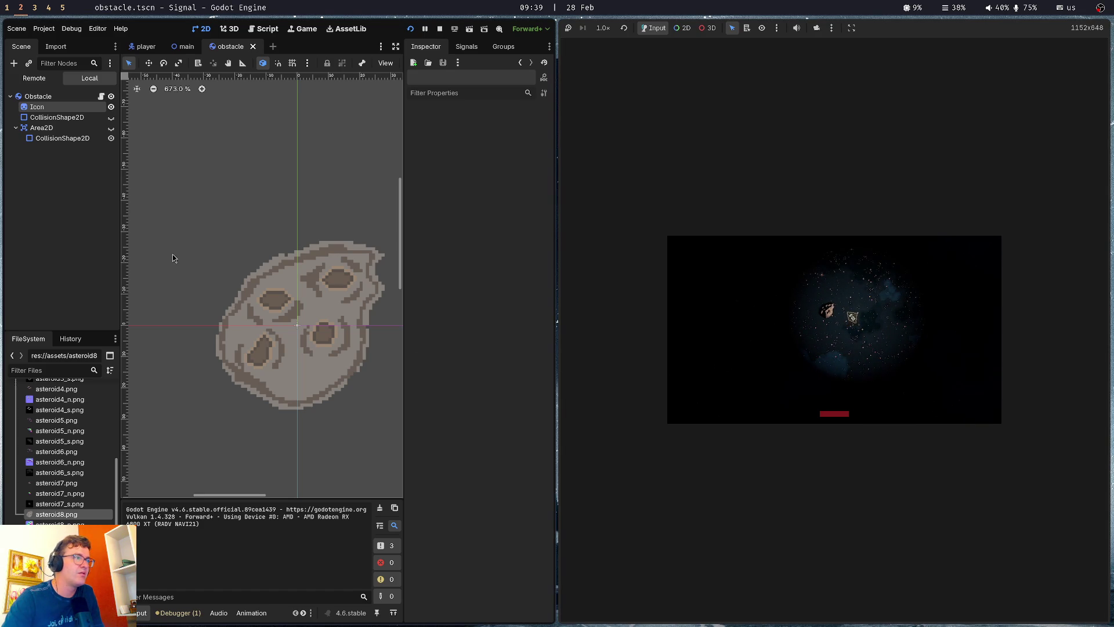
left_click(36, 107)
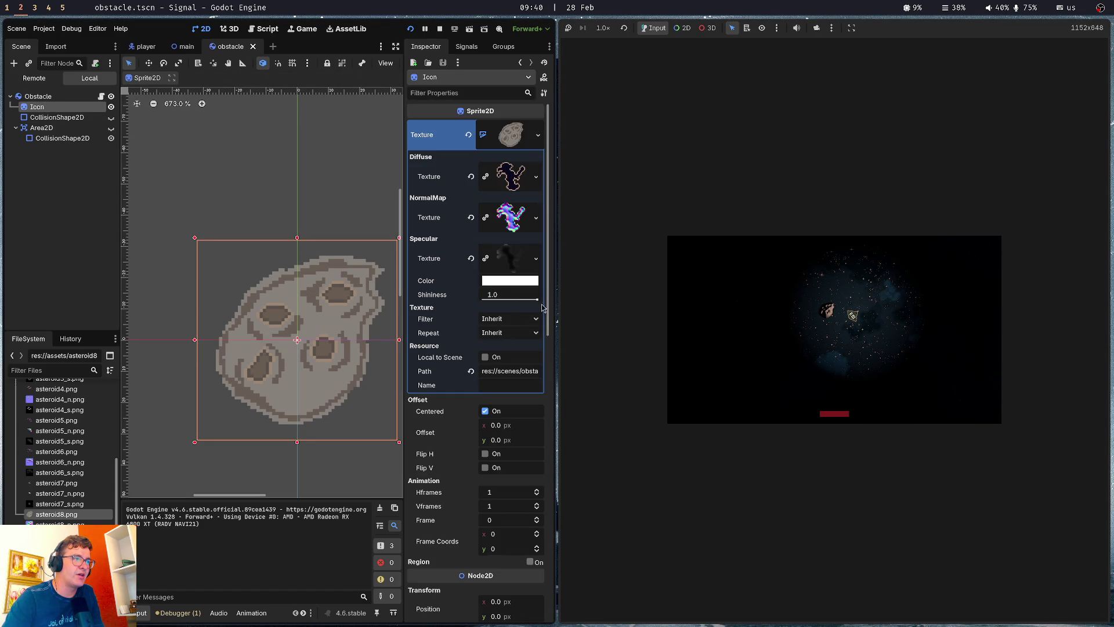
Step: Set Specular Shininess to 0 and the Specular Color to black after trying red
mouse_move(536, 298)
left_mouse_down()
mouse_move(435, 304)
mouse_move(619, 318)
left_mouse_up()
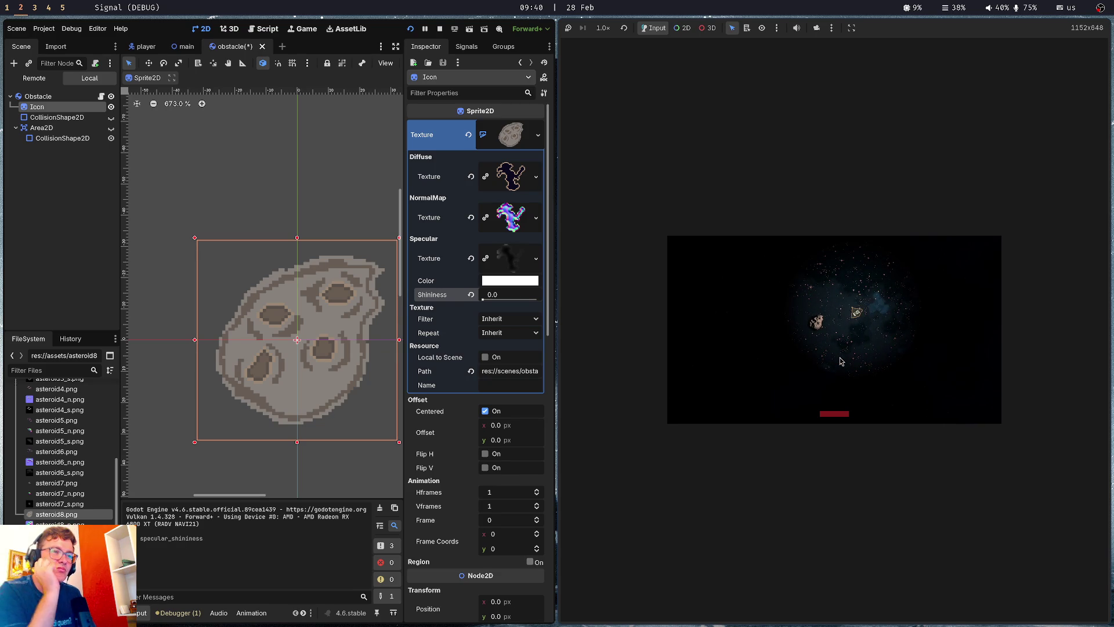
left_click(516, 281)
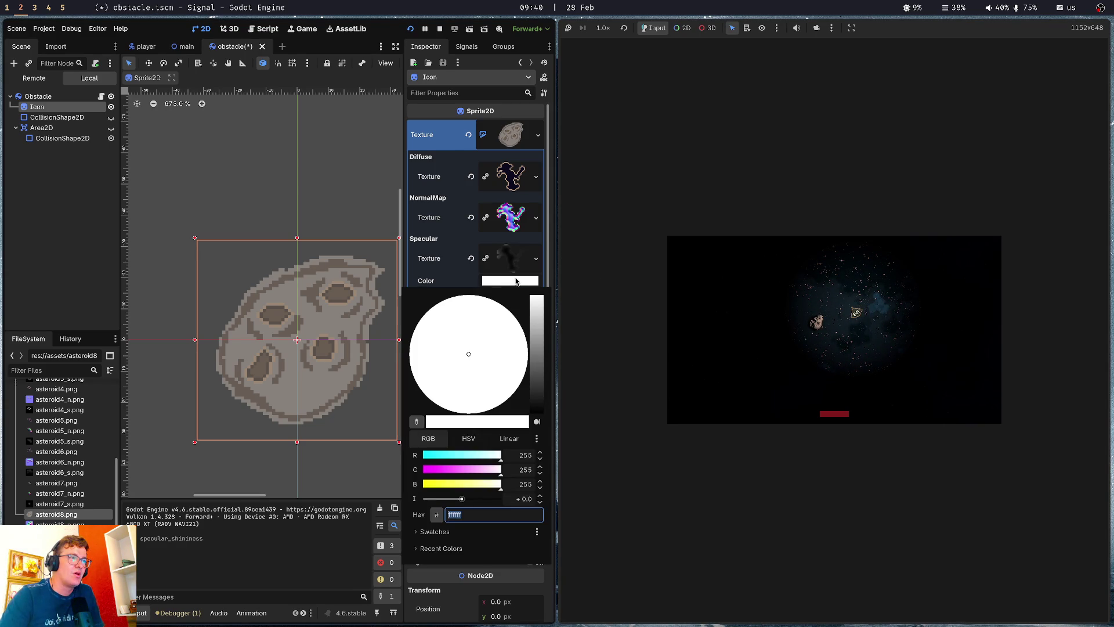
mouse_move(456, 470)
left_mouse_down()
mouse_move(402, 474)
mouse_move(386, 487)
left_mouse_up()
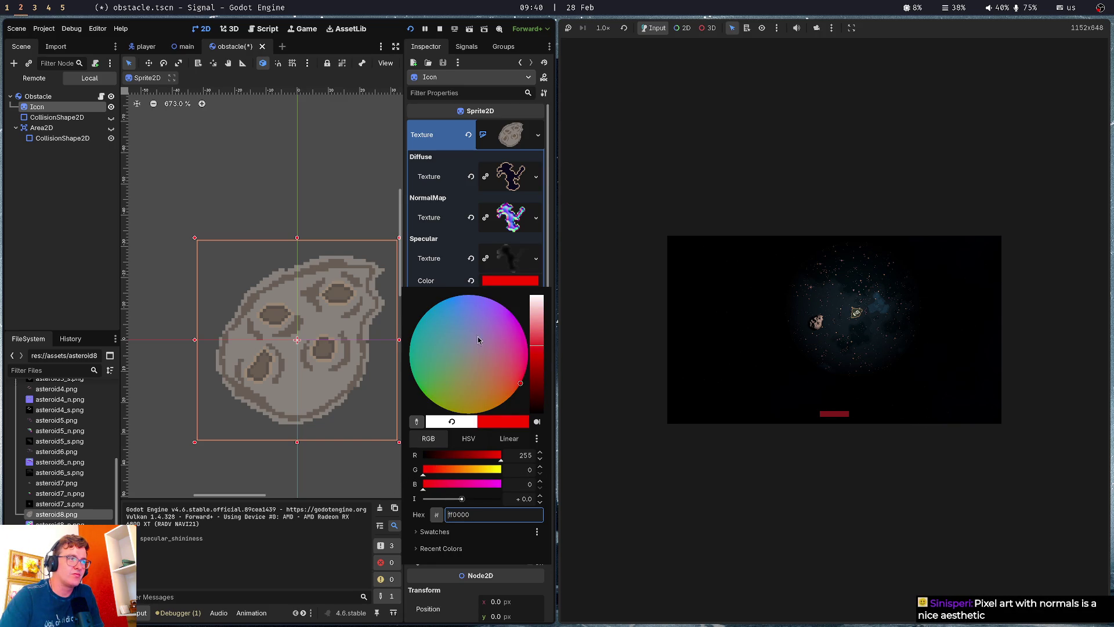
left_click(522, 281)
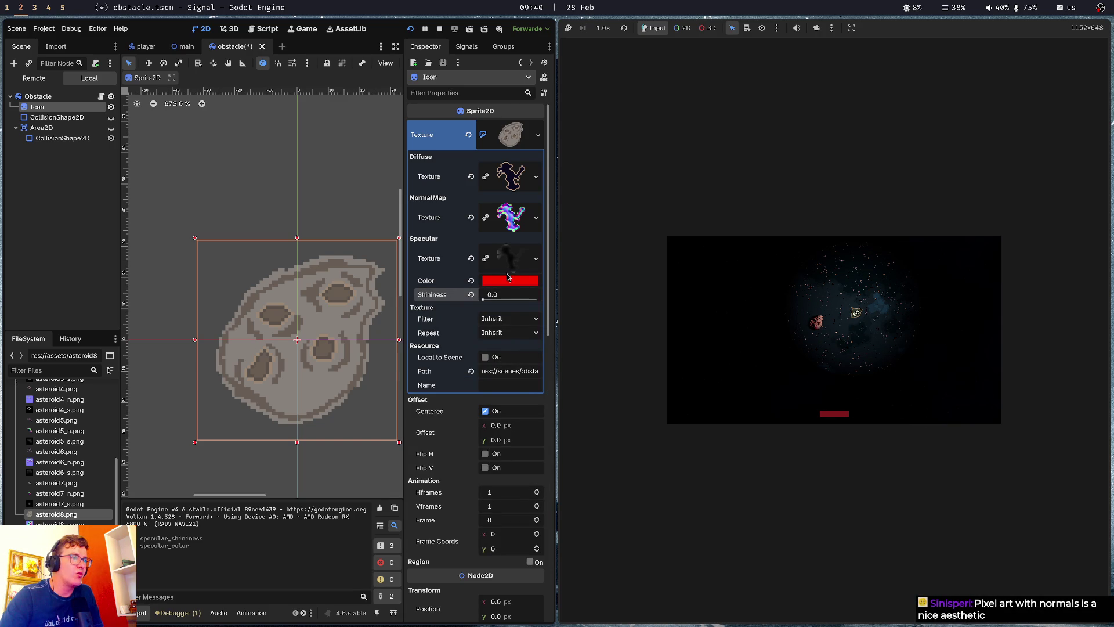
left_click(508, 280)
left_click_drag(537, 302, 537, 414)
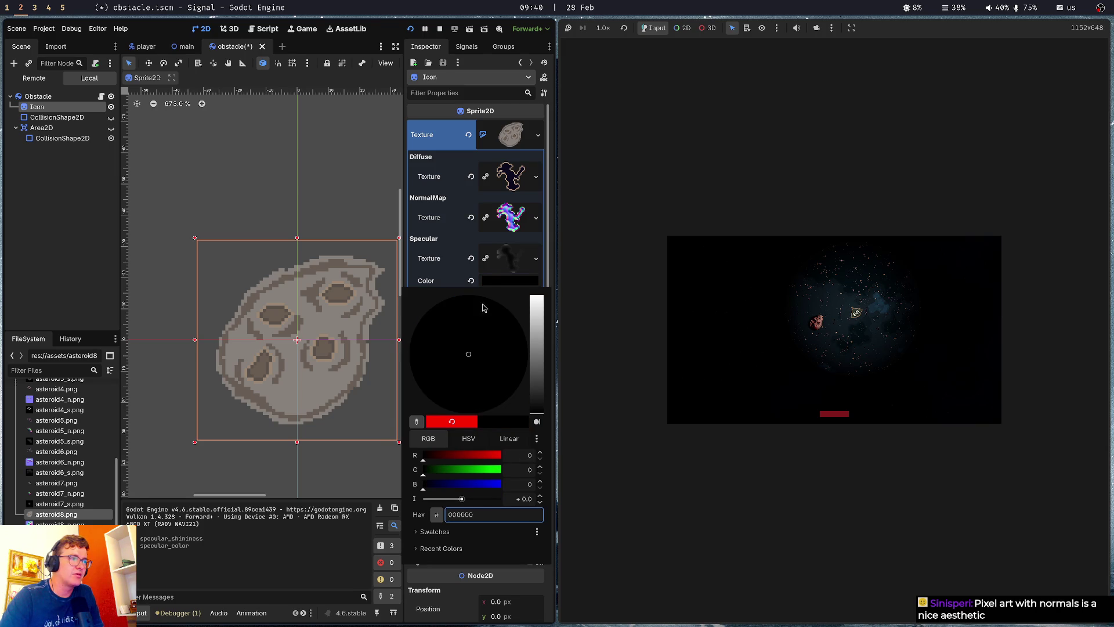
left_click(796, 299)
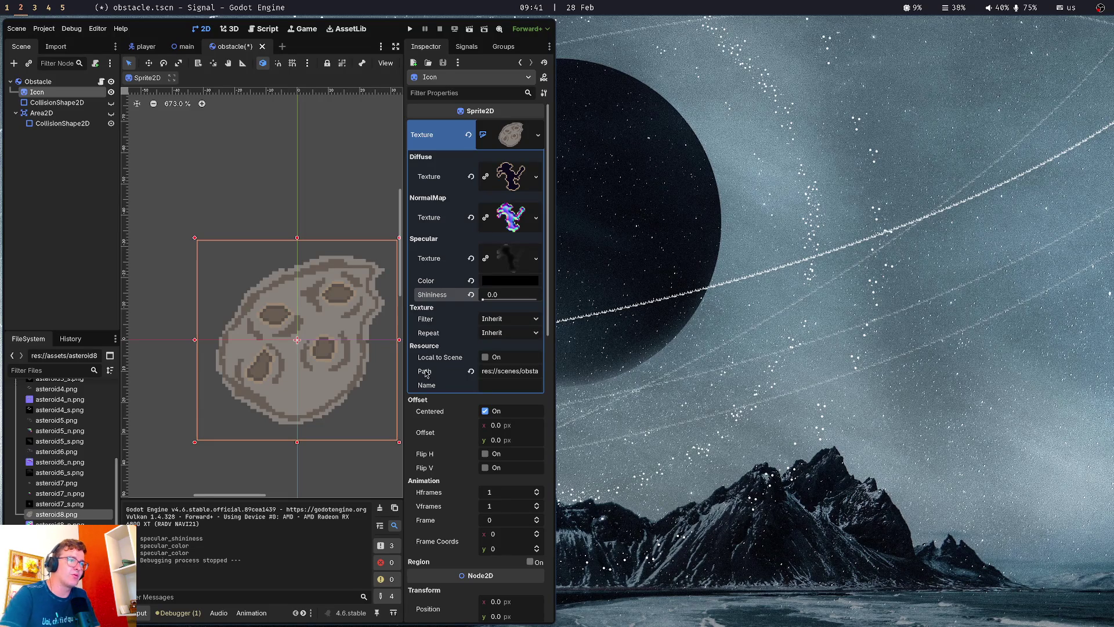
key("super+3")
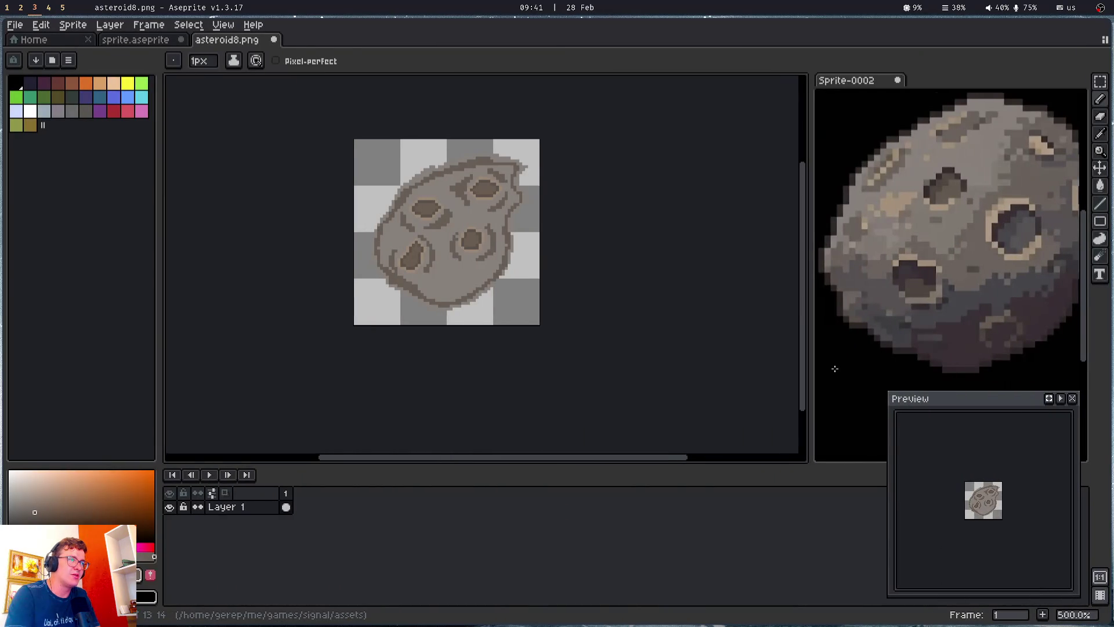
Step: Select the asteroid area and flood-fill its dark upper- and lower-left outline bands with grey
left_click(456, 277, "alt")
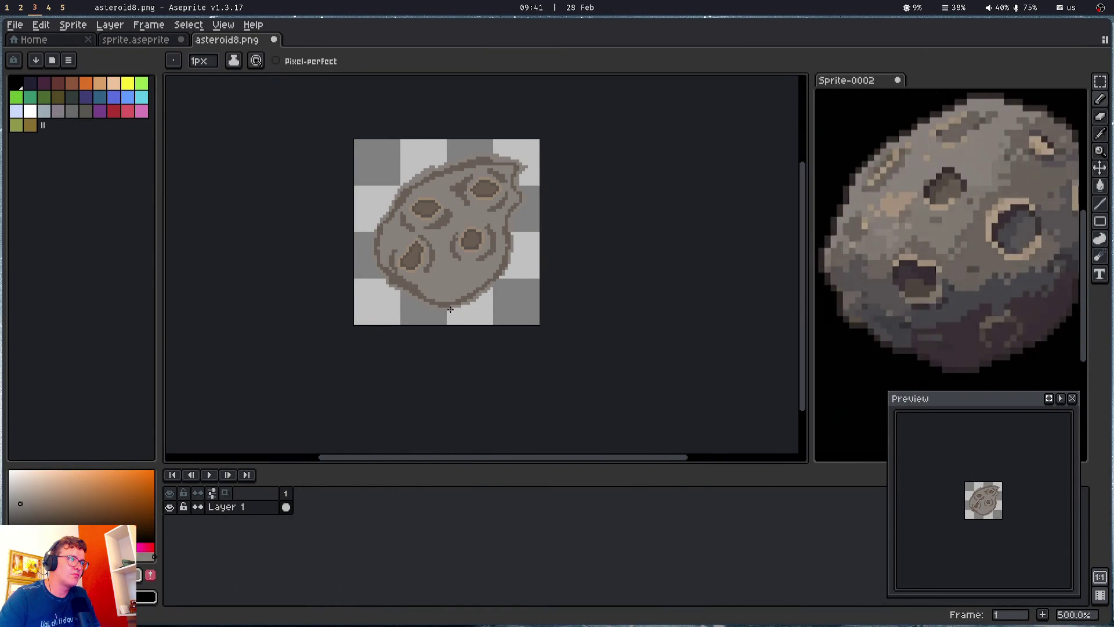
key("w")
left_click(444, 308)
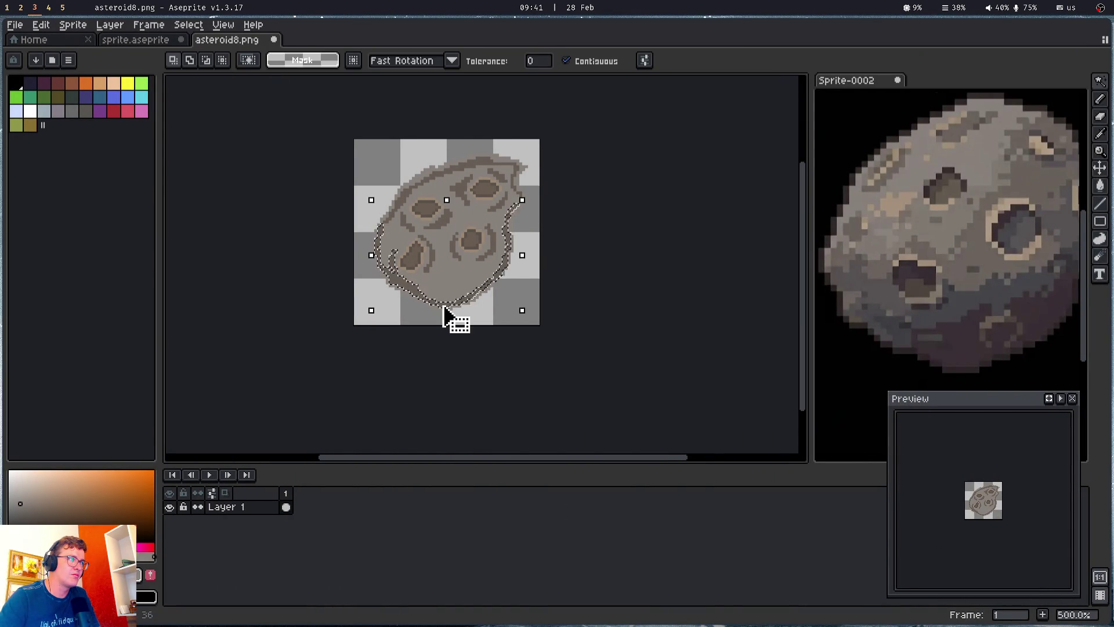
key("g")
left_click(410, 248)
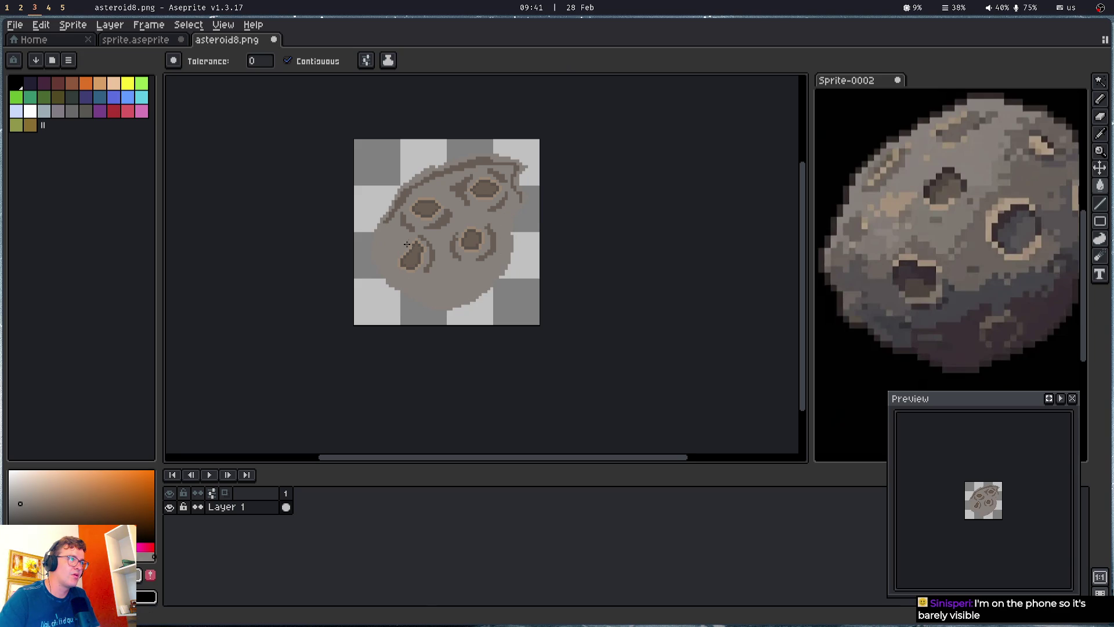
left_click(401, 197)
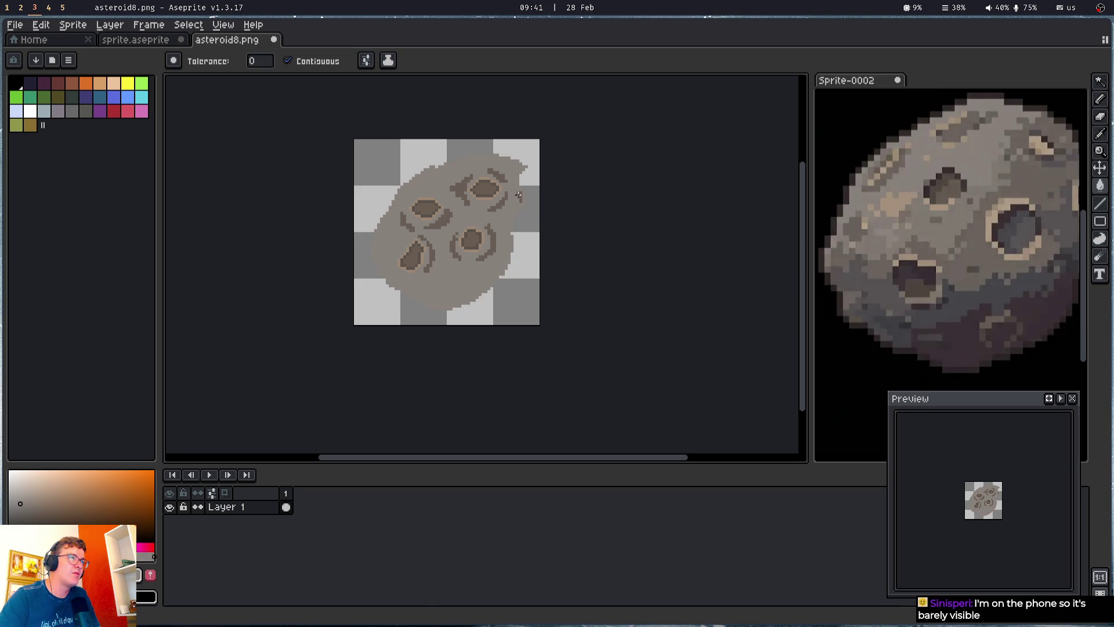
left_click(432, 259, "alt")
key("b")
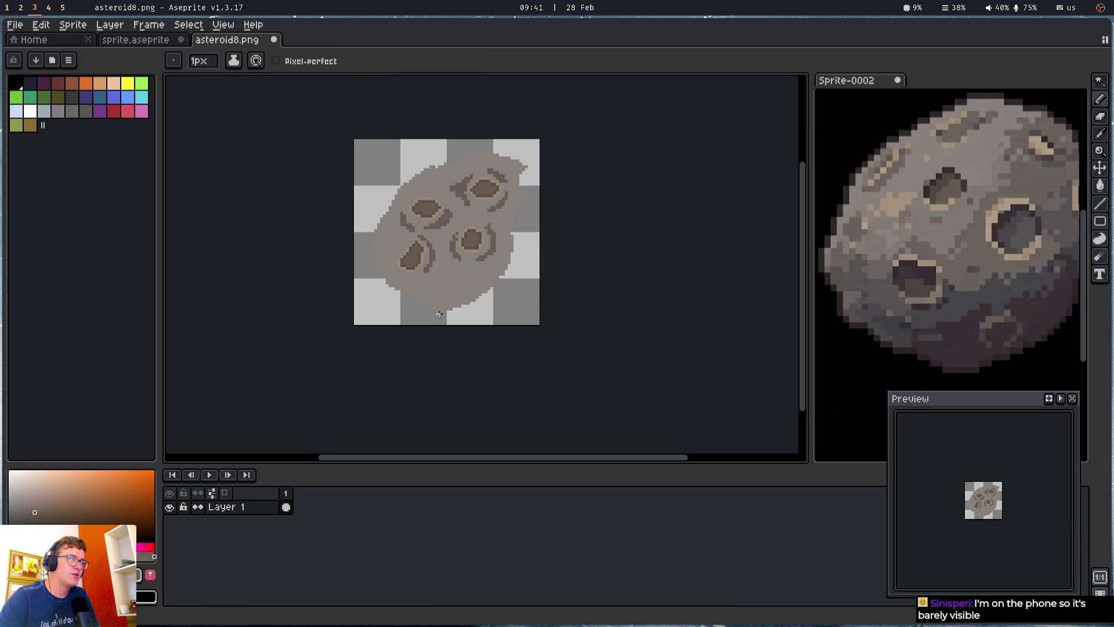
Step: Sample the crater brown and draw a dark brown rim for a new crater near the bottom edge
scroll(429, 261, "up", 3)
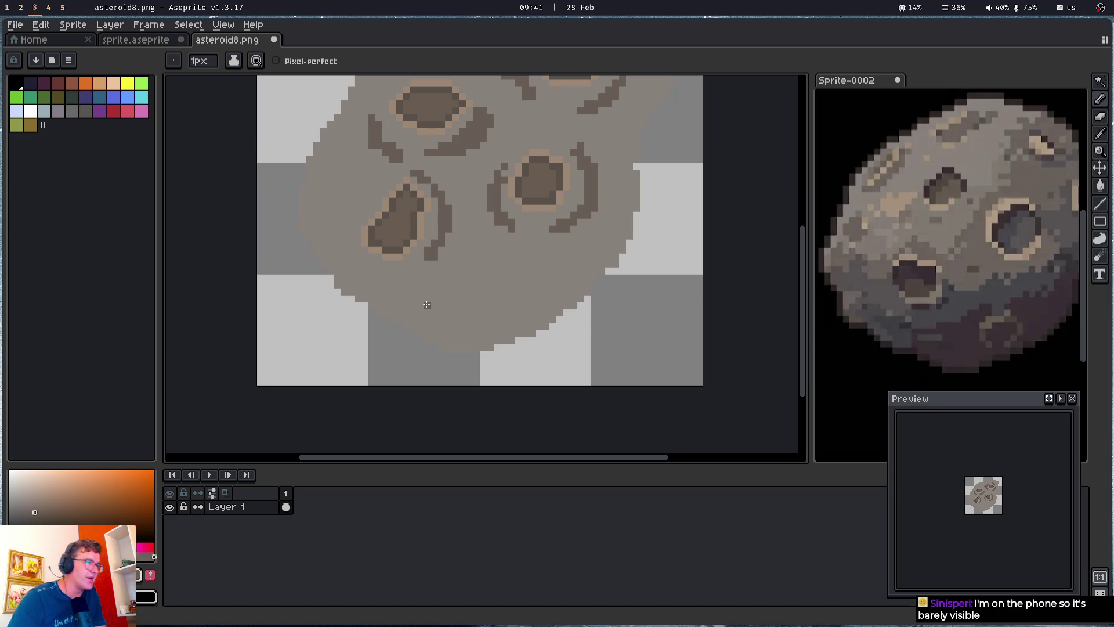
key("space")
left_click_drag(487, 301, 448, 307)
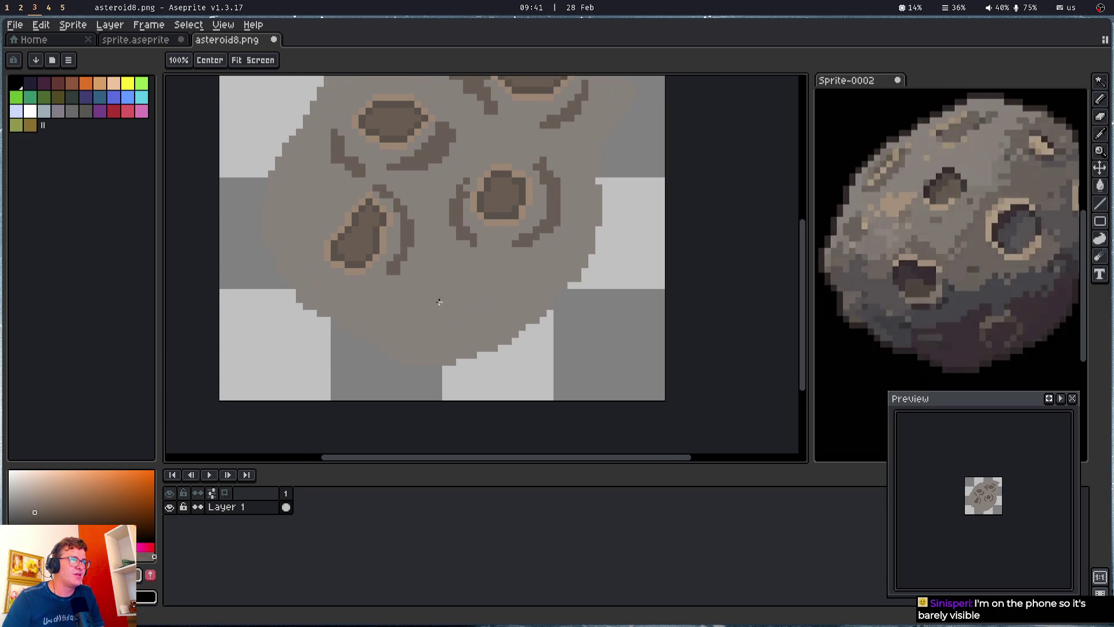
key("alt")
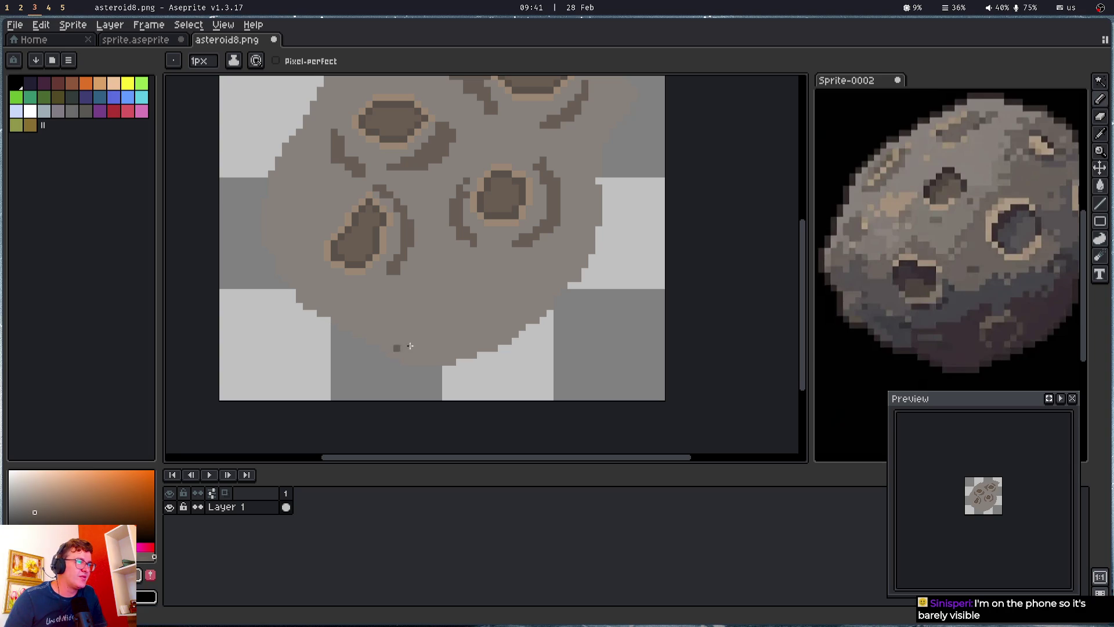
key("alt")
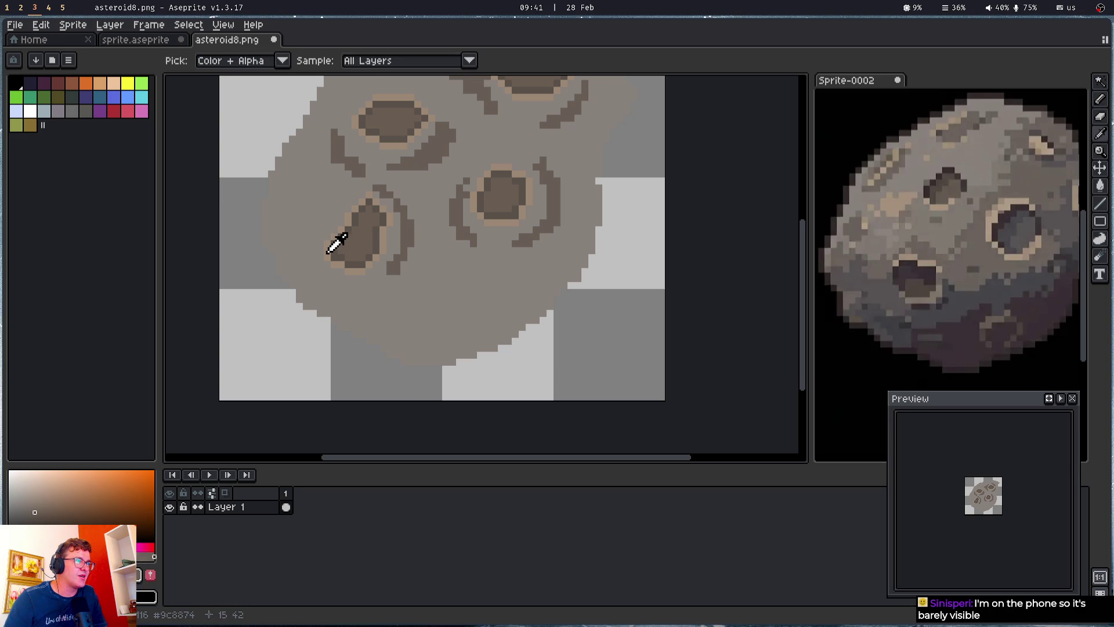
left_click(328, 251, "alt")
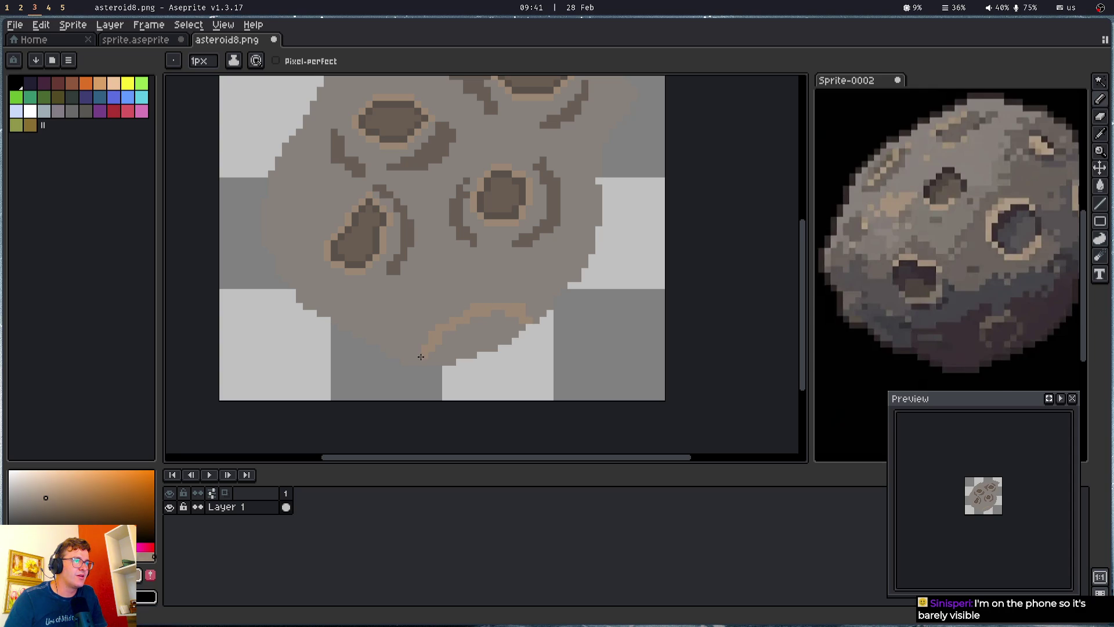
left_click(368, 249, "alt")
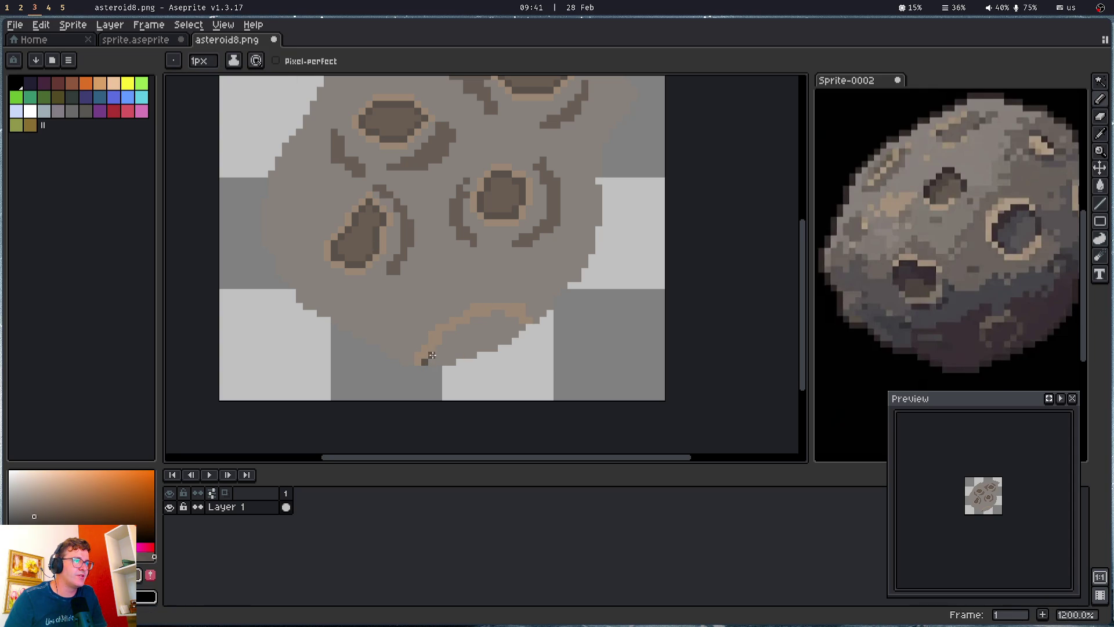
left_click_drag(447, 337, 454, 331)
left_click_drag(485, 320, 525, 329)
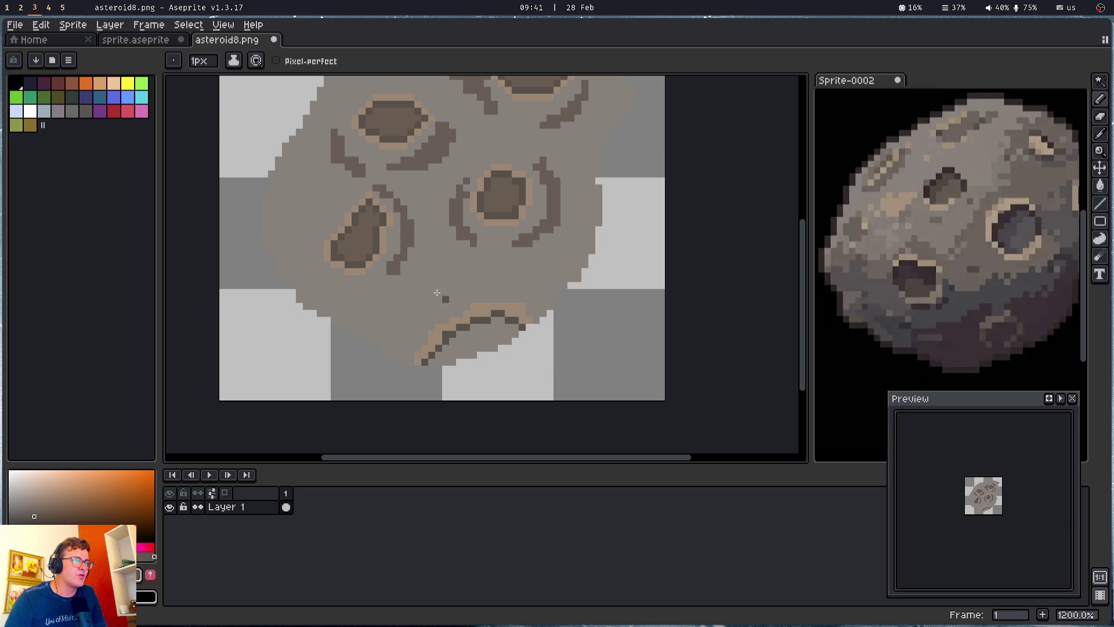
left_click(373, 241, "alt")
Step: Bucket-fill the new bottom crater's interior with dark brown
key("g")
left_click(484, 341)
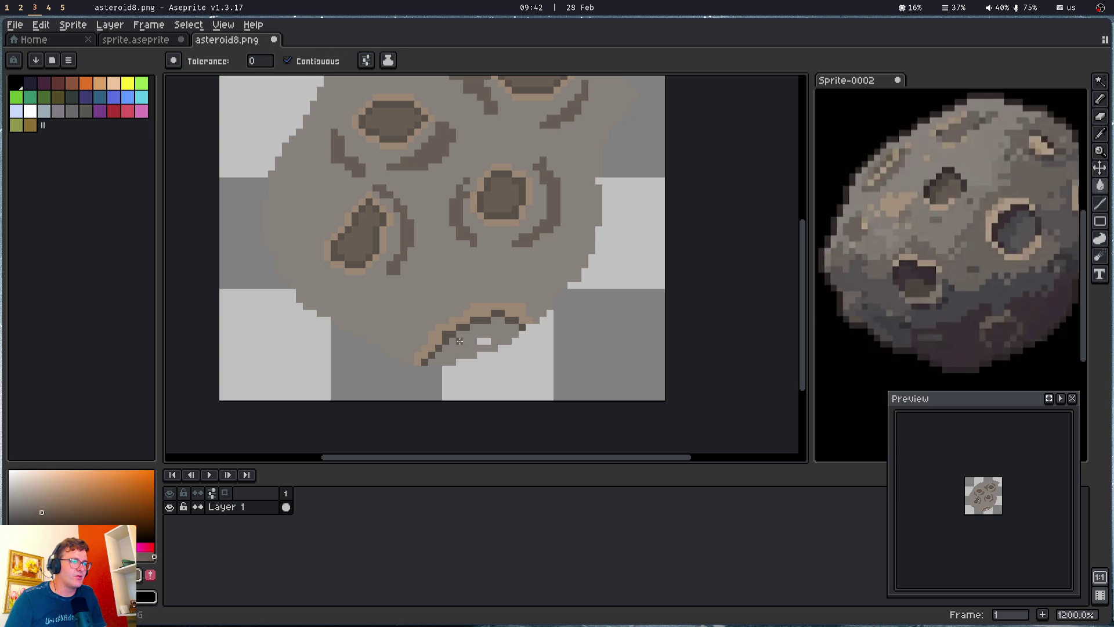
left_click(461, 340)
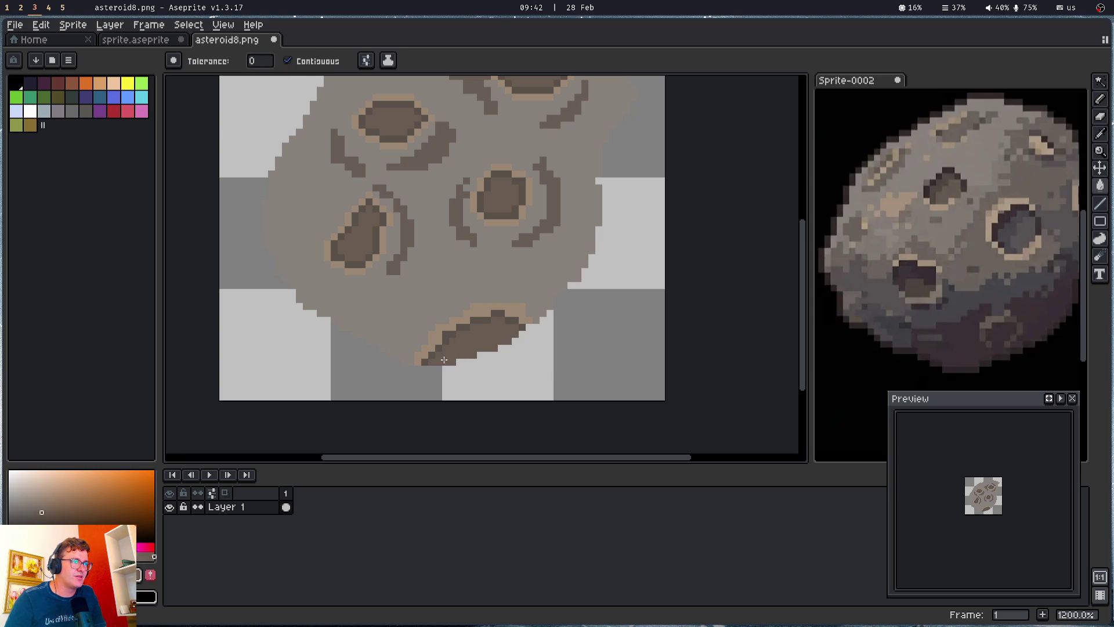
left_click(443, 267, "alt")
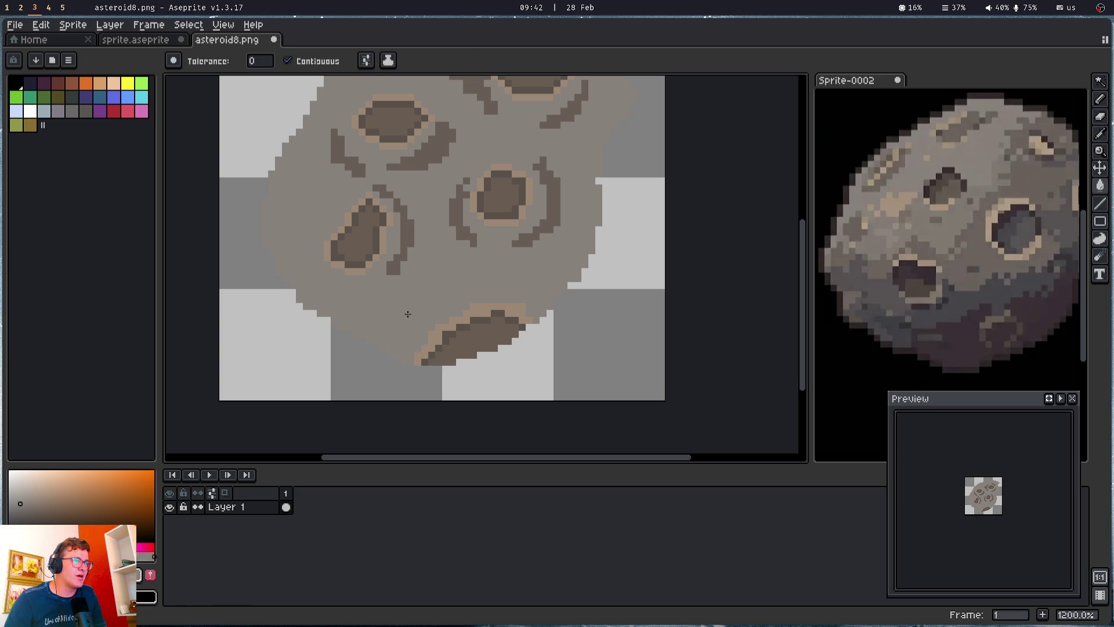
left_click_drag(426, 315, 391, 279)
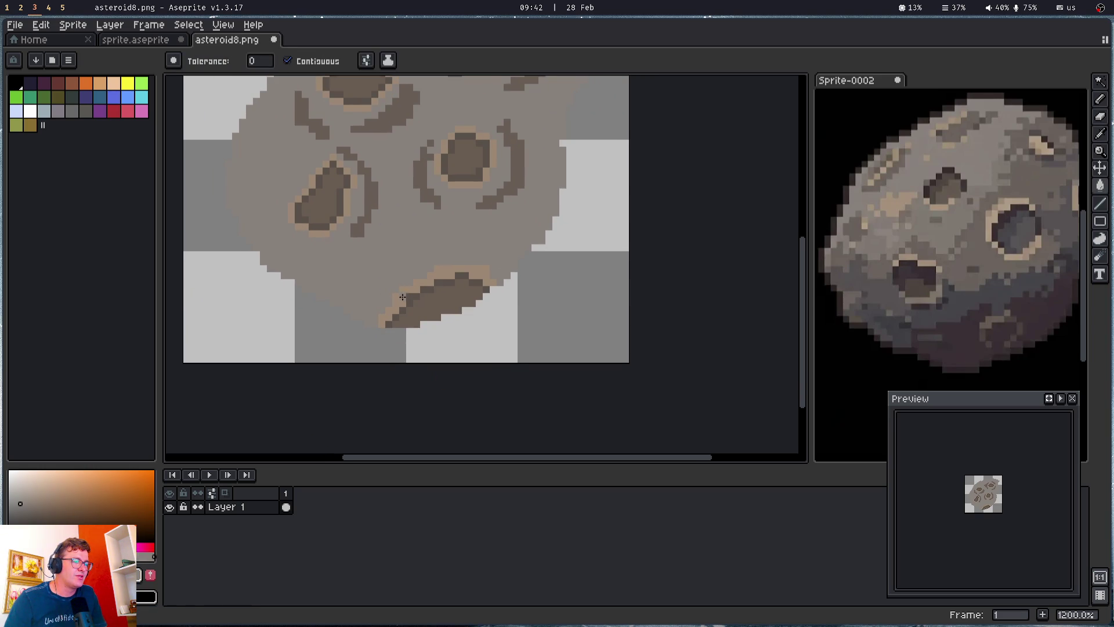
Step: Touch up the bottom crater's rim pixels in sampled browns, then bring the asteroid's top into view
key("b")
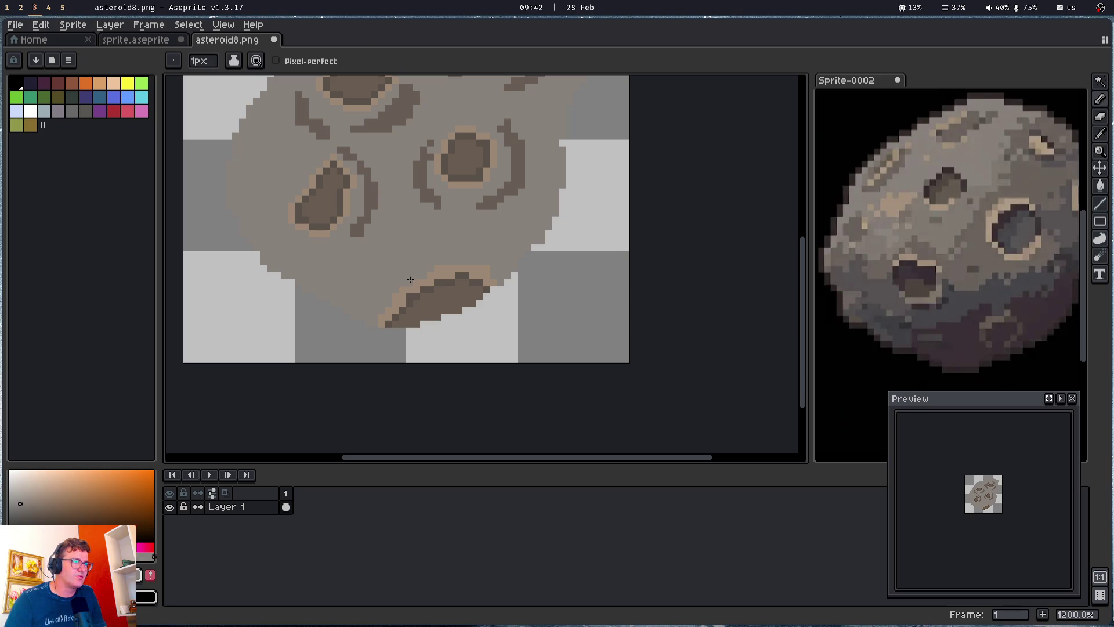
left_click(416, 261, "alt")
left_click(426, 310, "alt")
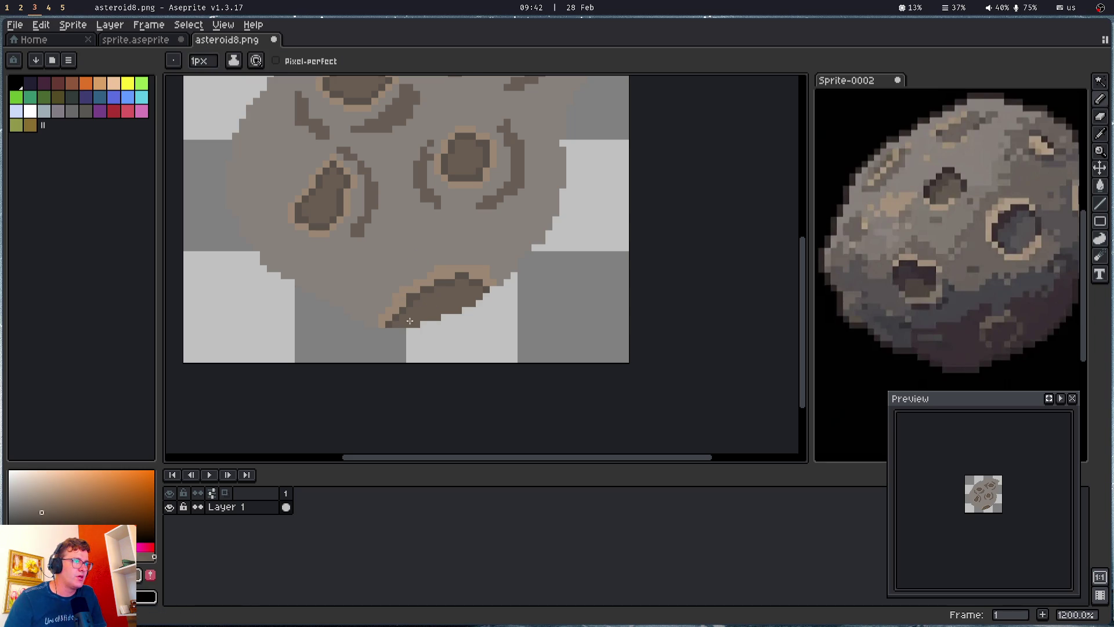
left_click(414, 296, "alt")
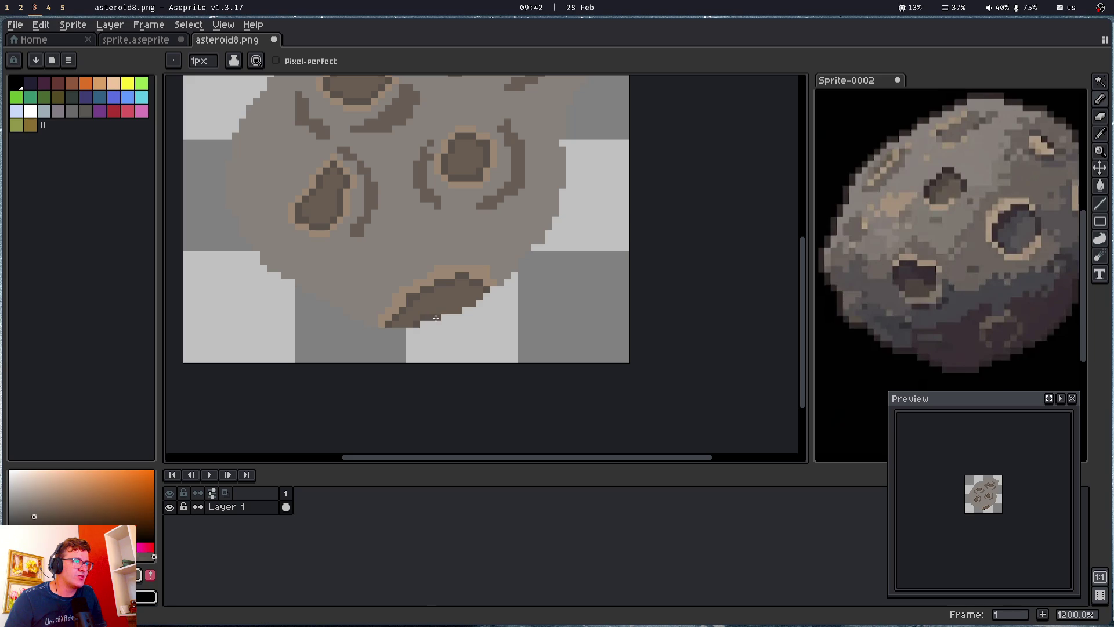
left_click(479, 296)
key("ctrl+z")
left_click(469, 297)
mouse_move(452, 324)
left_mouse_down()
mouse_move(393, 276)
mouse_move(382, 306)
left_mouse_up()
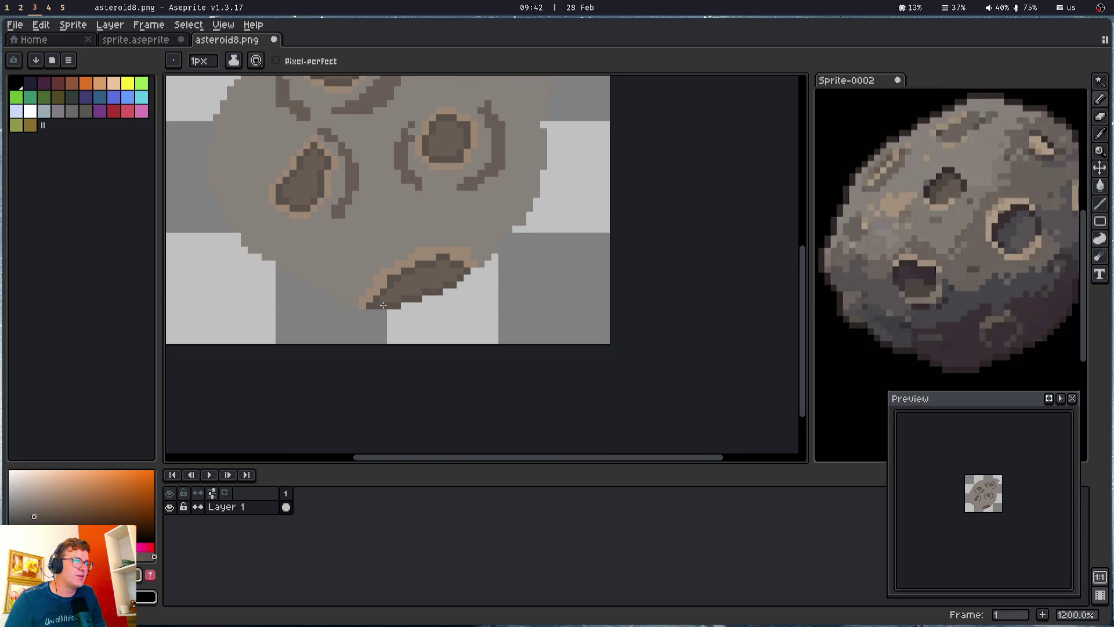
mouse_move(331, 252)
left_mouse_down()
mouse_move(418, 286)
mouse_move(513, 290)
left_mouse_up()
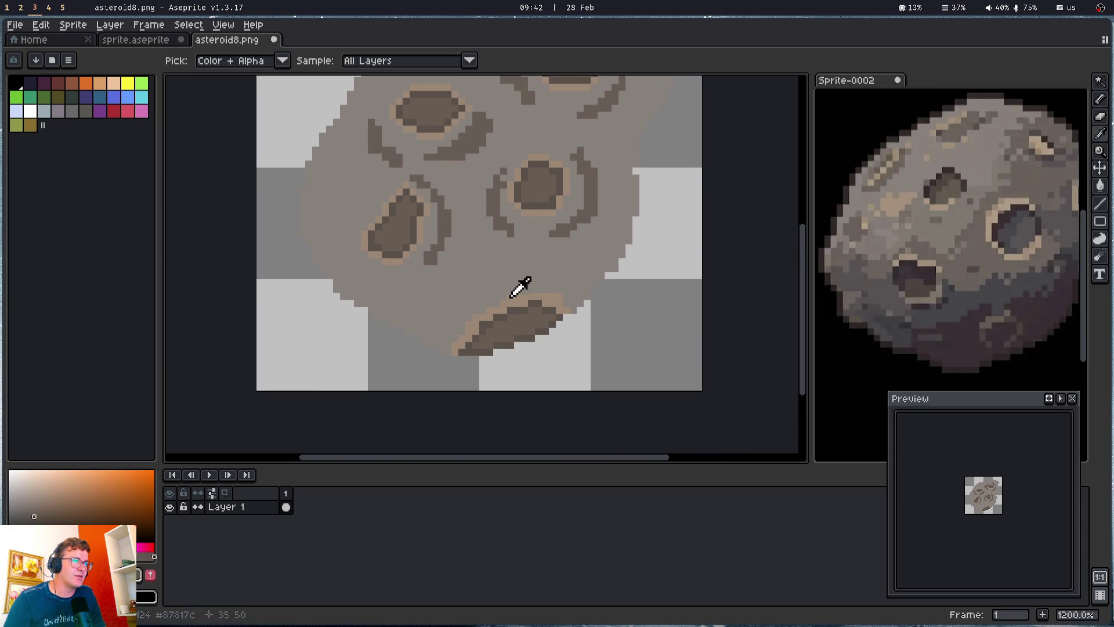
left_click_drag(456, 136, 385, 296)
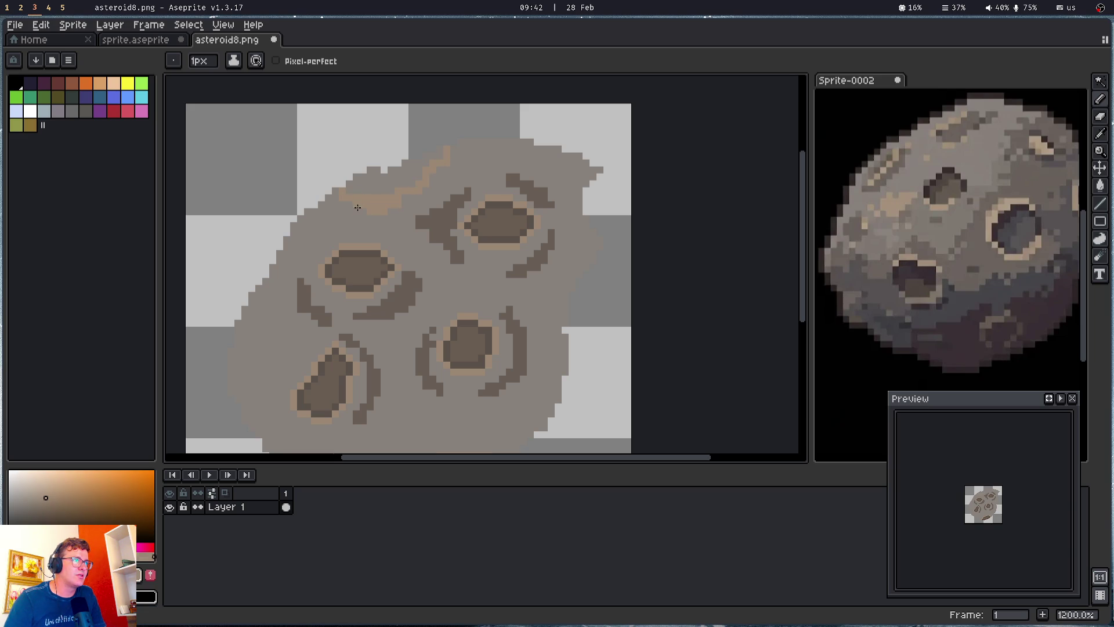
Step: Fill the tan streak along the asteroid's top edge with a darker tone picked from the sprite
left_click(367, 256, "alt")
key("g")
left_click(392, 190)
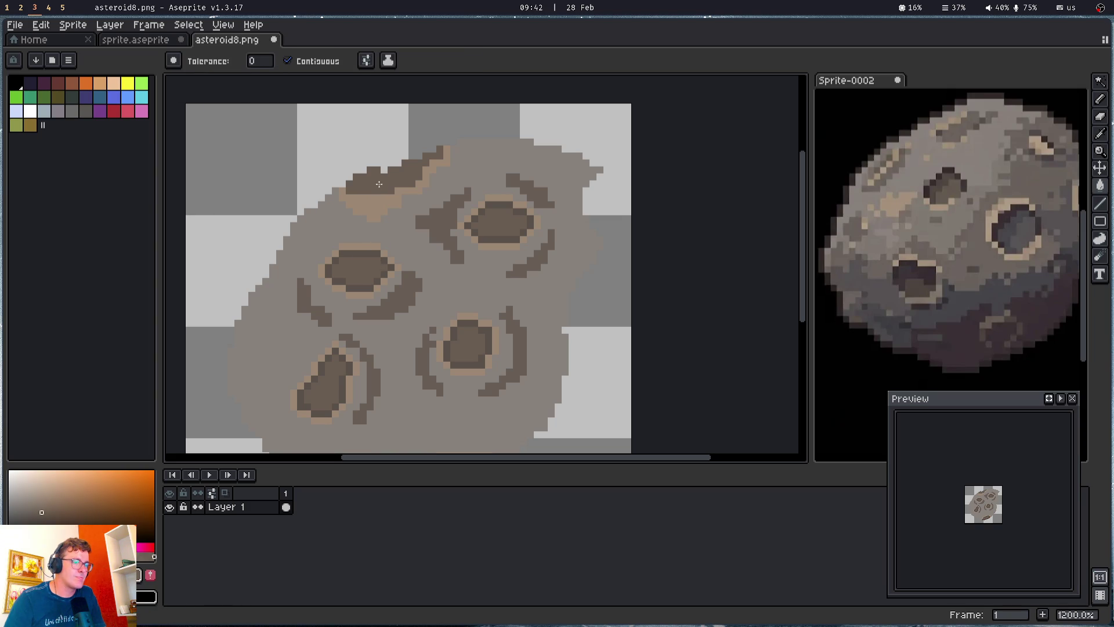
Step: Pencil dark rim pixels along the top crater, then pick a lighter tan colour
left_click(367, 278, "alt")
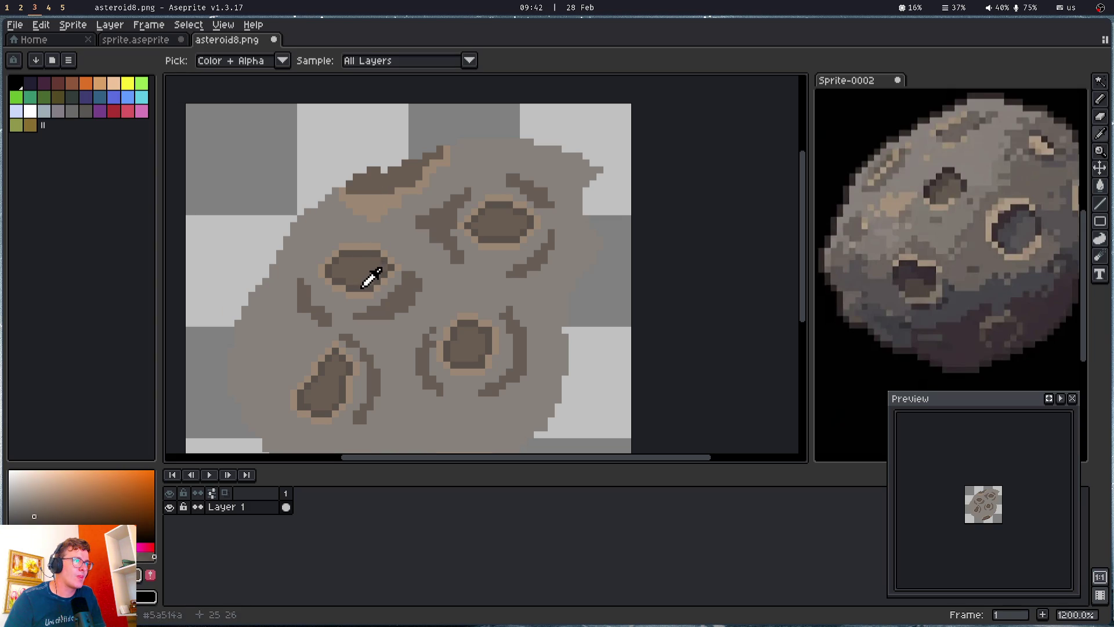
key("b")
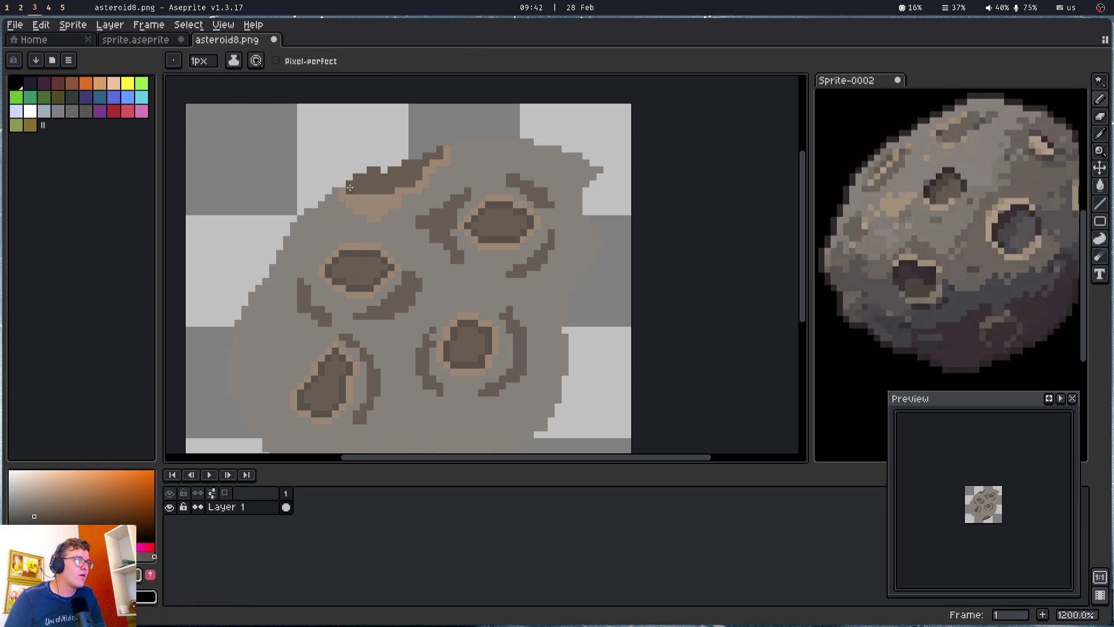
left_click_drag(351, 190, 374, 192)
left_click(428, 160)
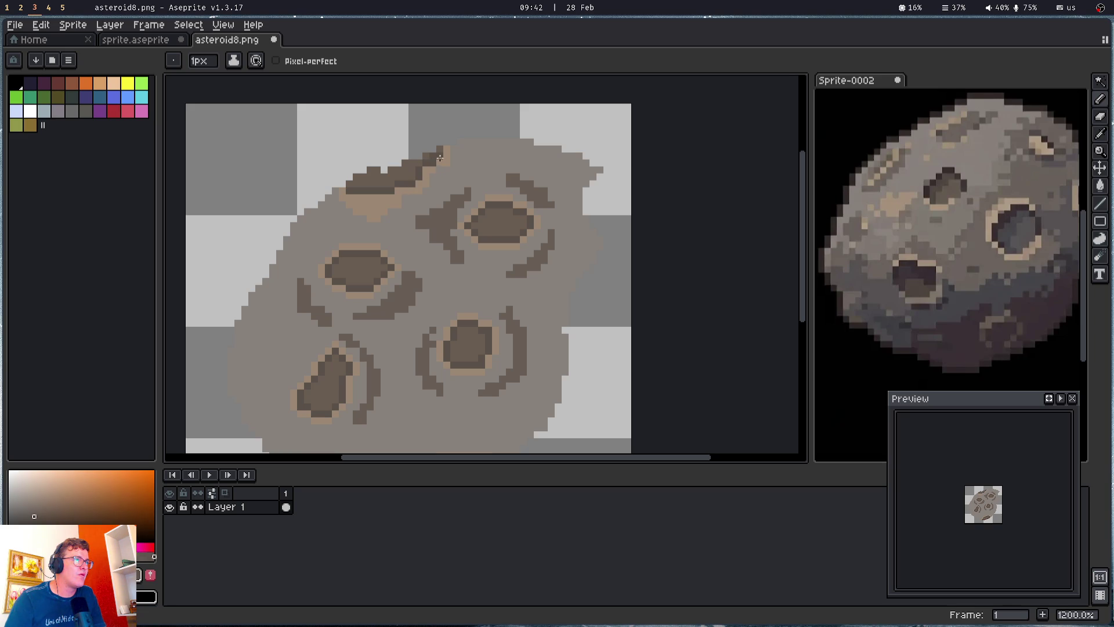
left_click(347, 194, "alt")
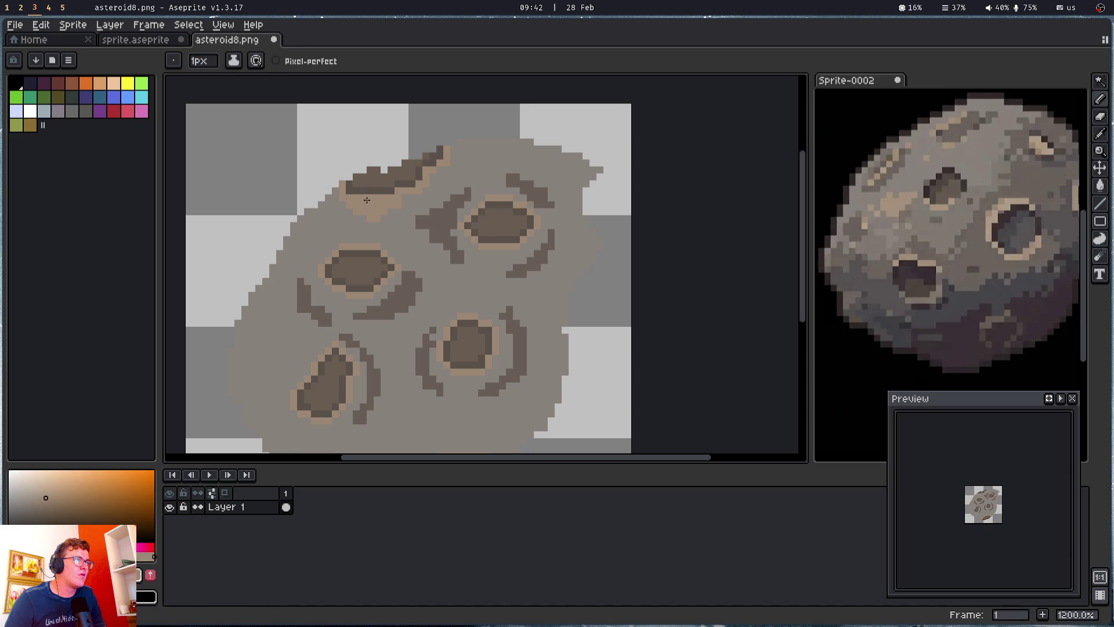
mouse_move(402, 239)
left_mouse_down()
mouse_move(403, 269)
mouse_move(378, 224)
left_mouse_up()
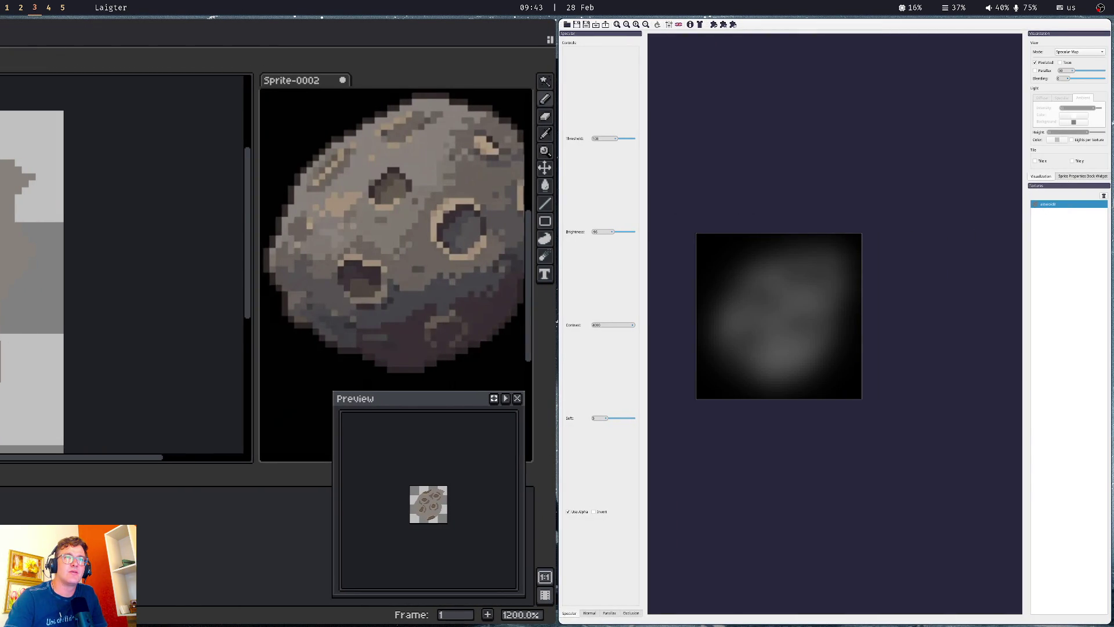
Step: Load asteroid8.png into Laigter as a single image and preview its normal map
left_click(594, 27)
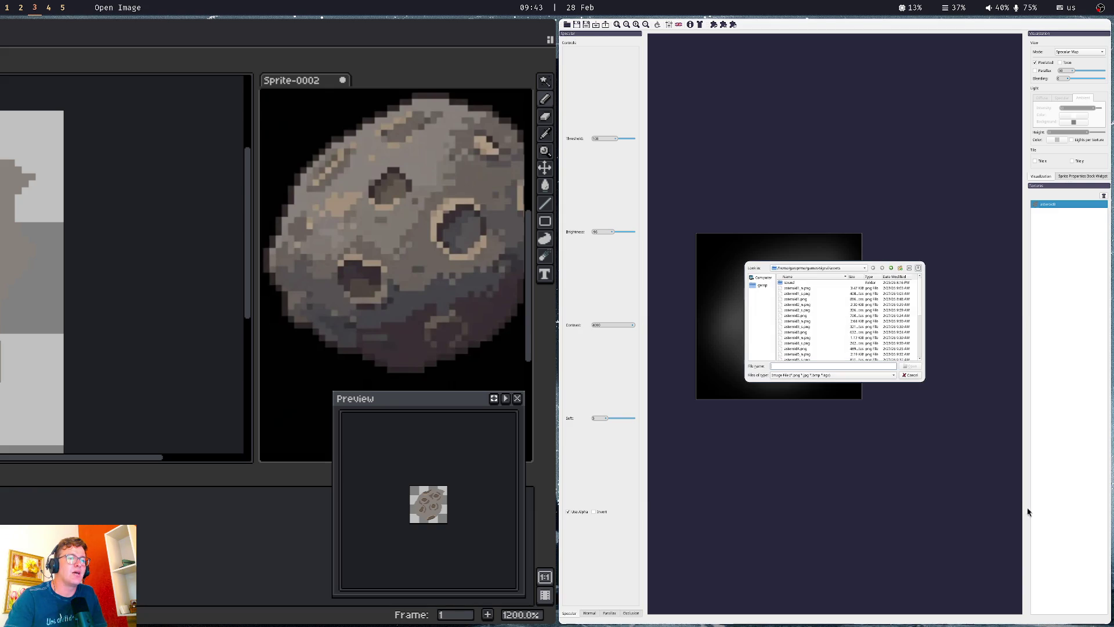
scroll(806, 353, "down", 1)
double_click(801, 335)
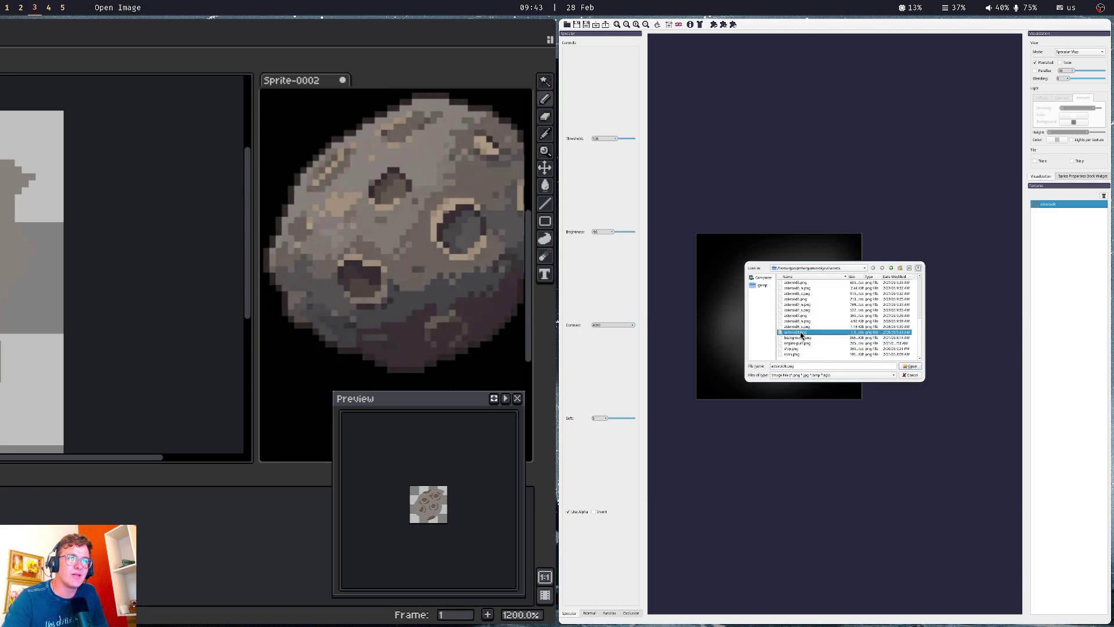
left_click(849, 320)
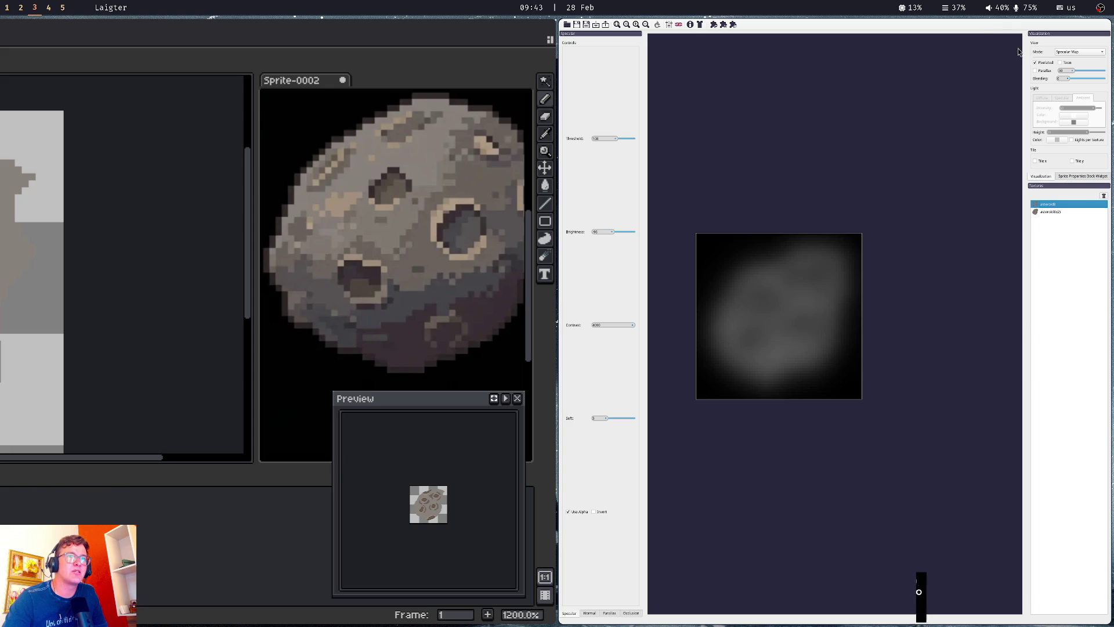
left_click(1095, 53)
left_click(1077, 47)
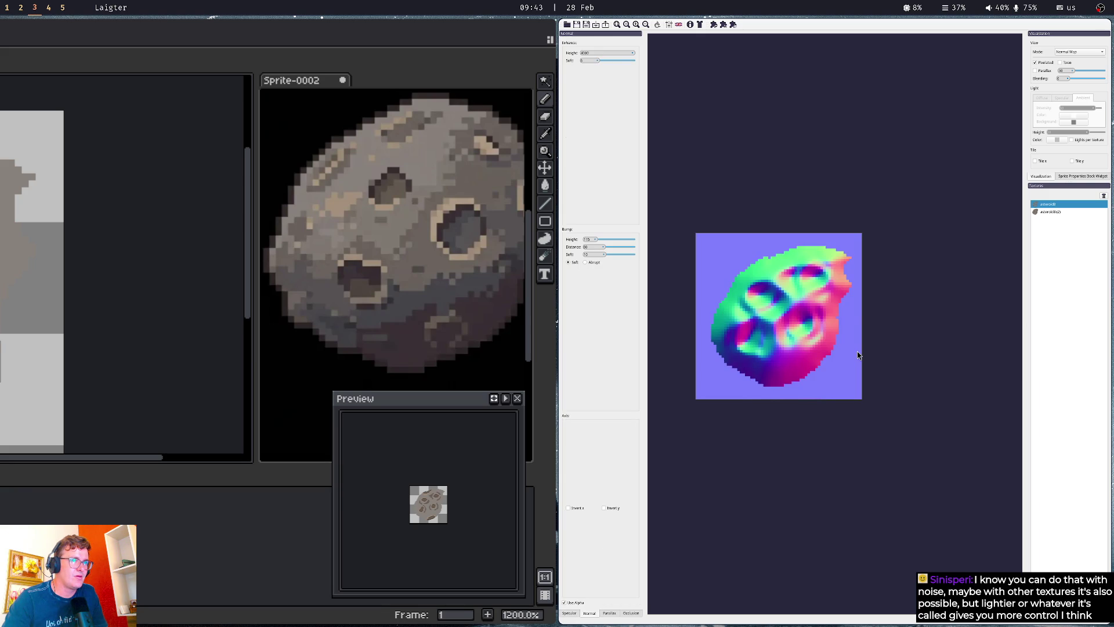
Step: Compare the new asteroid8 (2) texture with the old asteroid8, then delete the old entry
left_click(1053, 213)
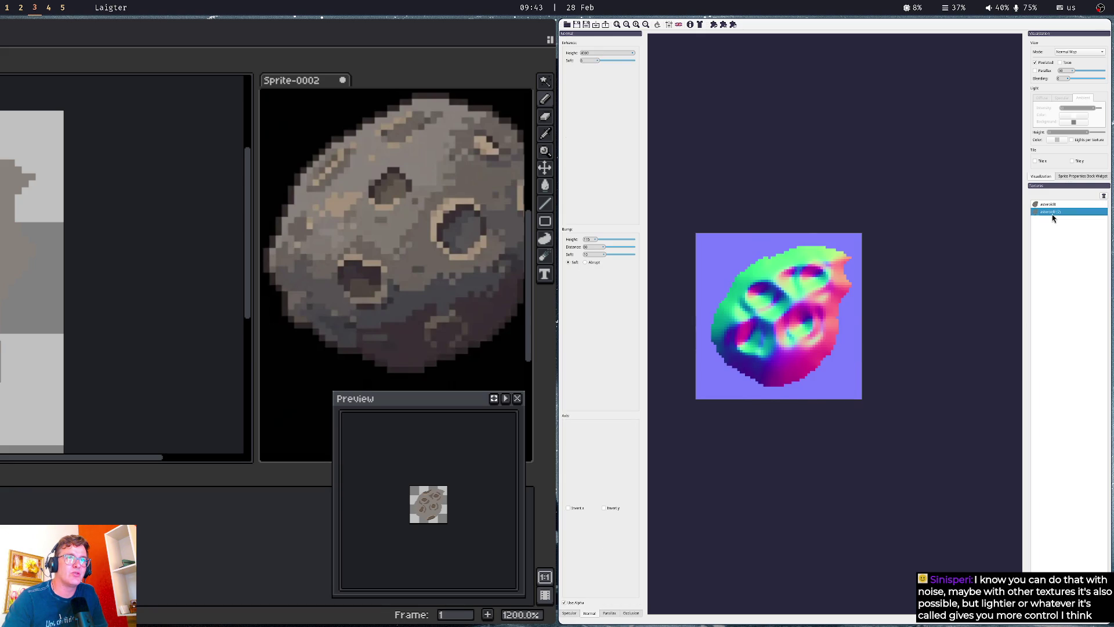
left_click(1053, 206)
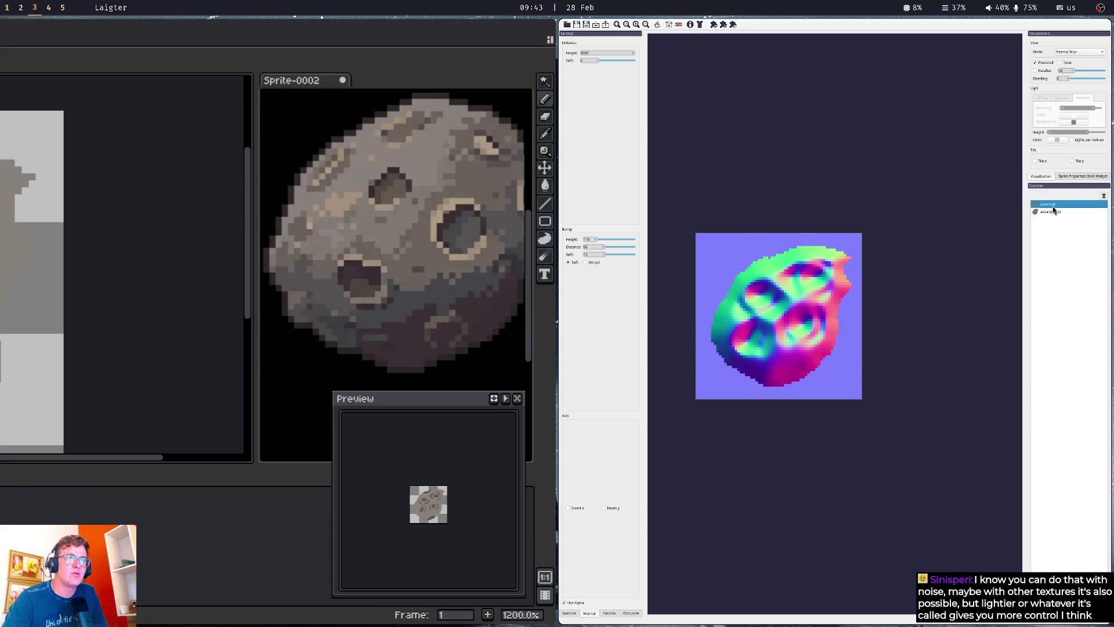
left_click(1055, 213)
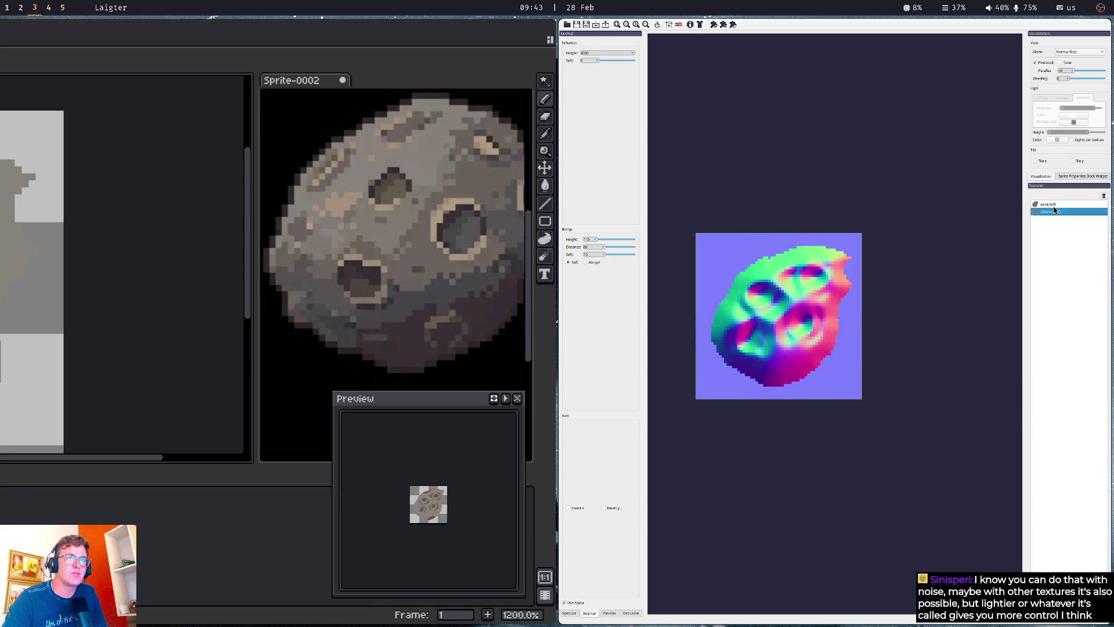
left_click(1054, 206)
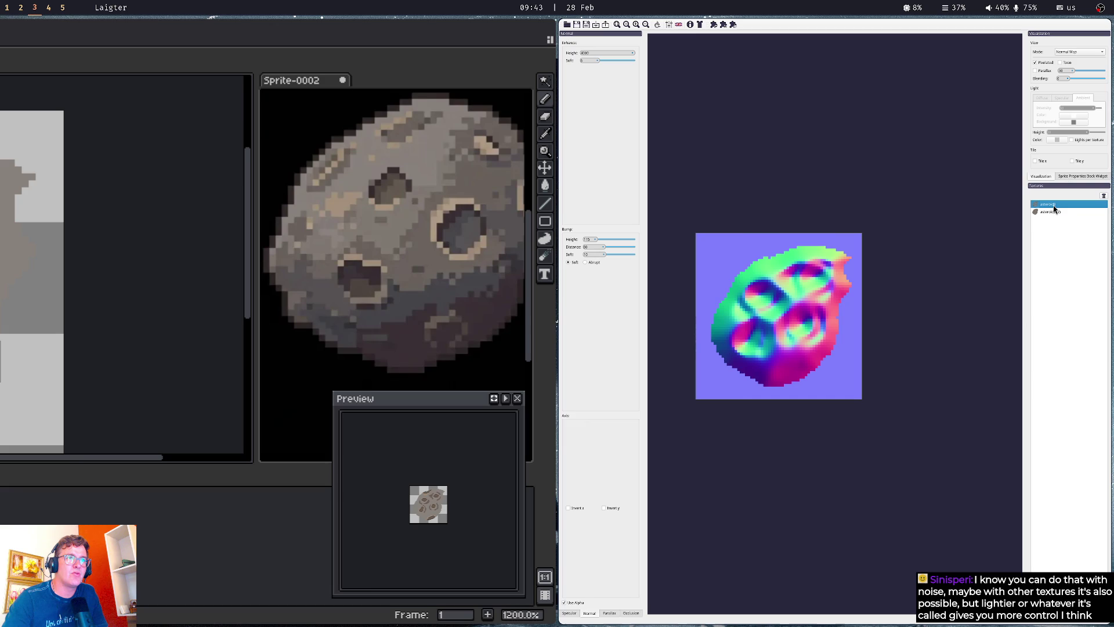
left_click(1104, 196)
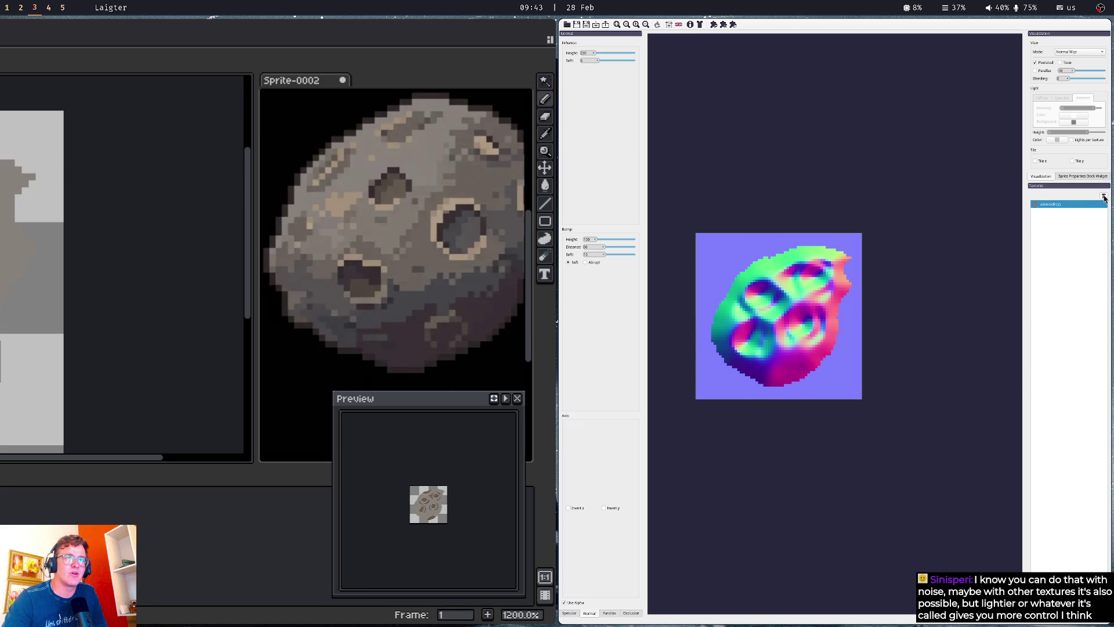
Step: Load asteroid8.png again as a single texture, then save the sprite in Aseprite
left_click(597, 25)
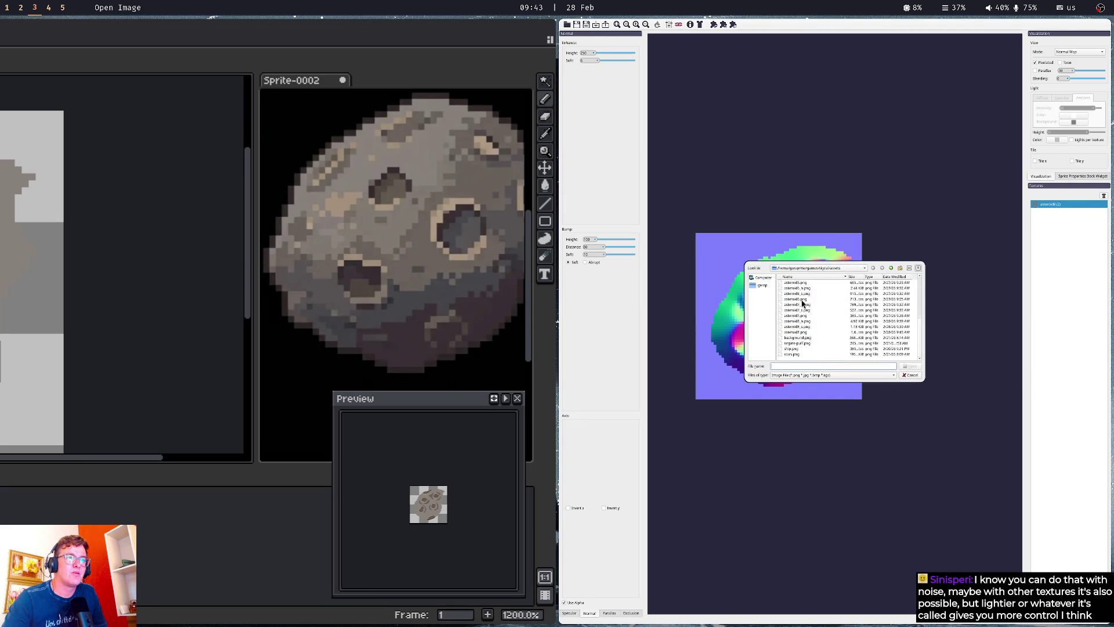
double_click(804, 332)
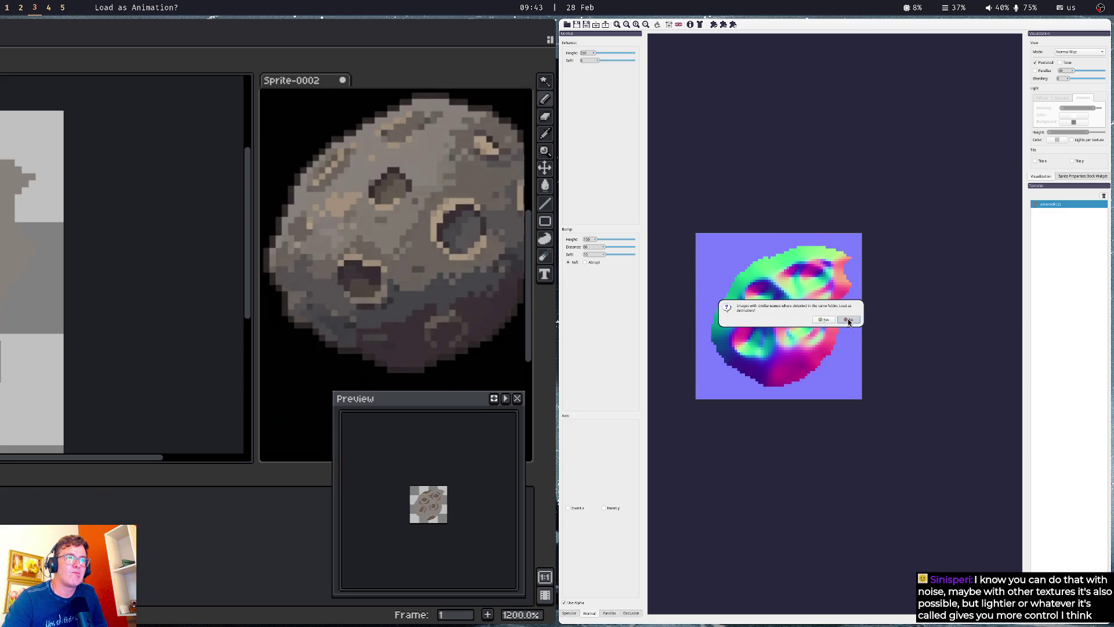
left_click(849, 320)
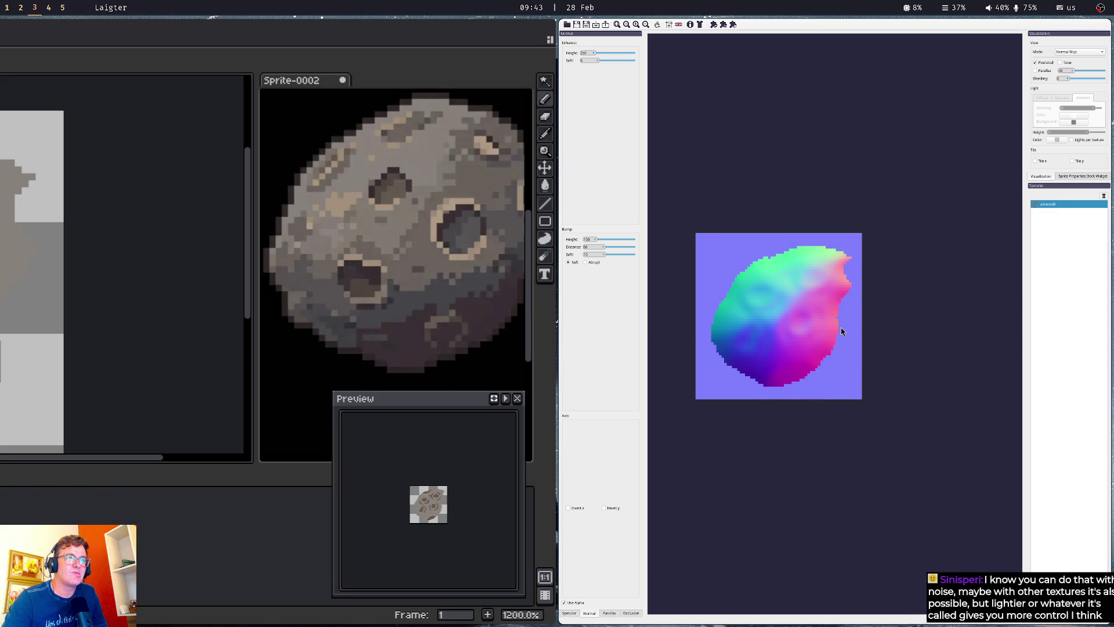
key("super+shift+q")
key("ctrl+s")
key("super+f")
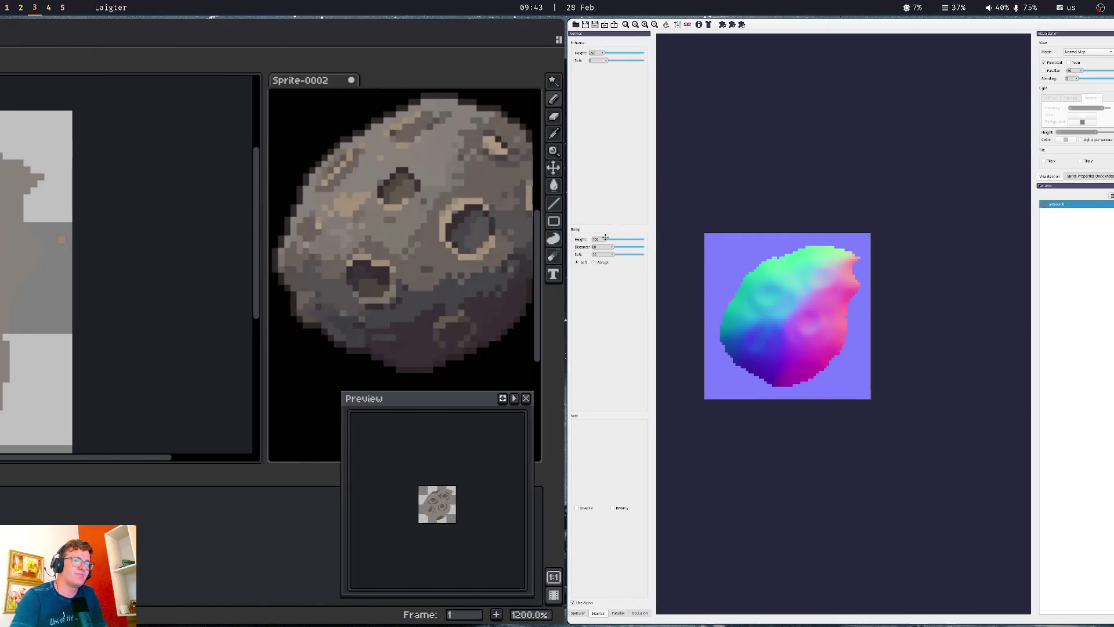
Step: Replace the asteroid8 texture with a fresh single-image load and raise its enhance height
left_click(1104, 196)
left_click(598, 26)
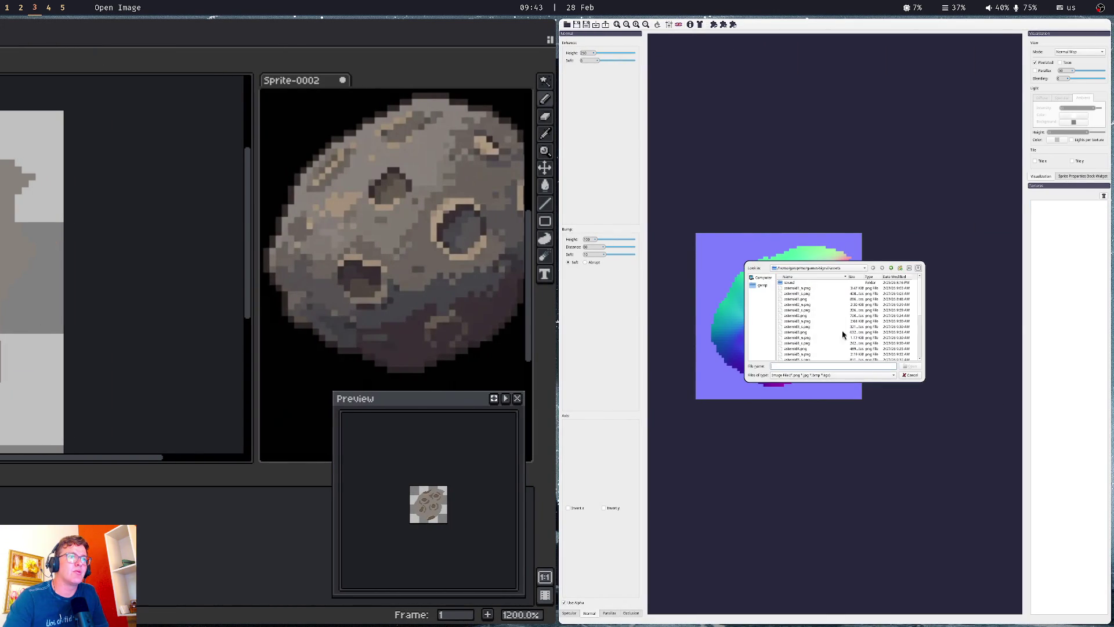
scroll(799, 347, "down", 2)
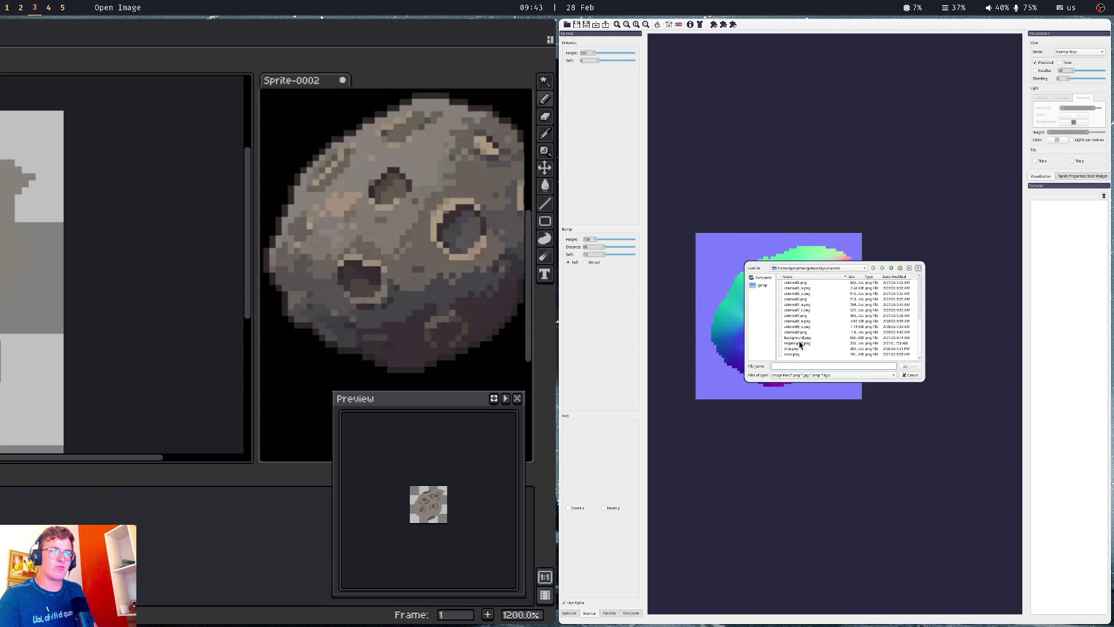
double_click(801, 332)
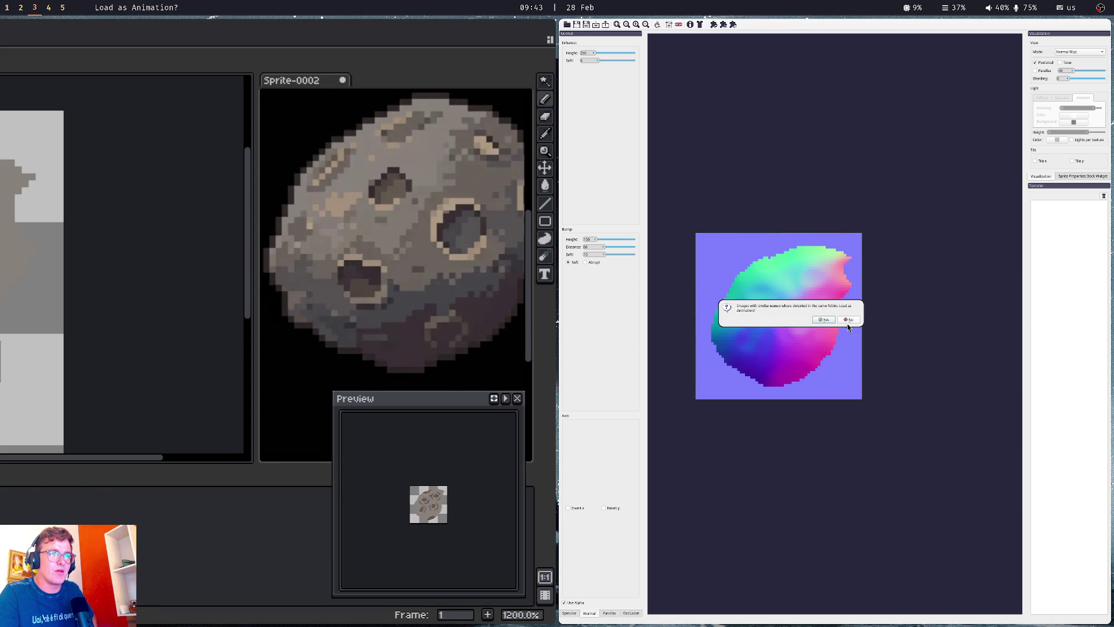
left_click(845, 319)
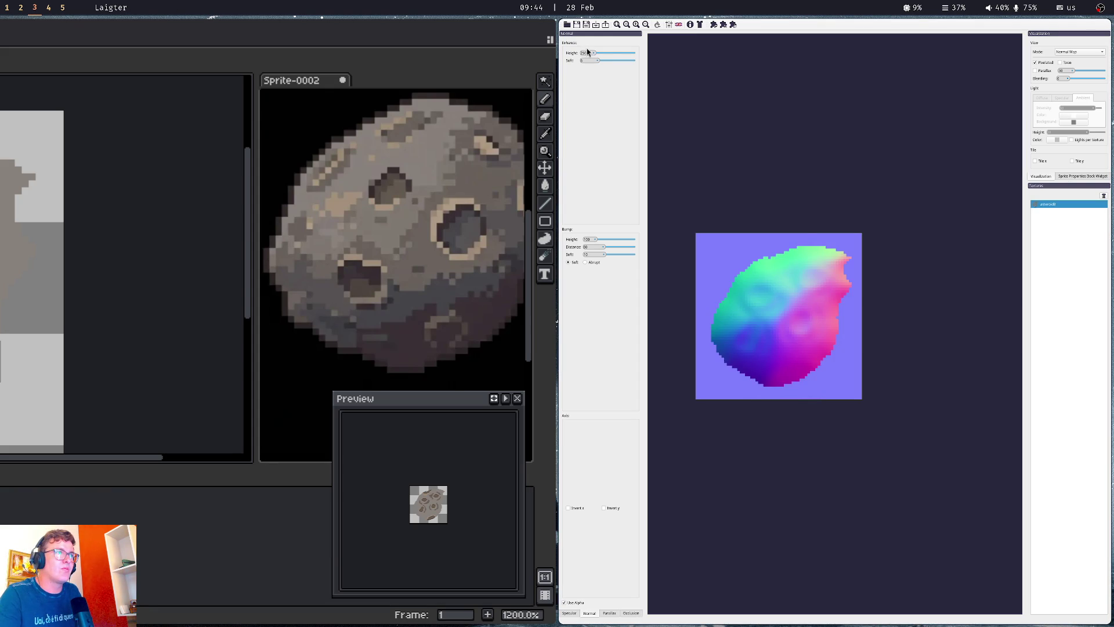
left_click_drag(596, 56, 618, 56)
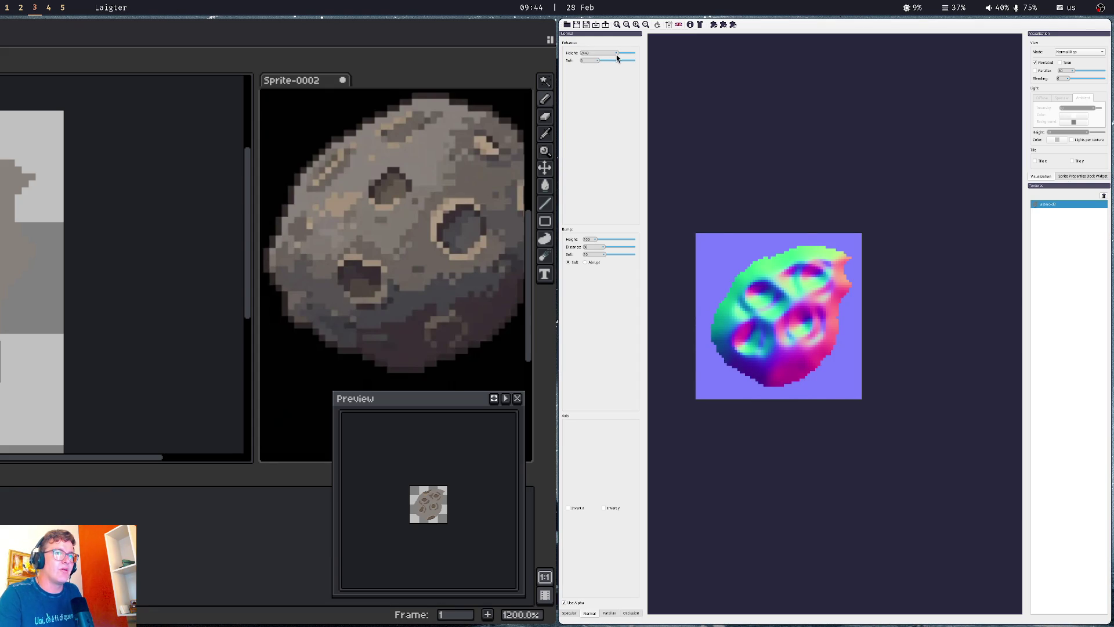
key("super+shift+q")
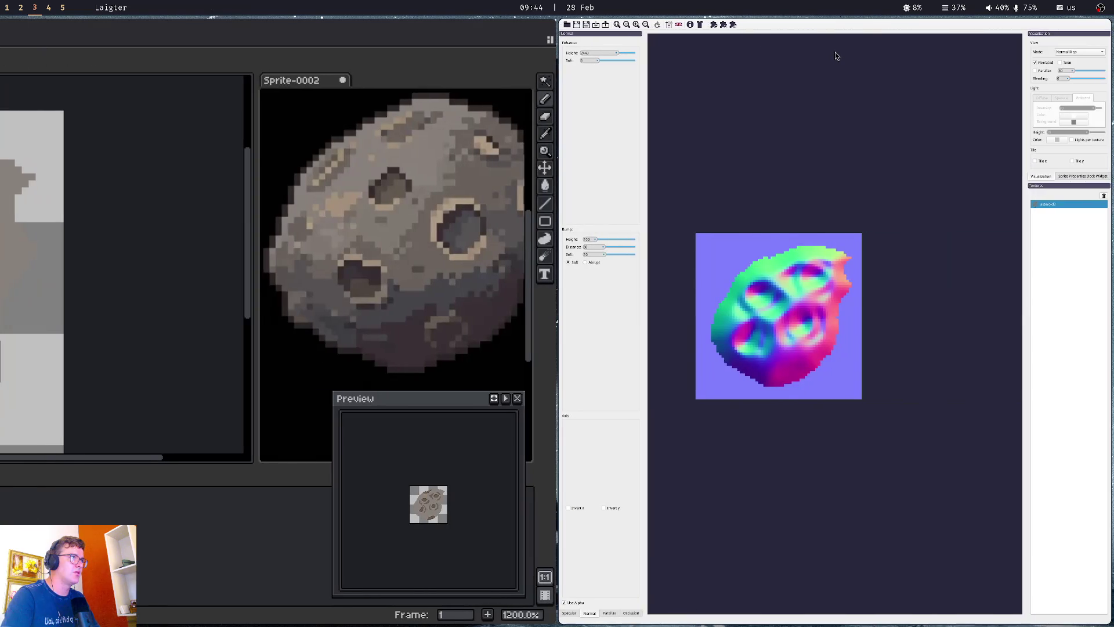
Step: Load asteroid8.png as an animation, then remove the loaded textures from the list
left_click(597, 25)
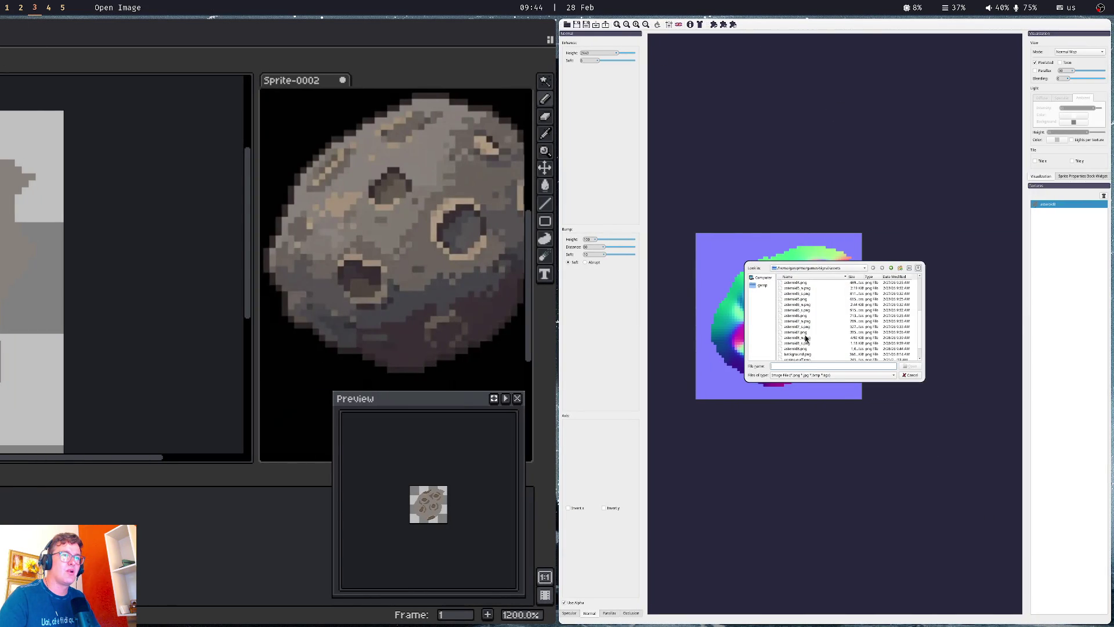
double_click(803, 349)
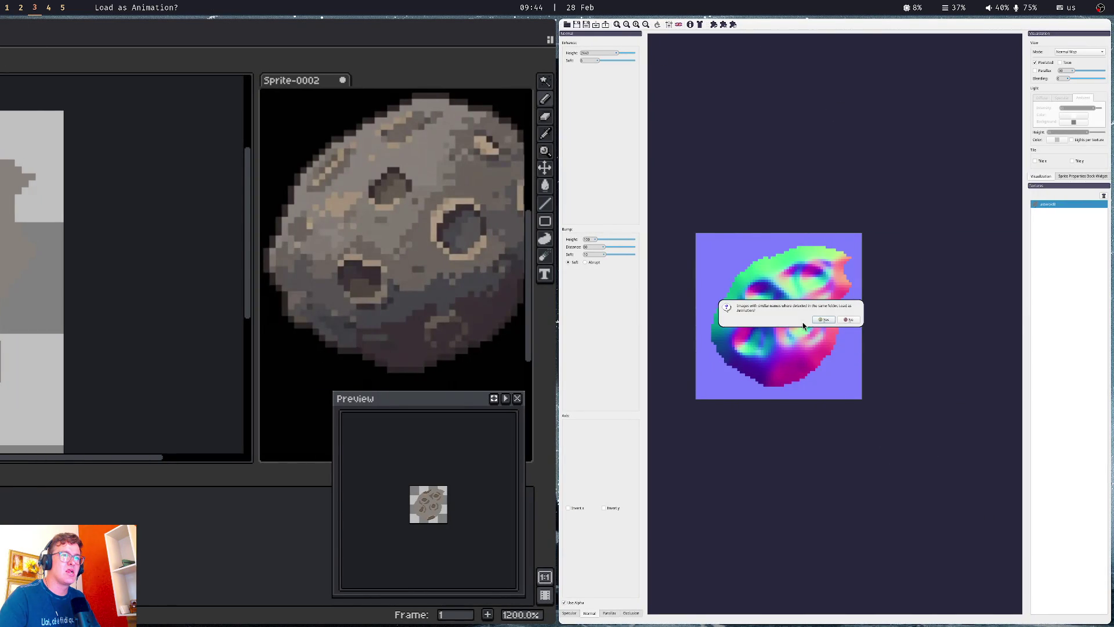
left_click(825, 320)
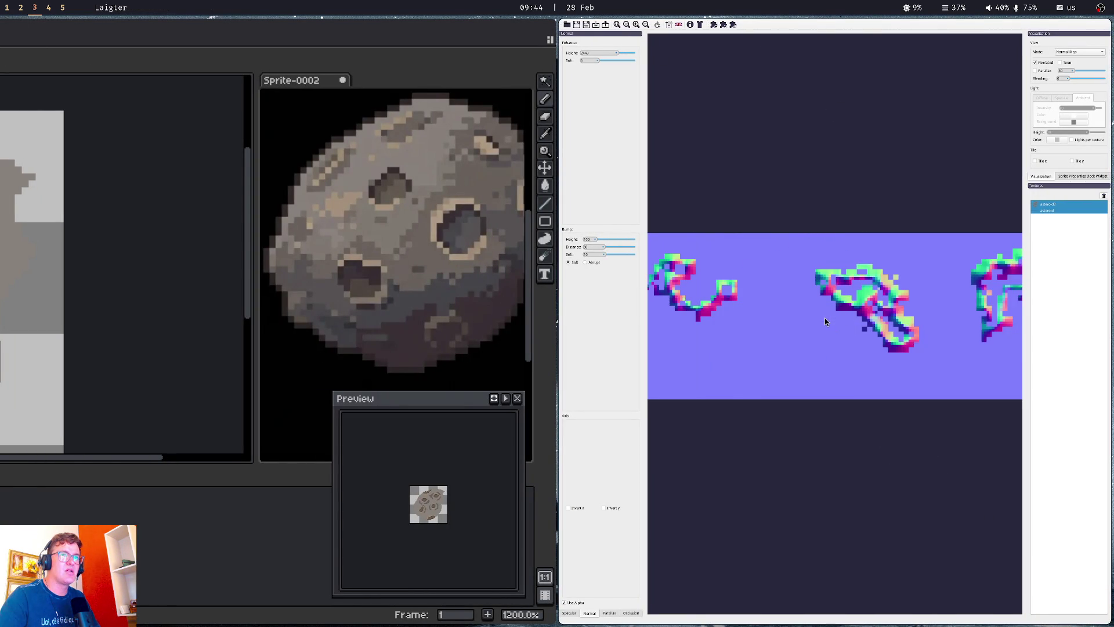
left_click(1070, 204)
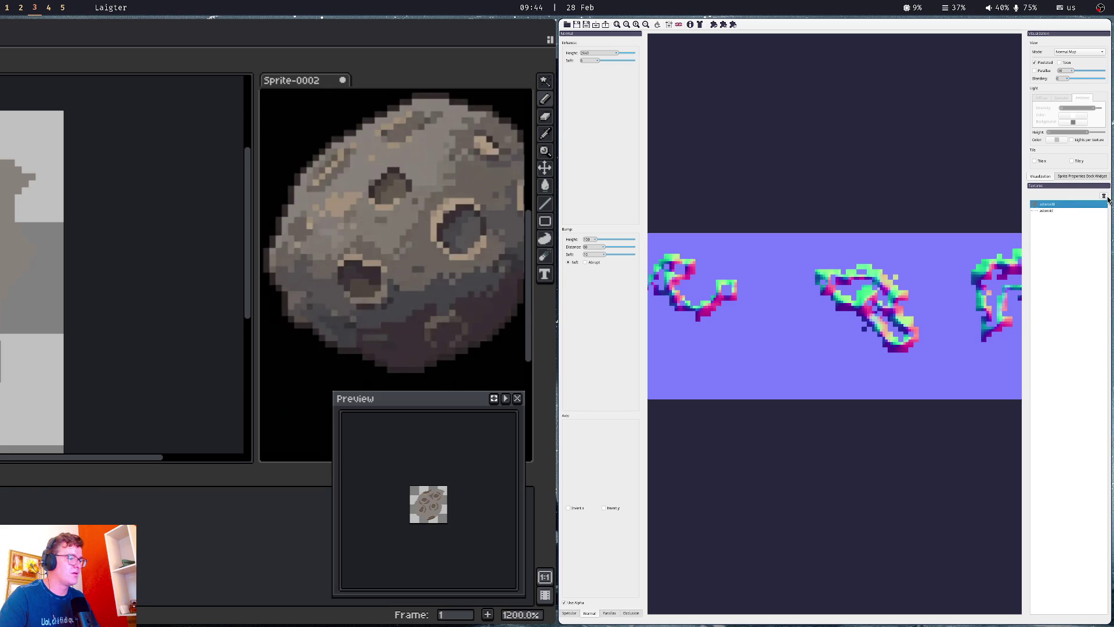
left_click(1104, 197)
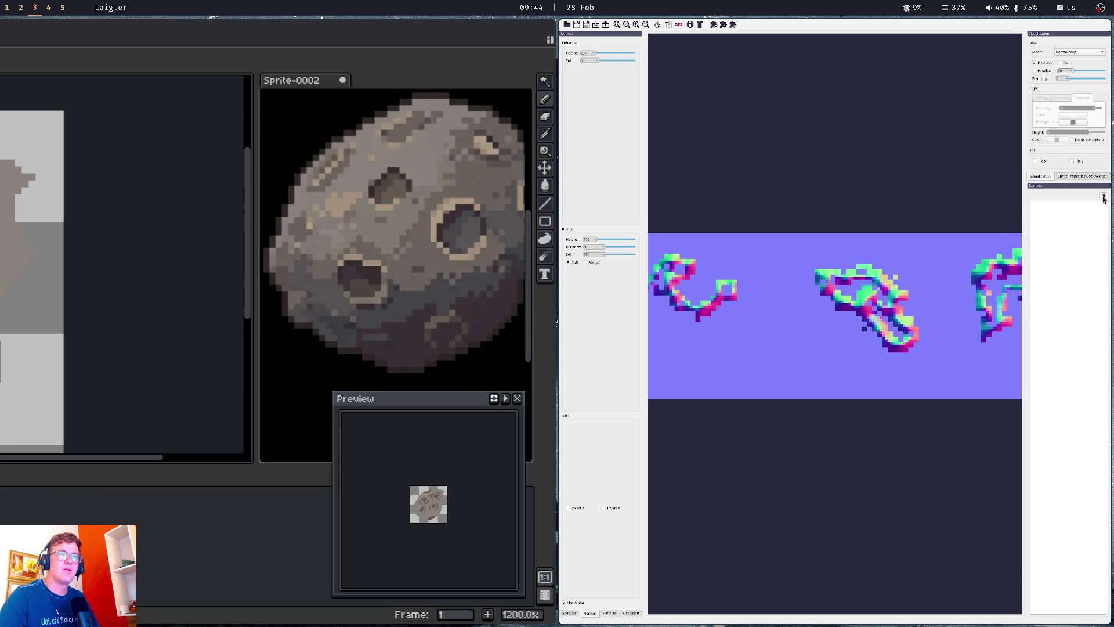
Step: Reload asteroid8.png as a single texture and push Enhance Height to 4000
left_click(595, 23)
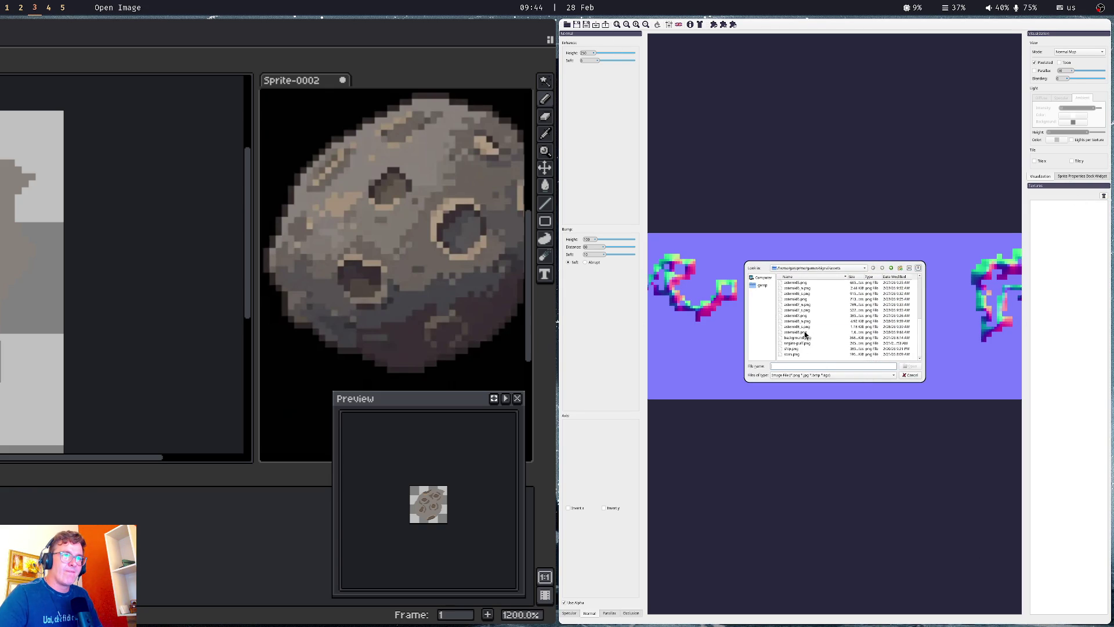
double_click(803, 332)
left_click(848, 320)
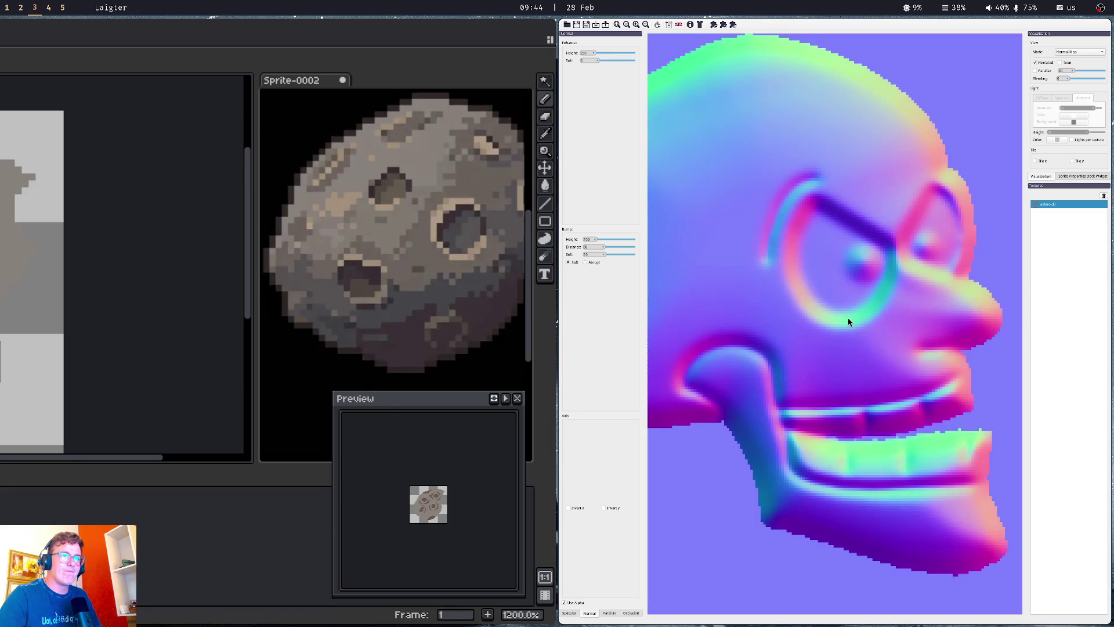
mouse_move(595, 53)
left_mouse_down()
mouse_move(641, 61)
mouse_move(606, 57)
left_mouse_up()
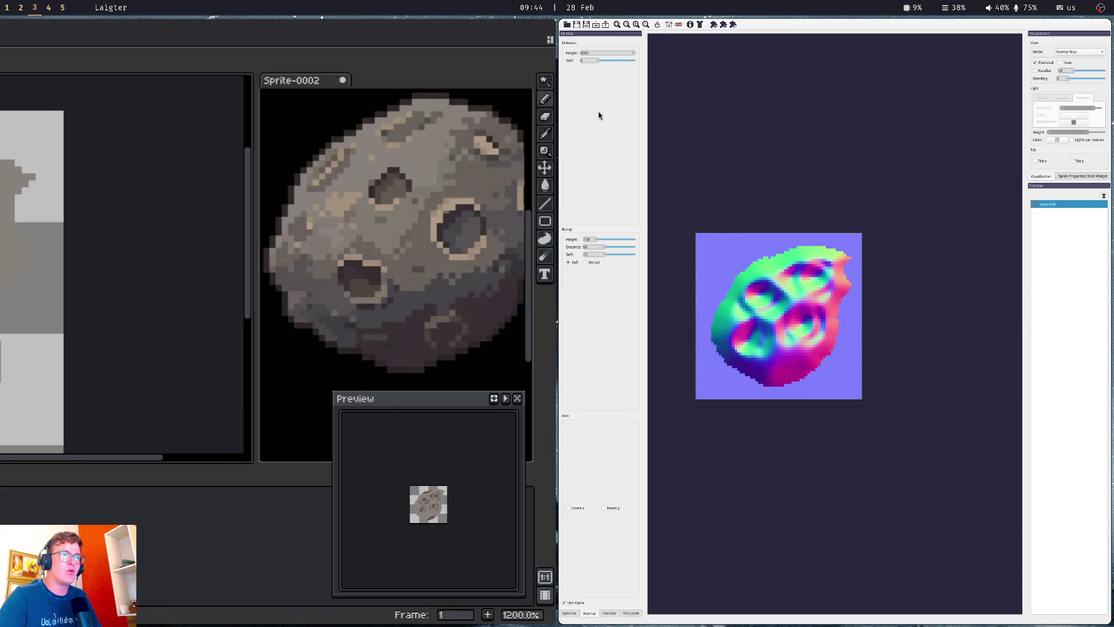
key("super+shift+q")
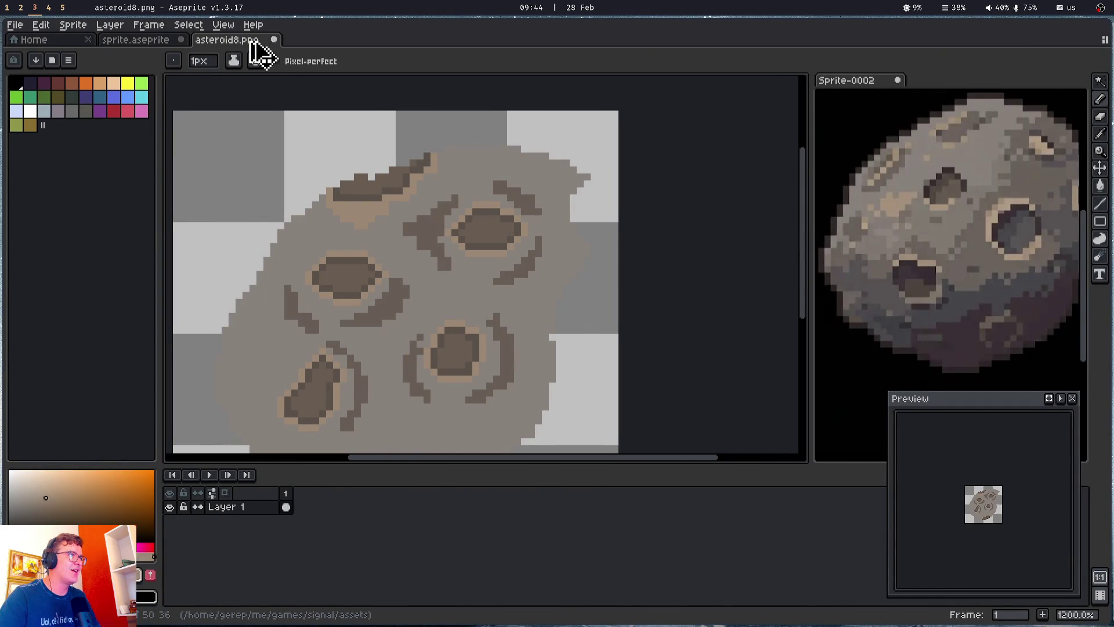
Step: Save the sprite as asteroid8.png, overwriting the existing file
key("ctrl+shift+s")
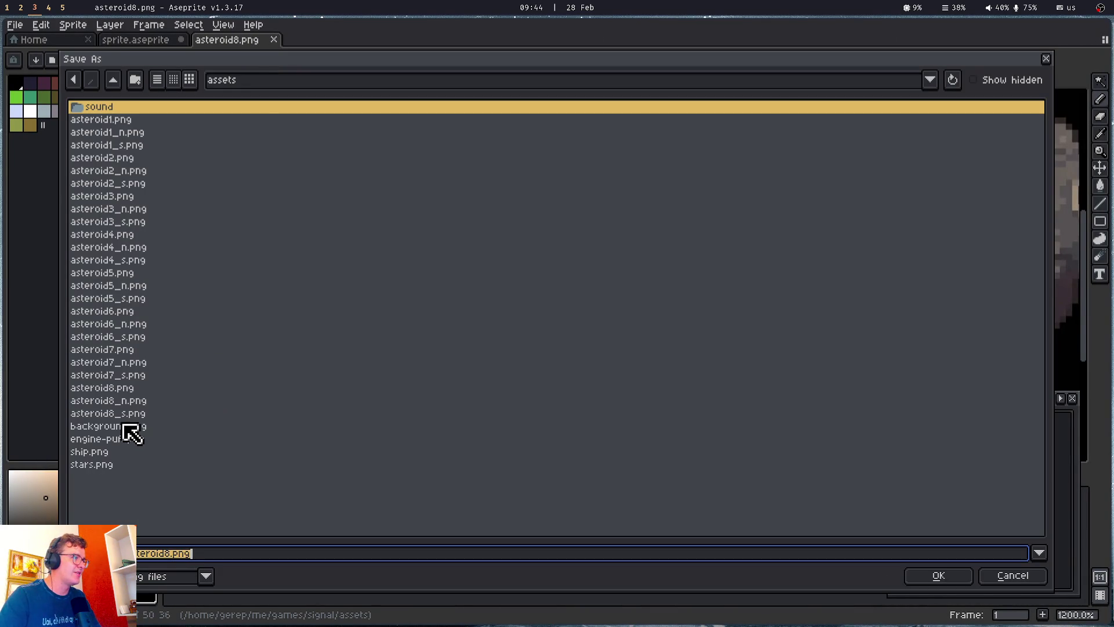
key("Return")
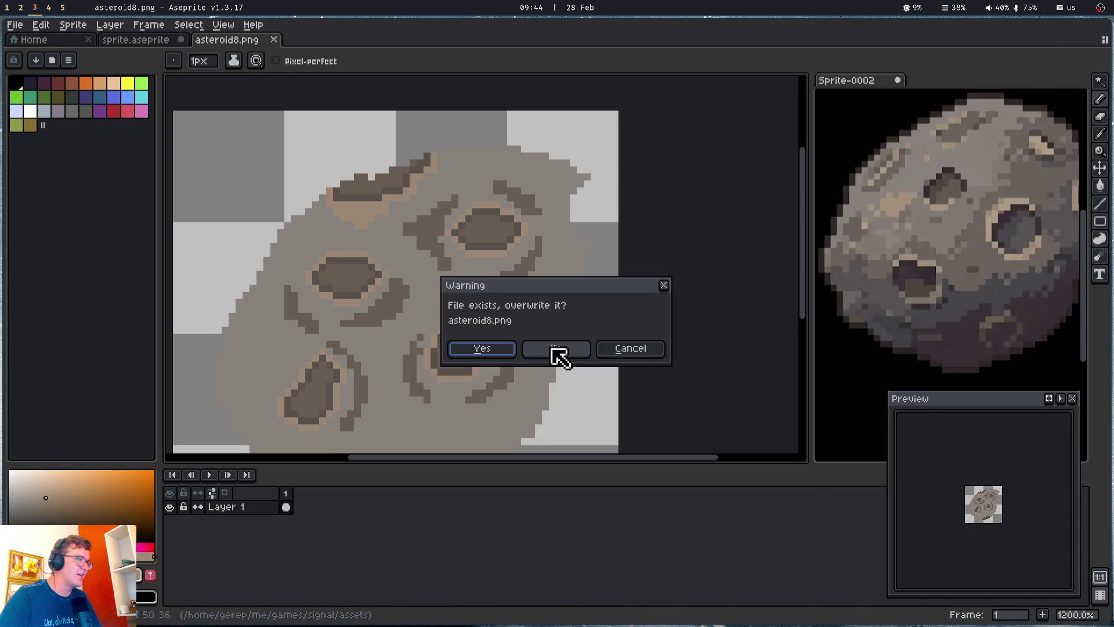
left_click(486, 347)
scroll(485, 347, "down", 3)
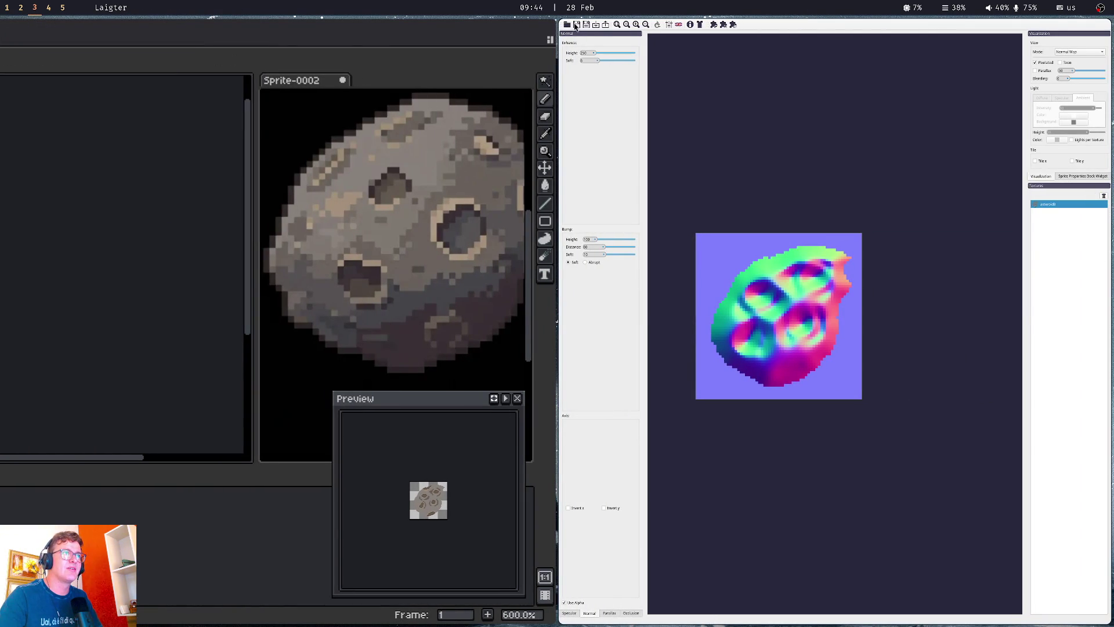
left_click(605, 25)
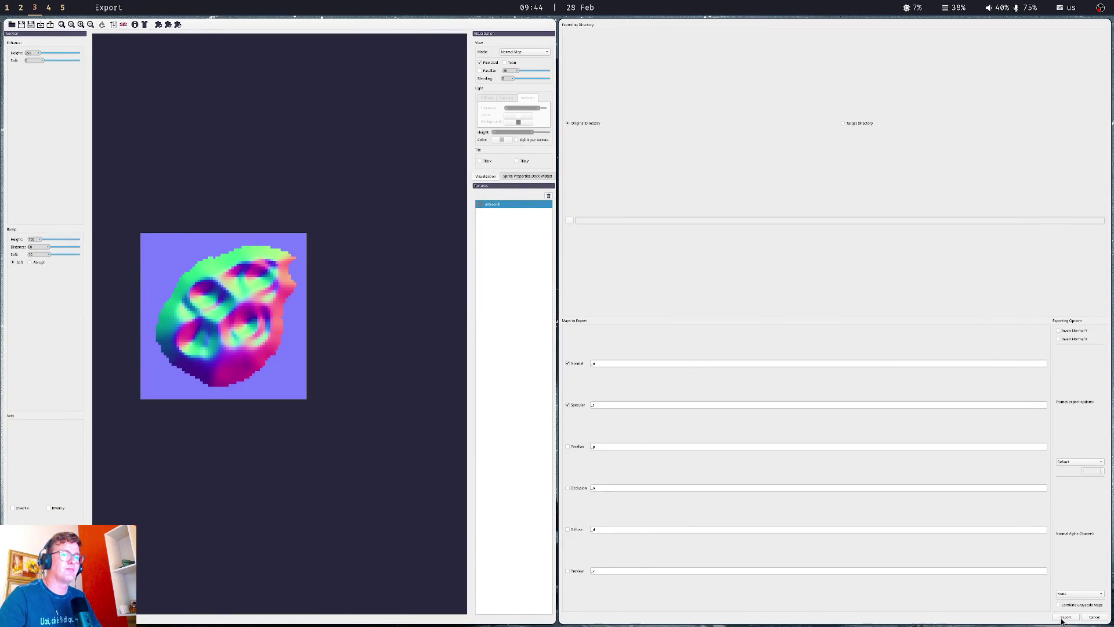
Step: Close the export settings and load asteroid8.png into Laigter as a single texture
left_click(1098, 620)
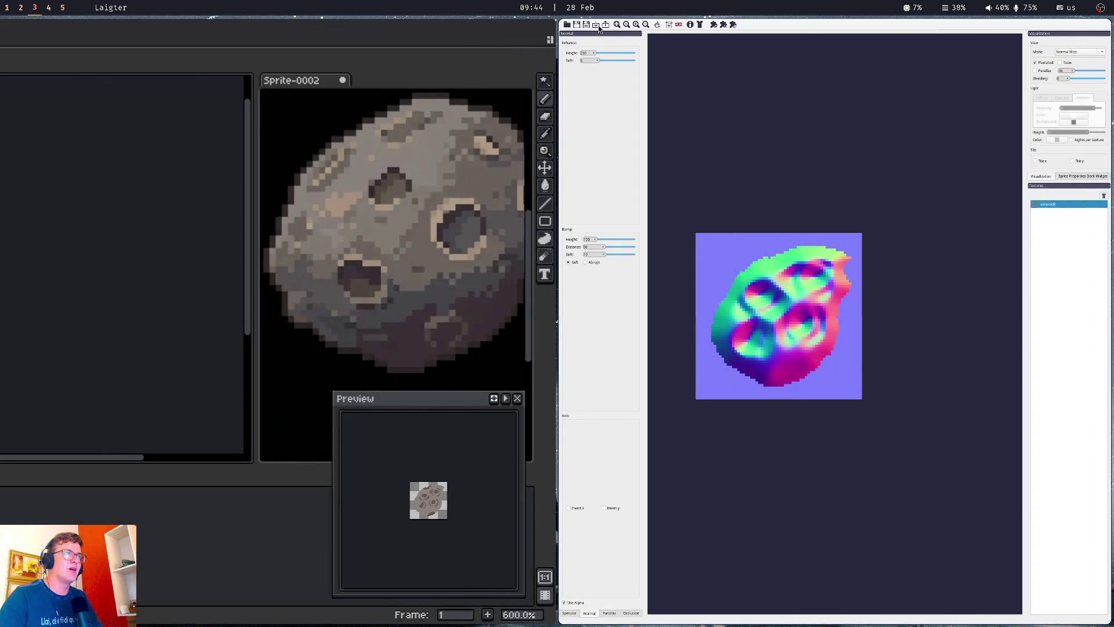
key("ctrl+o")
scroll(820, 339, "down", 5)
left_click(801, 335)
double_click(802, 334)
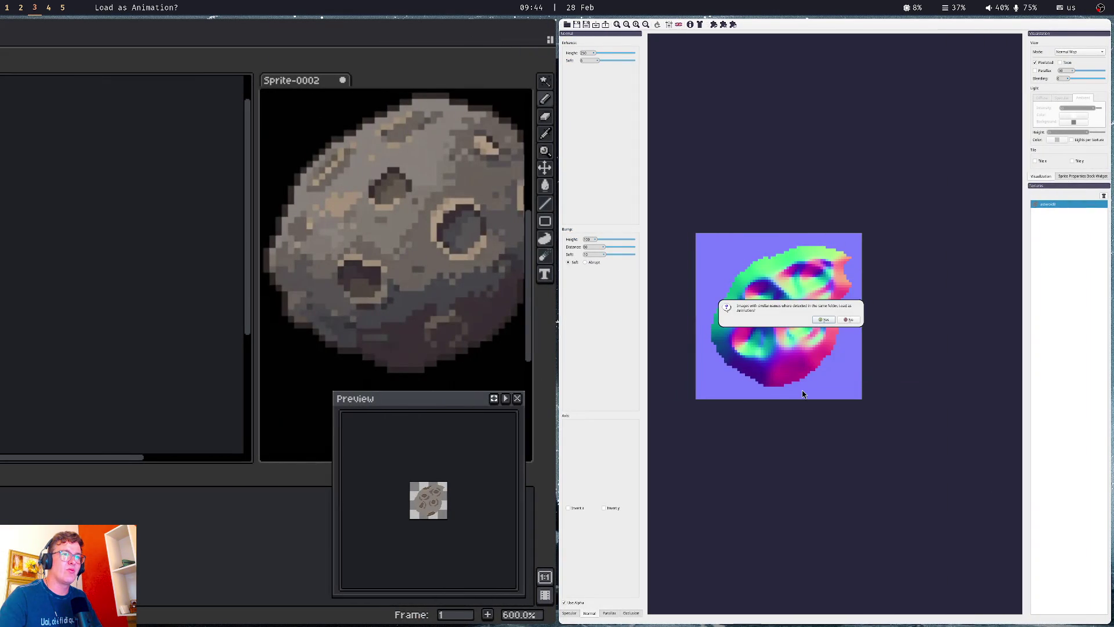
left_click(849, 319)
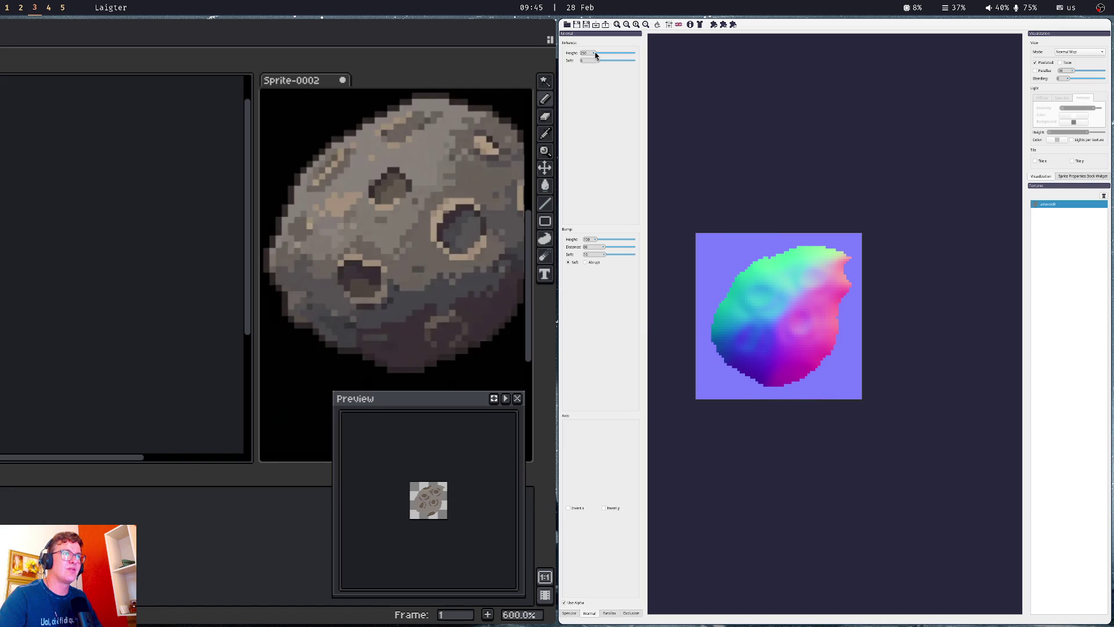
key("super+shift+q")
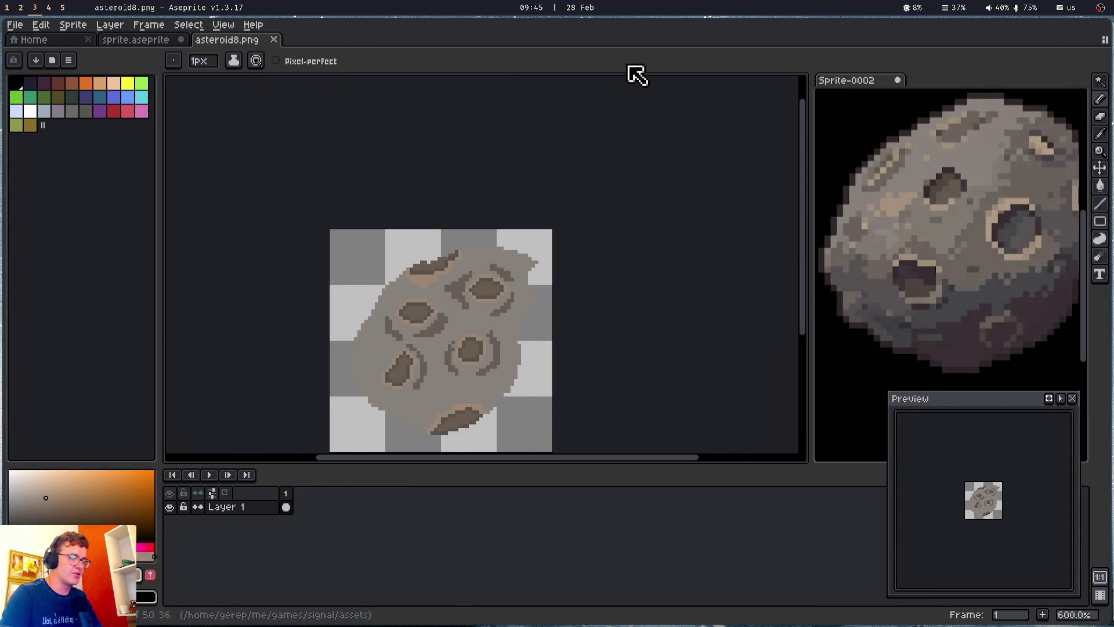
key("super+f")
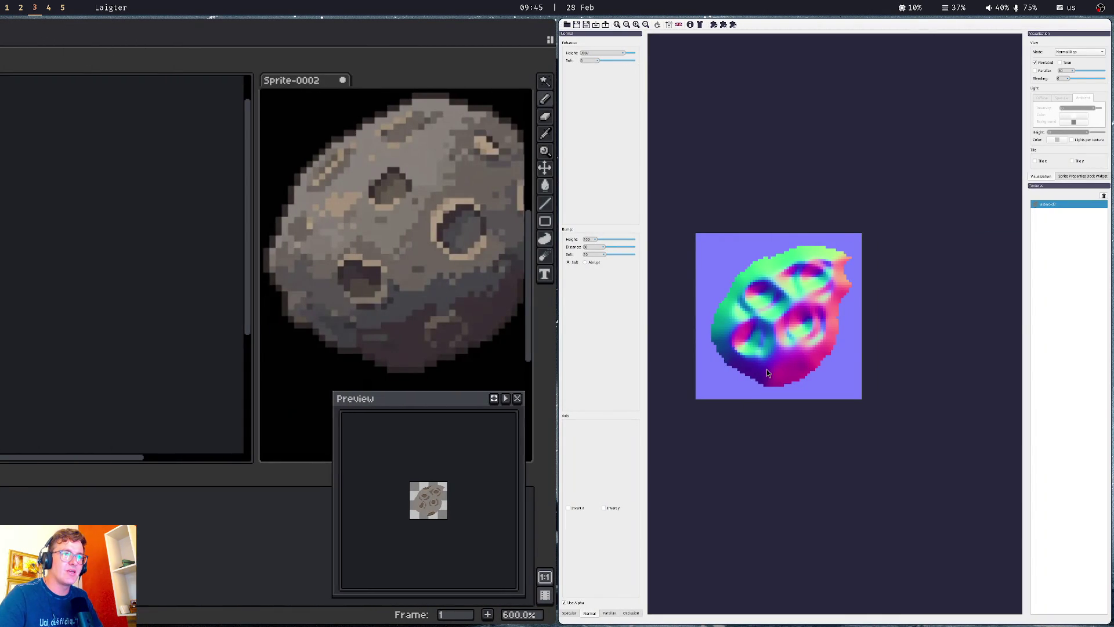
Step: Push Enhance Height to its maximum 4000 and adjust the bump height and softness
mouse_move(623, 53)
left_mouse_down()
mouse_move(635, 54)
mouse_move(538, 70)
mouse_move(662, 52)
left_mouse_up()
mouse_move(594, 239)
left_mouse_down()
mouse_move(615, 239)
mouse_move(580, 240)
mouse_move(593, 250)
mouse_move(584, 249)
left_mouse_up()
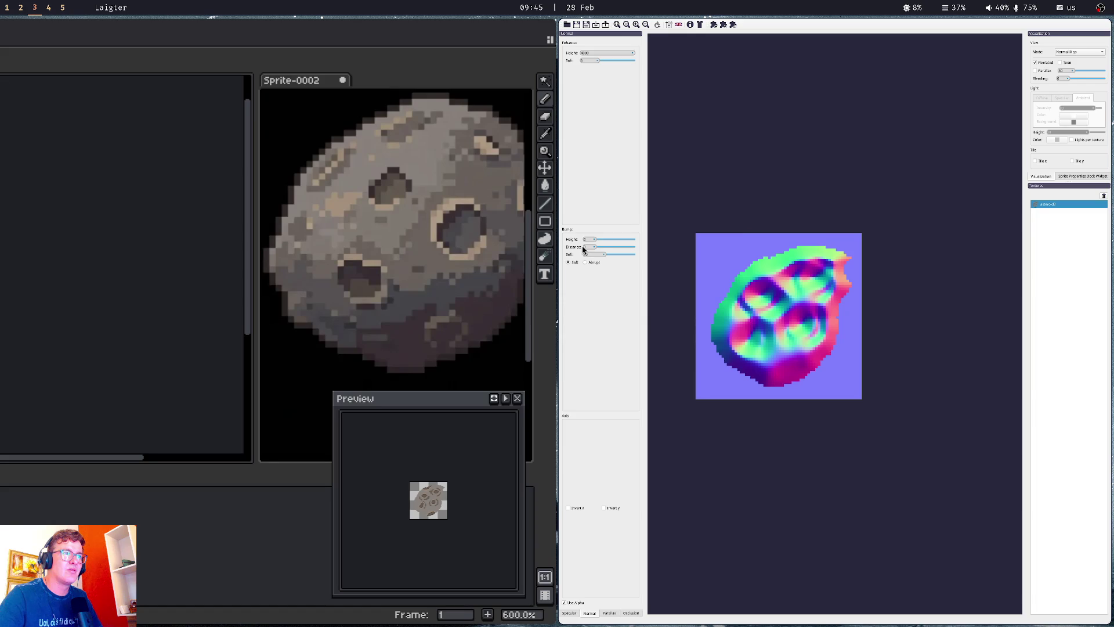
scroll(614, 238, "up", 3)
mouse_move(593, 61)
left_mouse_down()
mouse_move(615, 61)
mouse_move(591, 60)
left_mouse_up()
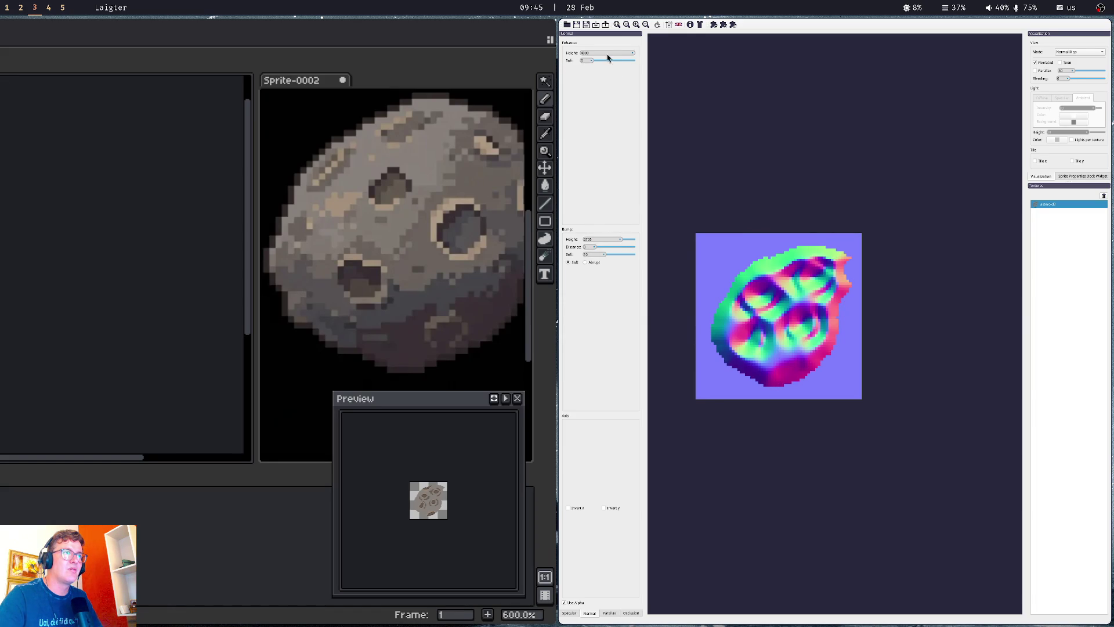
Step: Cancel opening a saved Laigter project and remove the old asteroid texture
left_click(567, 25)
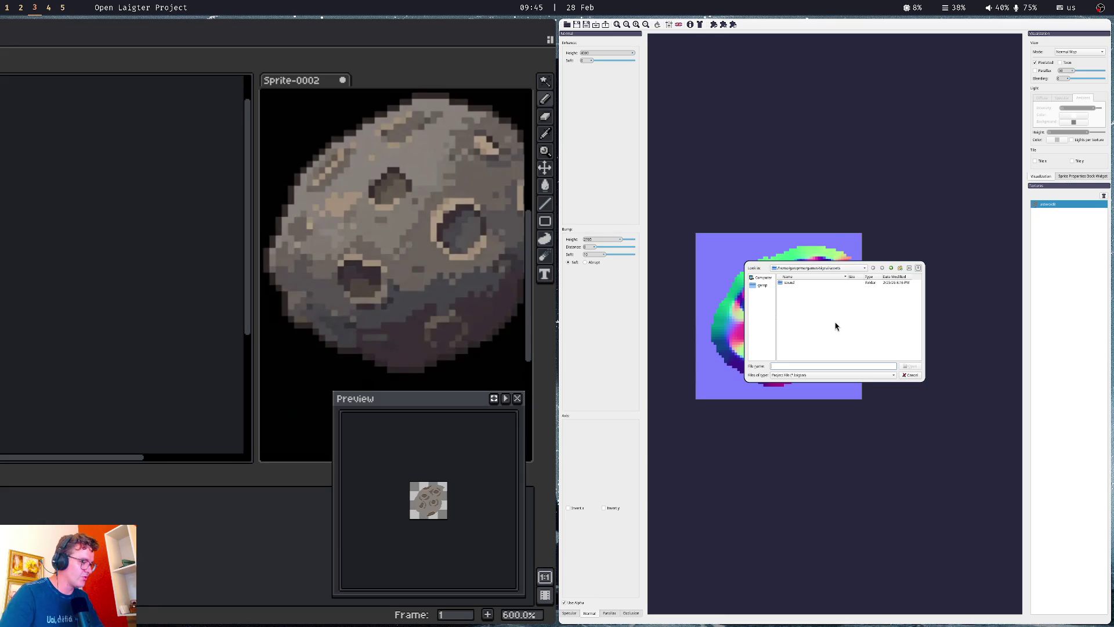
key("Escape")
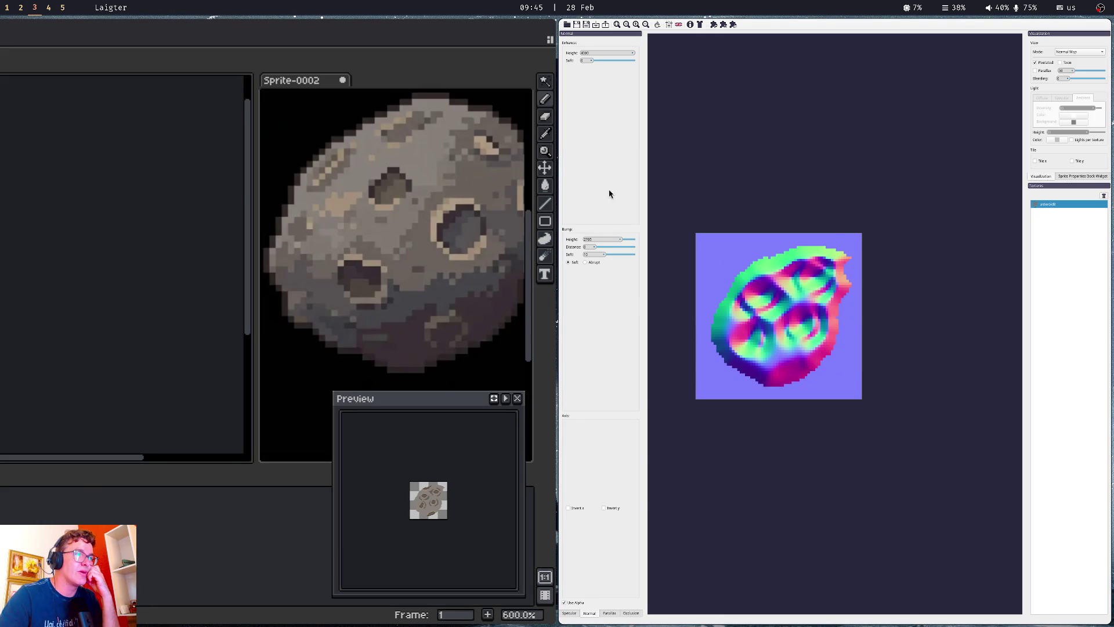
left_click(1105, 196)
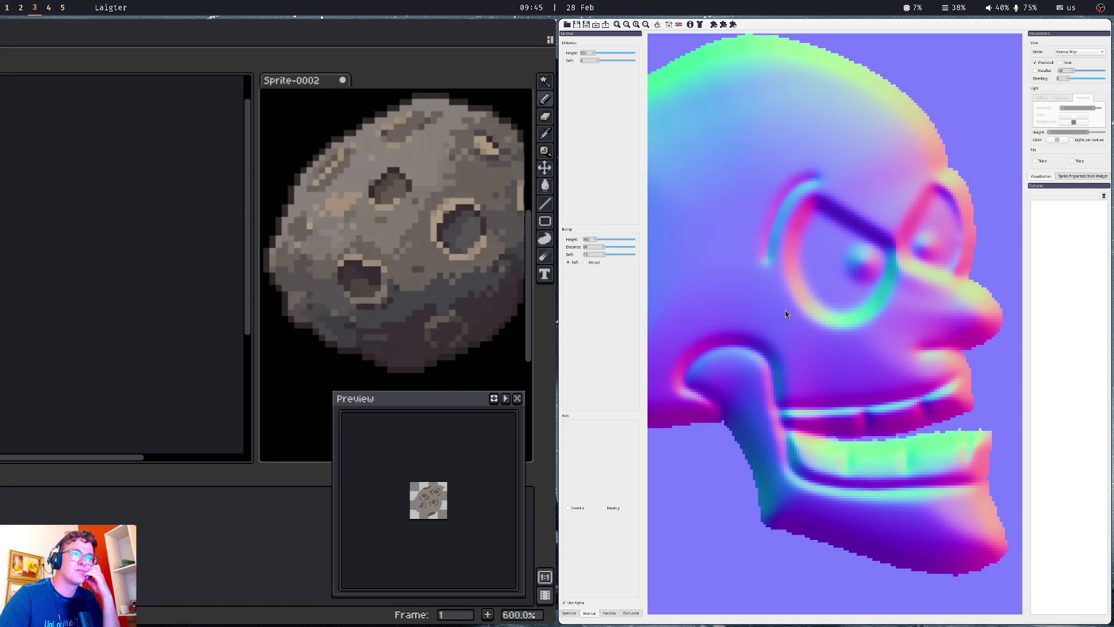
Step: Reload asteroid8.png as a single texture and strengthen its crater relief, checking the sprite in Aseprite
scroll(734, 216, "down", 5)
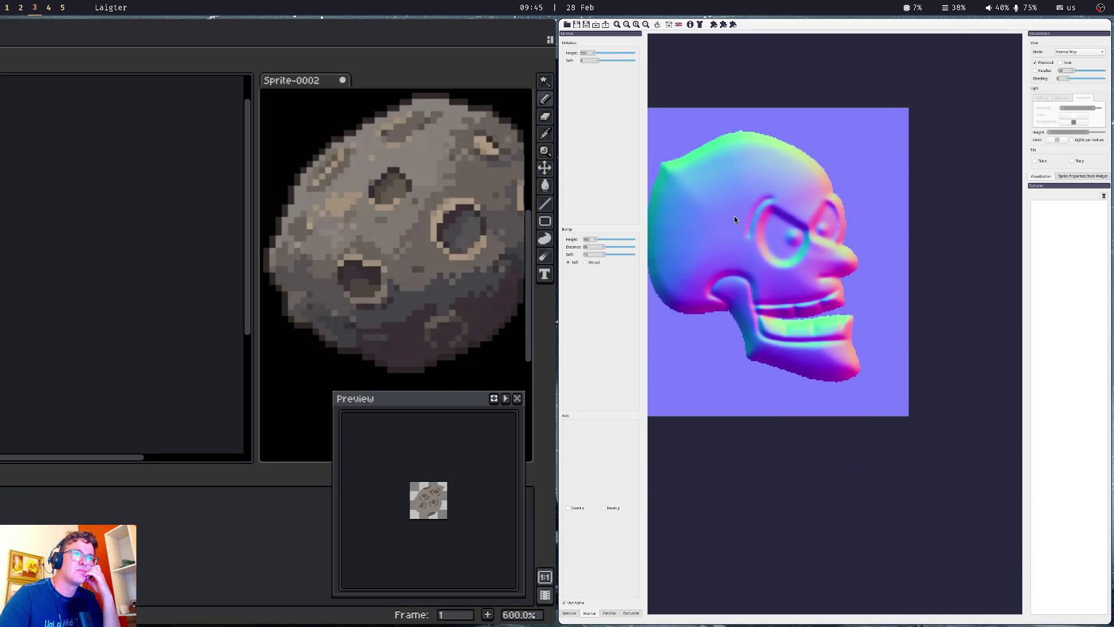
left_click(596, 25)
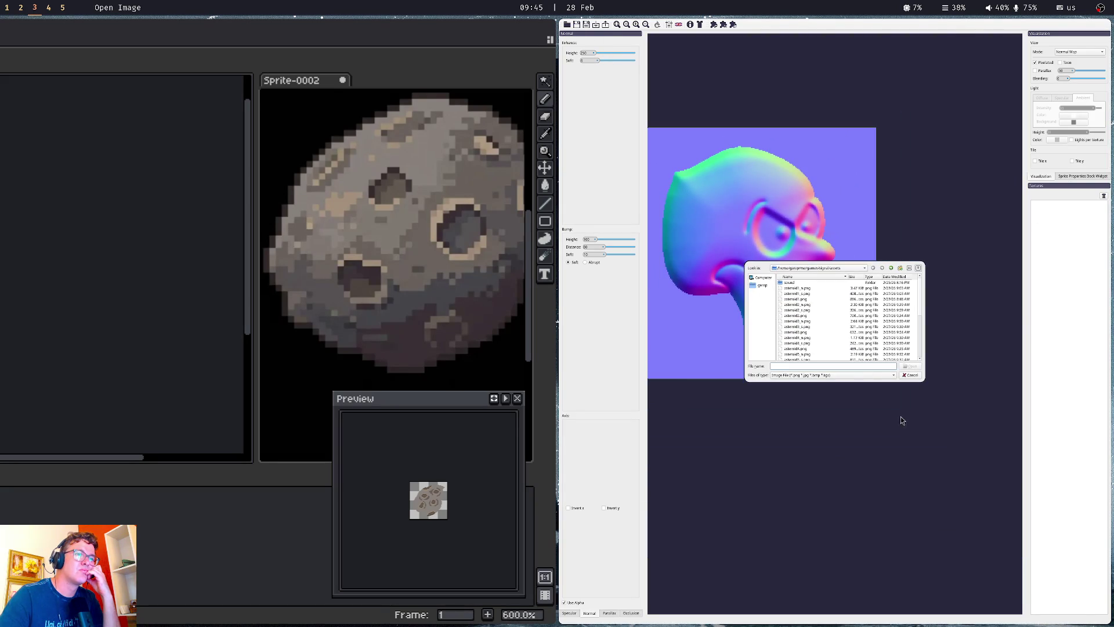
scroll(819, 297, "down", 5)
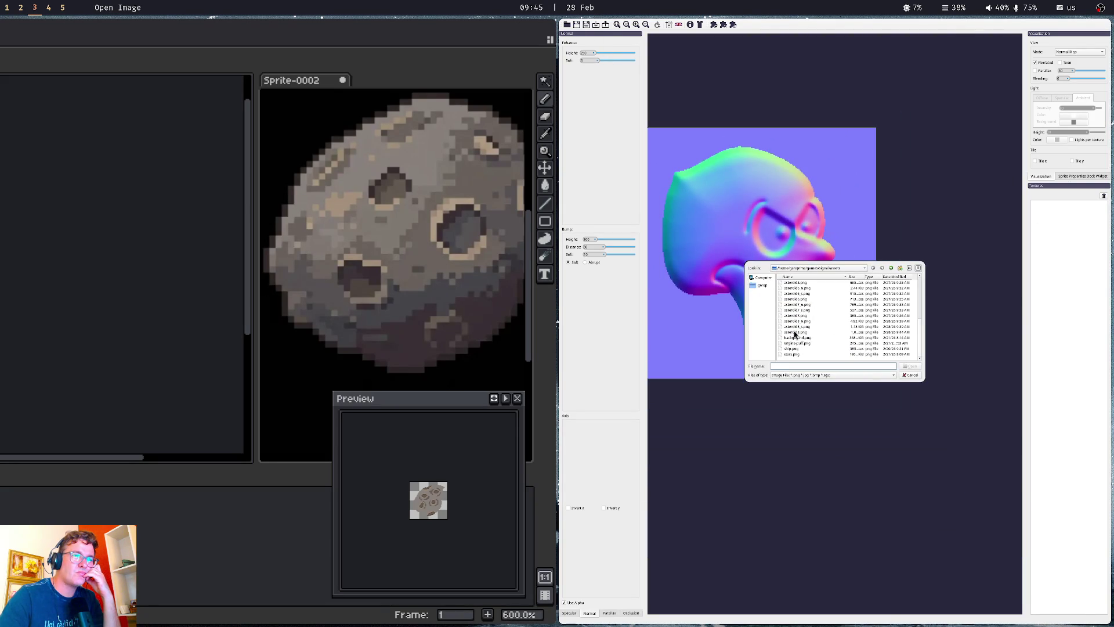
double_click(795, 334)
left_click(846, 319)
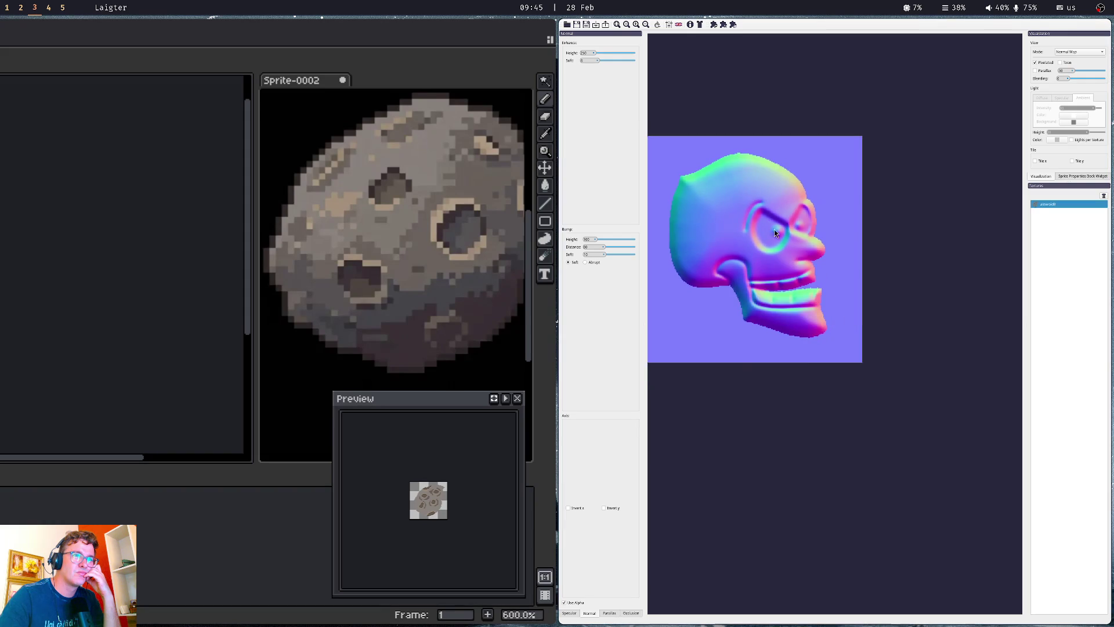
scroll(753, 235, "up", 4)
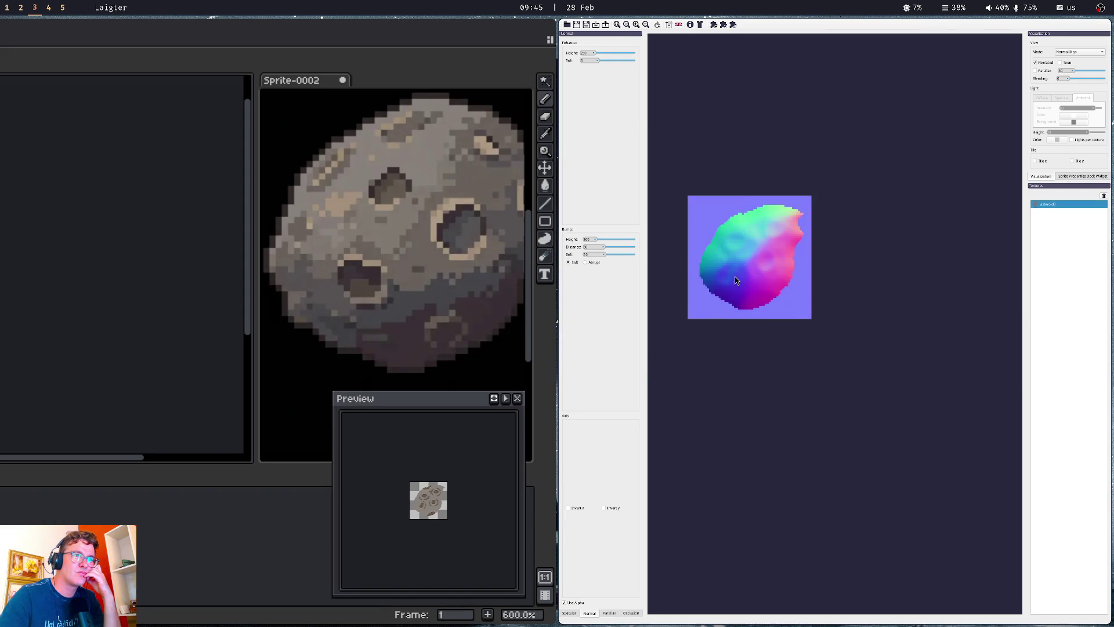
scroll(735, 281, "up", 1)
mouse_move(594, 55)
left_mouse_down()
mouse_move(629, 59)
mouse_move(619, 58)
left_mouse_up()
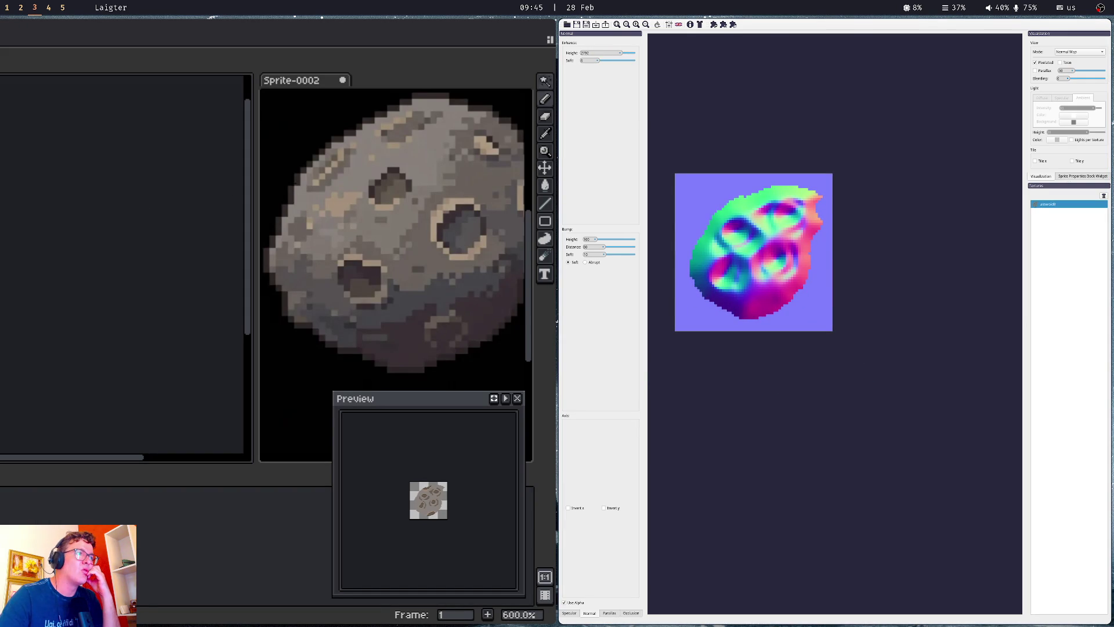
key("super+shift+q")
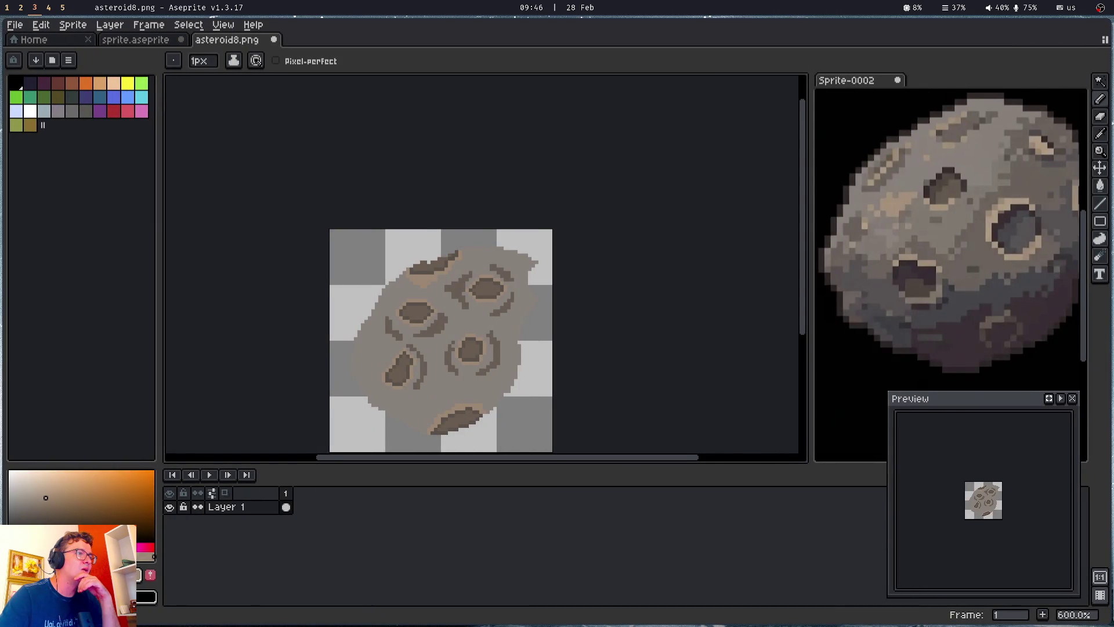
left_click_drag(612, 240, 587, 223)
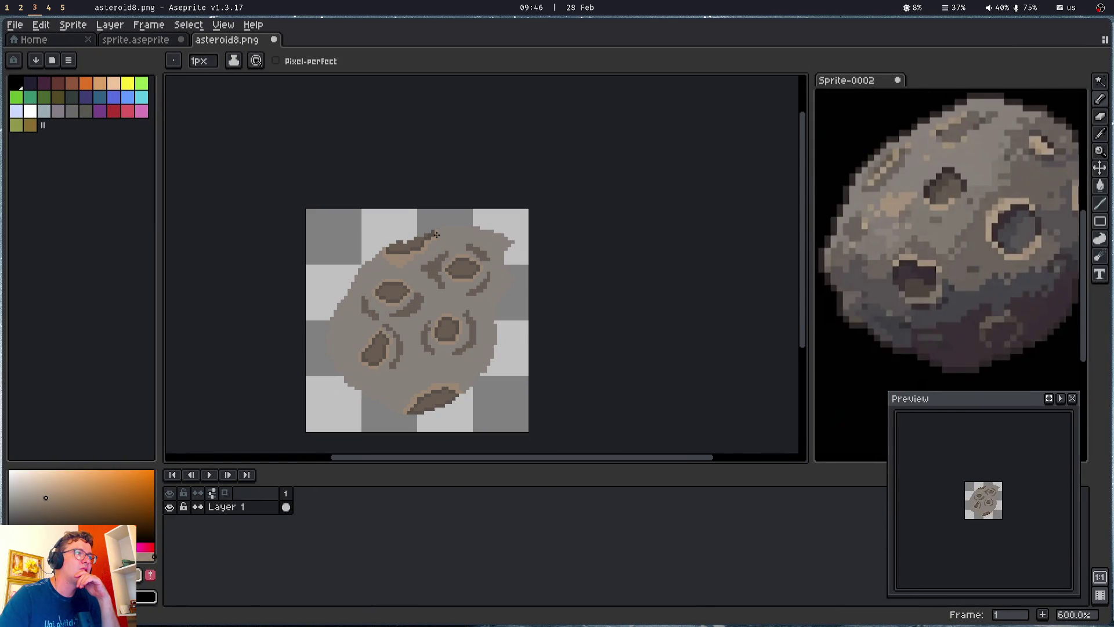
key("super+f")
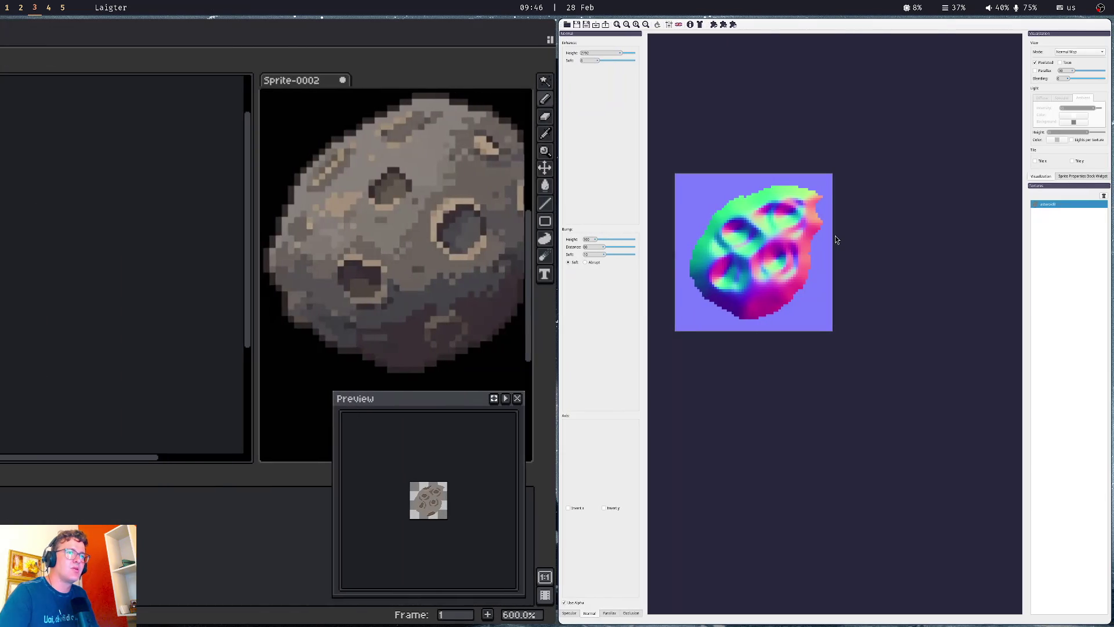
Step: Uncheck Use Alpha and set Enhance Height to 1128 and Bump Height to 1410
scroll(799, 203, "up", 3)
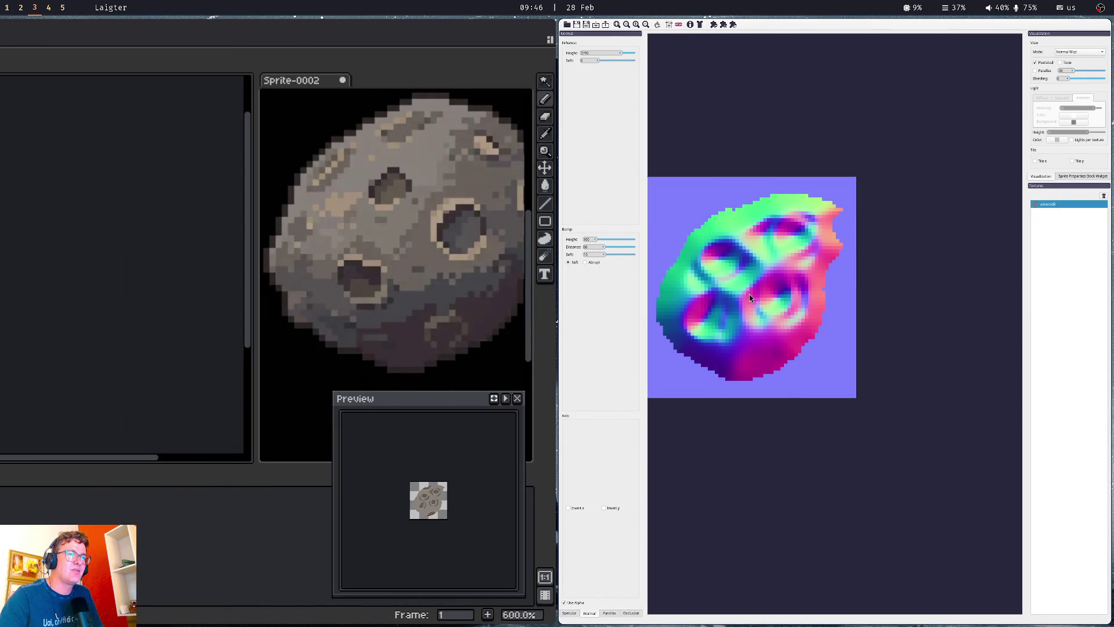
scroll(750, 294, "down", 2)
mouse_move(596, 241)
left_mouse_down()
mouse_move(624, 255)
mouse_move(606, 255)
mouse_move(606, 239)
mouse_move(617, 244)
mouse_move(598, 241)
left_mouse_up()
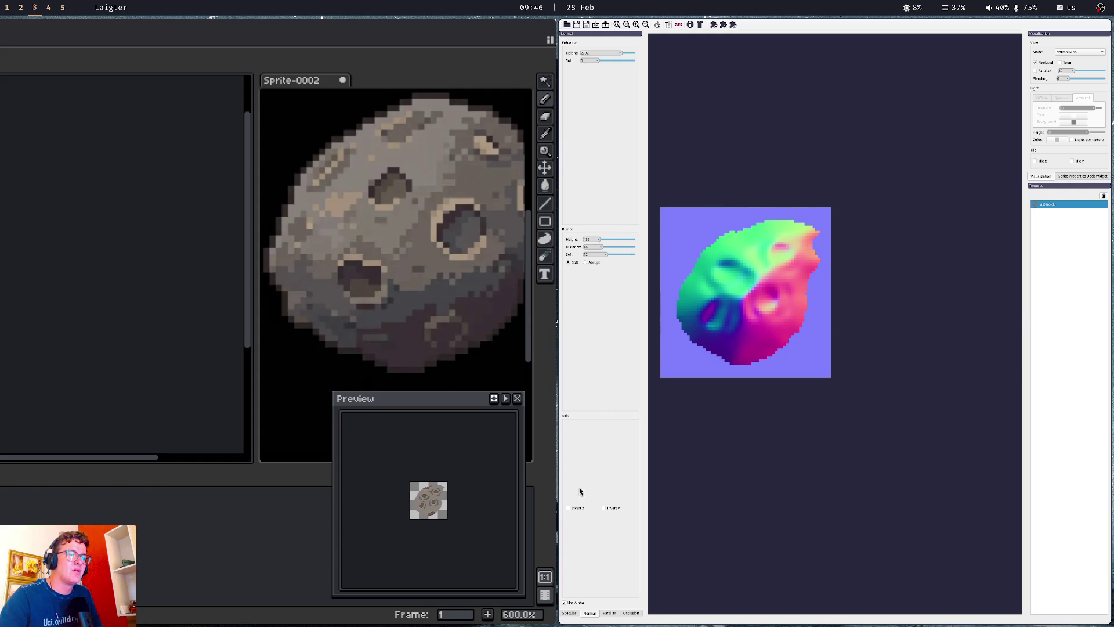
left_click(573, 604)
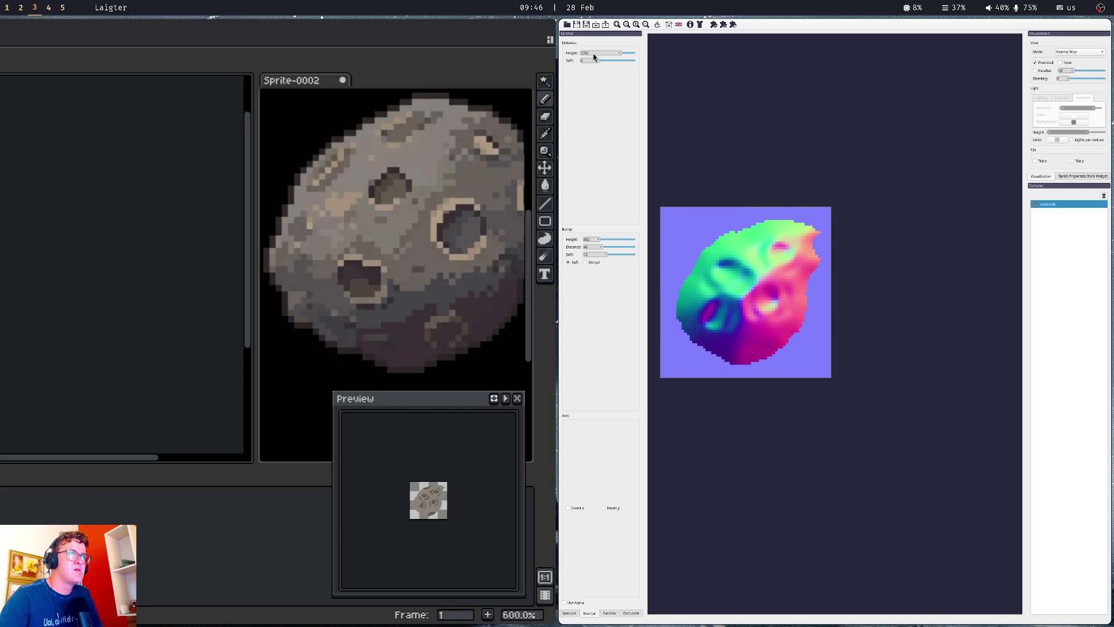
mouse_move(619, 53)
left_mouse_down()
mouse_move(601, 56)
mouse_move(634, 66)
mouse_move(624, 74)
mouse_move(582, 61)
mouse_move(626, 57)
left_mouse_up()
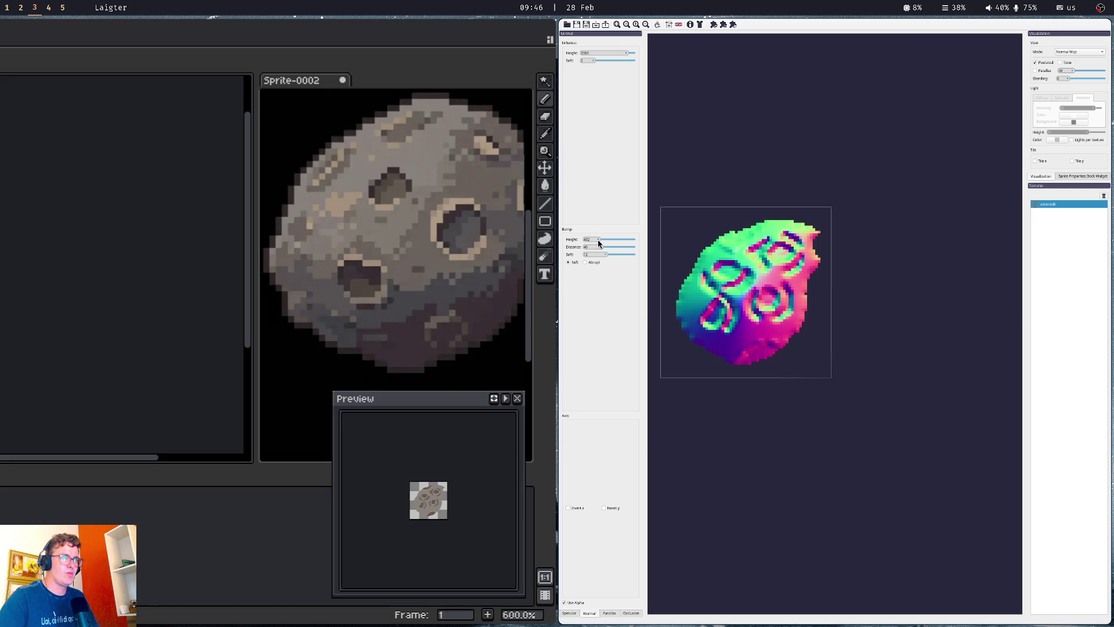
left_click_drag(599, 243, 590, 241)
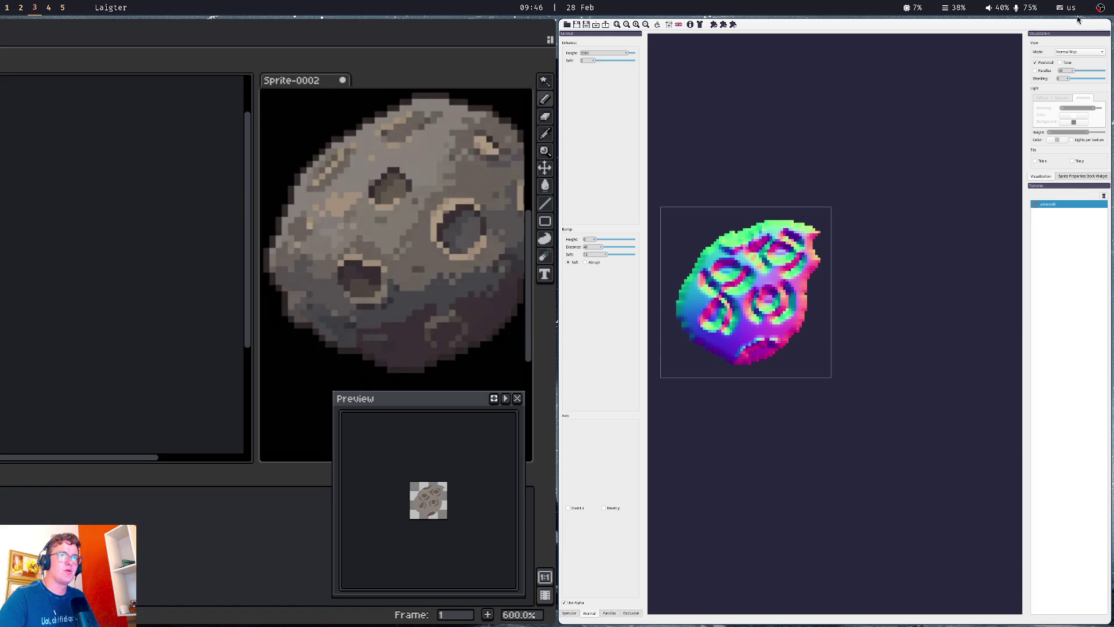
left_click(1071, 52)
Step: Preview the specular map with lower threshold and brightness, higher contrast and more softness
left_click(1068, 60)
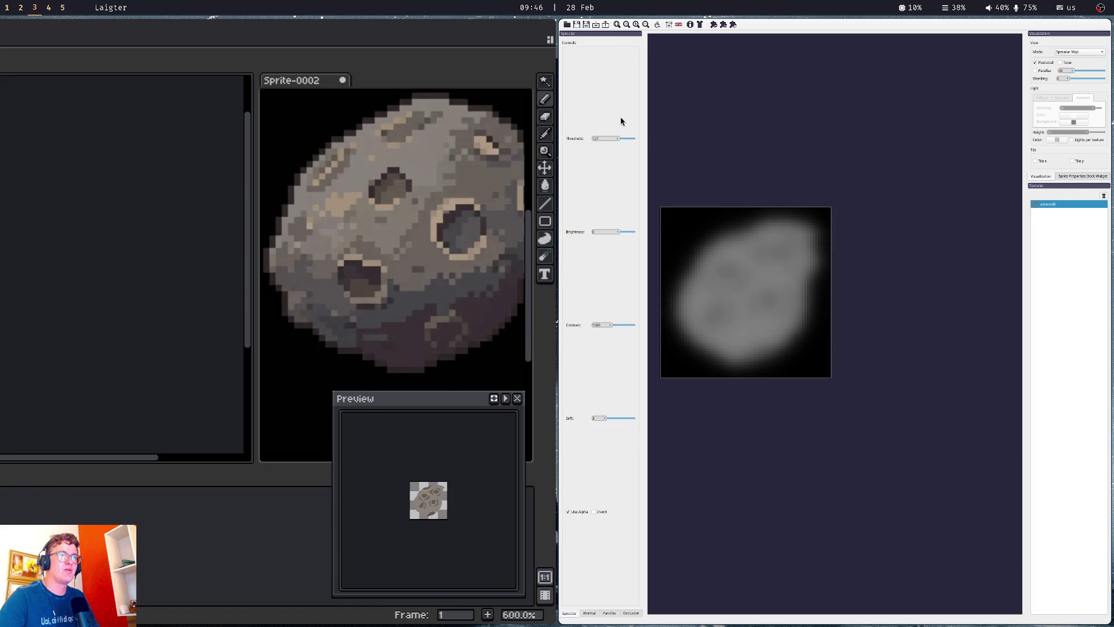
mouse_move(618, 141)
left_mouse_down()
mouse_move(609, 142)
mouse_move(631, 142)
left_mouse_up()
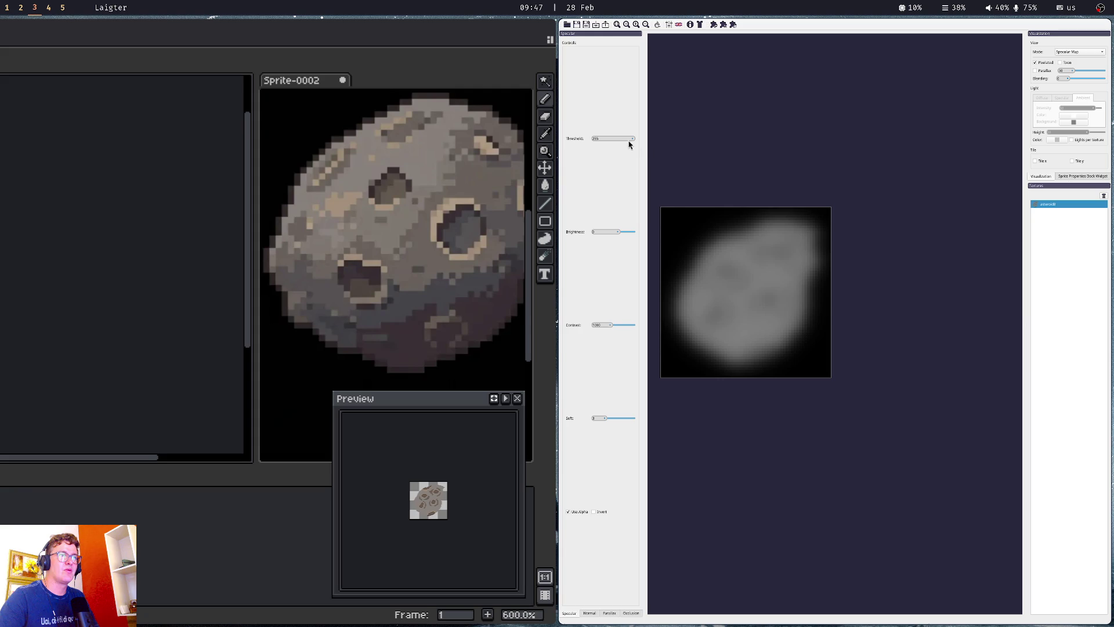
left_click_drag(632, 141, 613, 141)
mouse_move(622, 235)
left_mouse_down()
mouse_move(597, 234)
mouse_move(614, 235)
left_mouse_up()
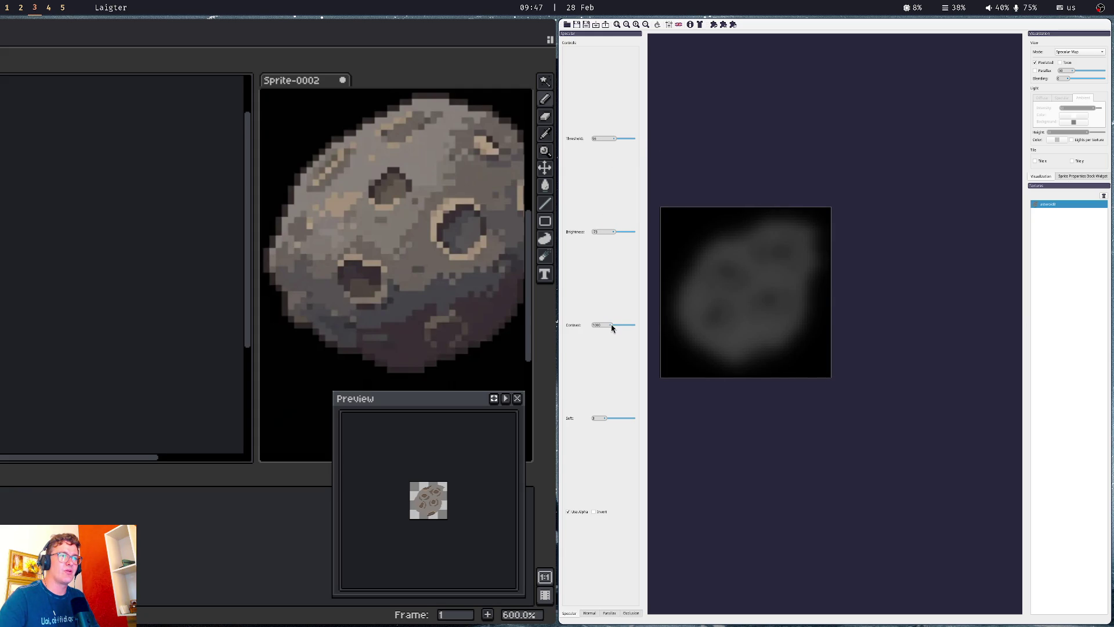
left_click_drag(611, 325, 612, 325)
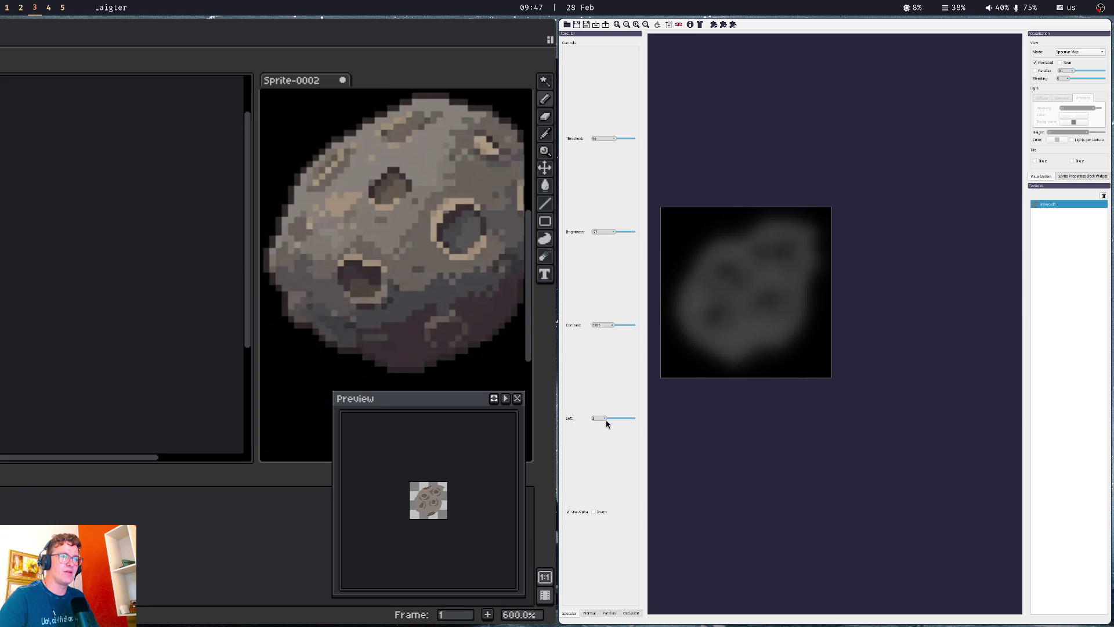
left_click_drag(604, 418, 603, 421)
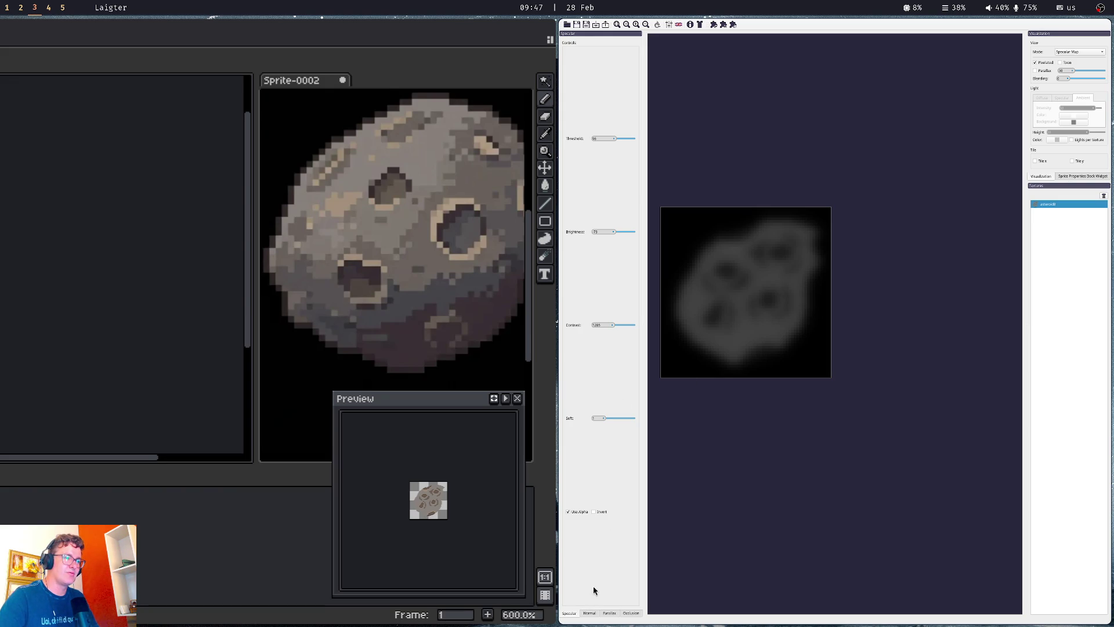
Step: Export the asteroid's normal and specular maps and acknowledge the completion message
left_click(606, 24)
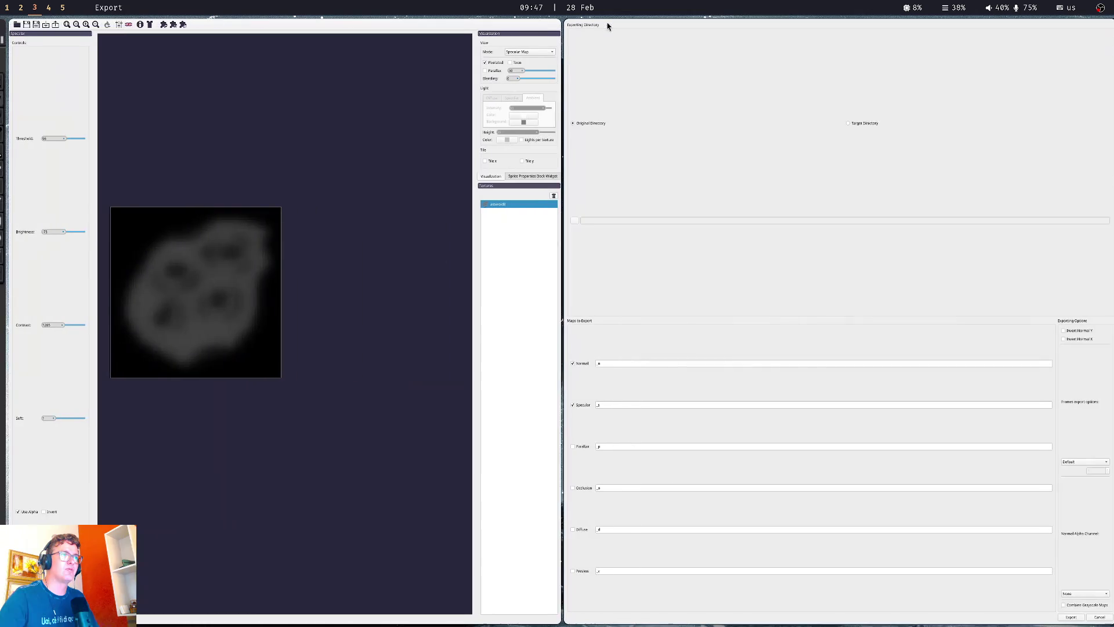
left_click(1066, 617)
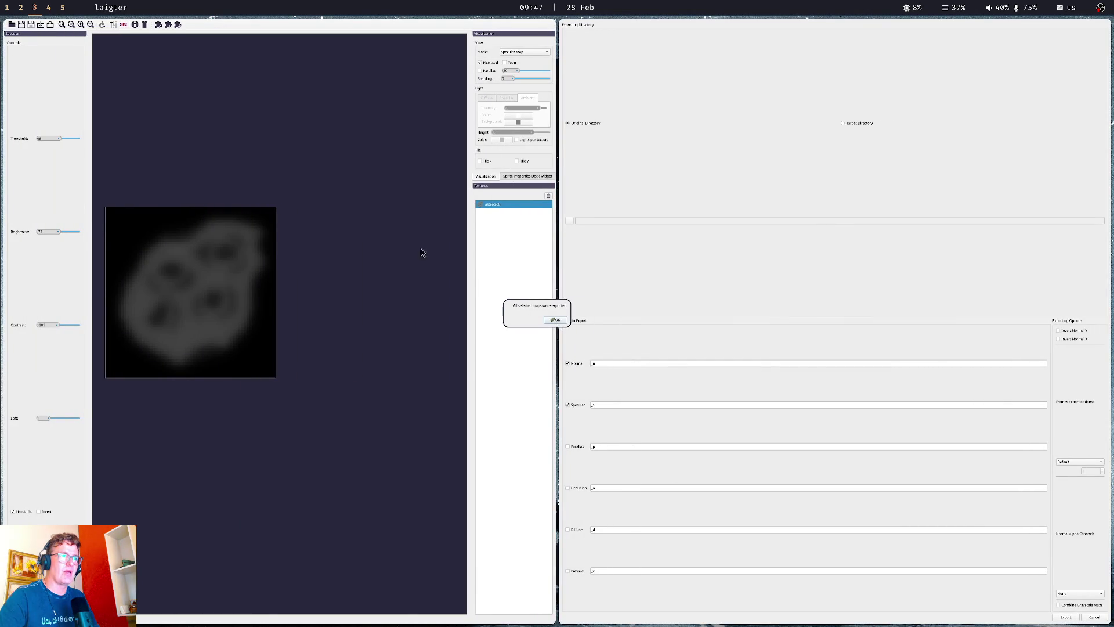
left_click(555, 320)
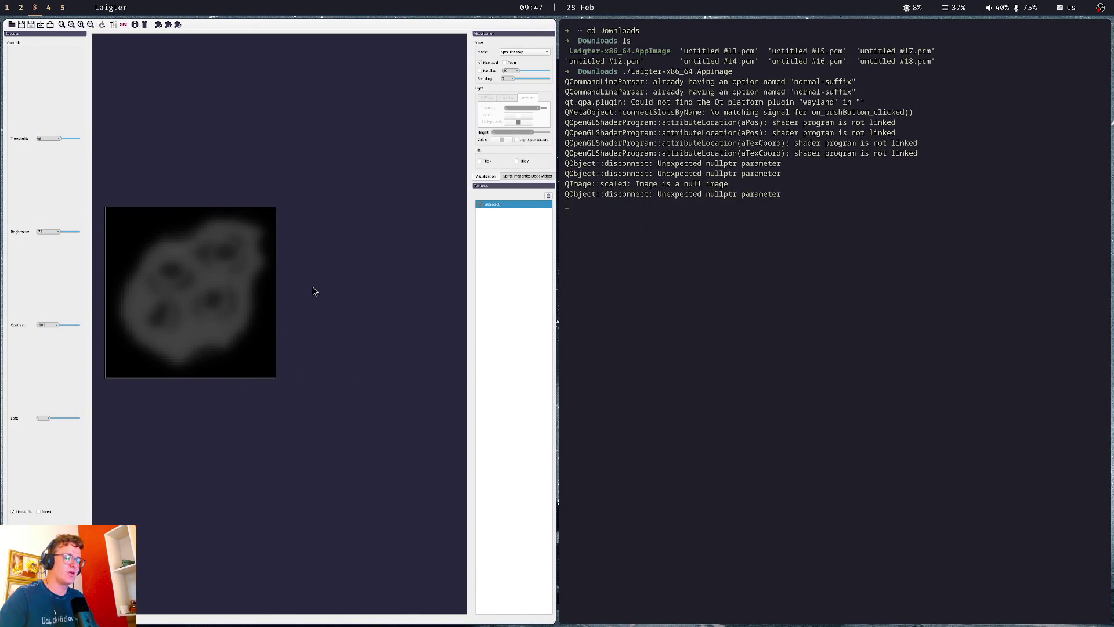
Step: In Godot, reselect the Icon sprite node, save the obstacle scene and run the game
key("super+Left")
key("super+2")
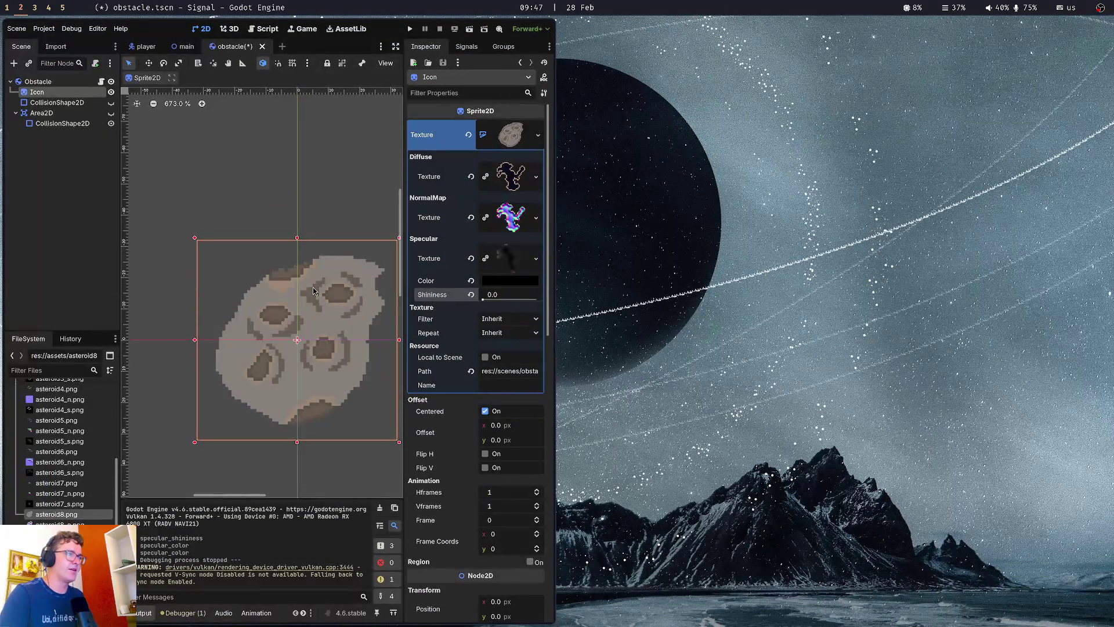
left_click(322, 154)
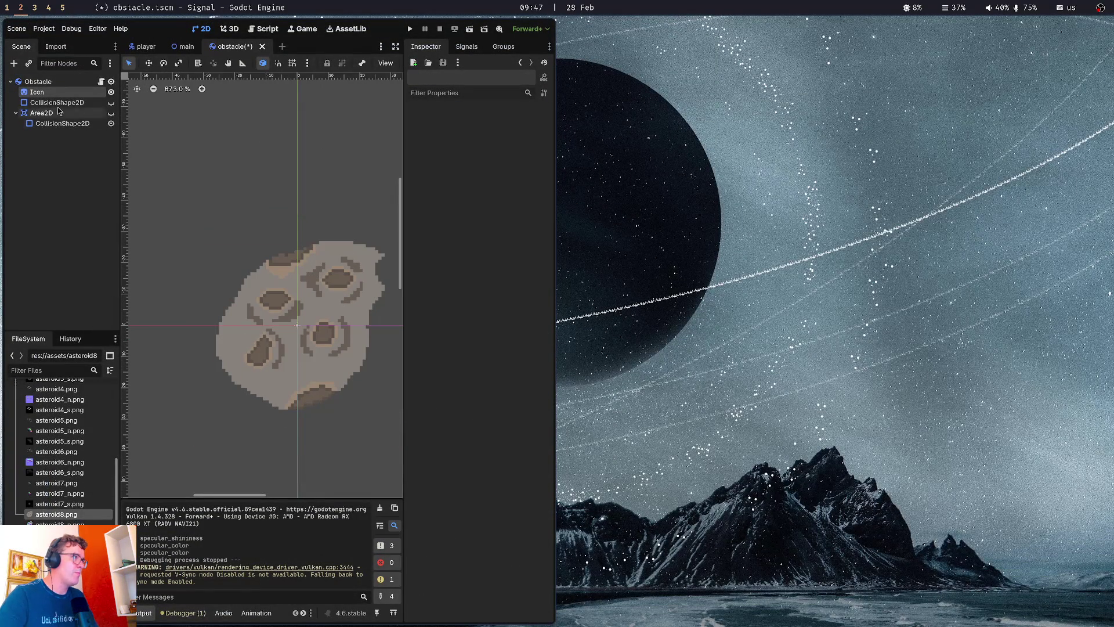
left_click(44, 94)
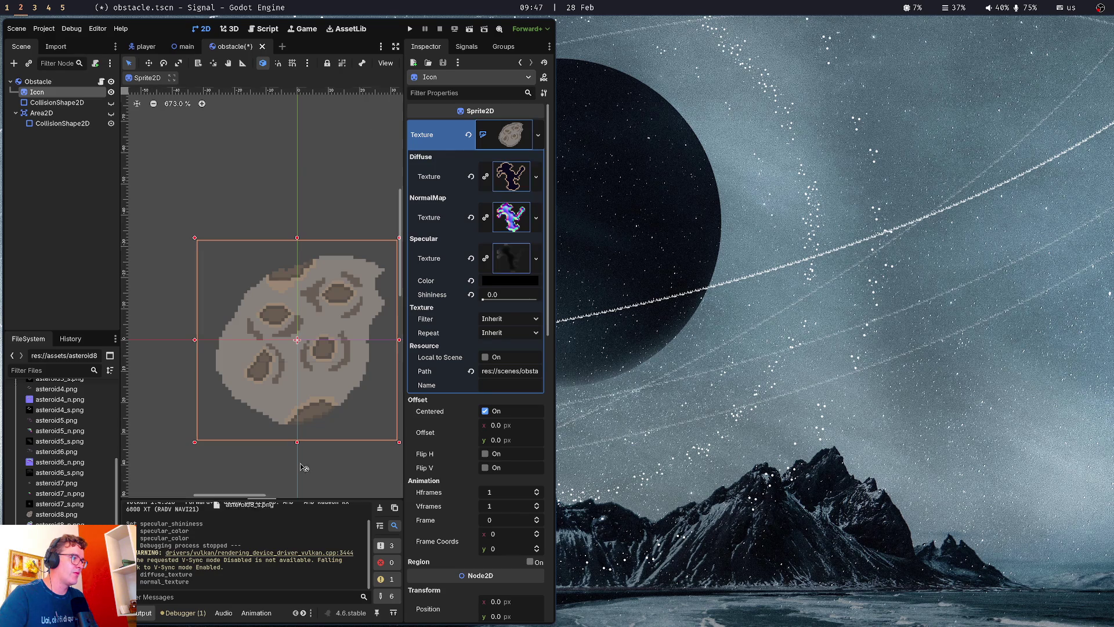
key("F5")
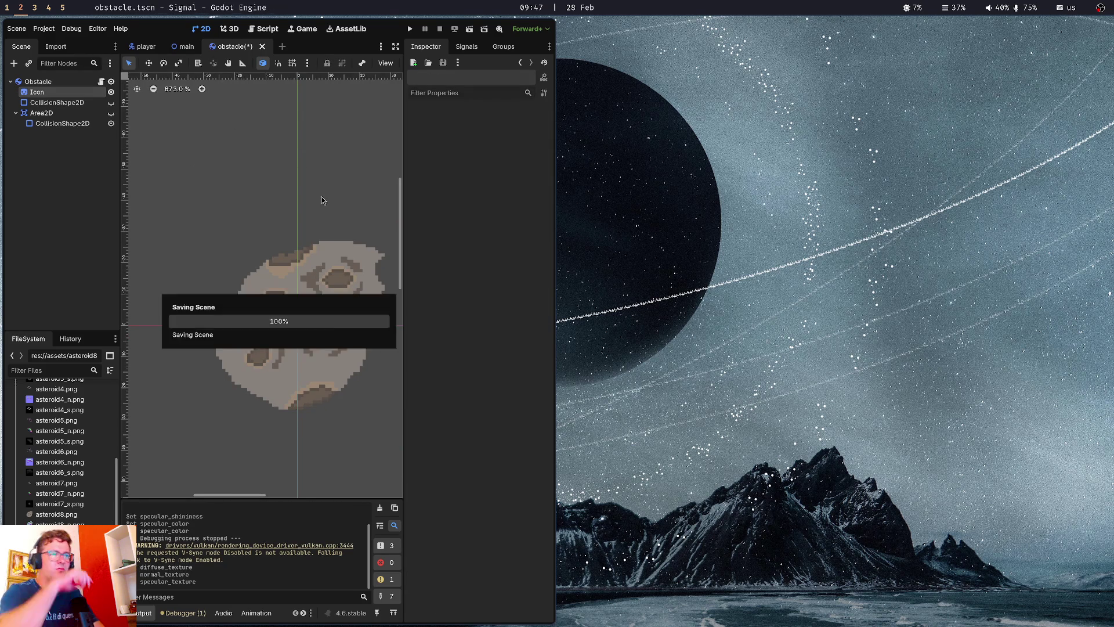
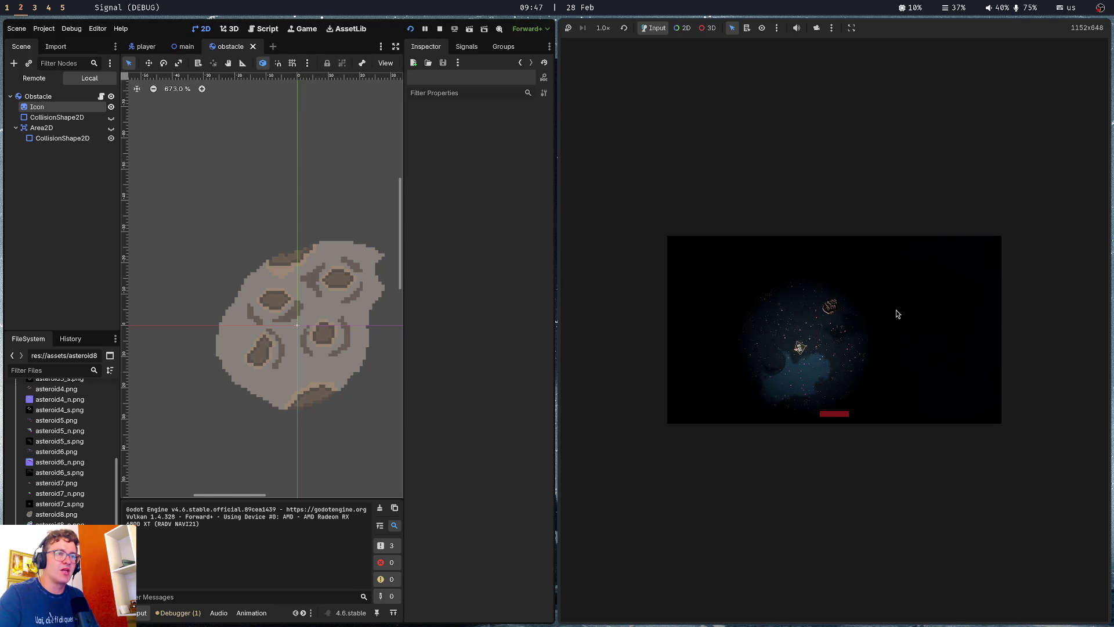
Step: Select the asteroid's Icon sprite and set its specular shininess to 0.5
left_click(38, 107)
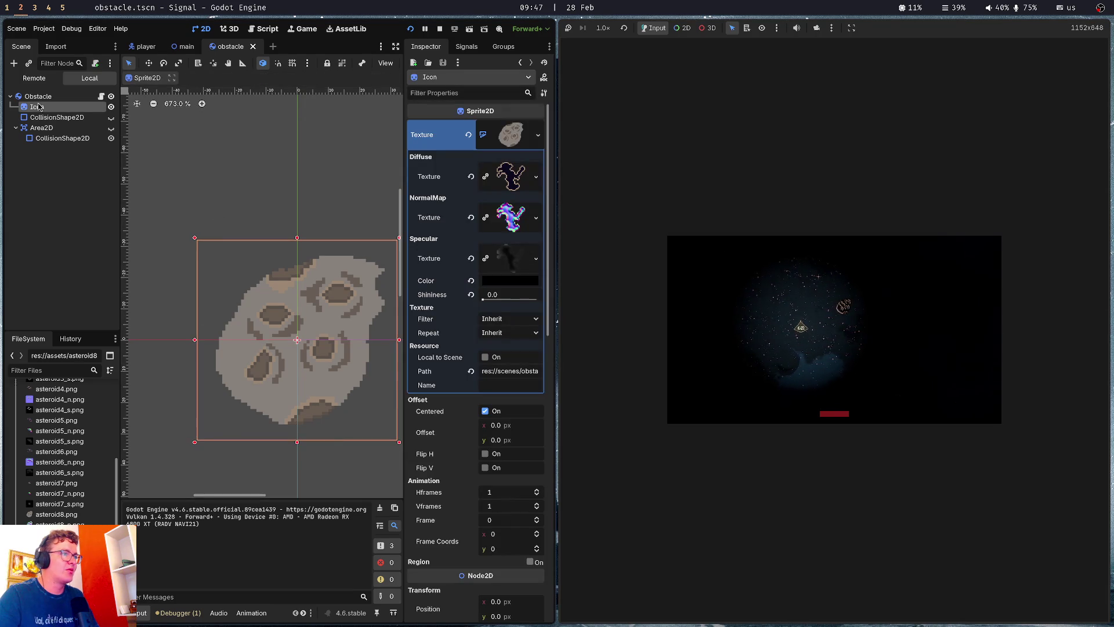
mouse_move(536, 299)
left_mouse_down()
mouse_move(488, 303)
mouse_move(538, 300)
left_mouse_up()
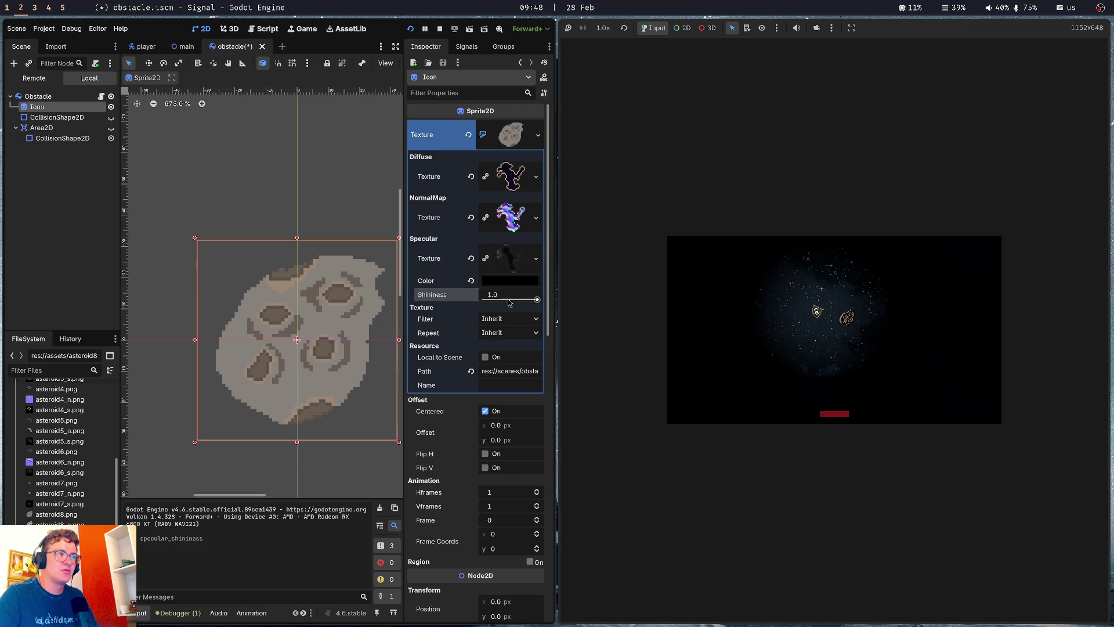
left_click(471, 281)
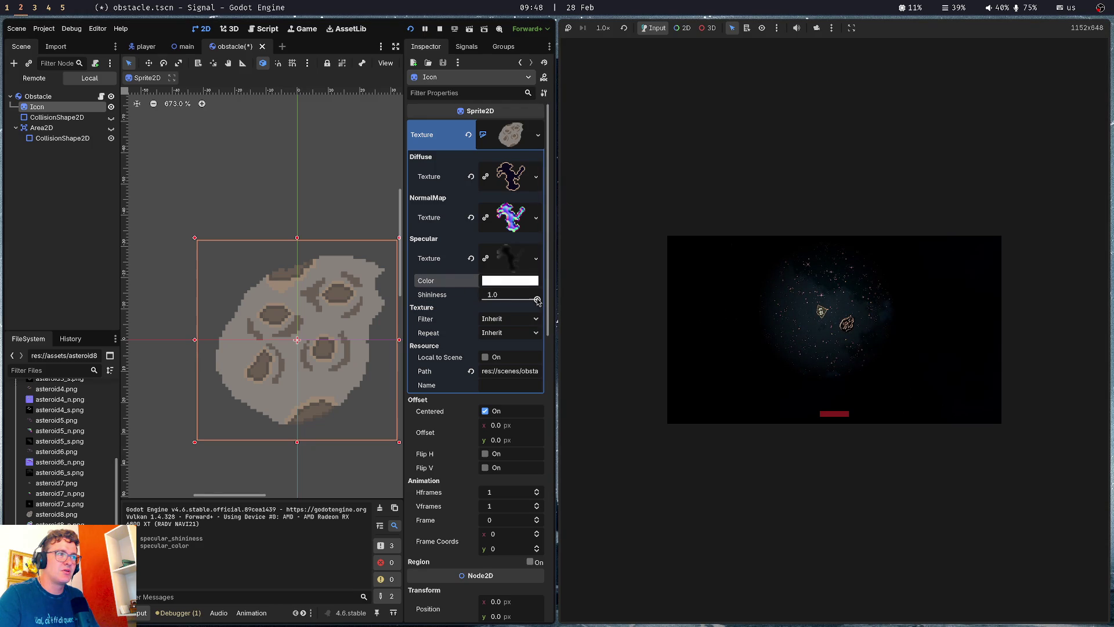
mouse_move(536, 298)
left_mouse_down()
mouse_move(499, 305)
mouse_move(550, 308)
left_mouse_up()
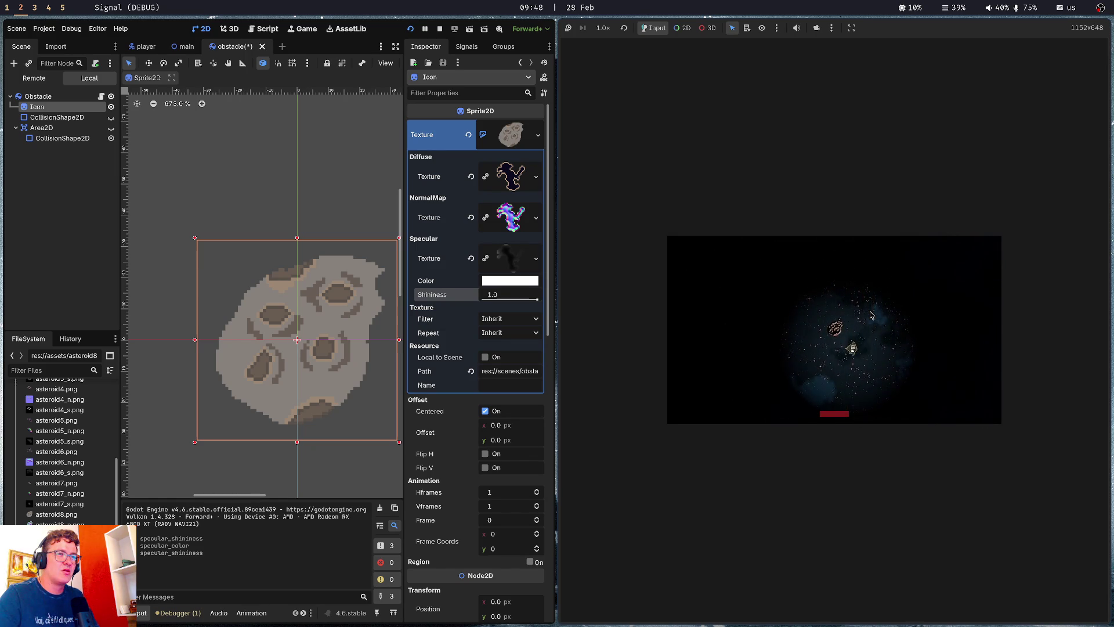
left_click(511, 299)
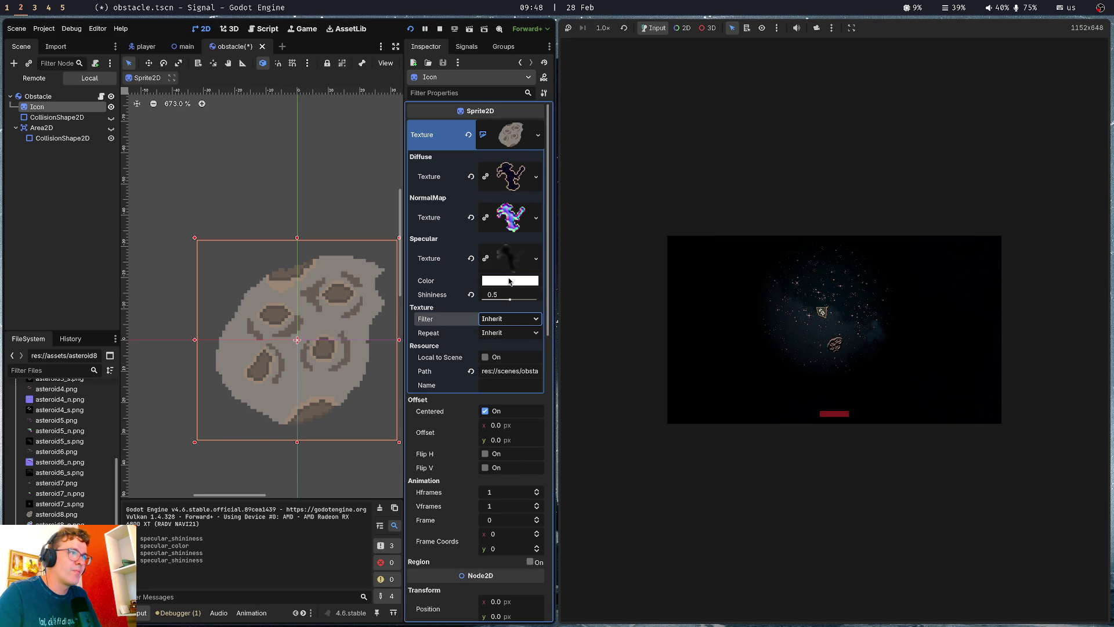
Step: Darken the sprite's specular colour to black (000000) with the colour picker
left_click(510, 281)
left_click_drag(537, 365, 529, 422)
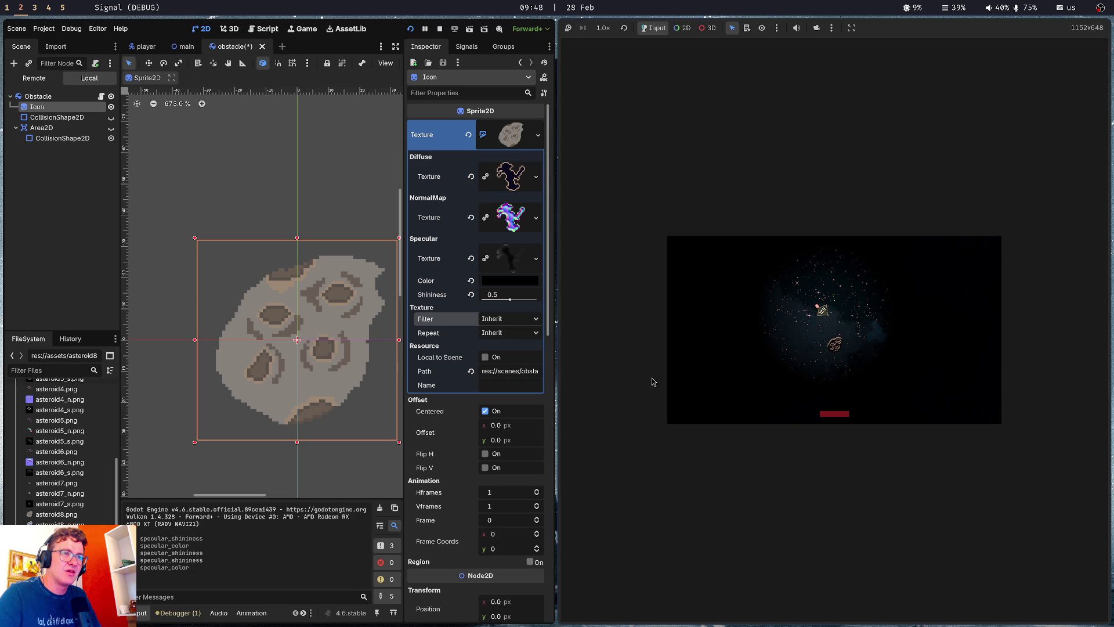
left_click(509, 282)
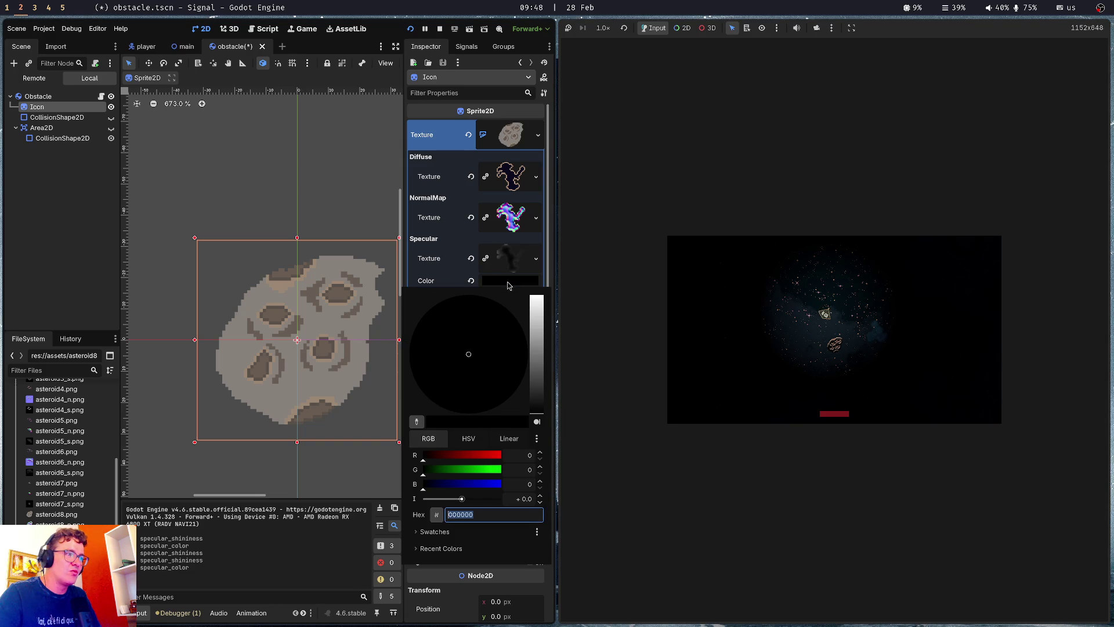
Step: Try a red specular colour, sweep shininess from 1.0 to near zero, then try yellow
left_click(501, 456)
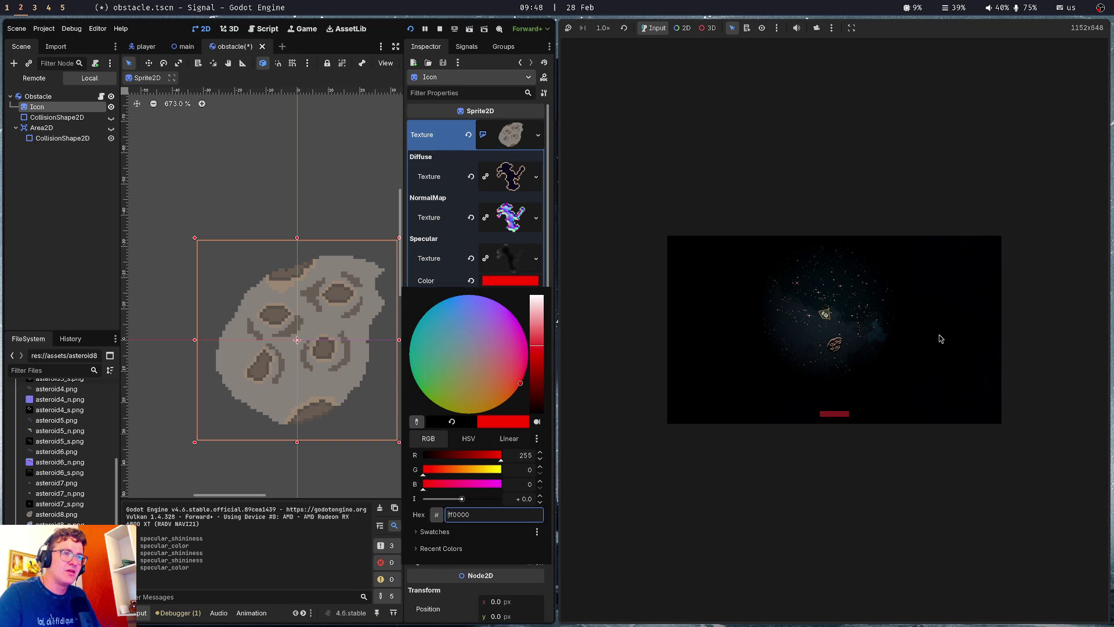
left_click_drag(510, 300, 540, 299)
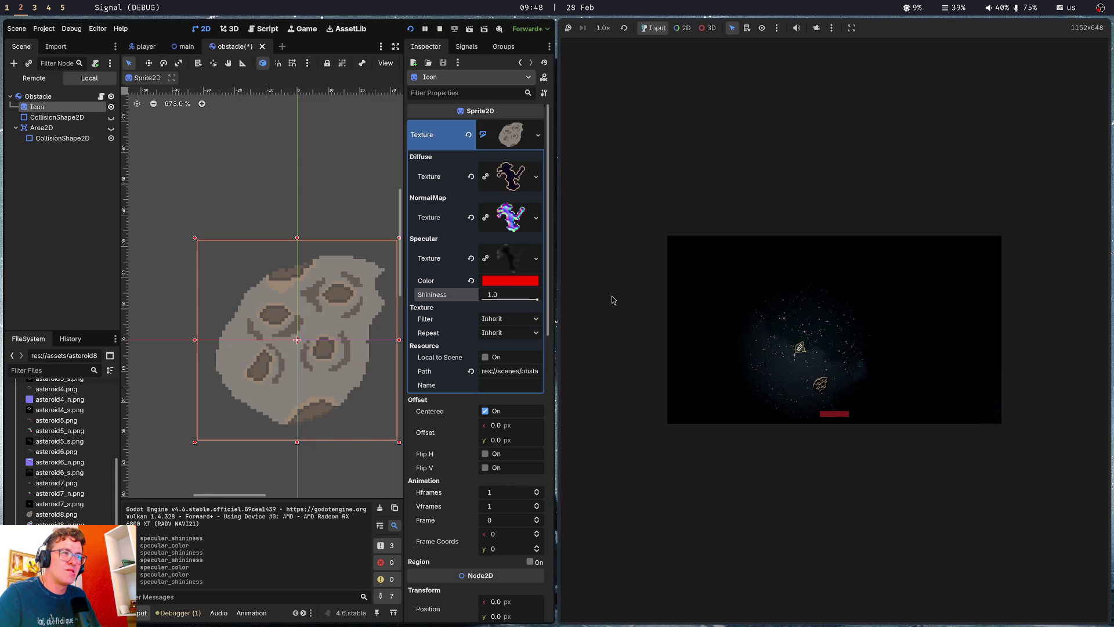
left_click_drag(537, 298, 453, 301)
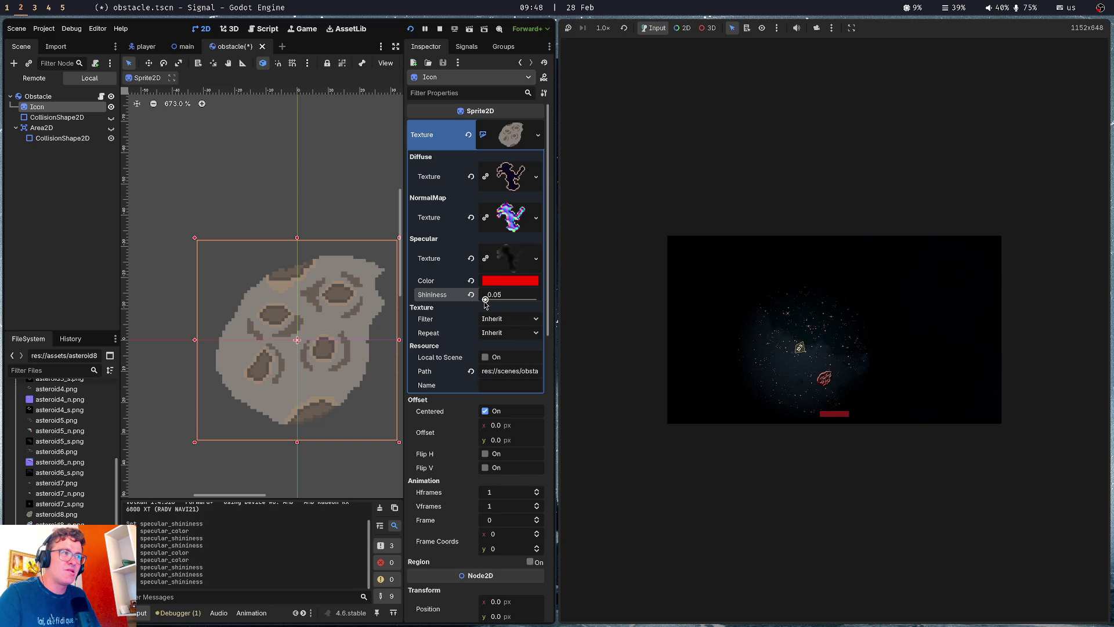
left_click(508, 282)
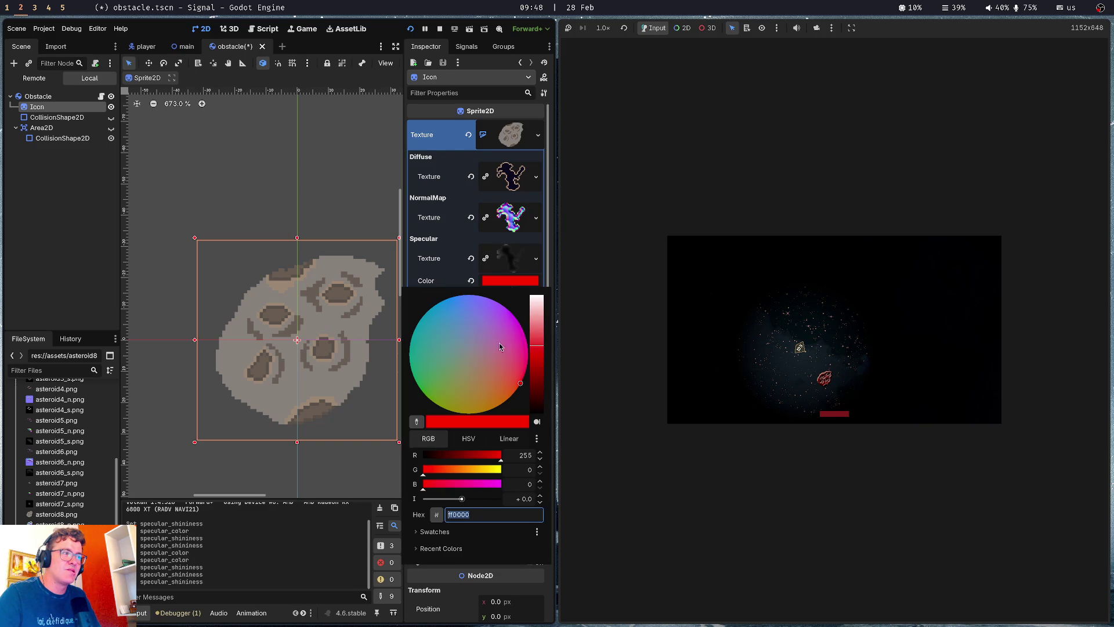
left_click_drag(486, 473, 549, 482)
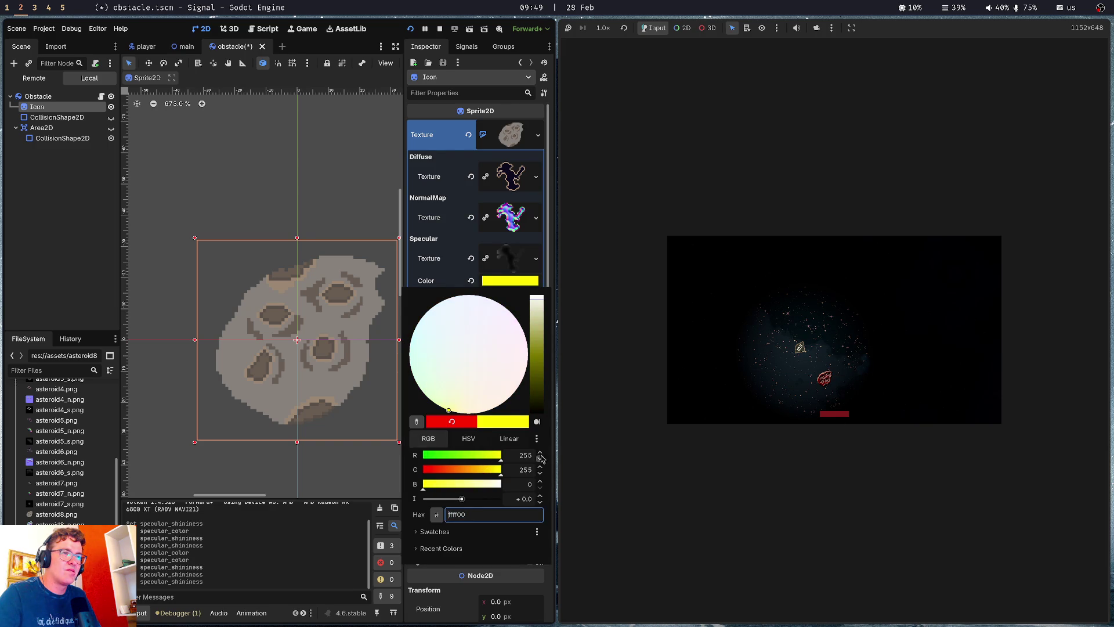
left_click(517, 286)
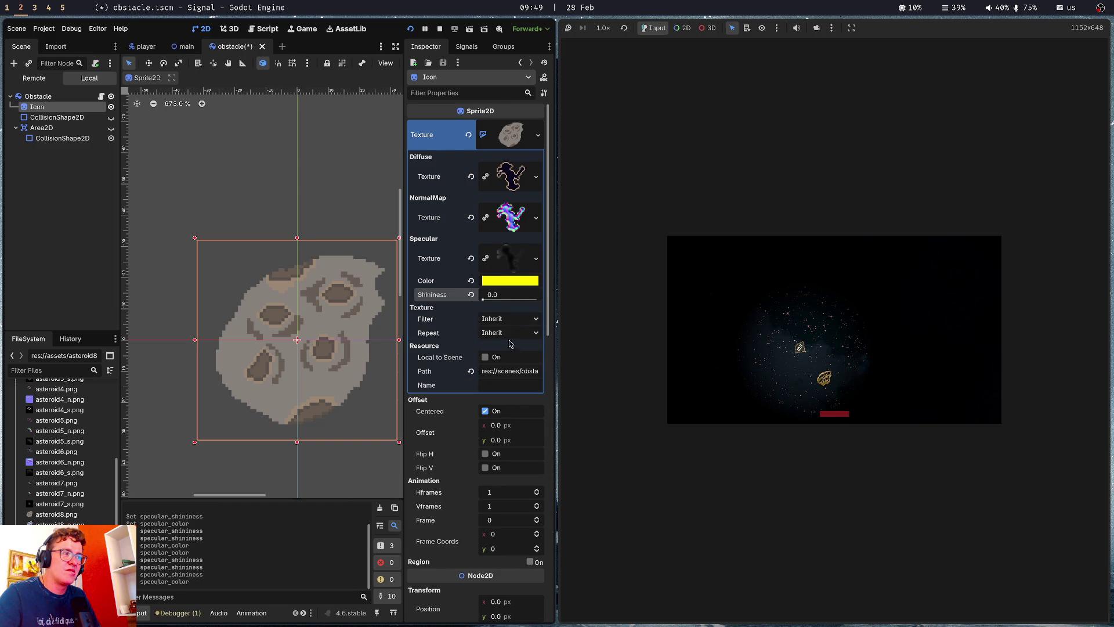
Step: Return the specular colour to black after briefly resetting it to white
left_click(512, 282)
left_click_drag(536, 313, 545, 414)
left_click(506, 281)
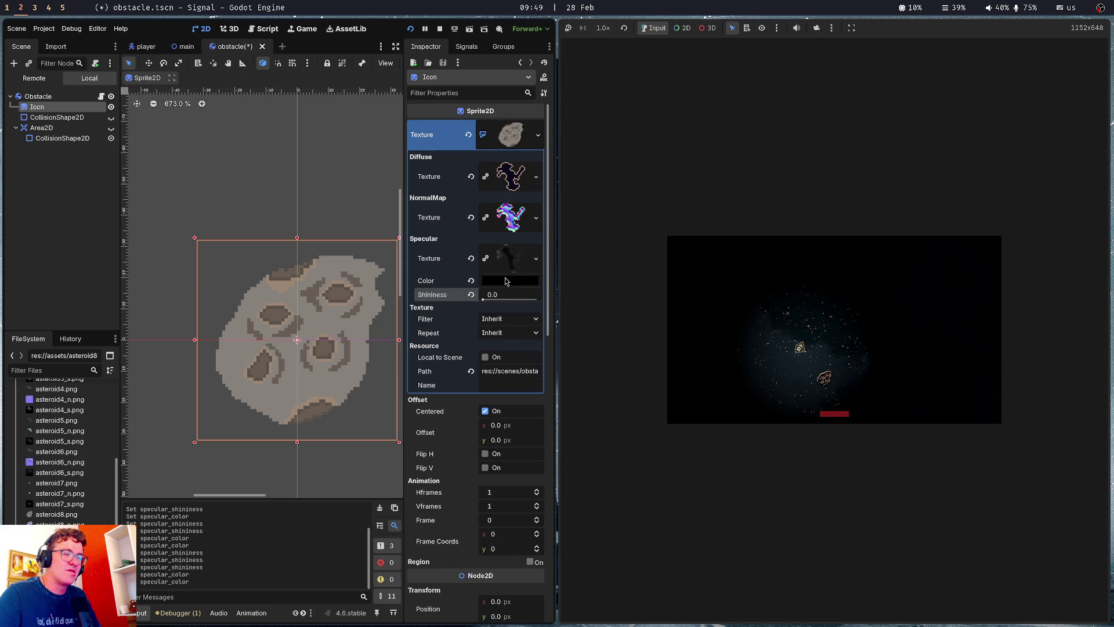
left_click(470, 281)
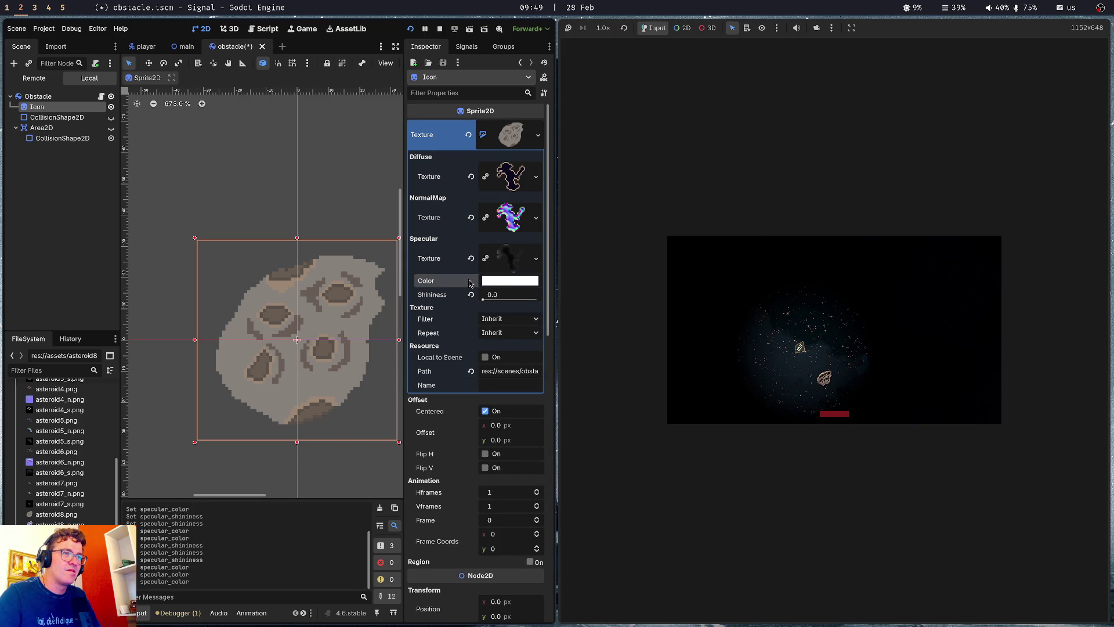
left_click(496, 284)
left_click_drag(539, 390, 540, 413)
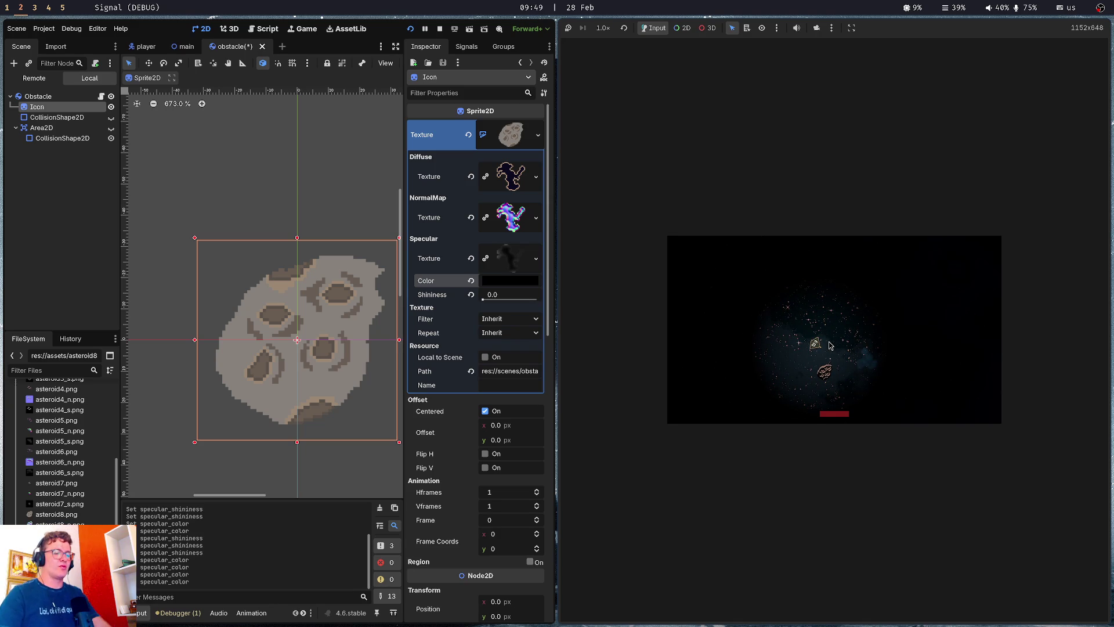
Step: Stop the running game and save obstacle.tscn
key("F8")
left_click(97, 212)
key("ctrl+s")
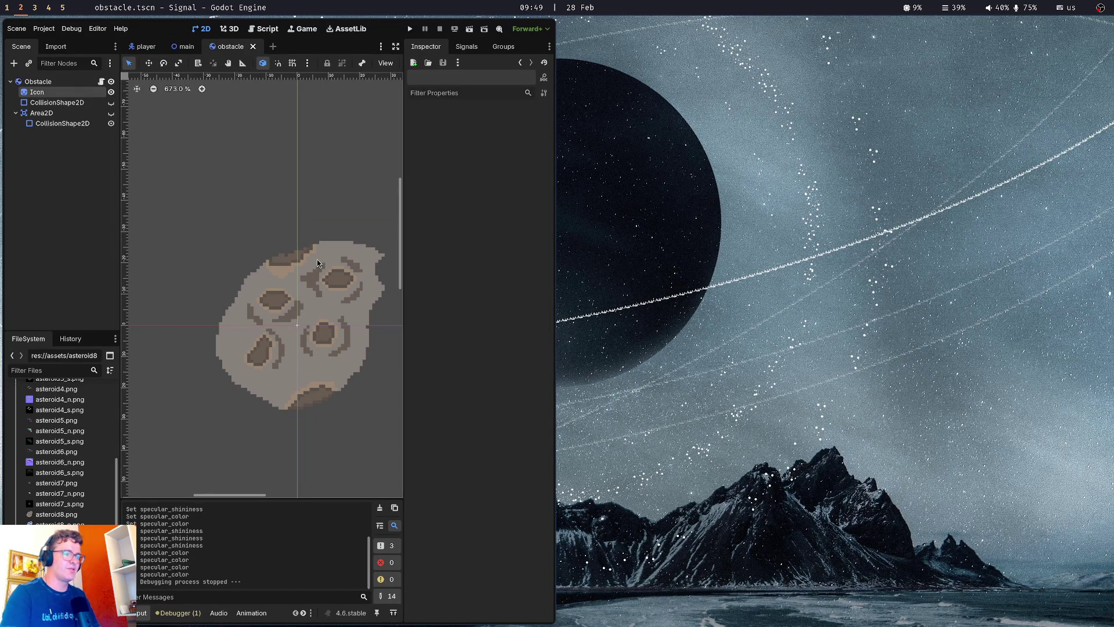
Step: In Aseprite, recentre the asteroid8.png view on the canvas
key("super+3")
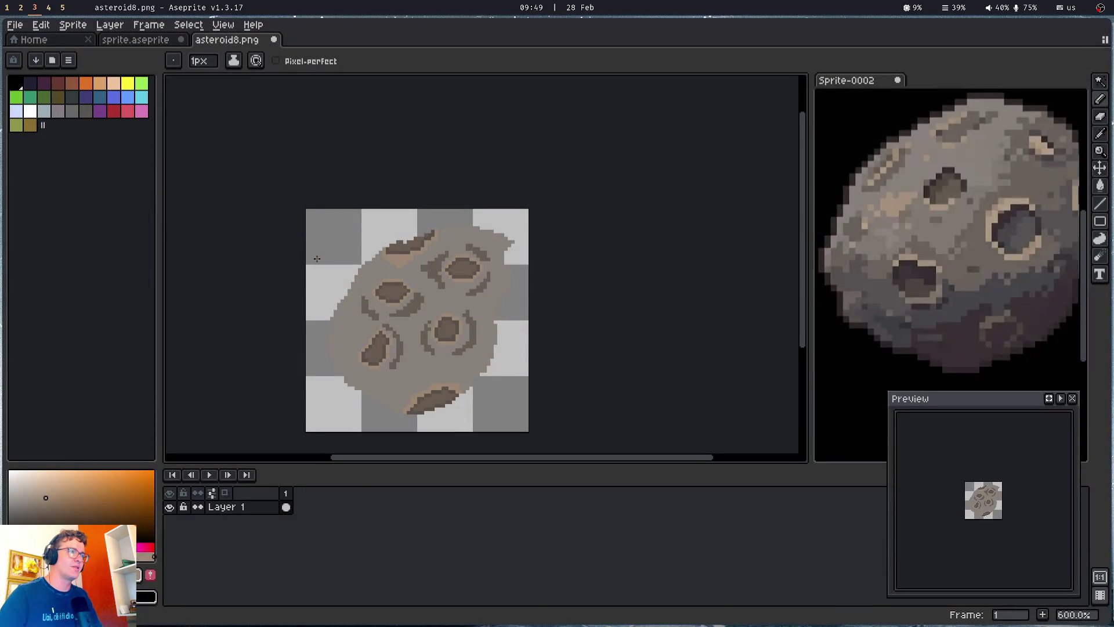
mouse_move(341, 241)
left_mouse_down()
mouse_move(337, 179)
mouse_move(364, 203)
left_mouse_up()
key("ctrl+s")
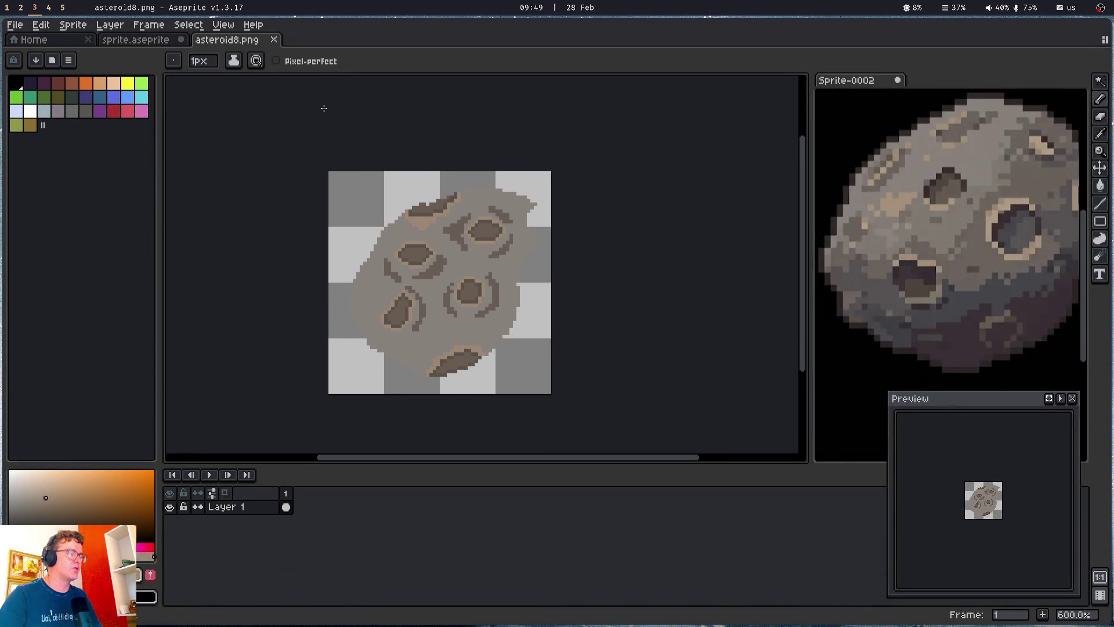
key("v")
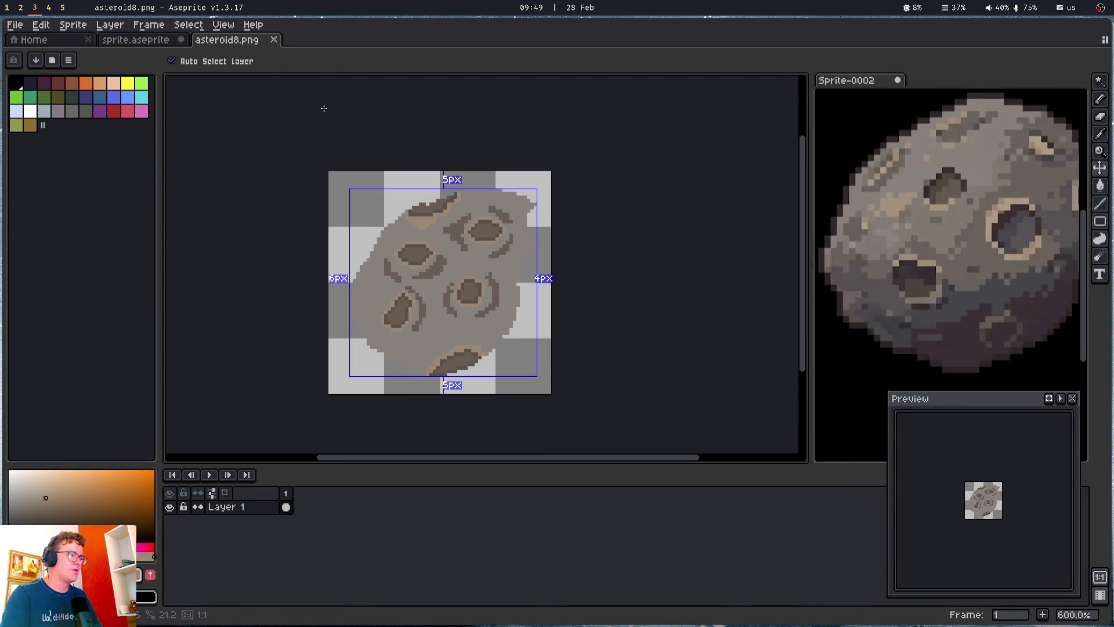
key("b")
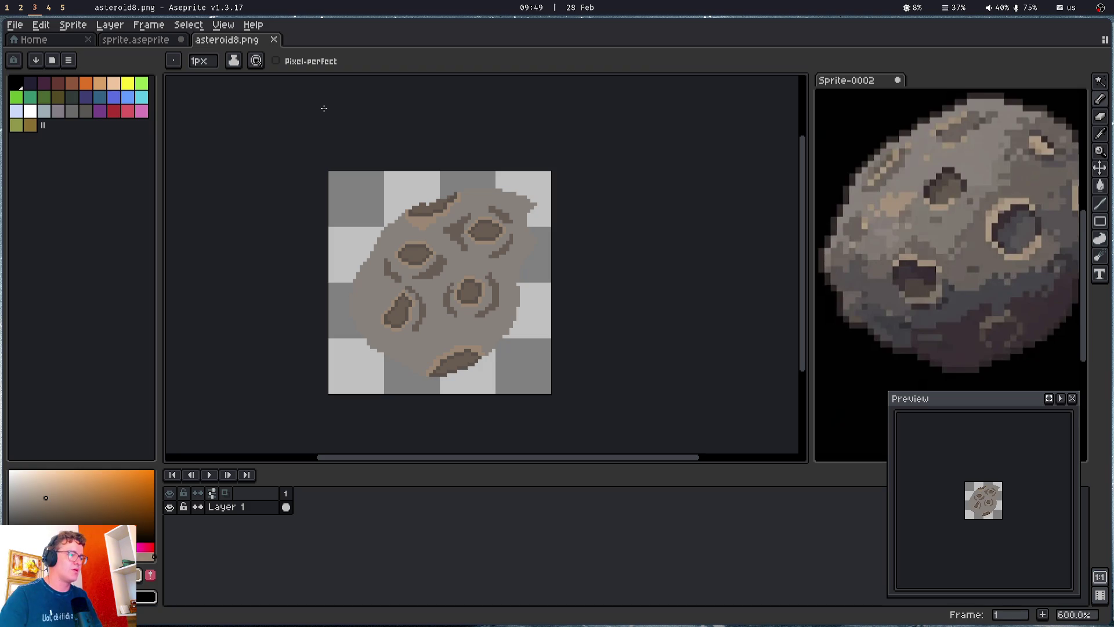
Step: Create a new 64×64 sprite
key("ctrl+n")
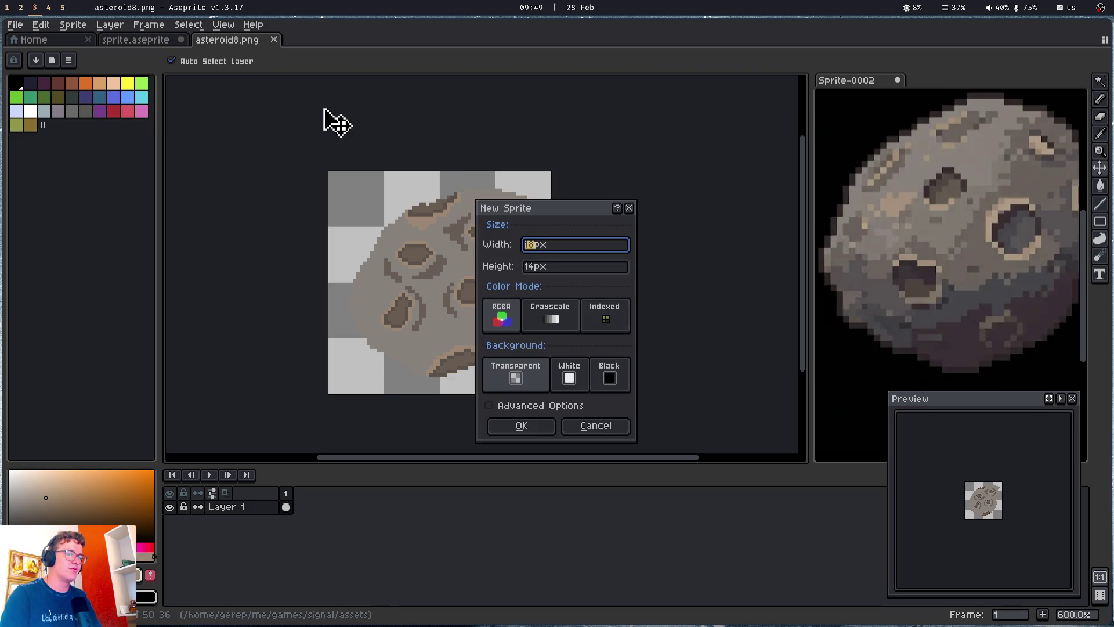
key("Tab")
type("64")
key("Return")
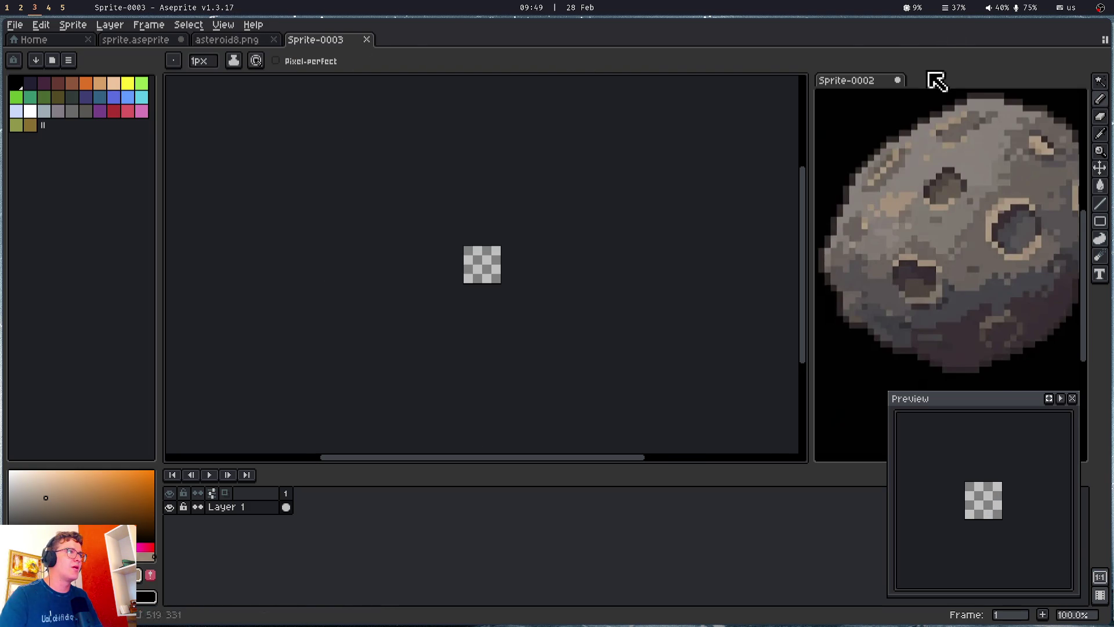
Step: Back in asteroid8.png, select and copy the whole asteroid image
left_click(255, 40)
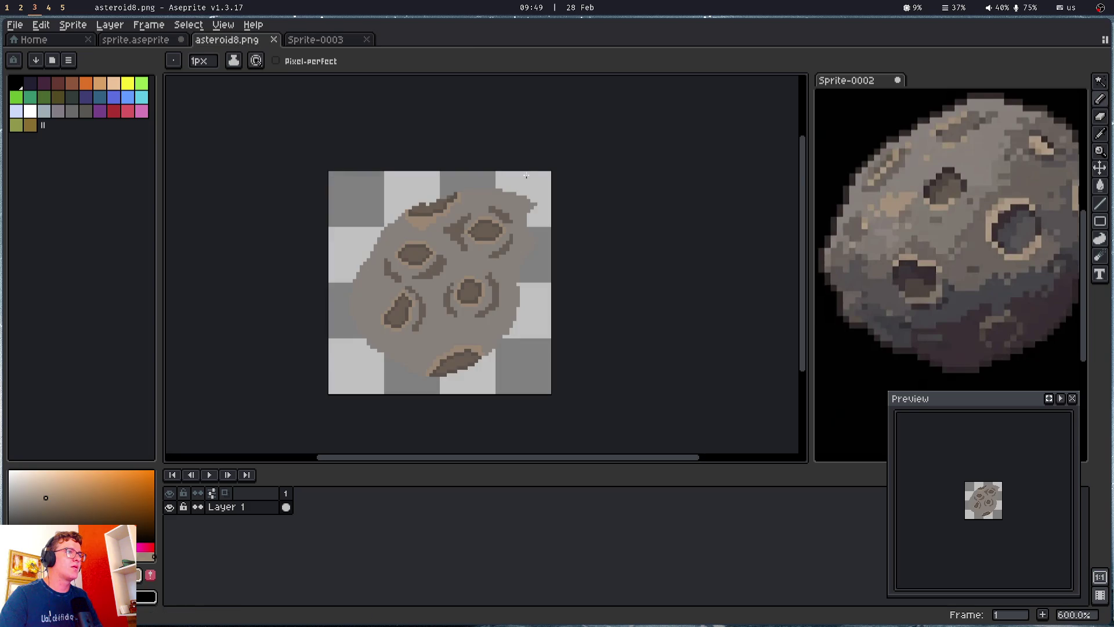
key("i")
left_click(391, 238)
key("b")
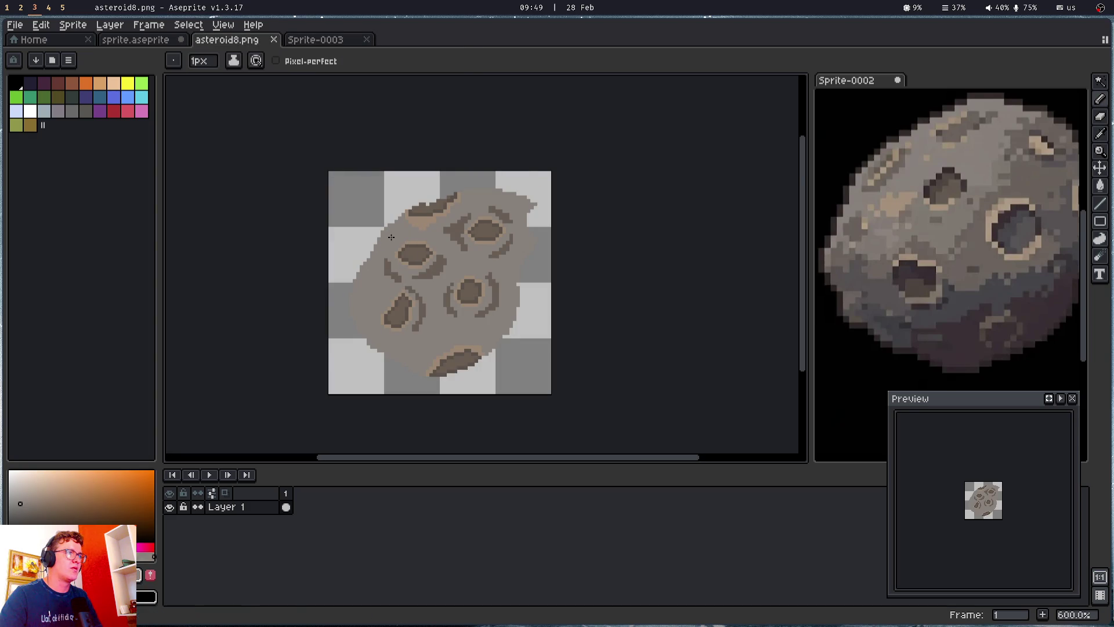
key("v")
key("ctrl+a")
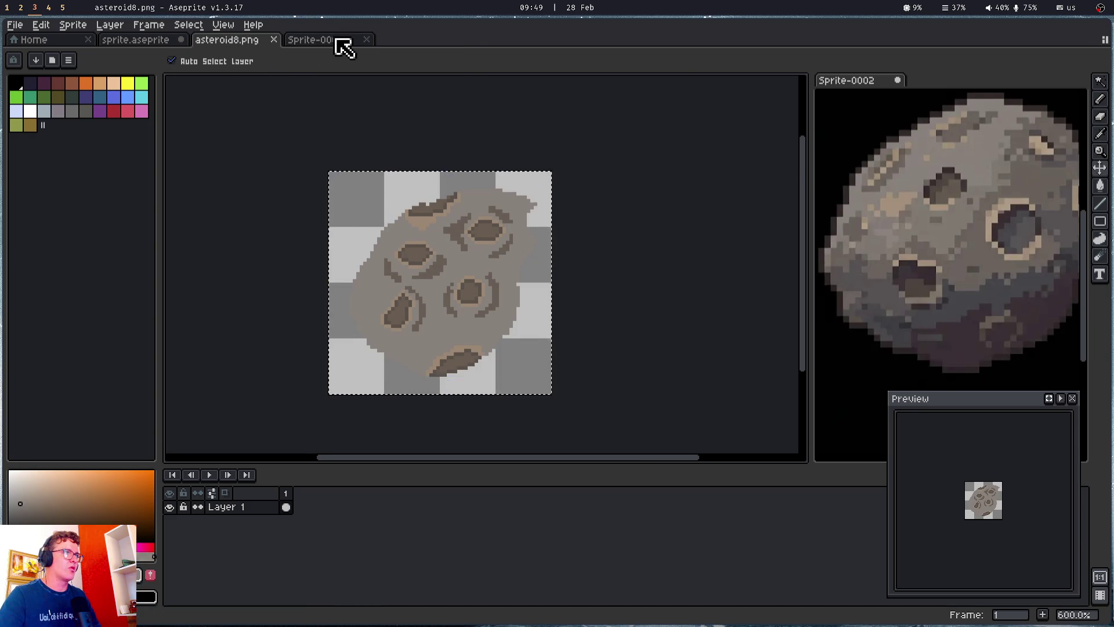
Step: Paste the asteroid into Sprite-0003 and commit it
left_click(339, 40)
key("ctrl+v")
scroll(447, 258, "up", 5)
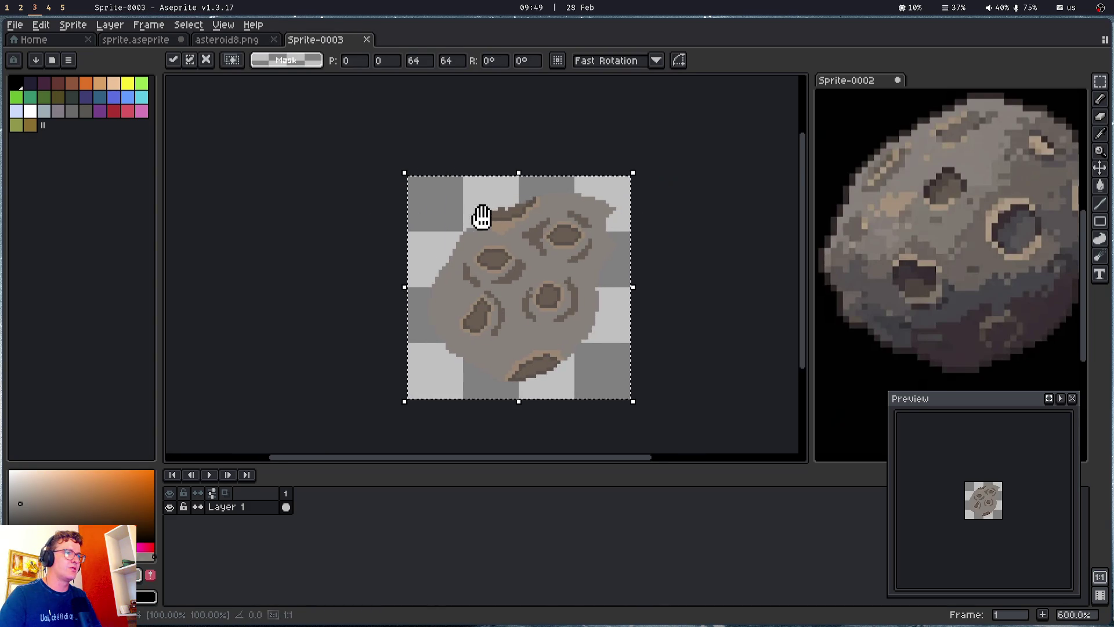
scroll(482, 238, "up", 3)
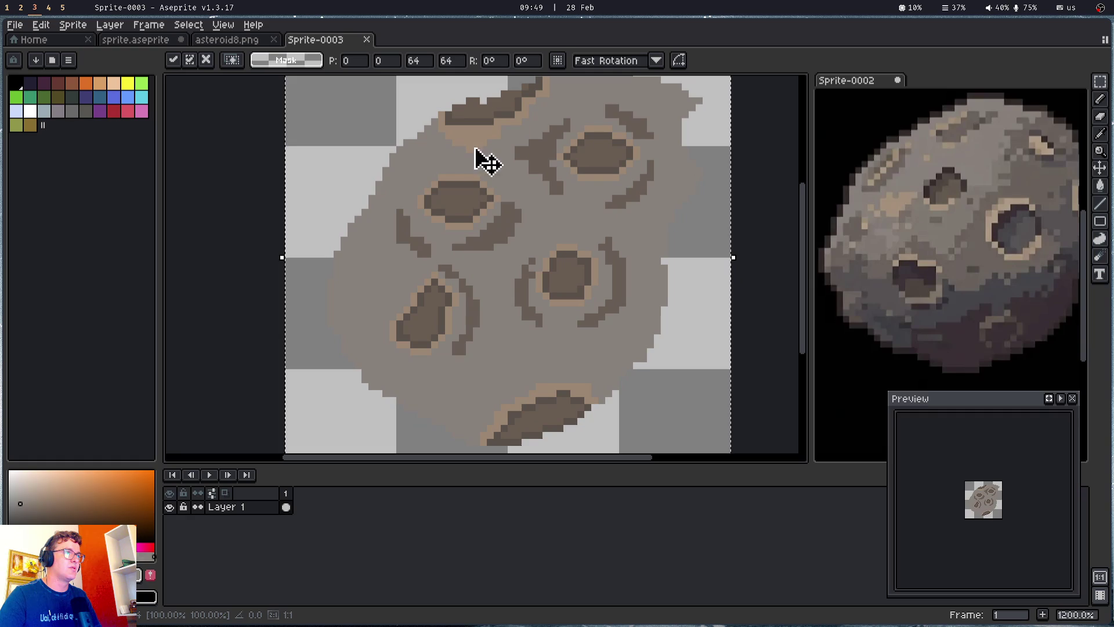
scroll(542, 224, "down", 4)
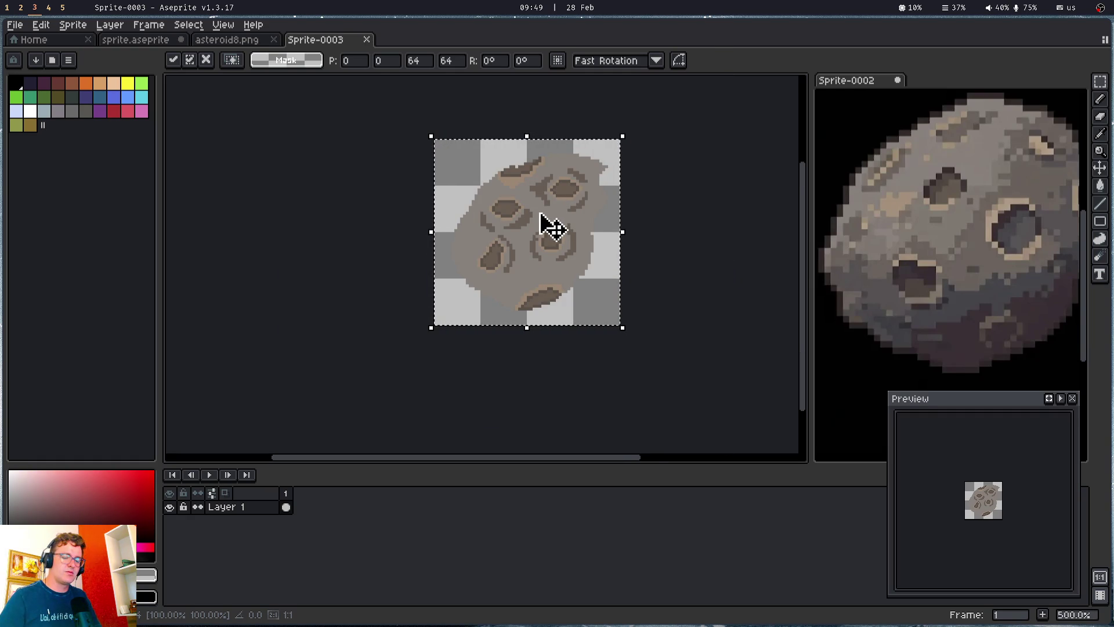
key("ctrl+d")
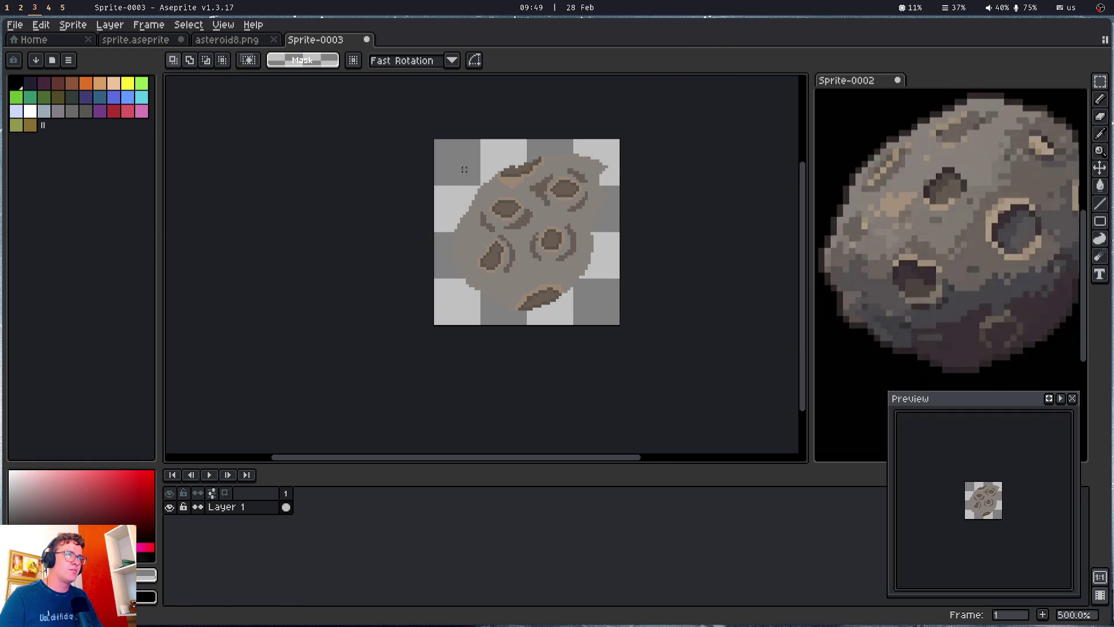
Step: Dock Sprite-0003 beside asteroid8.png and delete everything on its canvas
mouse_move(328, 40)
left_mouse_down()
mouse_move(629, 145)
mouse_move(1074, 241)
left_mouse_up()
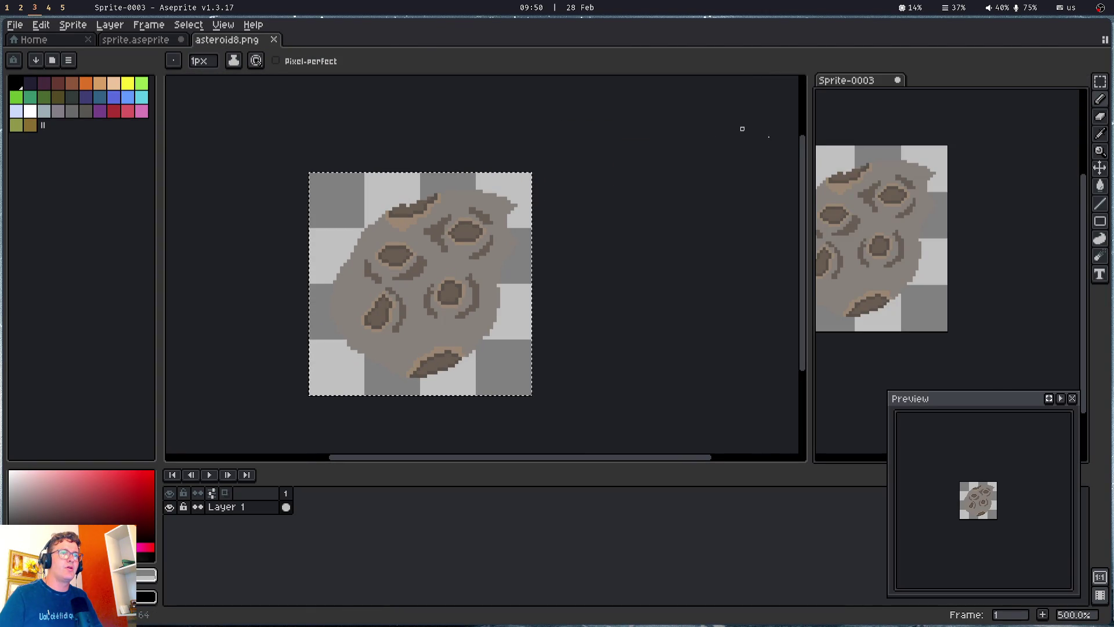
left_click_drag(808, 169, 661, 188)
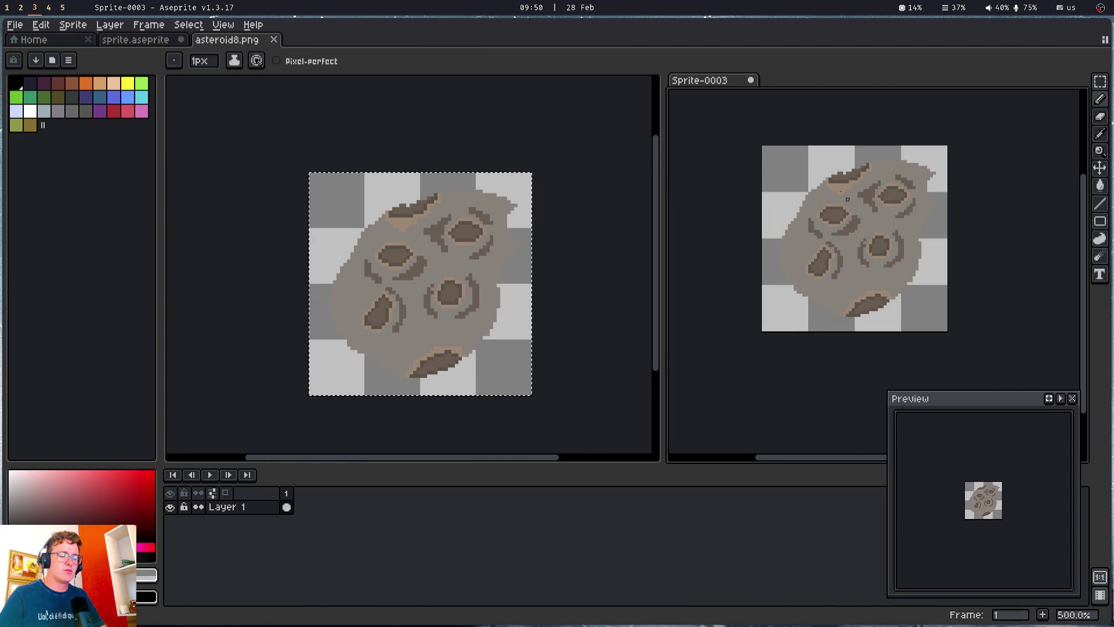
key("m")
left_click_drag(809, 145, 857, 193)
key("ctrl+a")
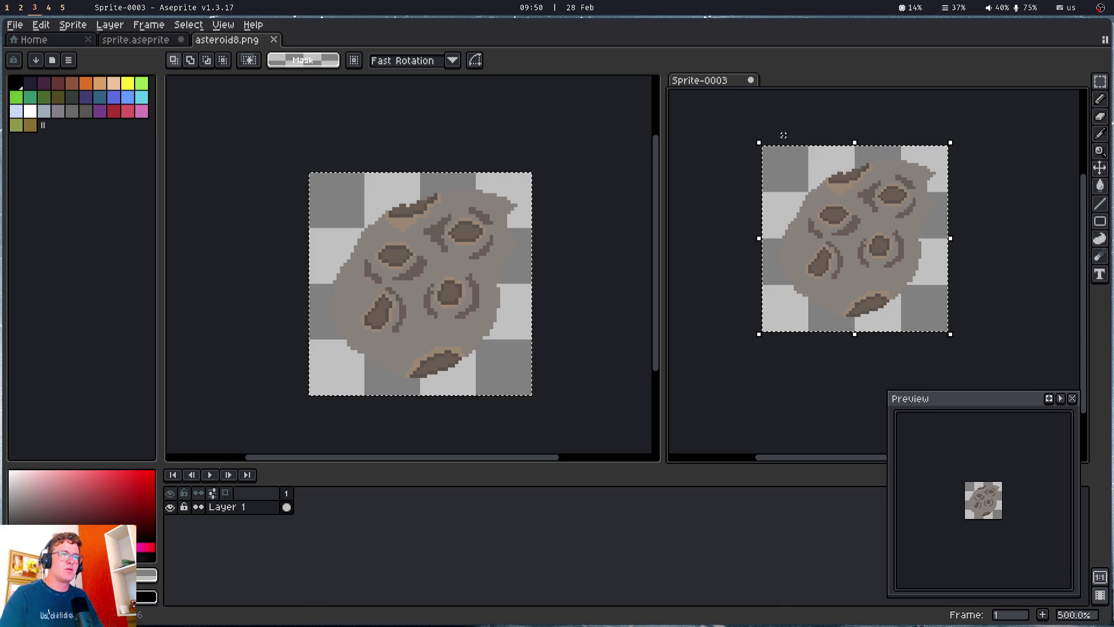
key("Delete")
Step: Sample asteroid8's base grey, pencil an asteroid outline and bucket-fill it grey
key("i")
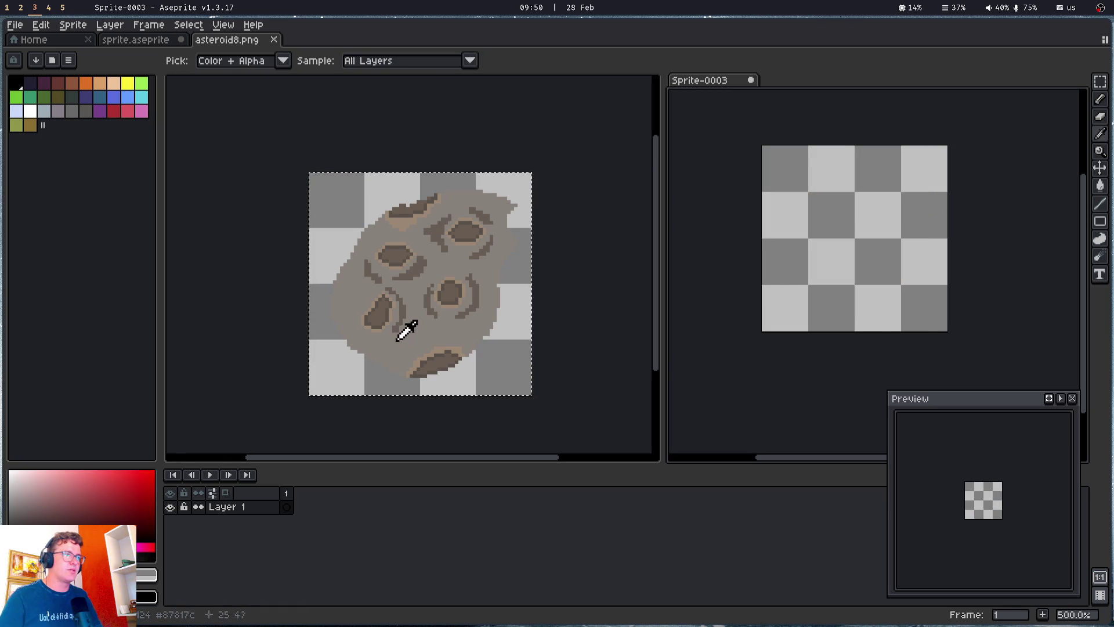
left_click(415, 343)
key("m")
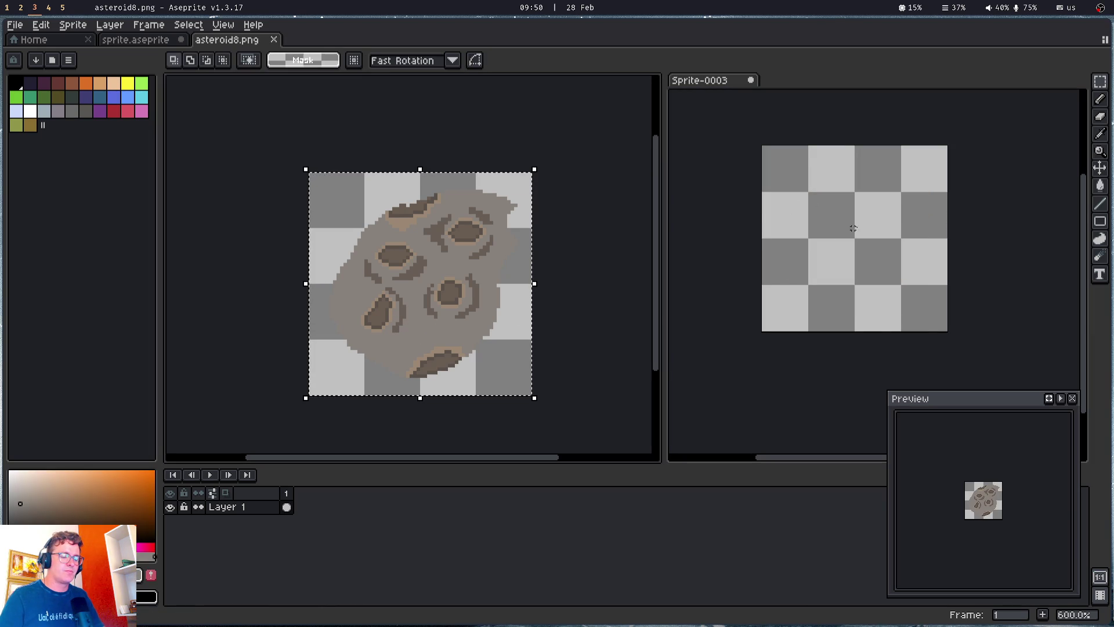
key("b")
left_click(811, 177)
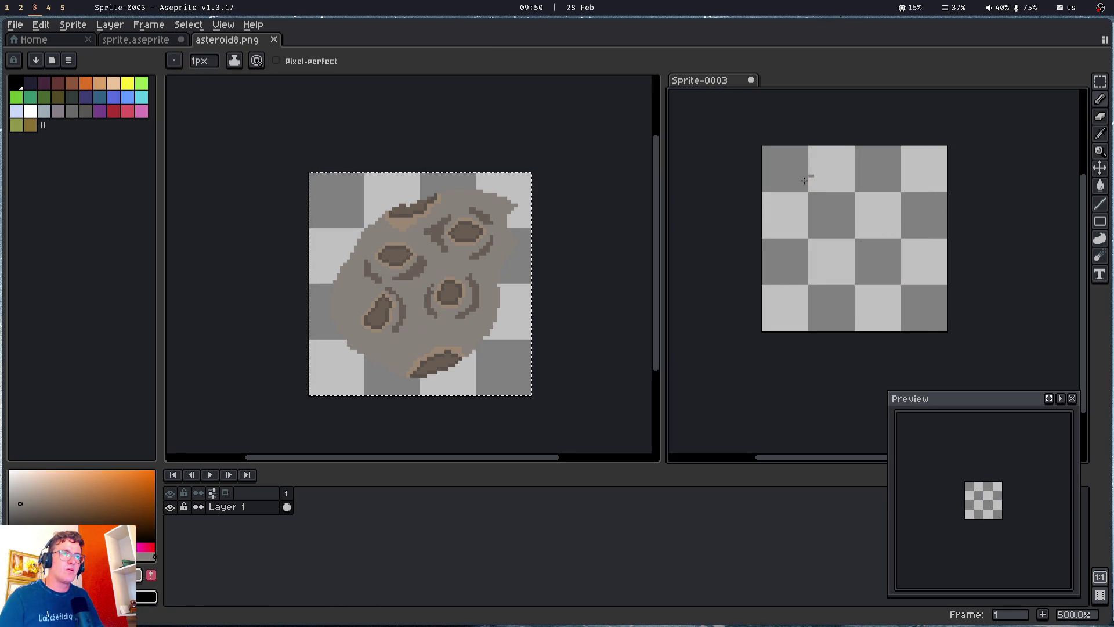
left_click_drag(867, 302, 911, 253)
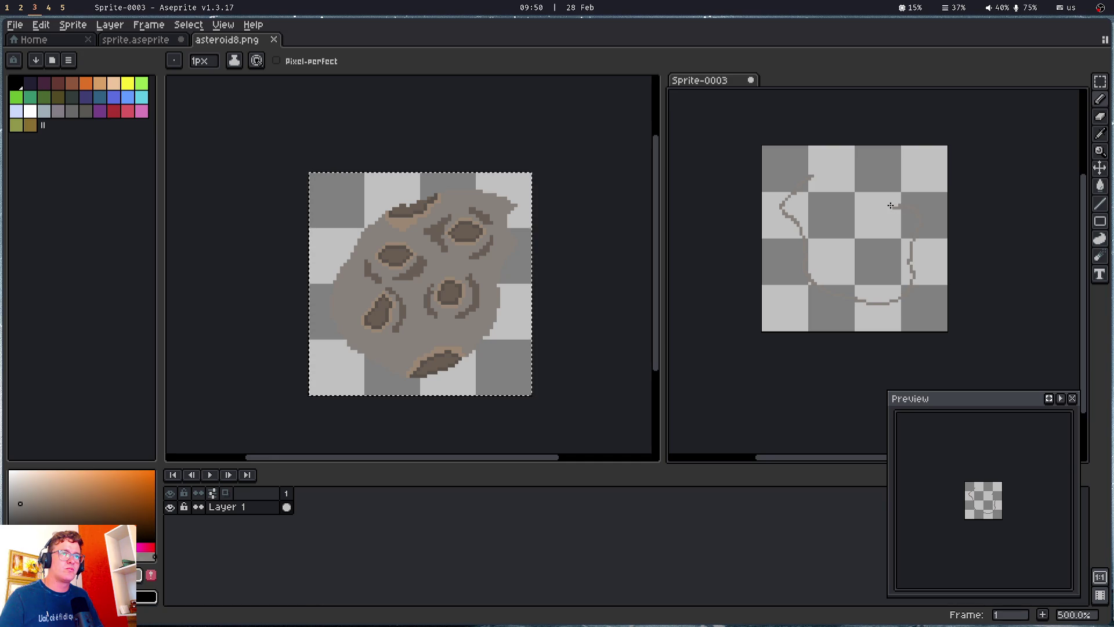
key("g")
left_click(832, 222)
Step: Test a tan fill sampled from asteroid8's rim, then undo it back to grey
left_click_drag(821, 239, 758, 229)
key("i")
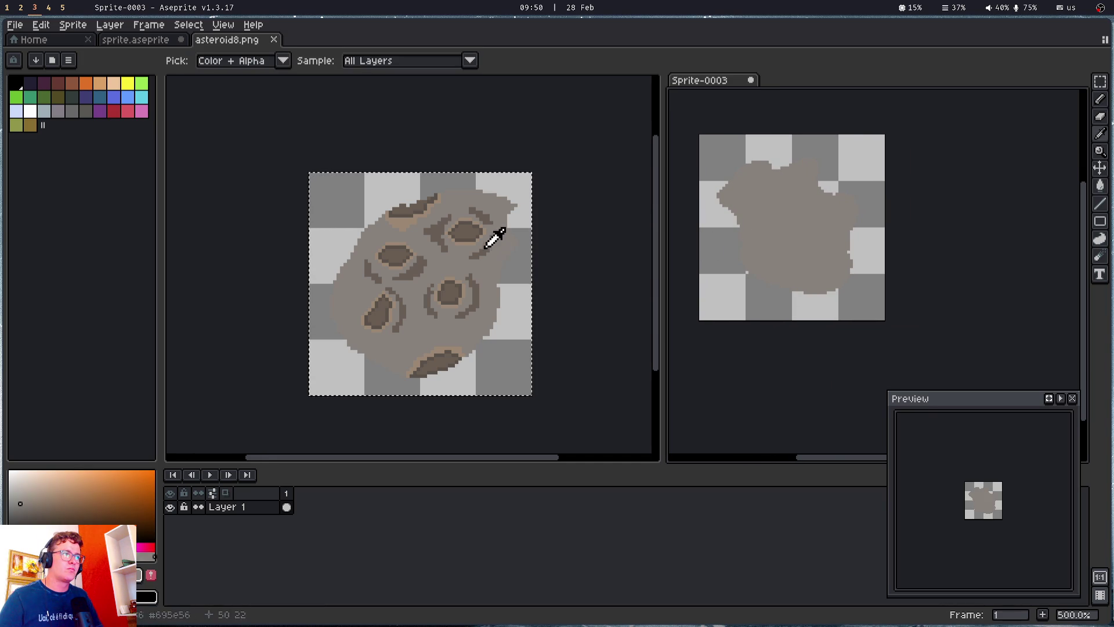
left_click(470, 242)
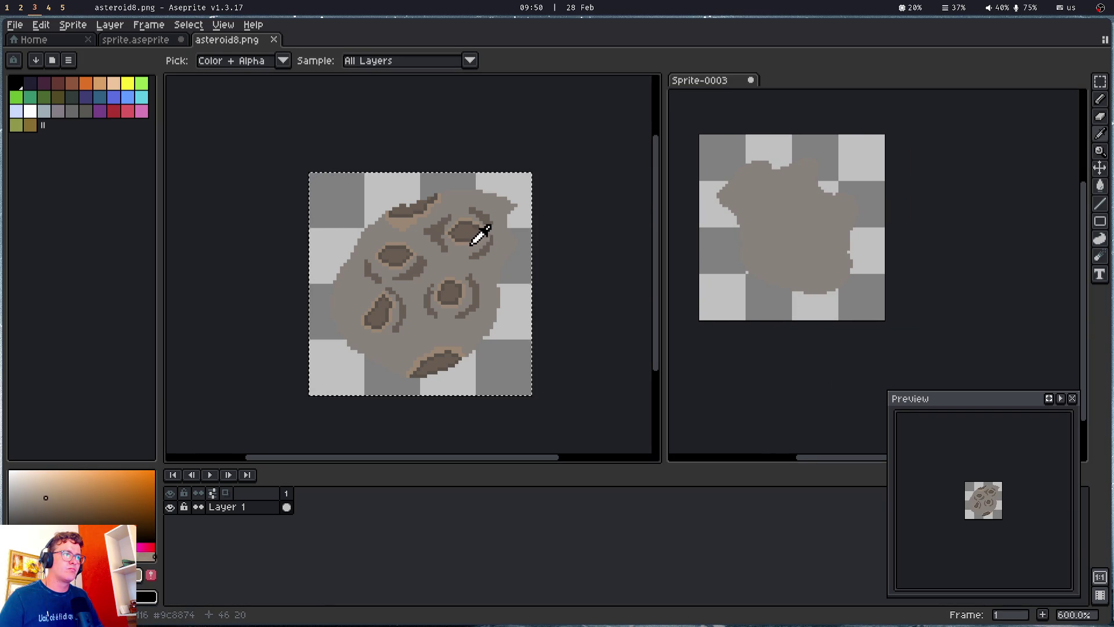
key("g")
left_click(760, 247)
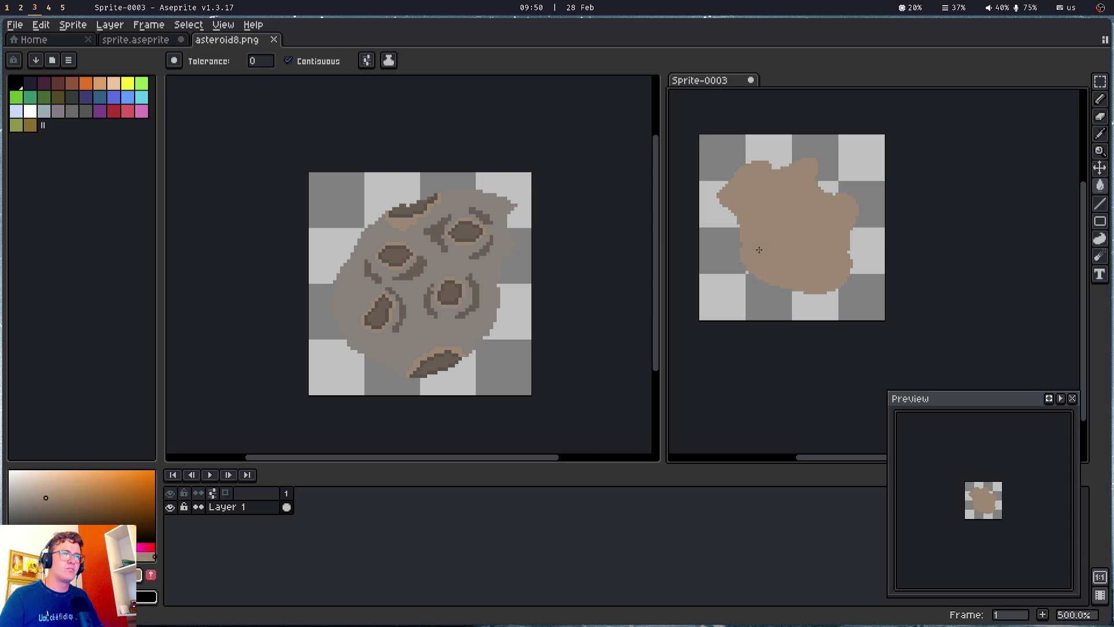
key("ctrl+z")
key("b")
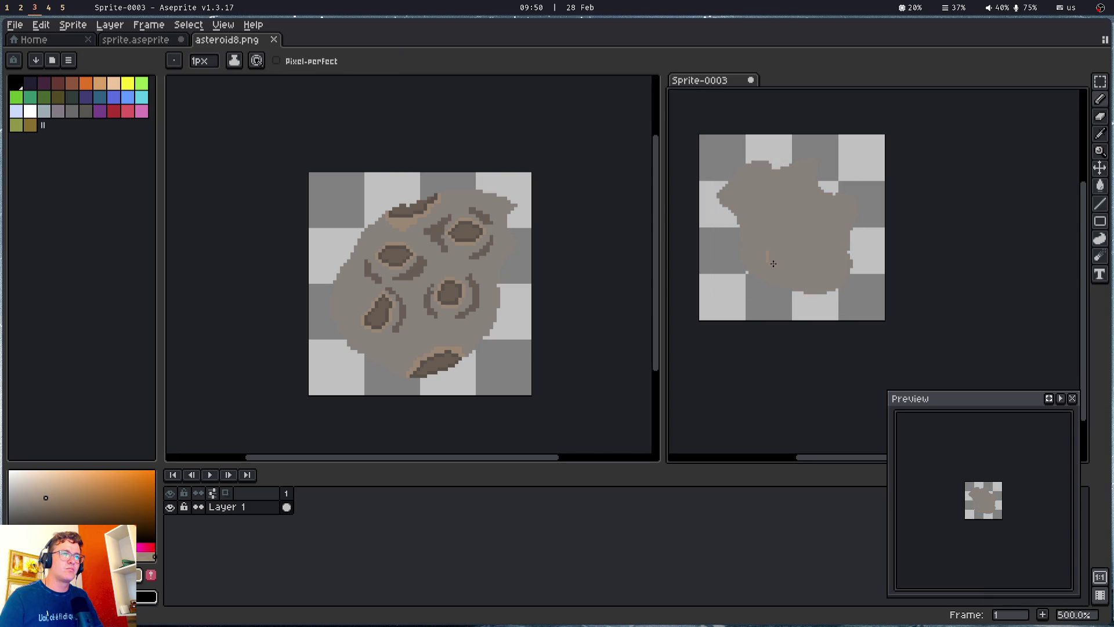
key("super+1")
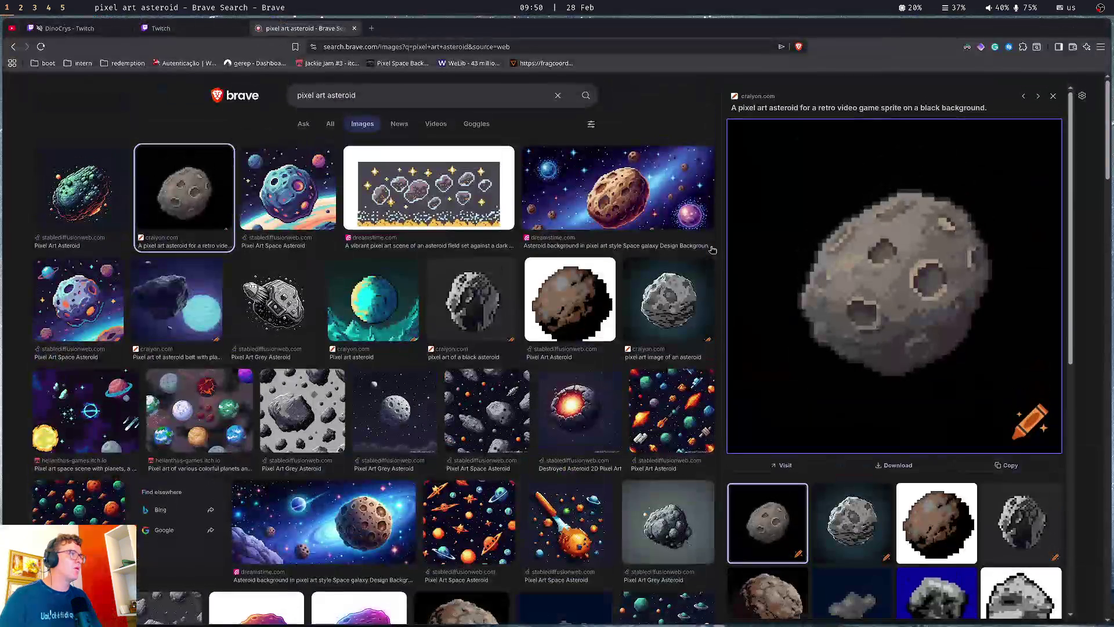
Step: Start the suggested focus-music video on YouTube
key("ctrl+1")
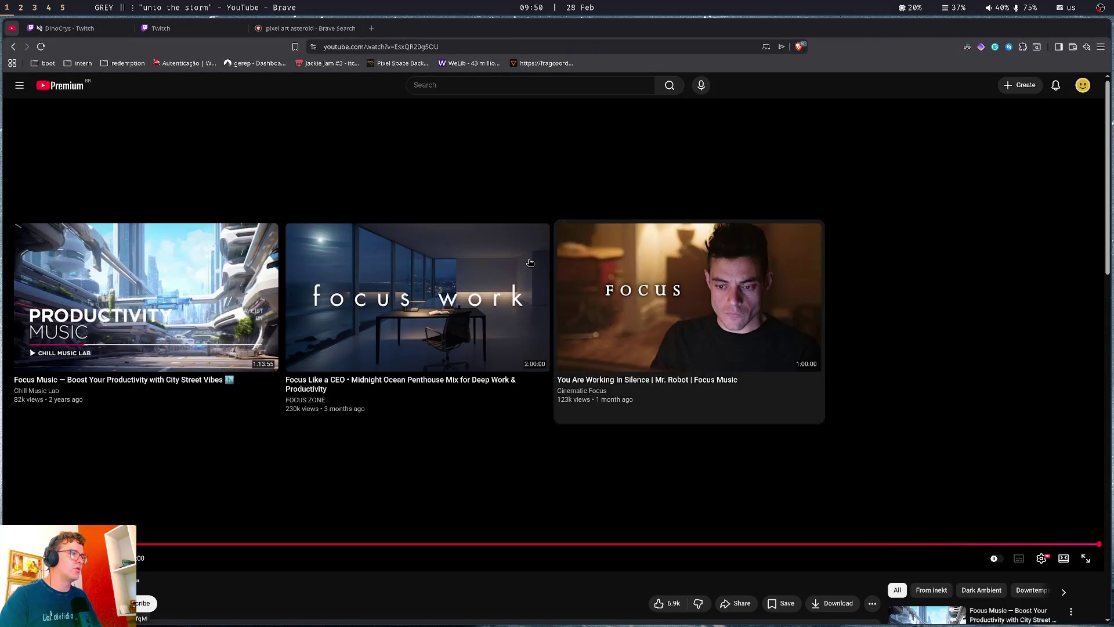
left_click(715, 286)
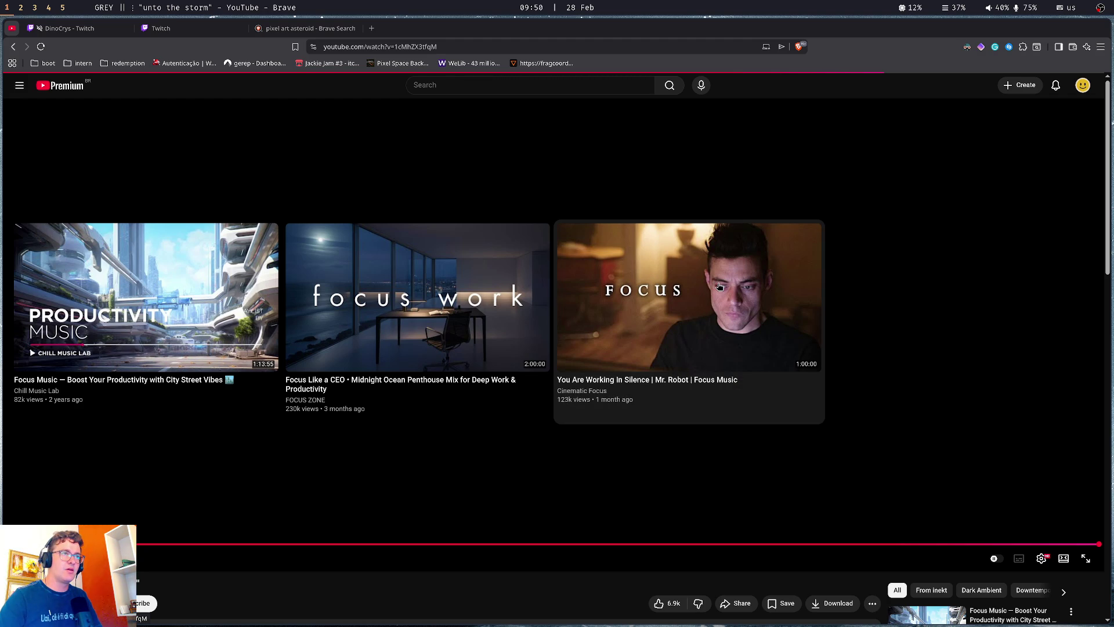
scroll(720, 287, "down", 4)
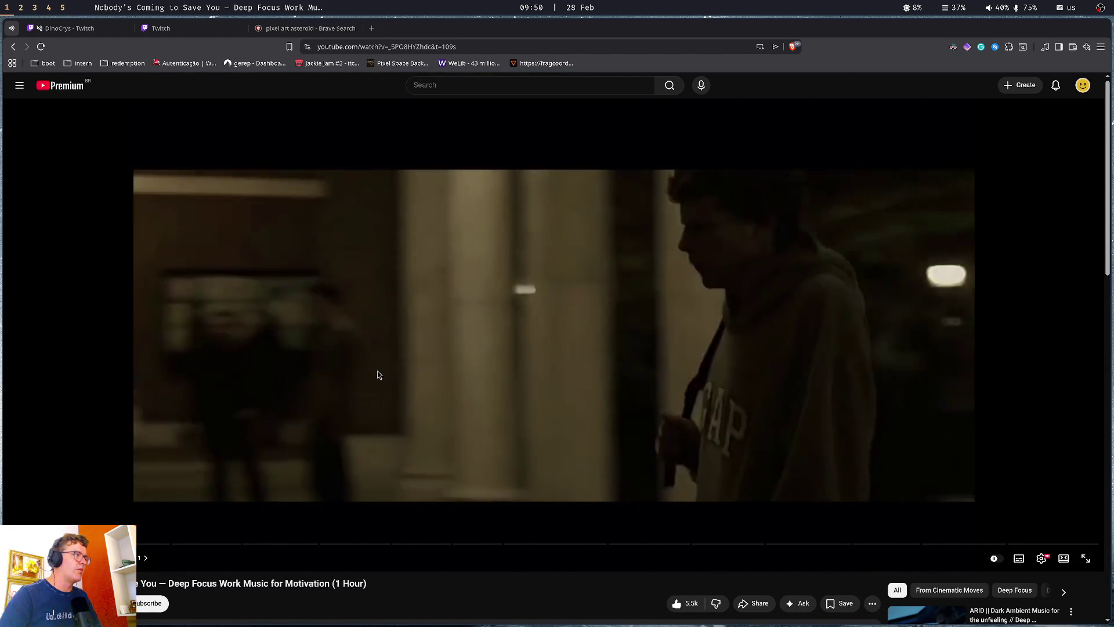
Step: Check the Twitch stream, Stream Manager chat and asteroid image search, then return to Aseprite
key("ctrl+1")
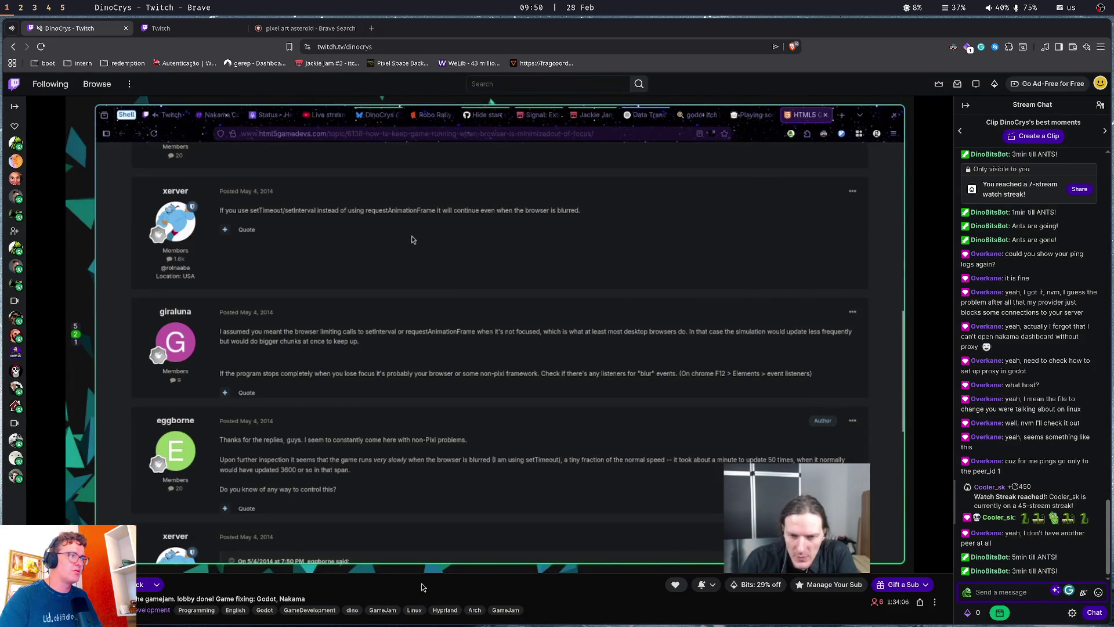
key("ctrl+2")
left_click(384, 488)
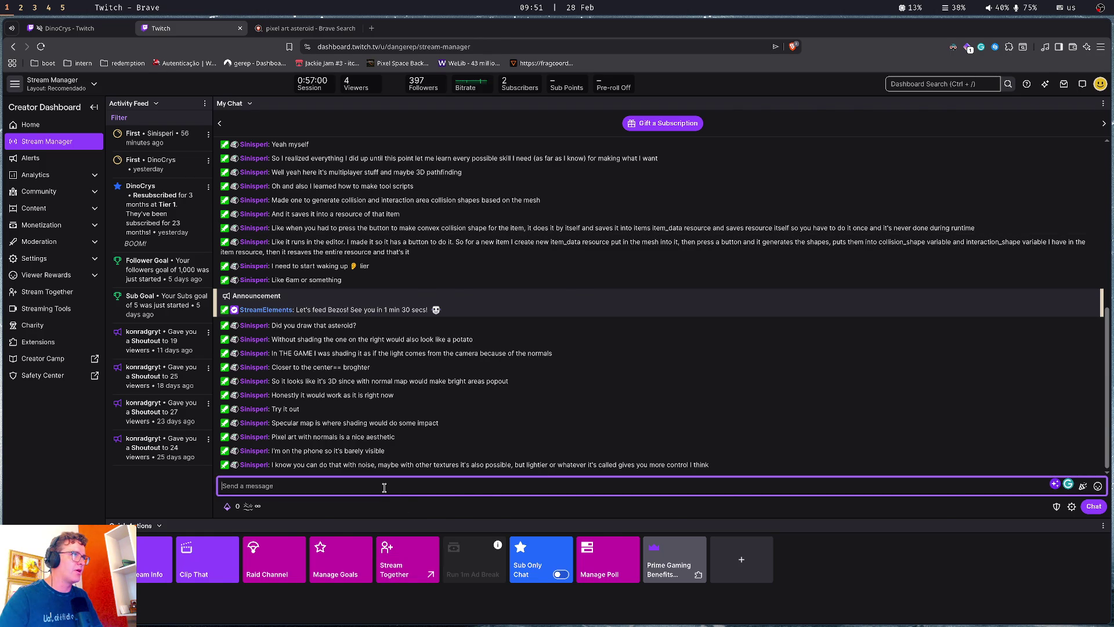
key("ctrl+3")
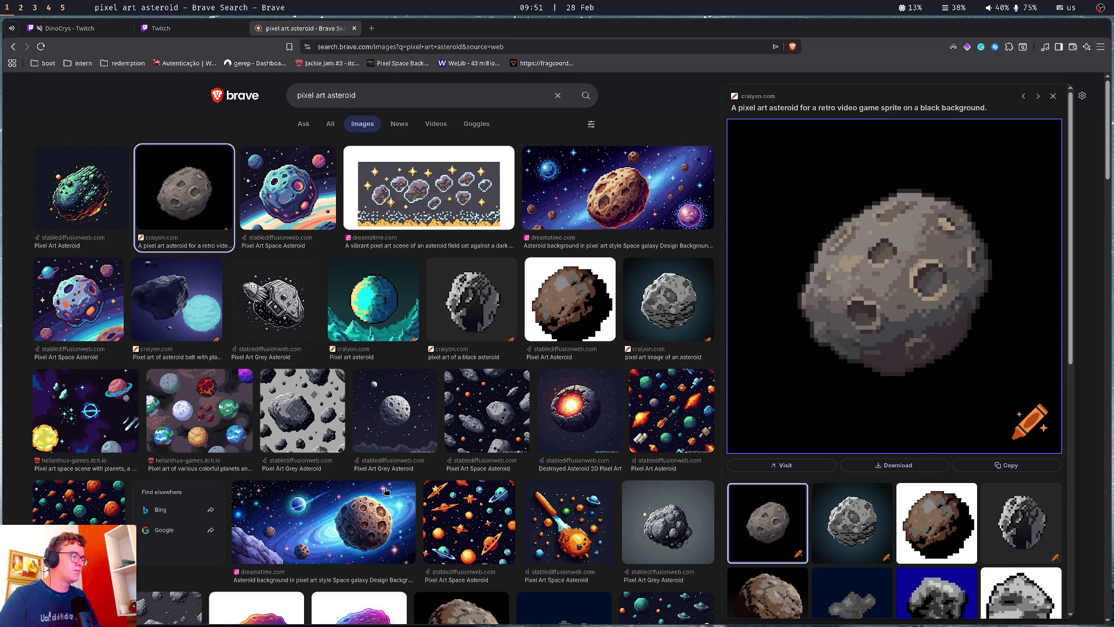
key("ctrl+2")
key("super+3")
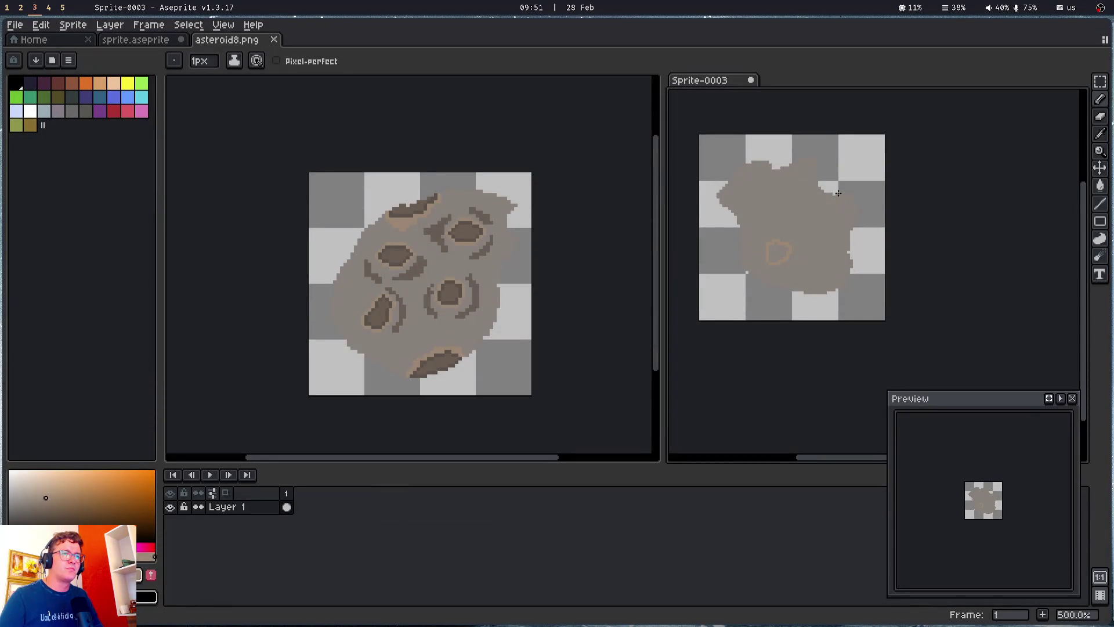
Step: Zoom into the grey blob and pencil a crater outline near its top
key("z")
left_click(779, 212)
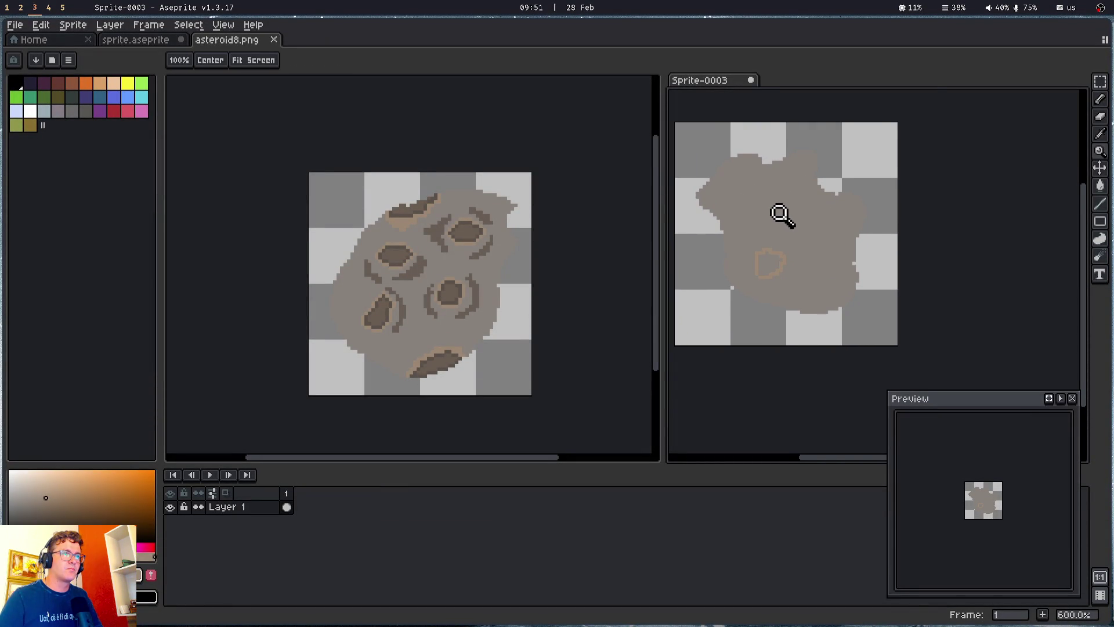
left_click(779, 213)
key("b")
left_click_drag(751, 194, 738, 208)
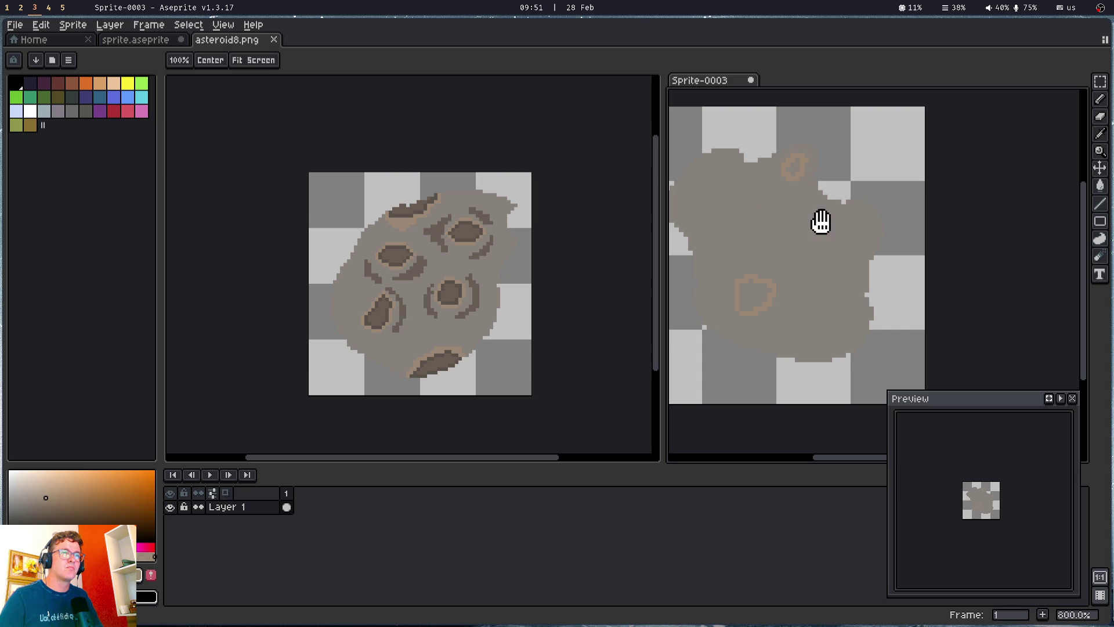
left_click_drag(816, 214, 779, 197)
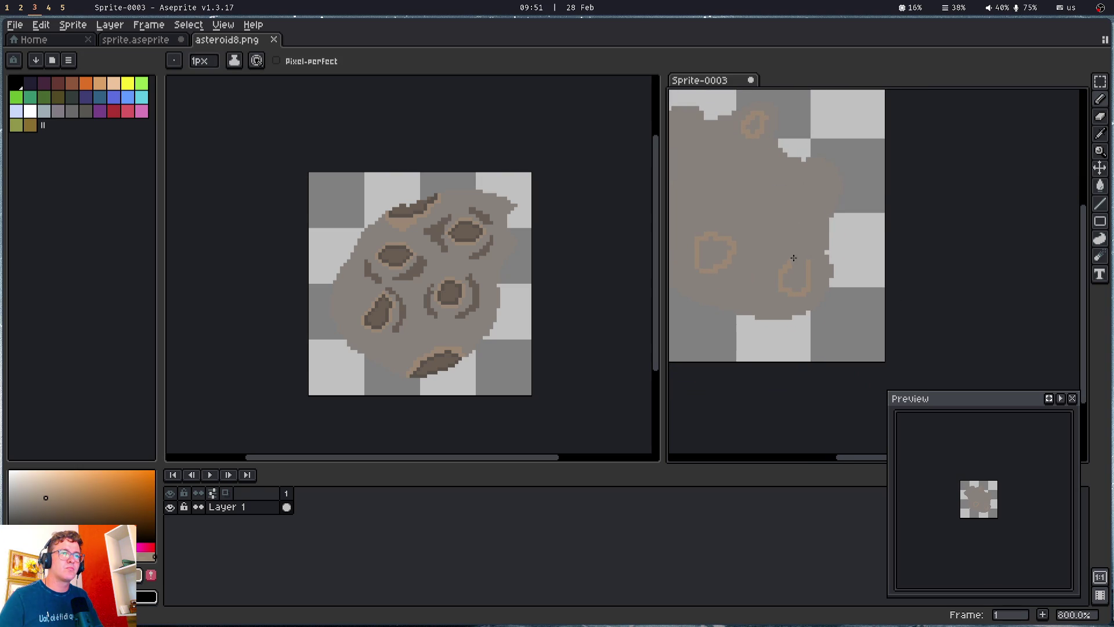
key("space")
key("space")
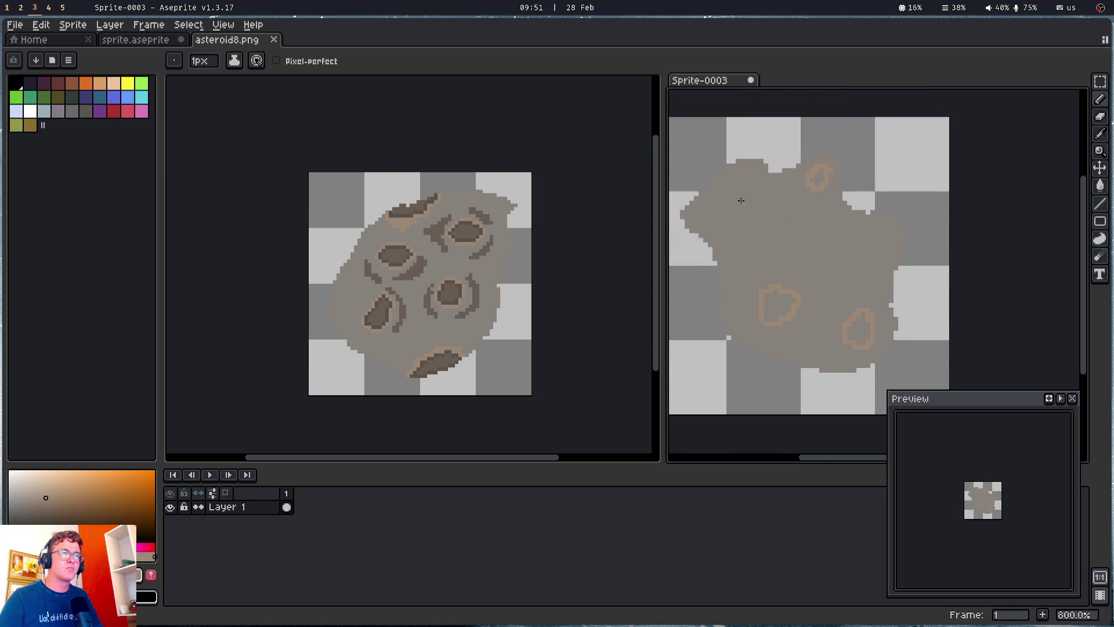
Step: Bucket-fill four craters with the dark crater brown sampled from asteroid8.png
left_click(472, 224, "alt")
key("g")
left_click(742, 216)
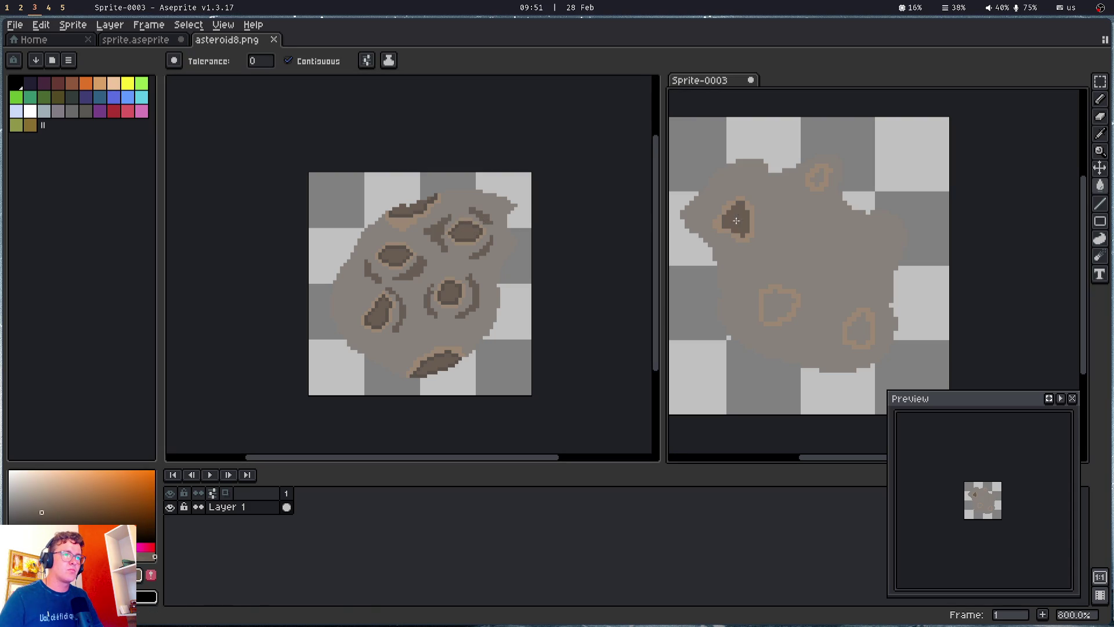
left_click(778, 304)
left_click(858, 333)
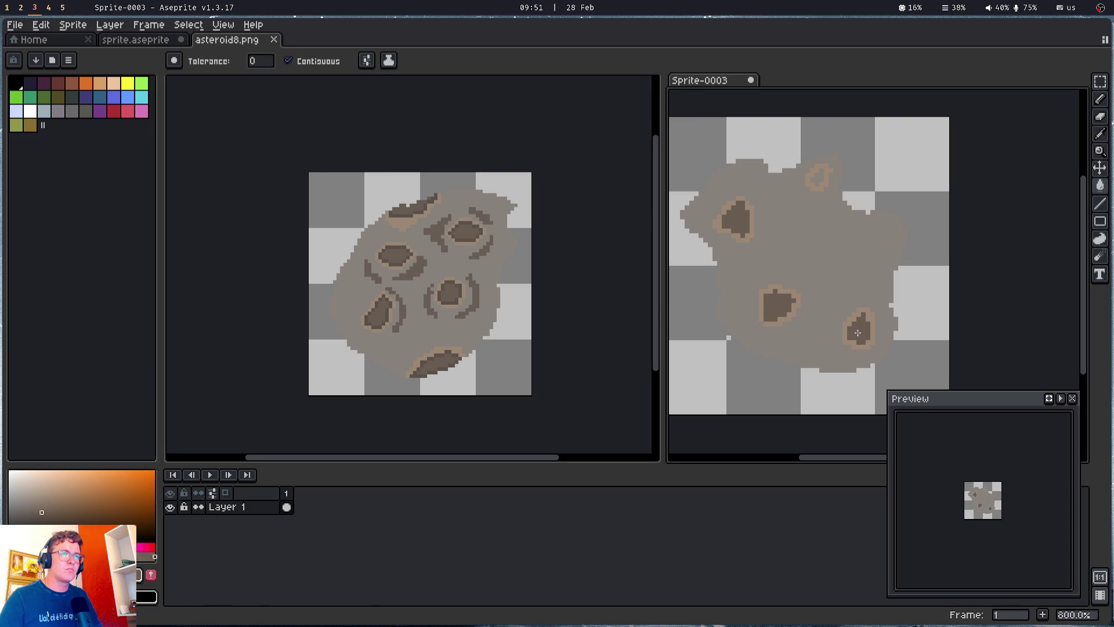
left_click(818, 178)
Step: Sample further crater colours, touch up the craters and undo stray dark strokes
key("alt")
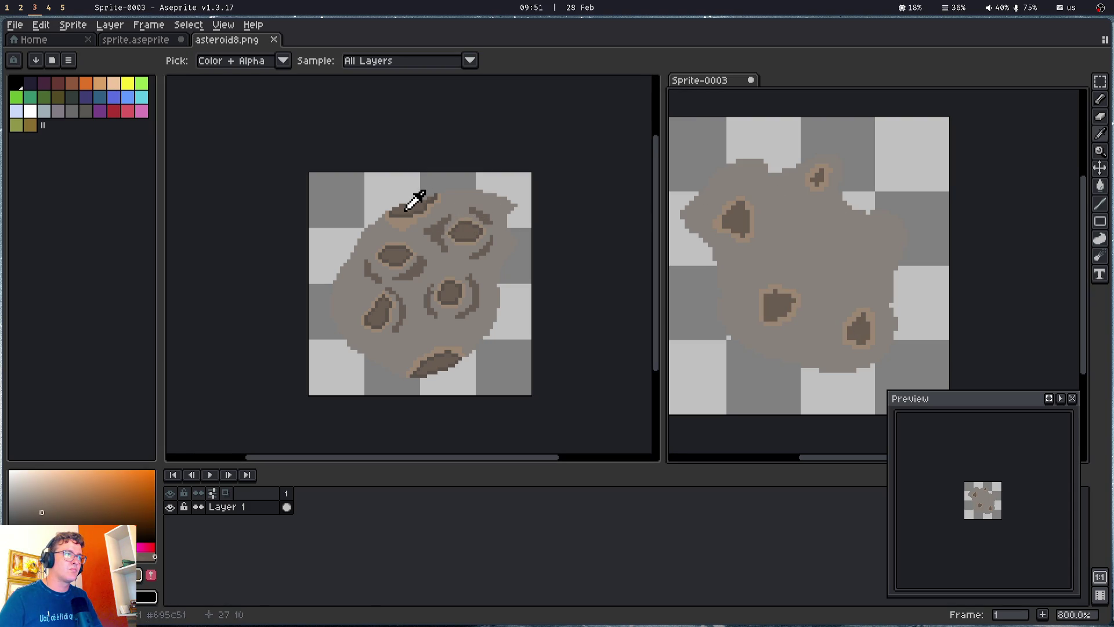
left_click(418, 199, "alt")
key("b")
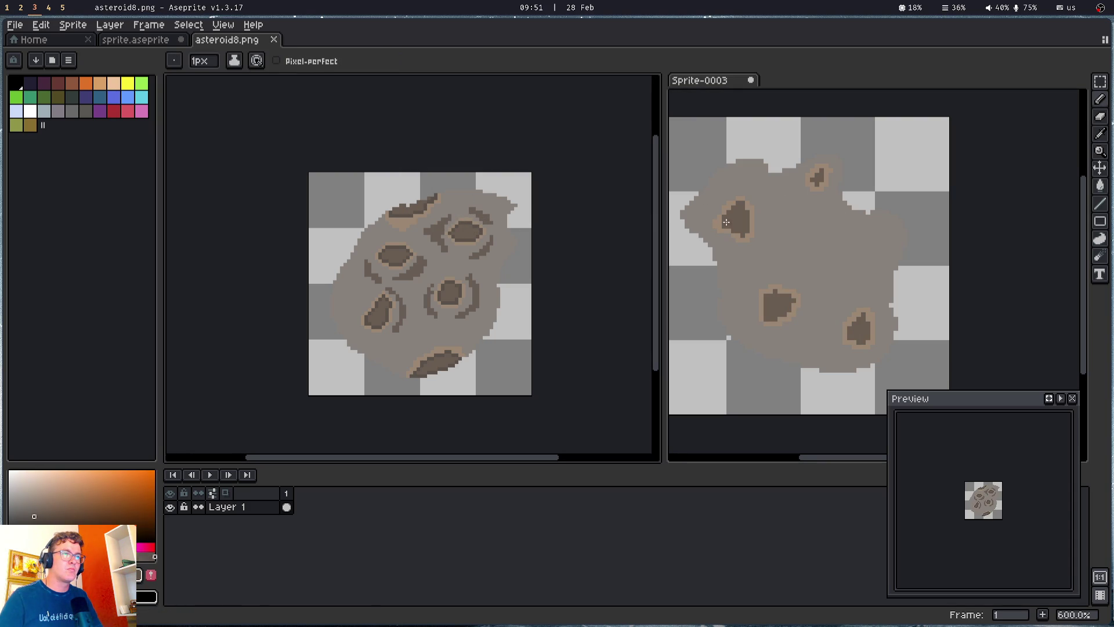
left_click(727, 213)
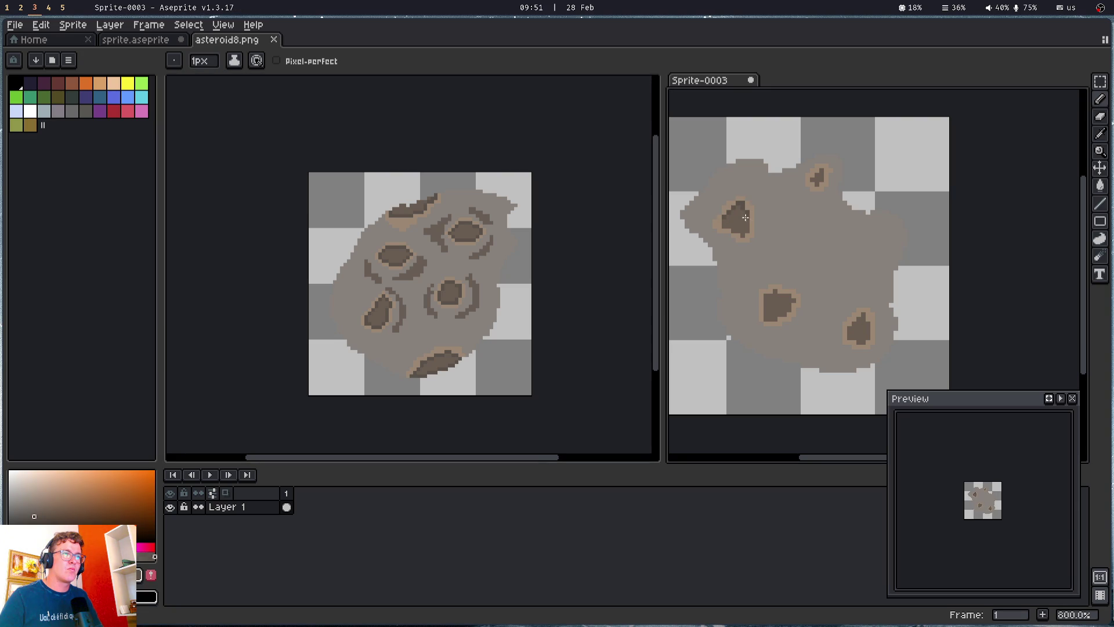
key("ctrl+z")
mouse_move(751, 246)
left_mouse_down()
mouse_move(709, 231)
mouse_move(716, 272)
left_mouse_up()
key("ctrl+z")
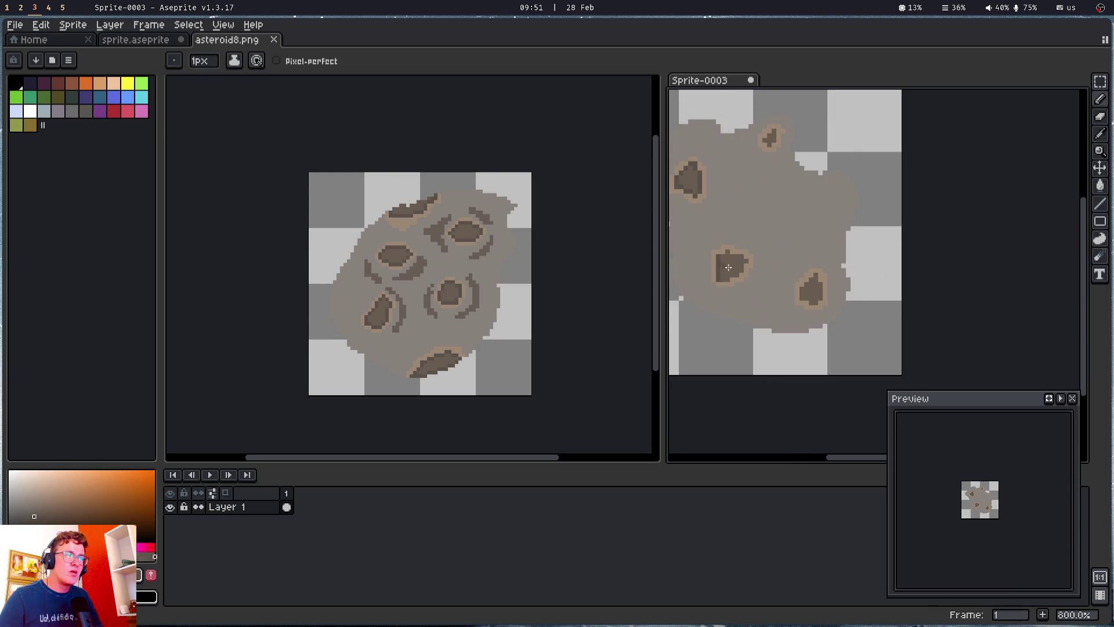
left_click(715, 257, "alt")
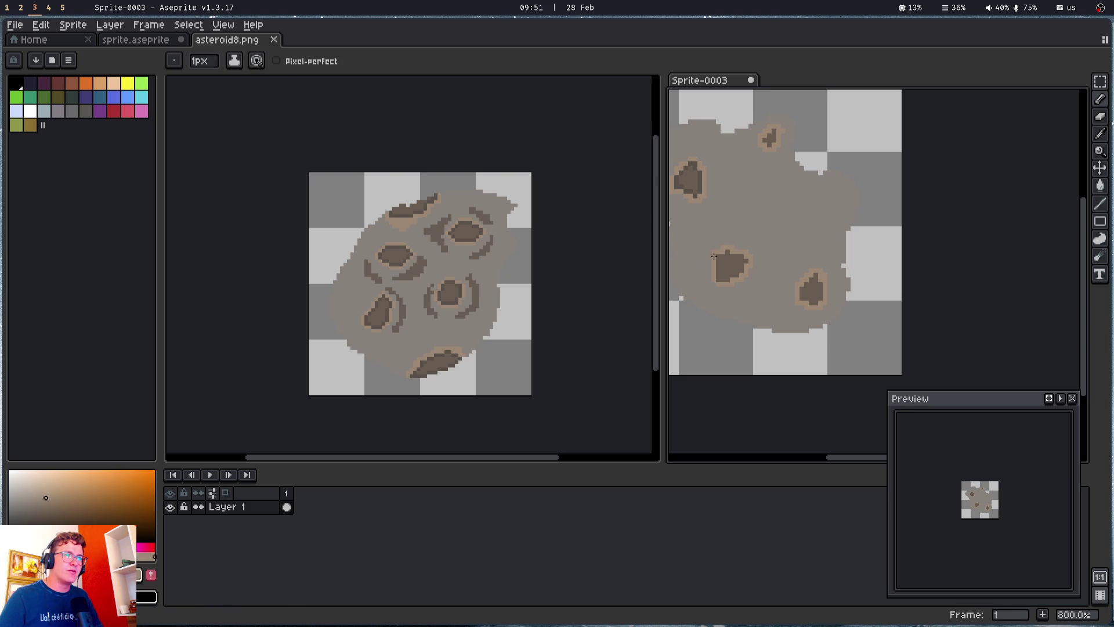
left_click(727, 262, "alt")
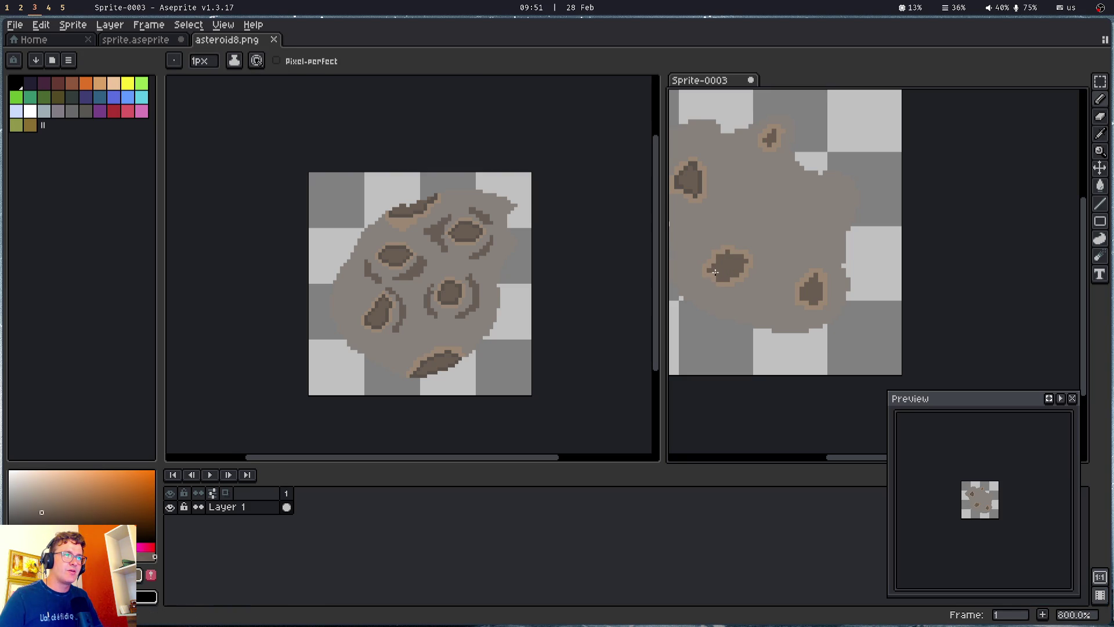
left_click_drag(747, 216, 774, 249)
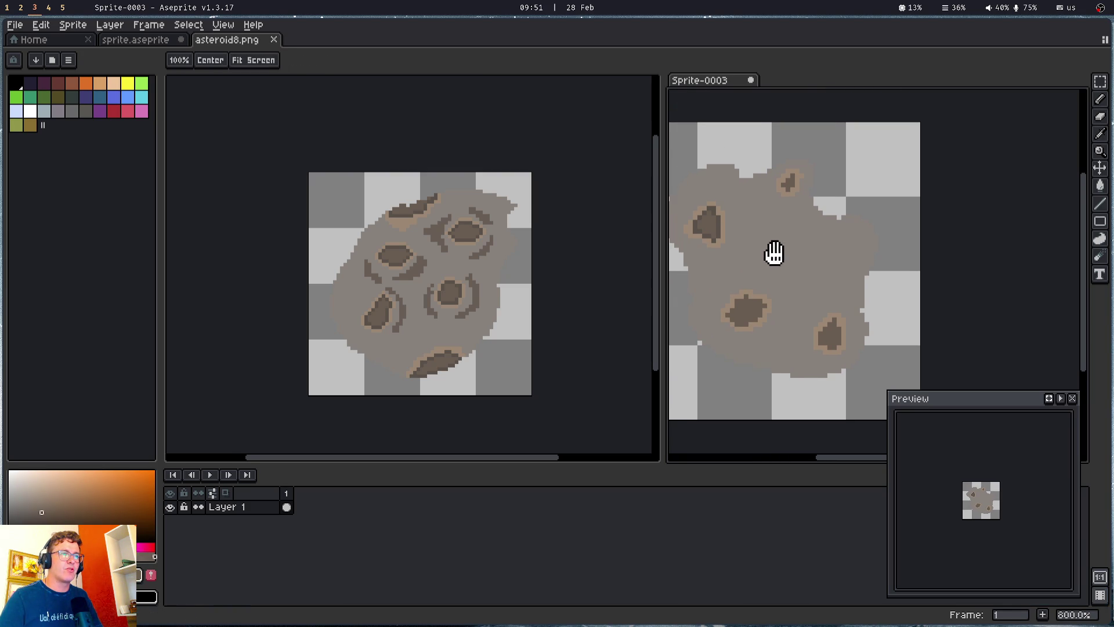
key("ctrl+s")
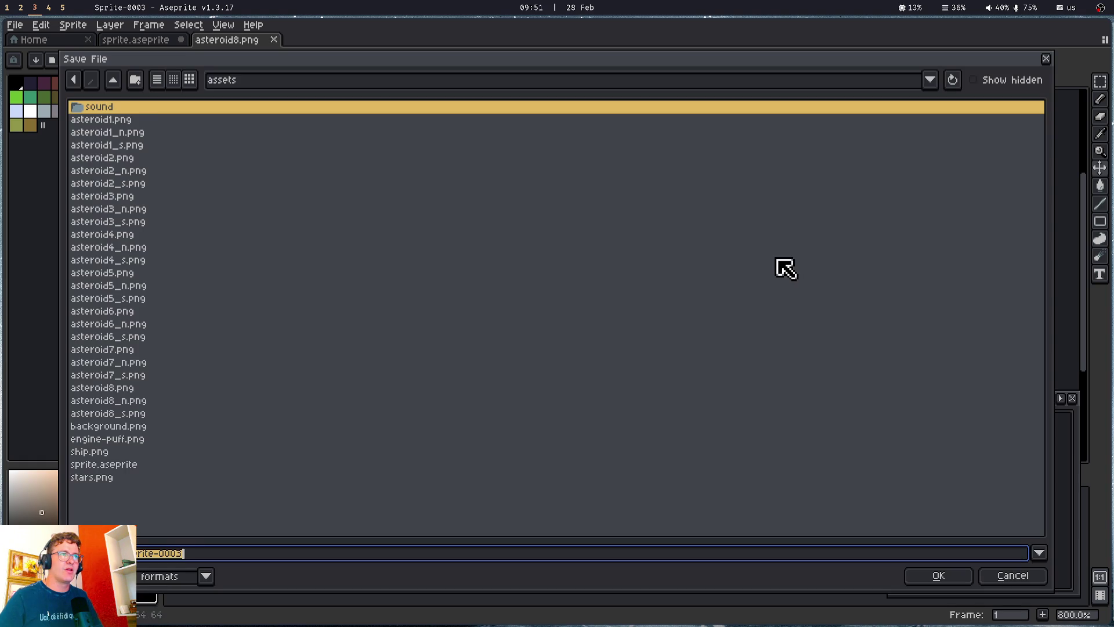
Step: Cancel the first save dialog and Save As asteroid9.png in the assets folder
key("Escape")
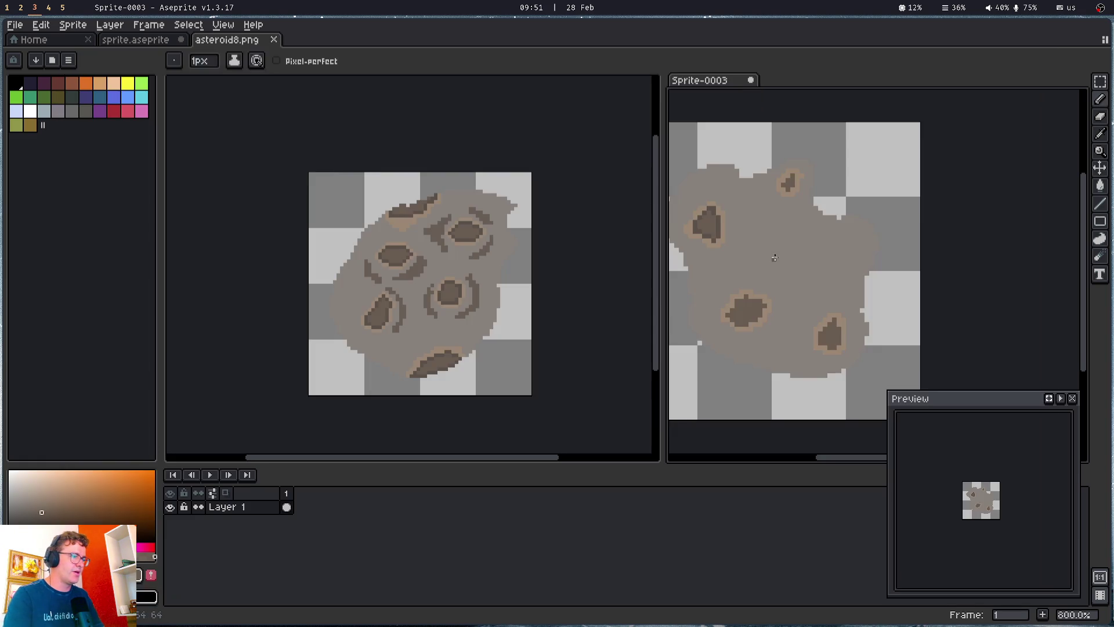
key("ctrl+shift+s")
type("aste")
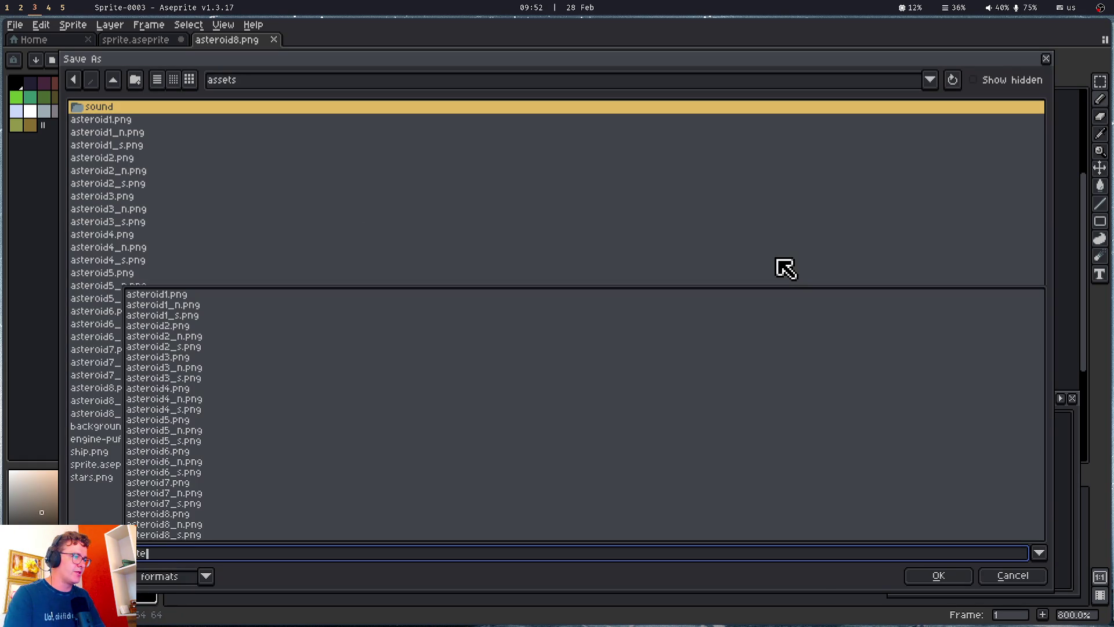
type("doi")
key("BackSpace")
key("BackSpace")
key("BackSpace")
type("oid 9./")
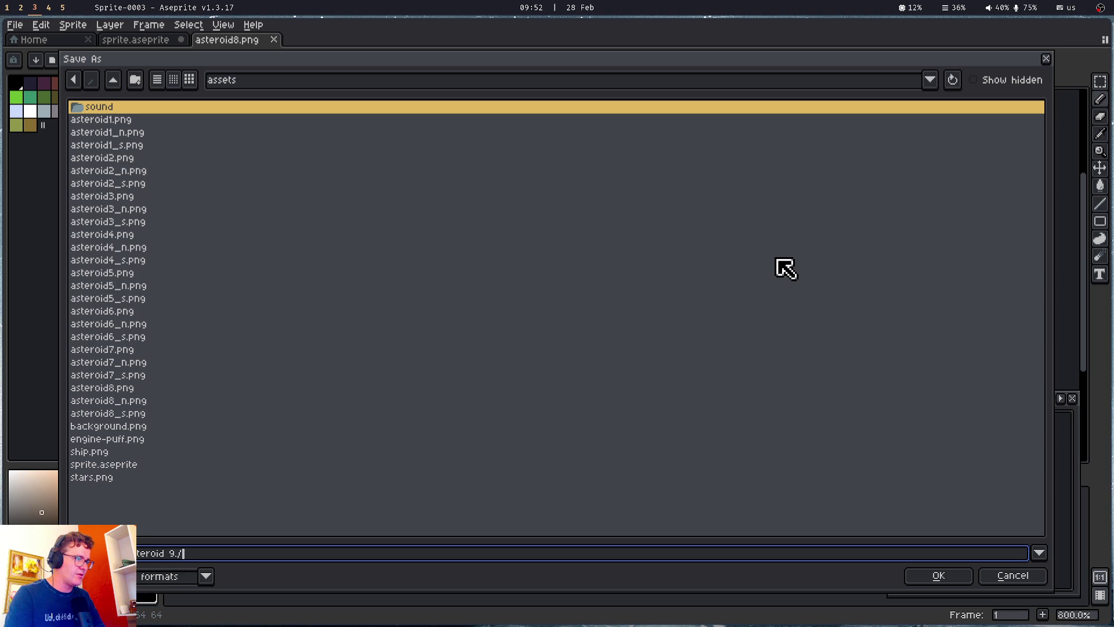
key("BackSpace")
key("BackSpace")
key("BackSpace")
type("9.")
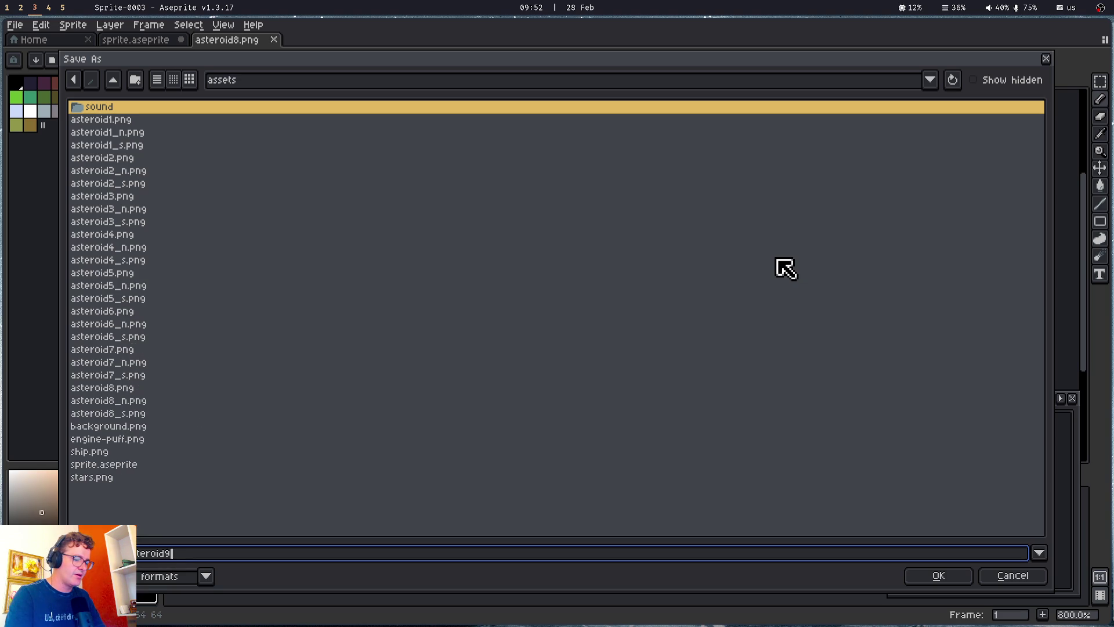
type("png")
key("Return")
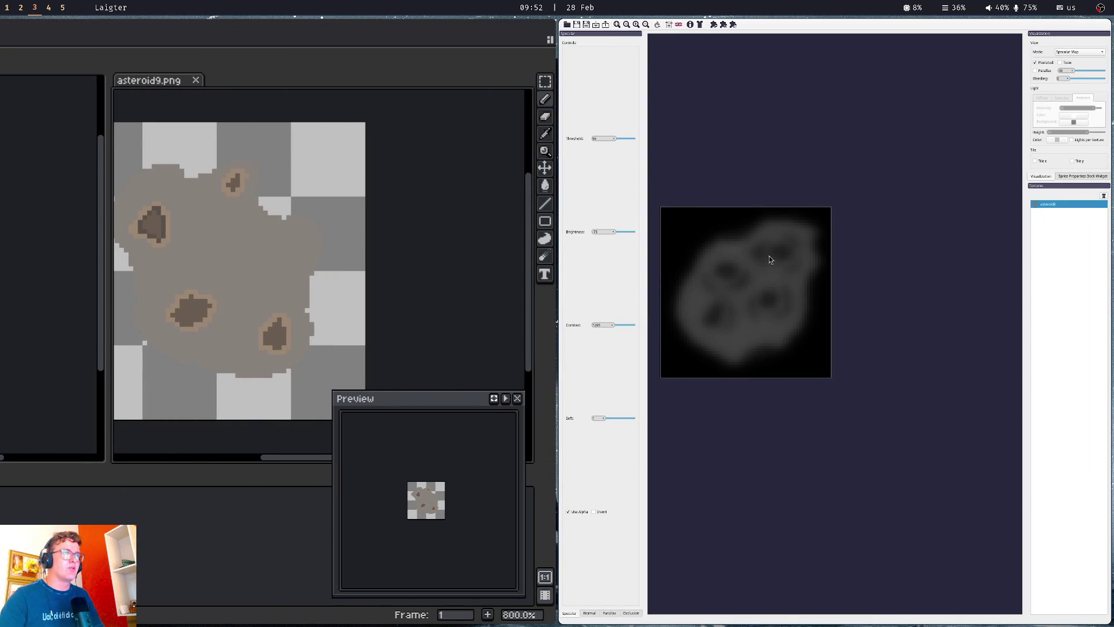
Step: Load asteroid9.png into Laigter and show its generated maps
left_click(599, 26)
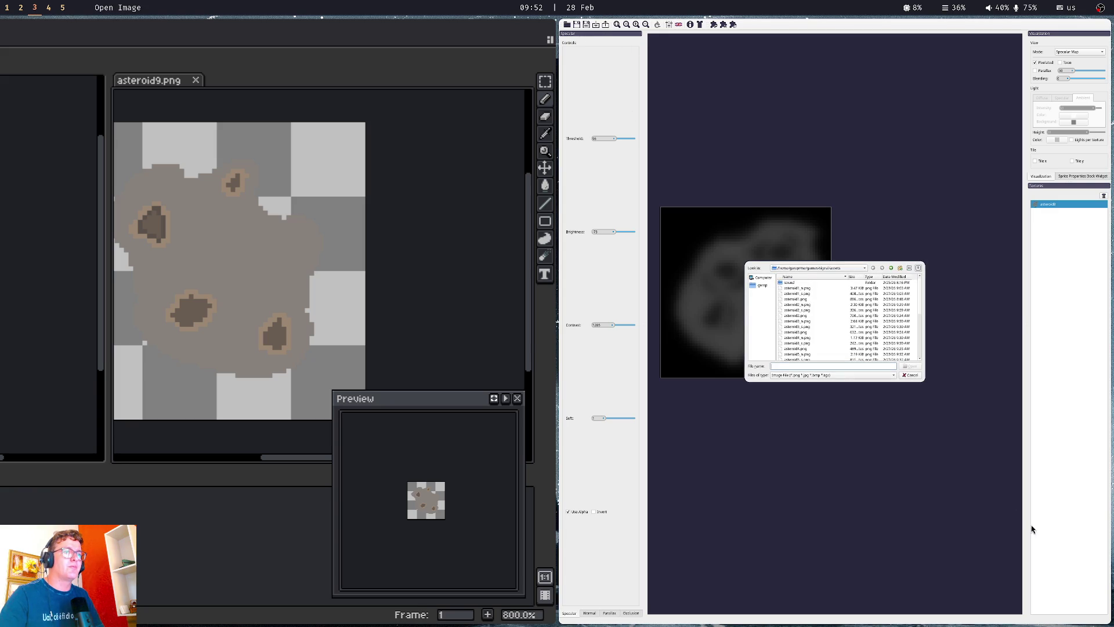
double_click(807, 337)
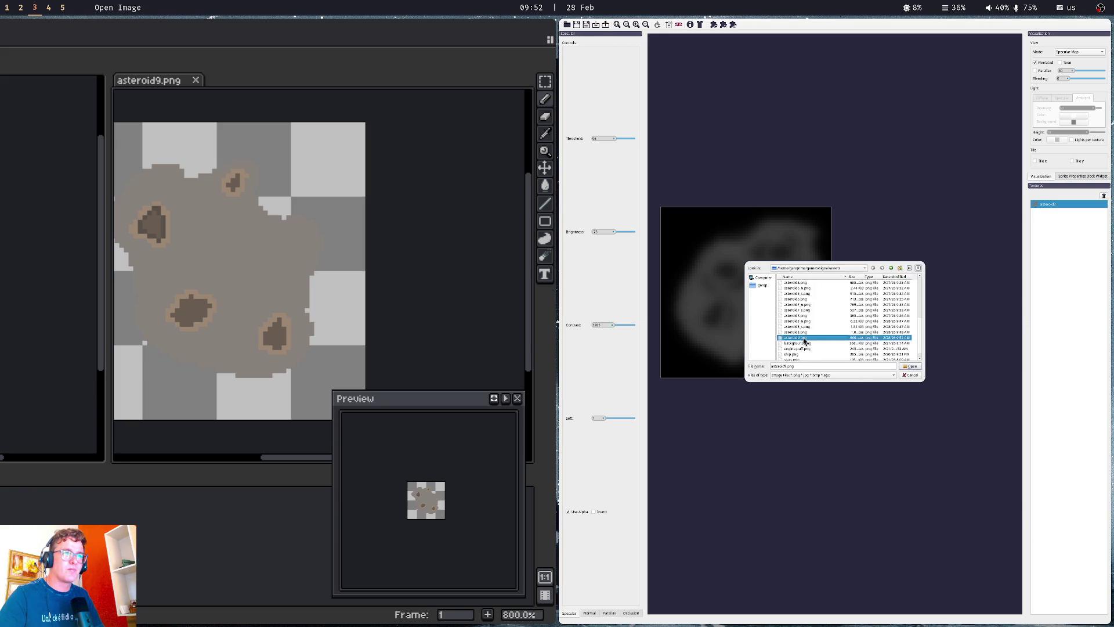
left_click(847, 318)
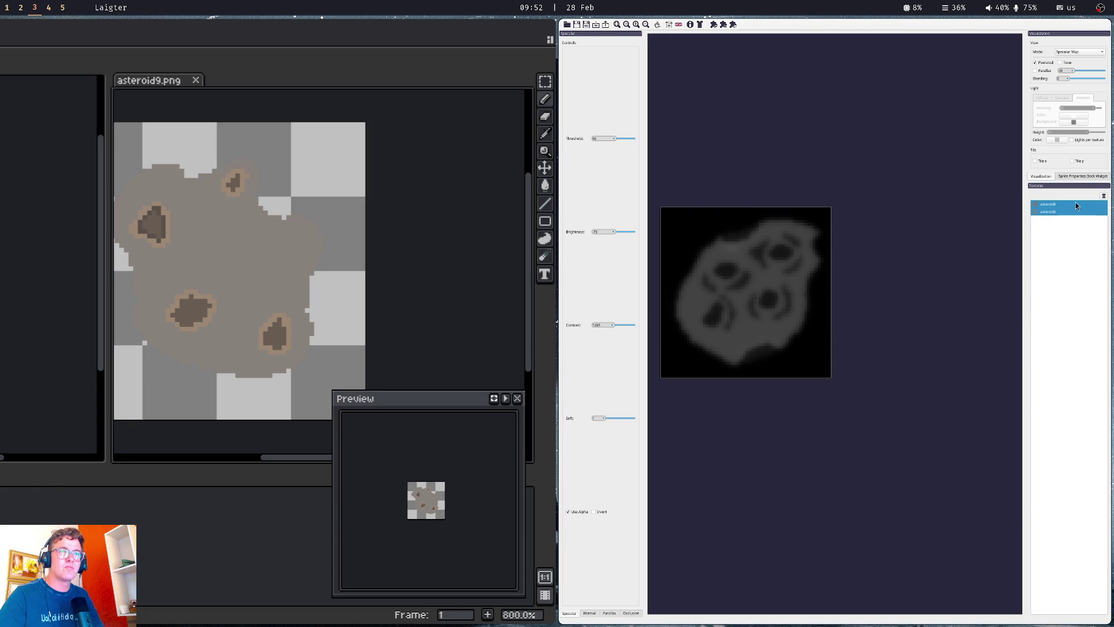
left_click(1056, 213)
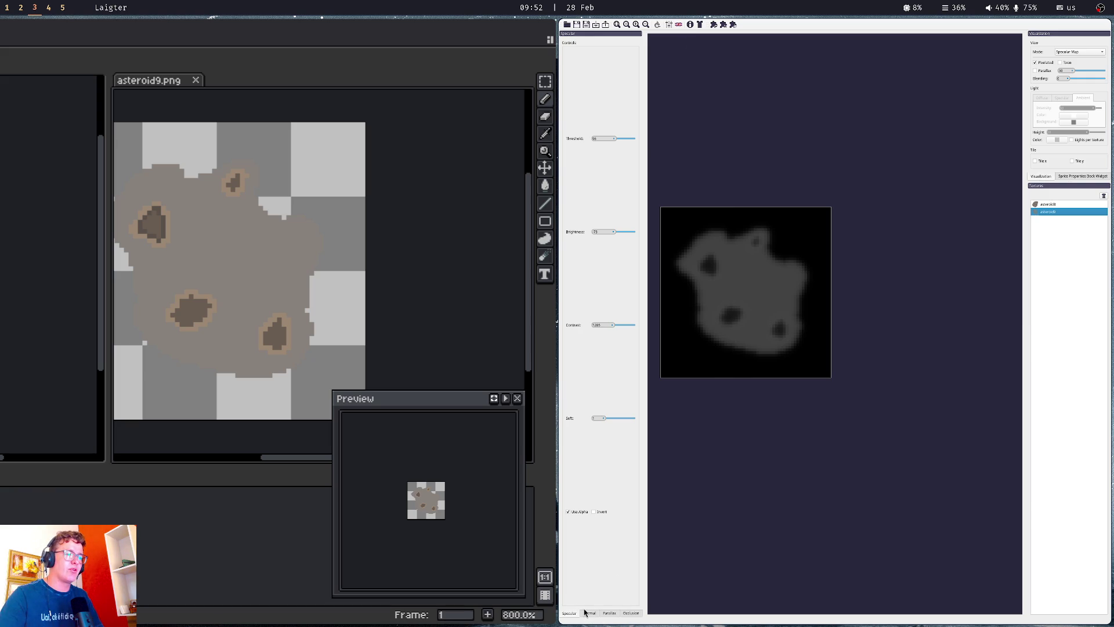
Step: Export asteroid9's normal and specular maps
left_click(605, 25)
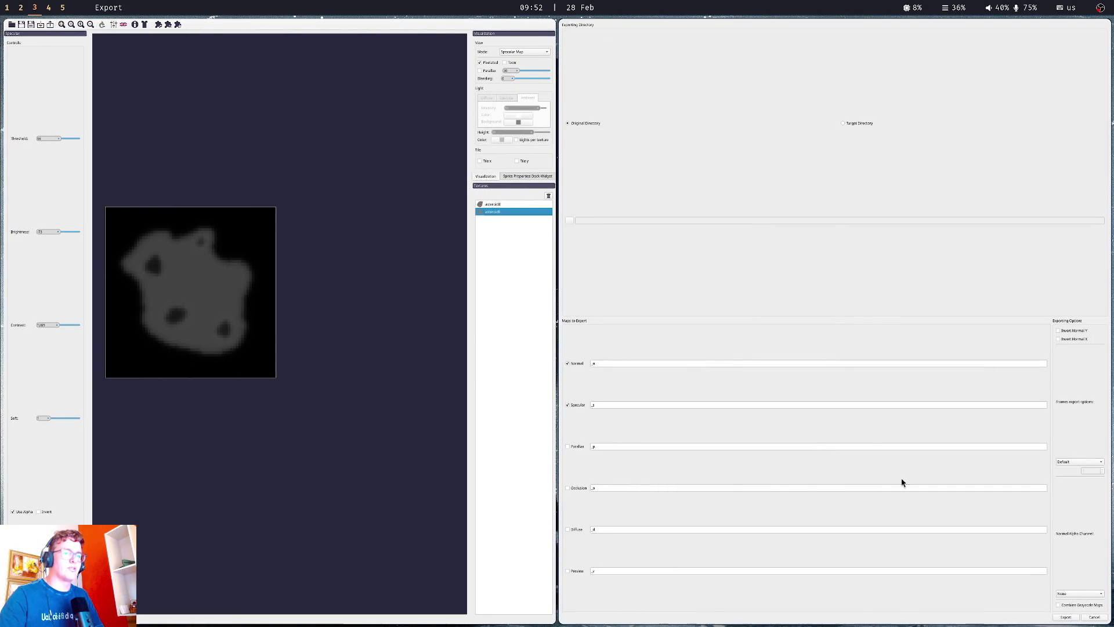
left_click(1066, 617)
left_click(552, 319)
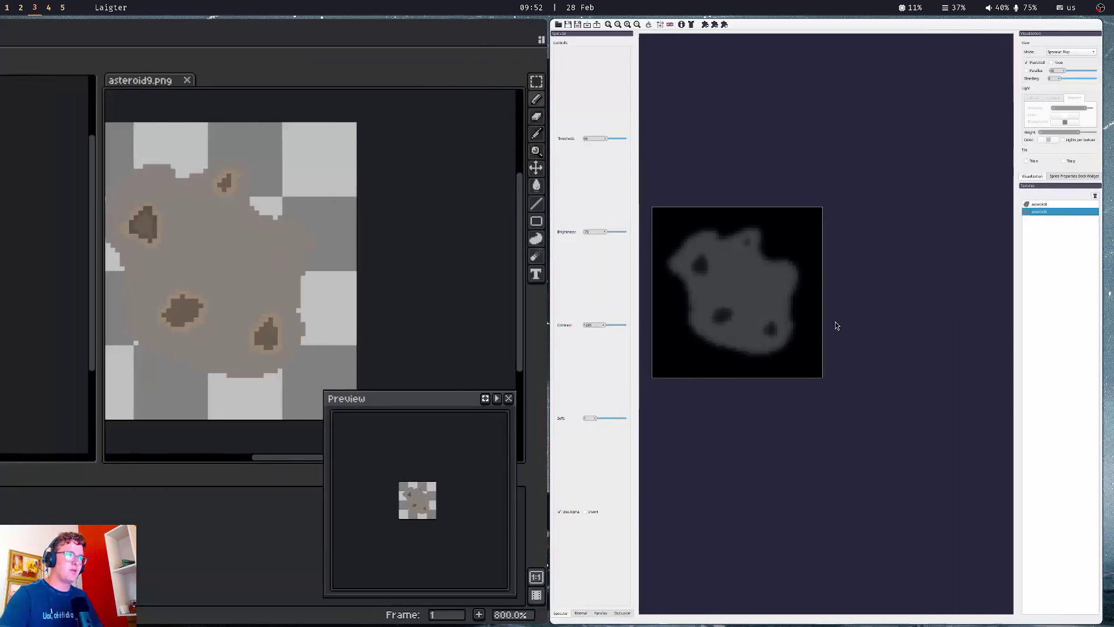
Step: In Godot, assign the asteroid9 textures to the obstacle's Icon sprite
key("super+2")
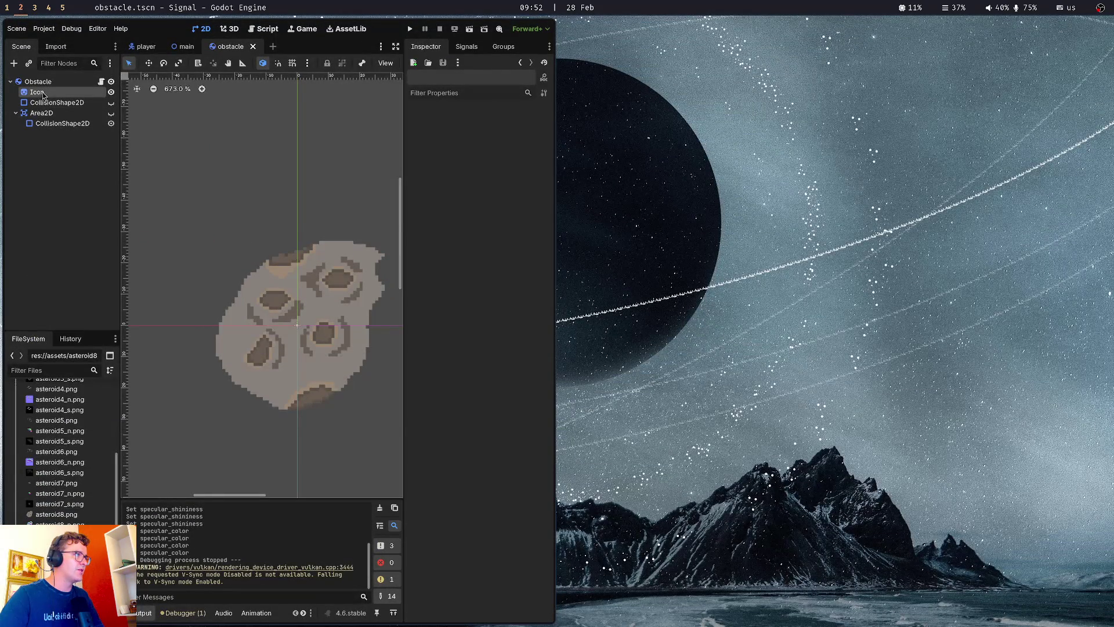
left_click(37, 93)
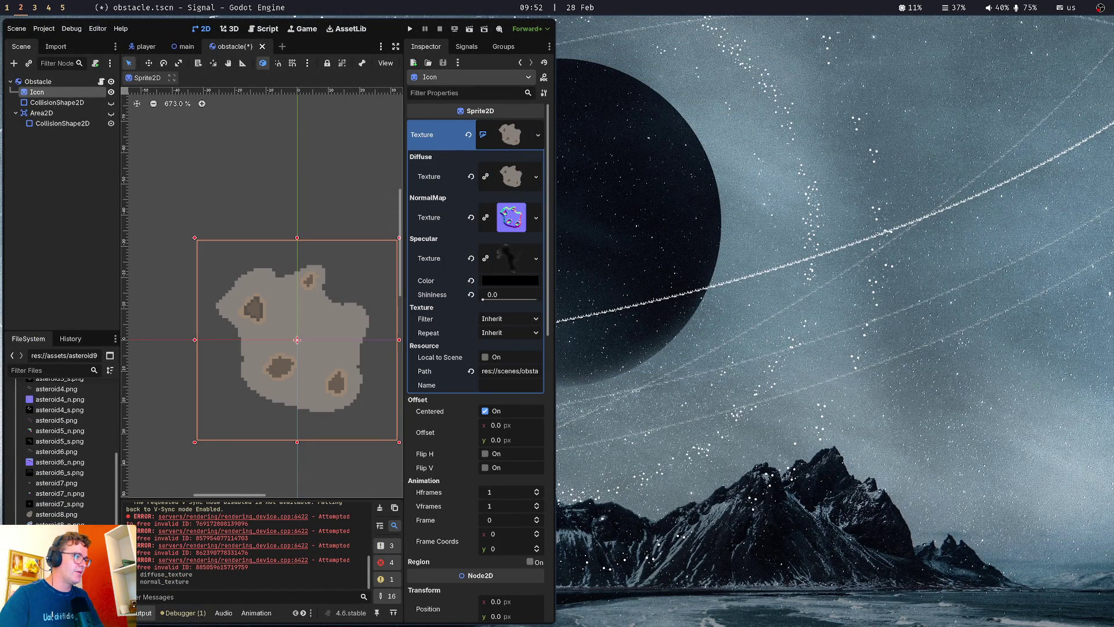
left_click(309, 186)
Step: Save and run the game with F5 to test the new asteroid, then stop it
key("F5")
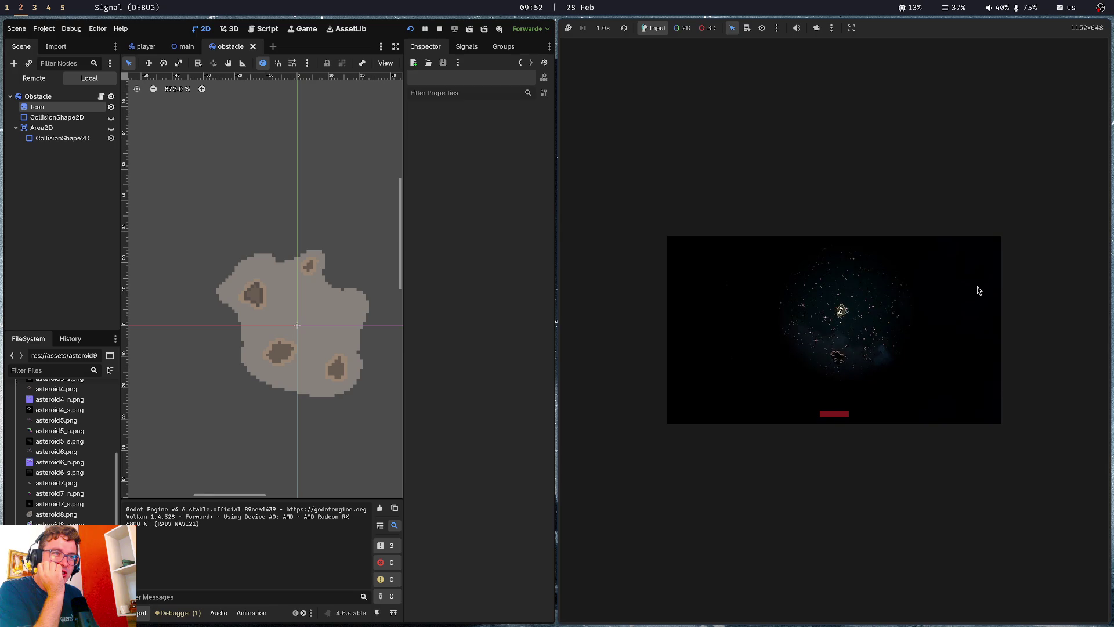
key("F8")
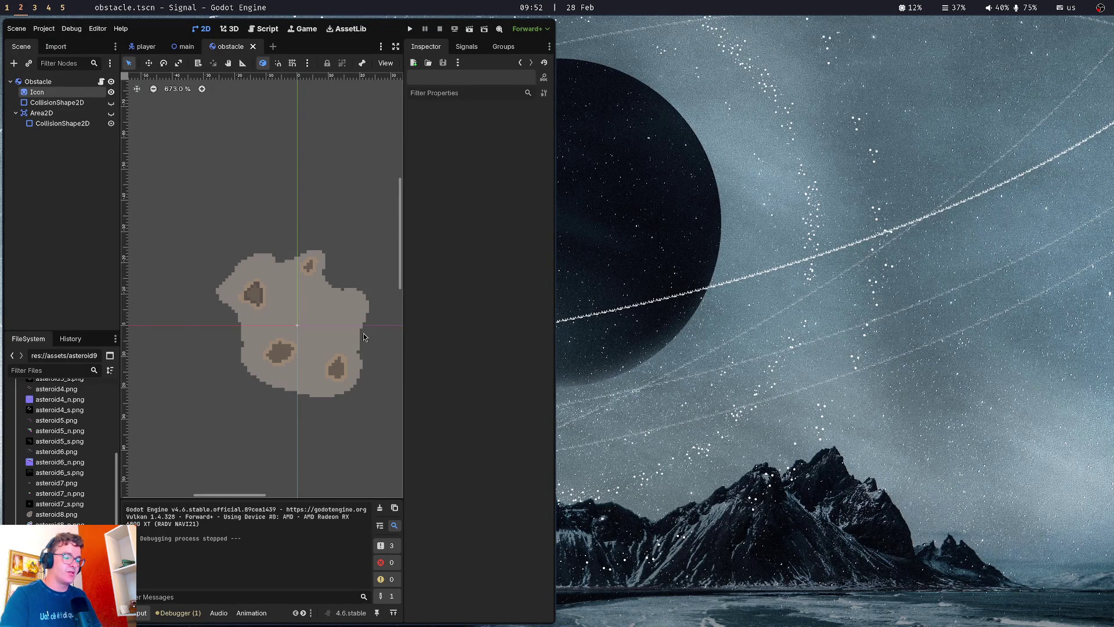
key("super+3")
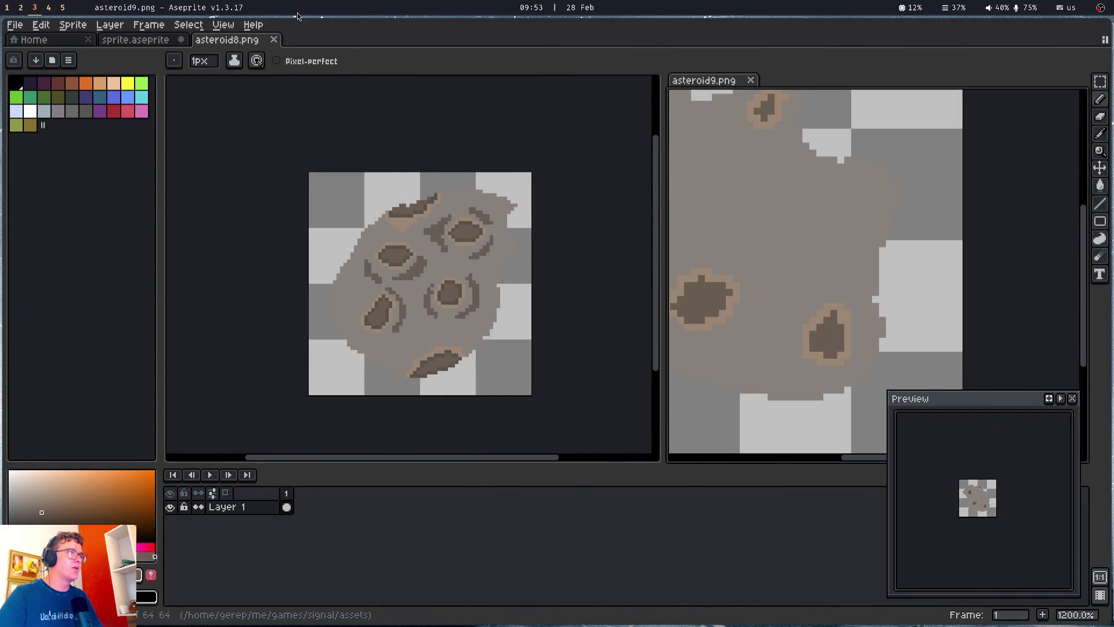
Step: Close the asteroid8.png, sprite.aseprite and asteroid9.png documents
left_click(273, 40)
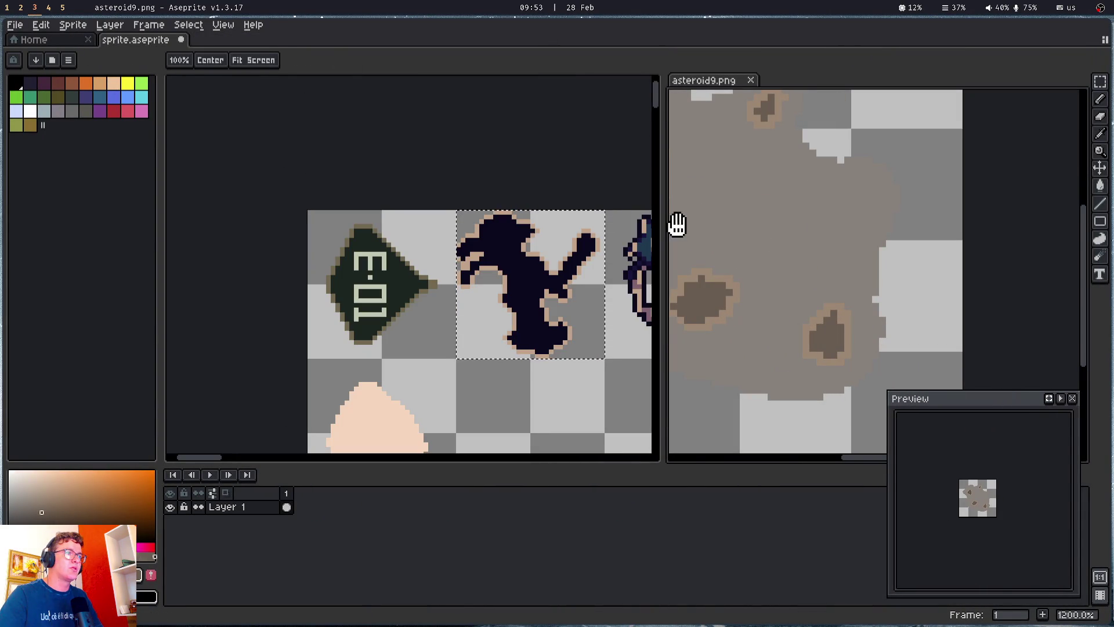
left_click(139, 41)
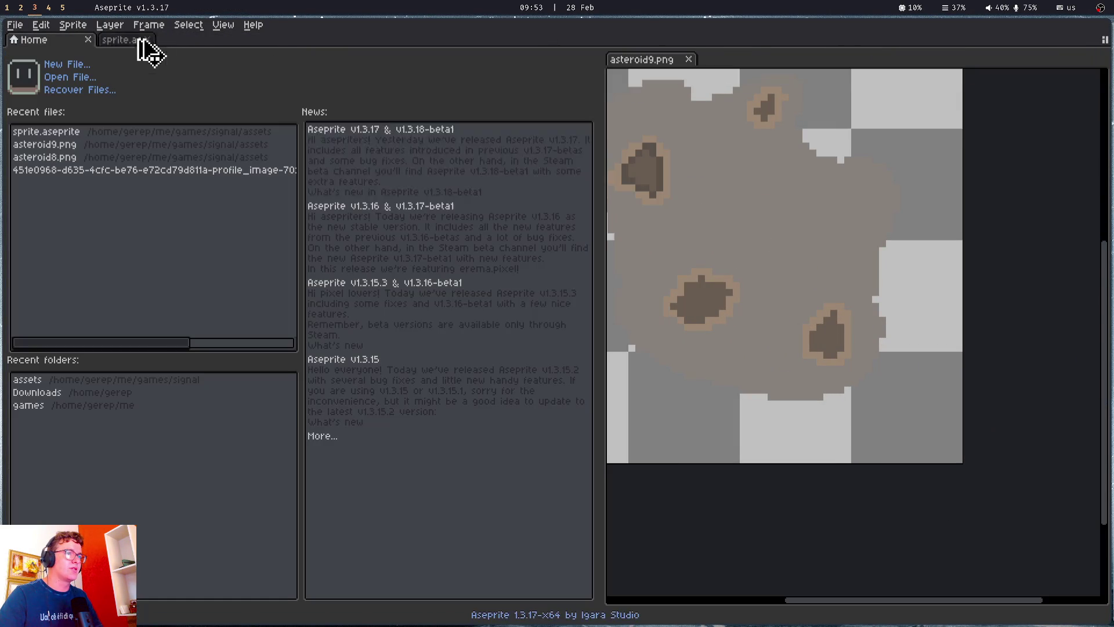
middle_click(144, 45)
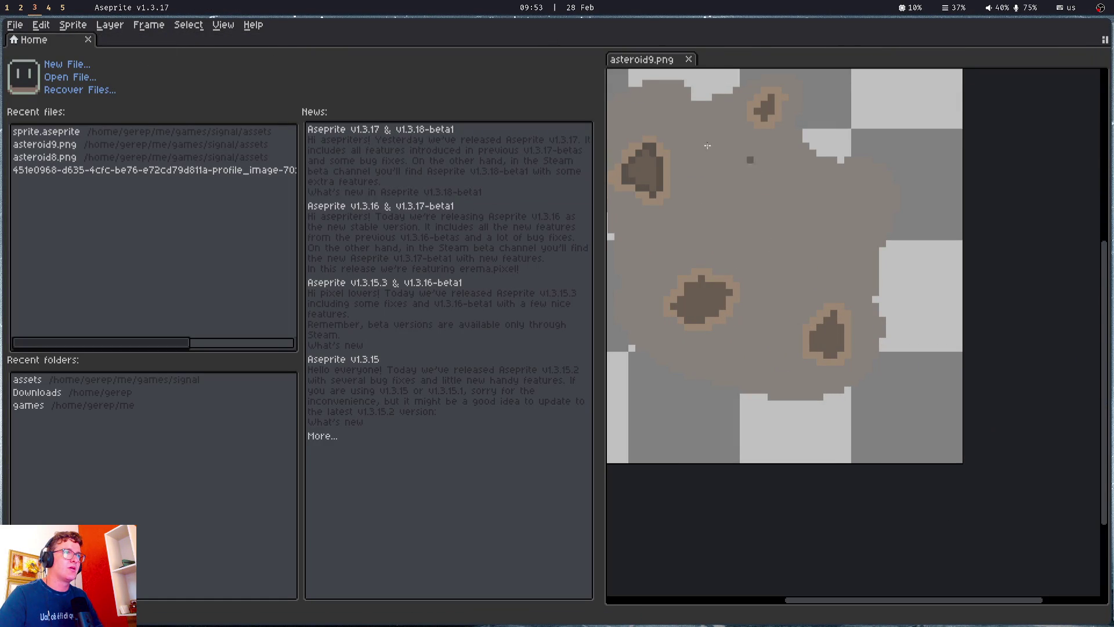
left_click(625, 65)
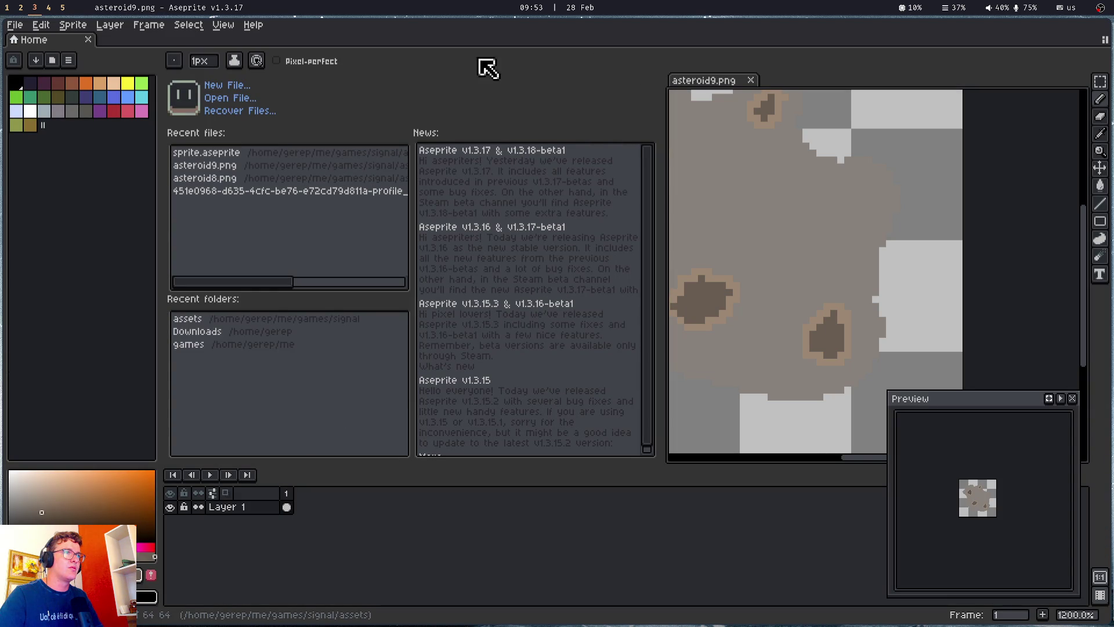
left_click(750, 80)
Step: Create a new 64x64 sprite
key("ctrl+n")
type("64")
key("Tab")
type("64")
key("Return")
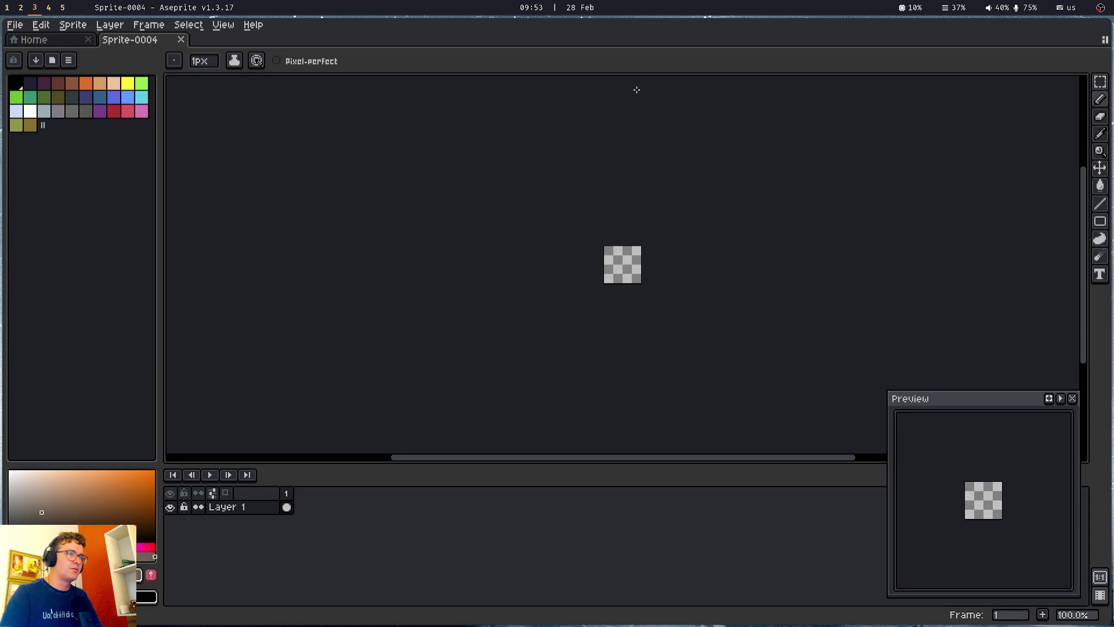
Step: Reopen asteroid9.png as a reference and zoom into the blank Sprite-0004
key("ctrl+o")
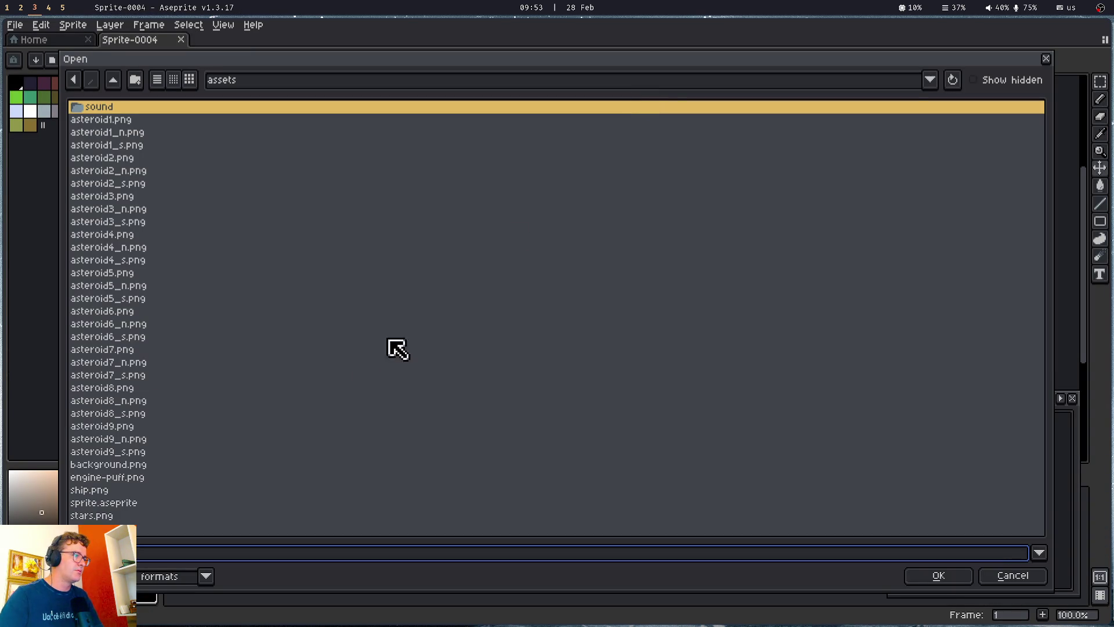
double_click(108, 427)
scroll(592, 266, "up", 4)
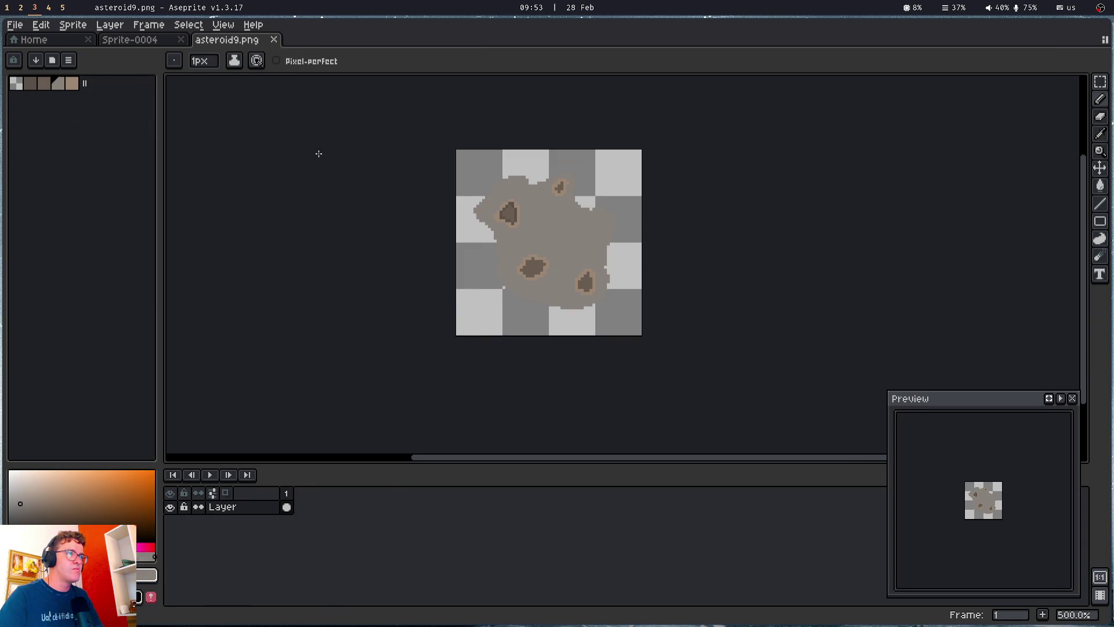
left_click(139, 41)
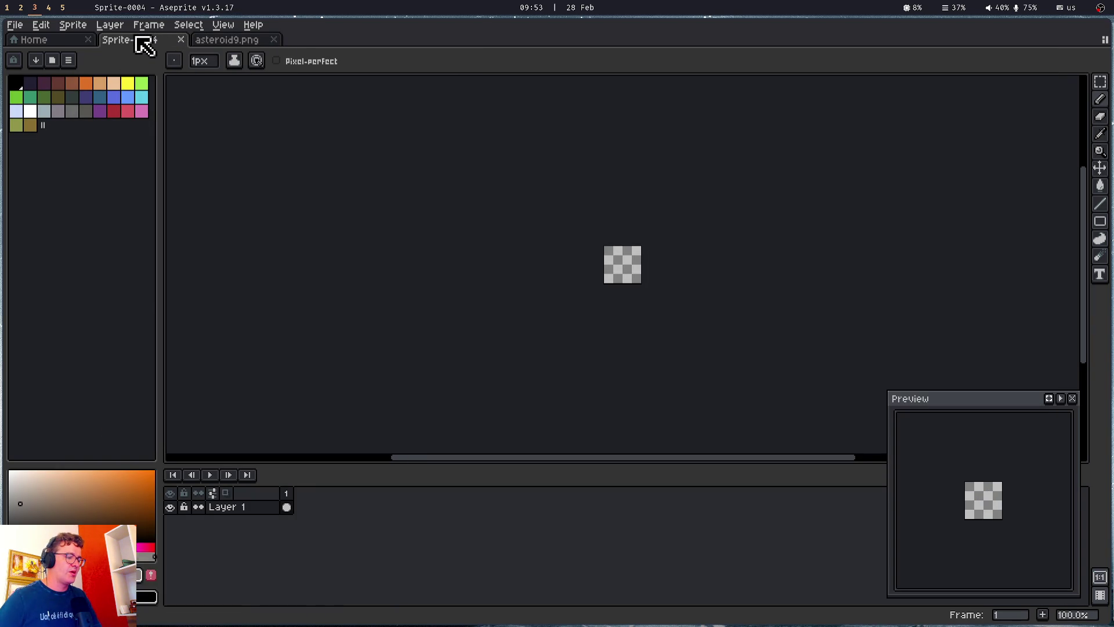
key("z")
scroll(629, 262, "up", 2)
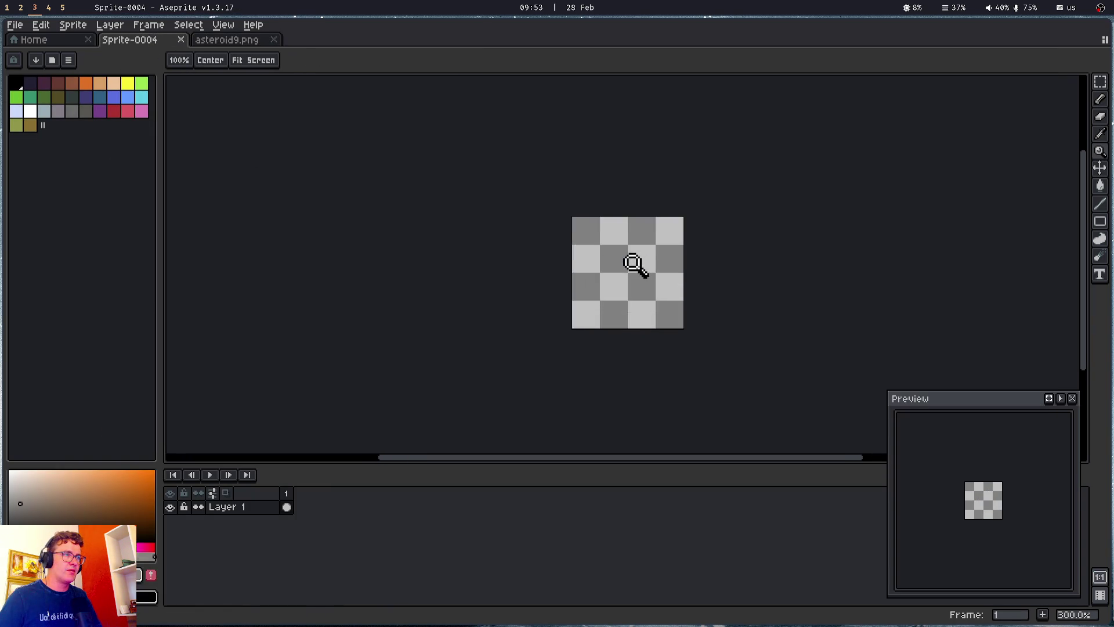
scroll(635, 263, "up", 3)
key("b")
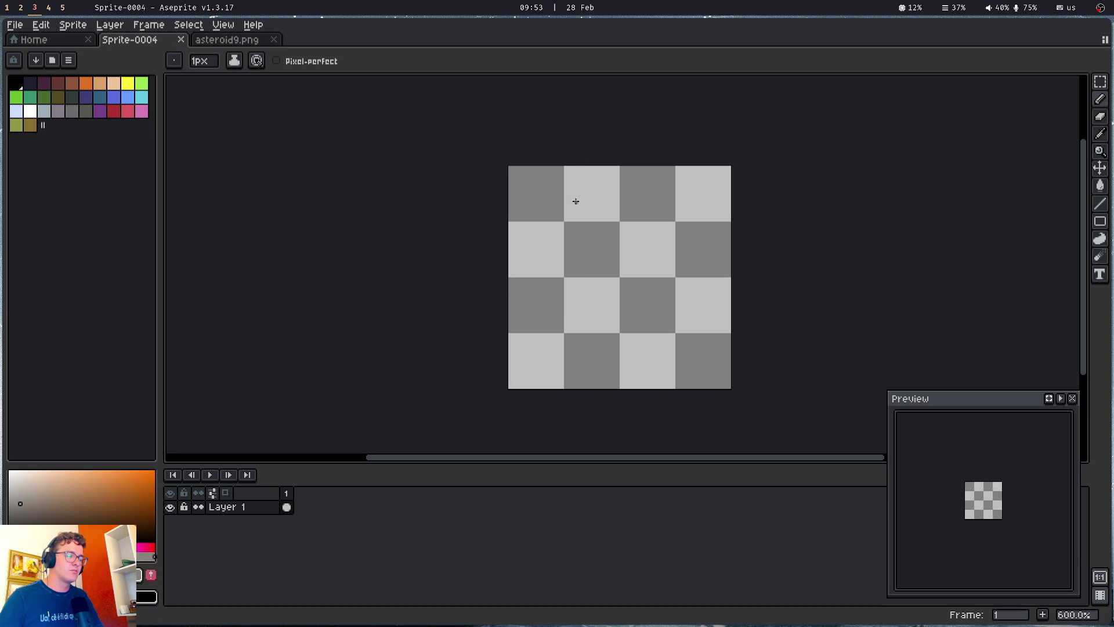
Step: Draw a round asteroid, fill it with asteroid9's tan colour, and pencil in crater marks
mouse_move(605, 195)
left_mouse_down()
mouse_move(541, 303)
mouse_move(676, 340)
mouse_move(699, 277)
mouse_move(672, 200)
left_mouse_up()
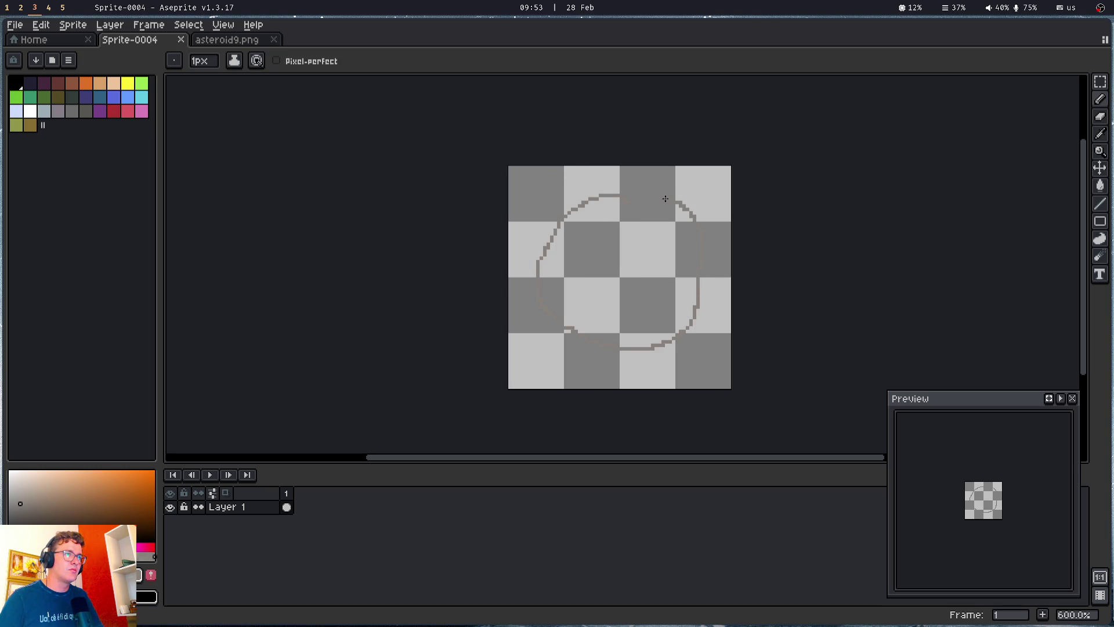
key("g")
left_click(614, 240)
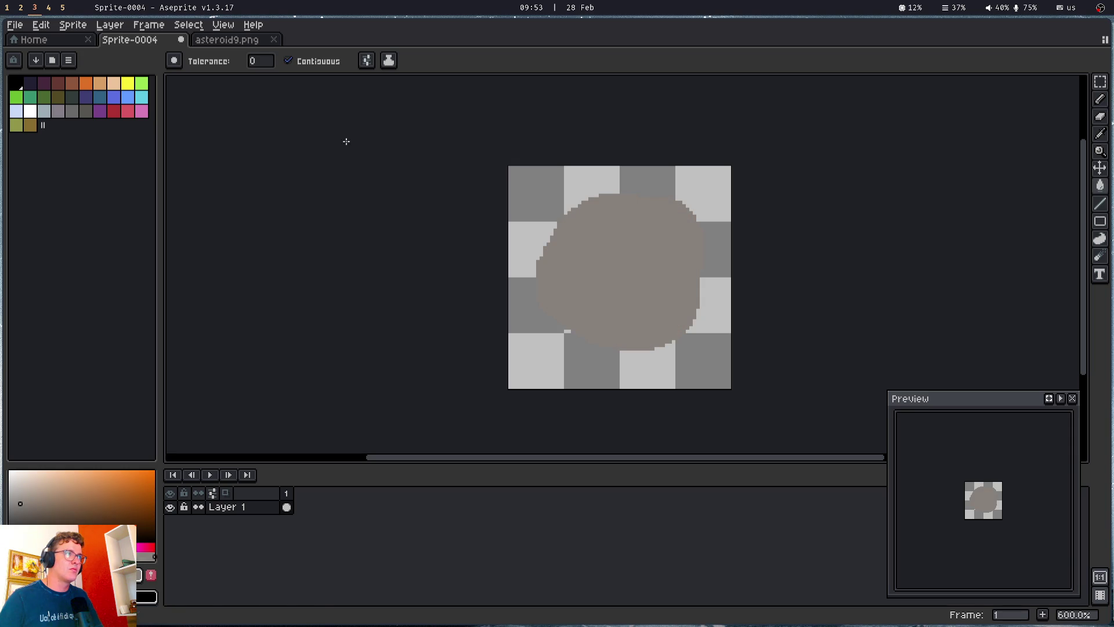
left_click(267, 41)
key("i")
left_click(539, 275)
key("g")
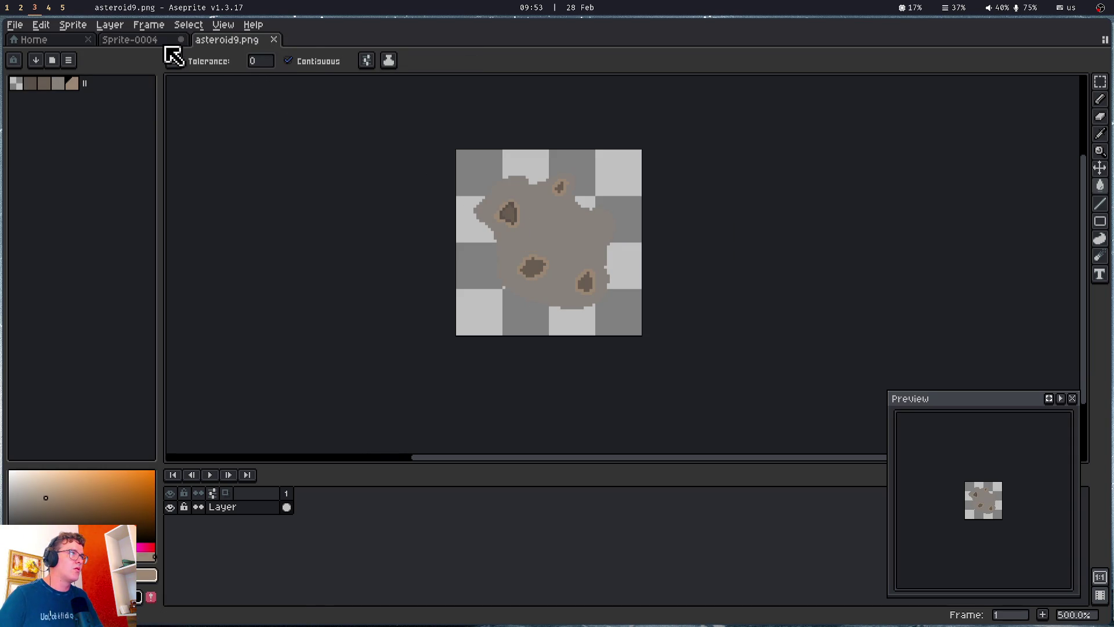
left_click(174, 42)
key("b")
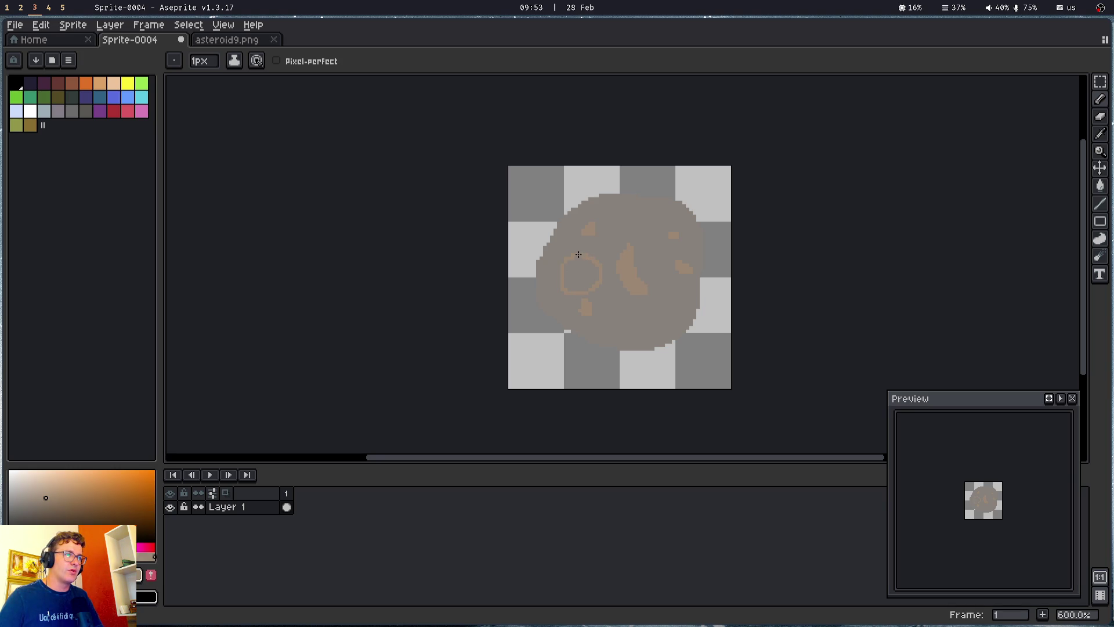
Step: Save the new sprite as asteroid10.png
key("v")
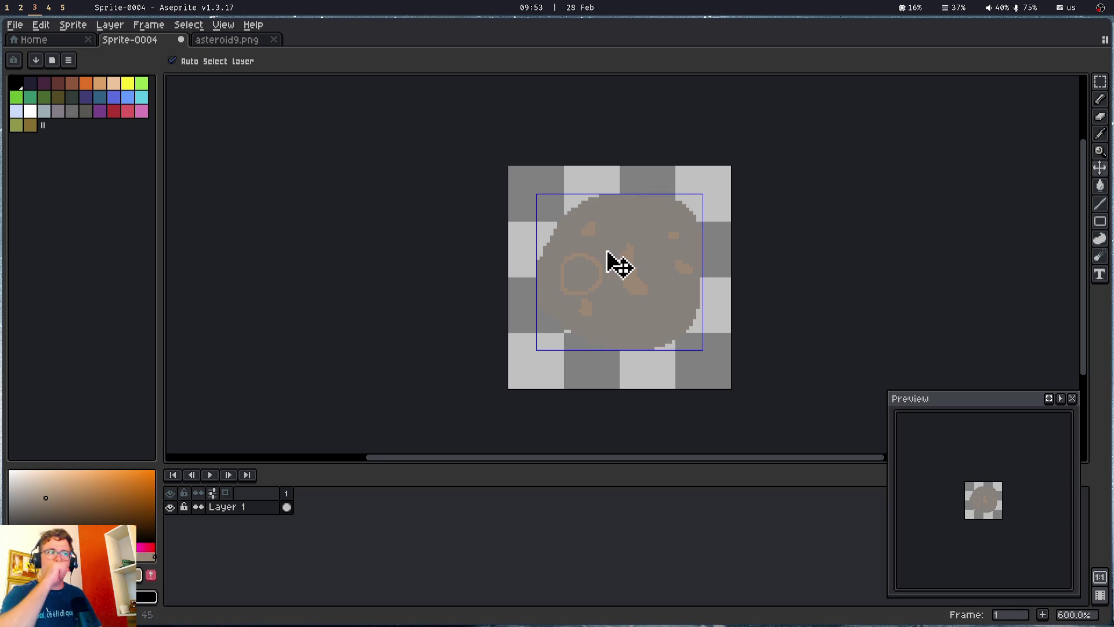
key("ctrl+shift+s")
type("aste")
type("roid10.png")
key("Return")
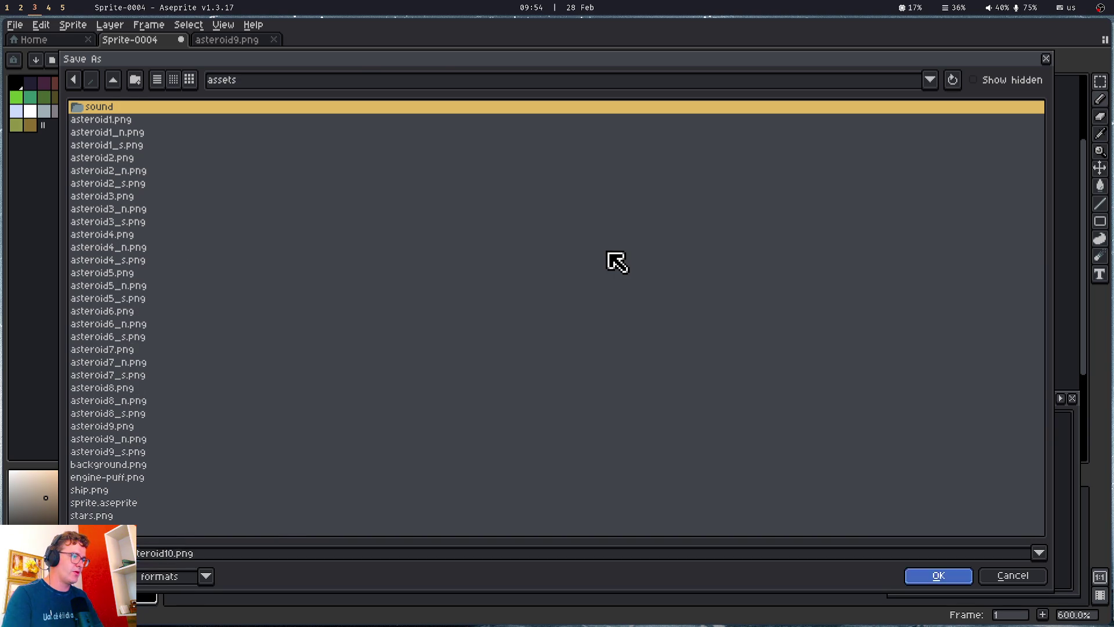
key("Return")
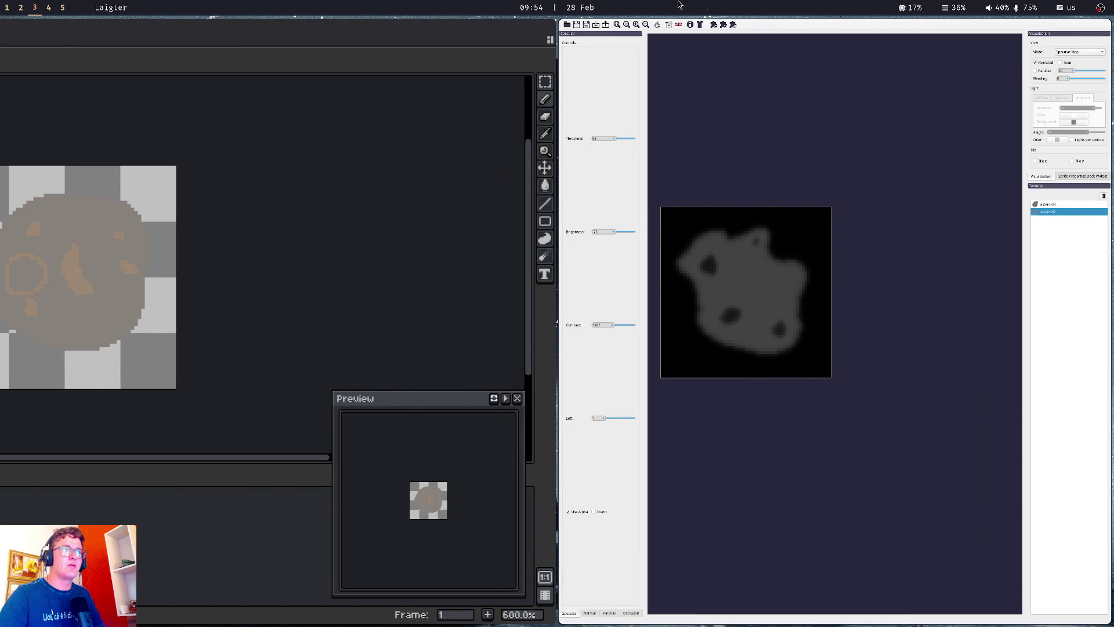
Step: Load asteroid10.png into Laigter's textures, declining to load it as an animation
left_click(605, 25)
scroll(818, 349, "down", 6)
double_click(802, 340)
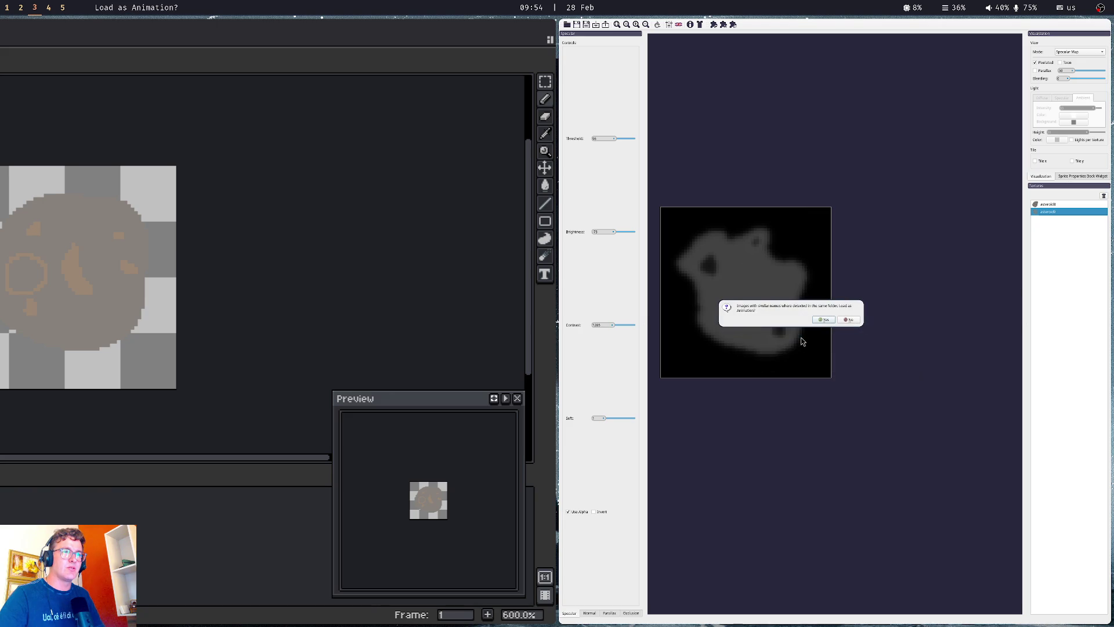
left_click(850, 321)
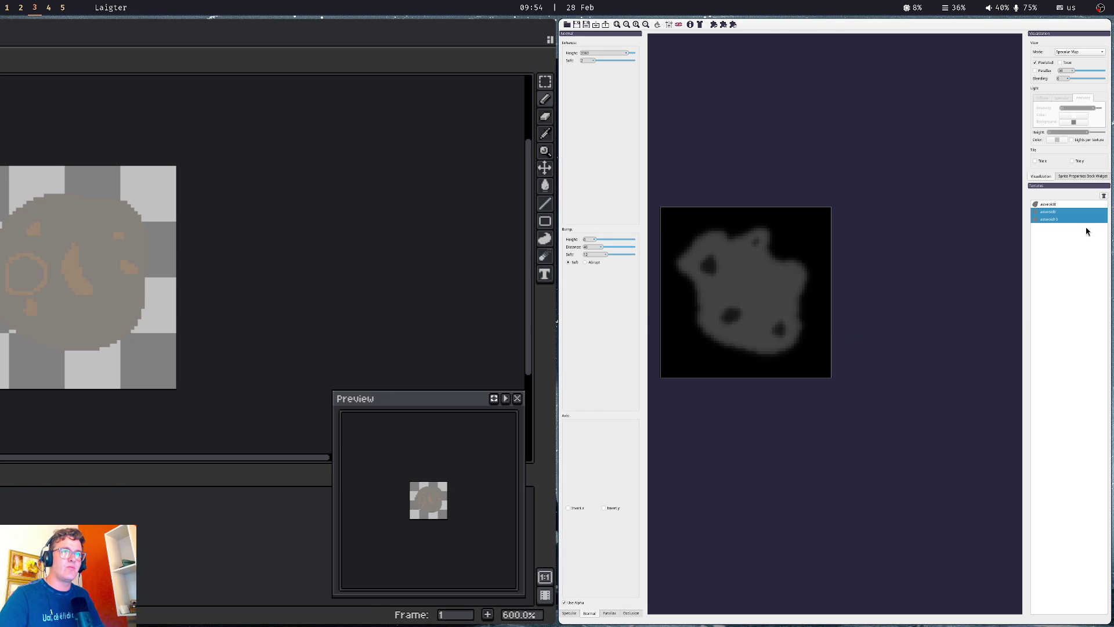
Step: Preview the asteroid10, asteroid9 and asteroid8 textures in turn
left_click(1071, 215)
left_click(1067, 220)
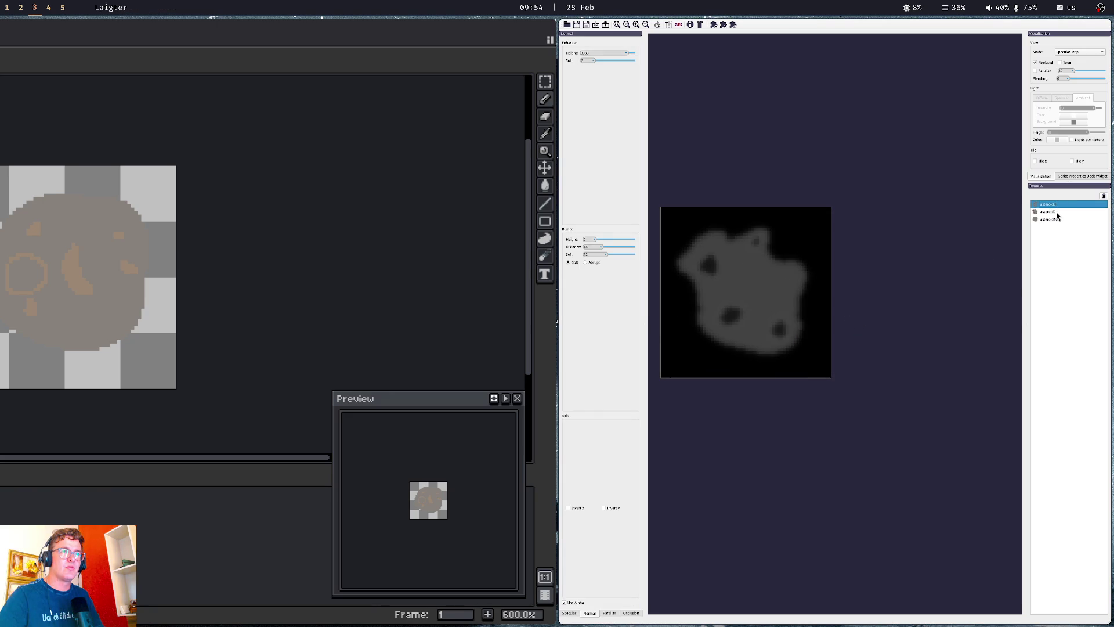
left_click(1056, 212)
left_click(1056, 220)
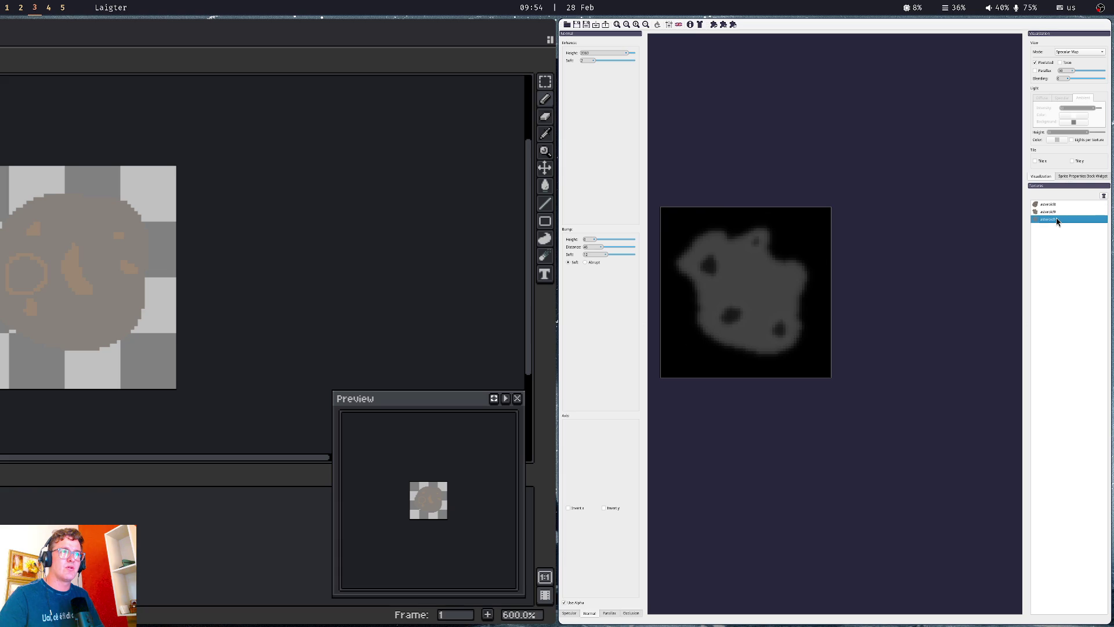
left_click(1057, 205)
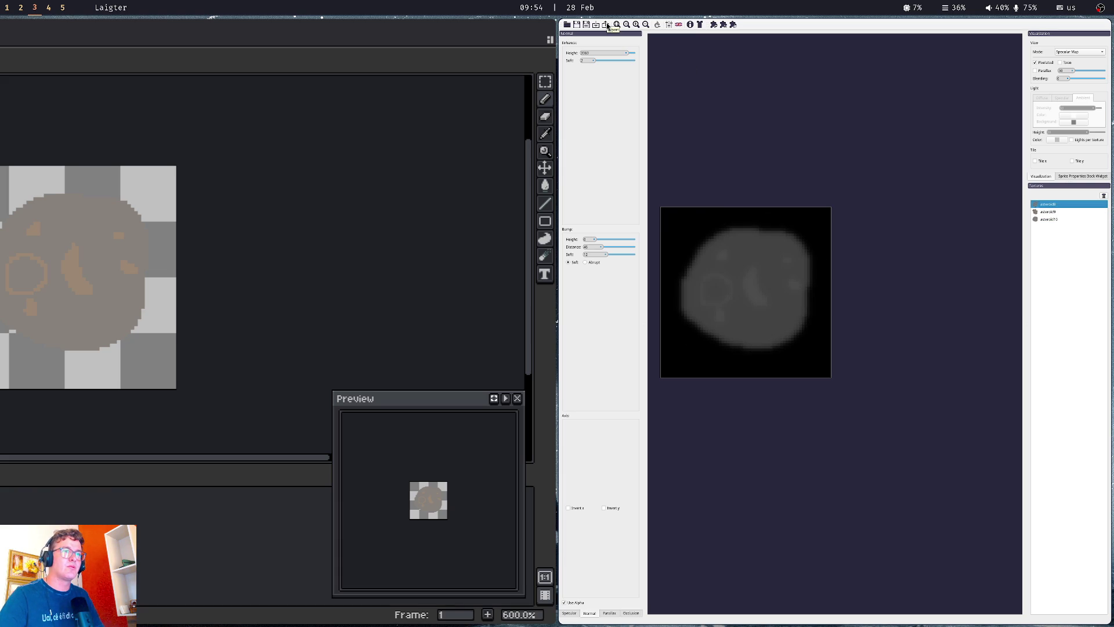
Step: Switch the preview to Normal Map and compare the asteroid8, 9 and 10 normal maps
left_click(1097, 53)
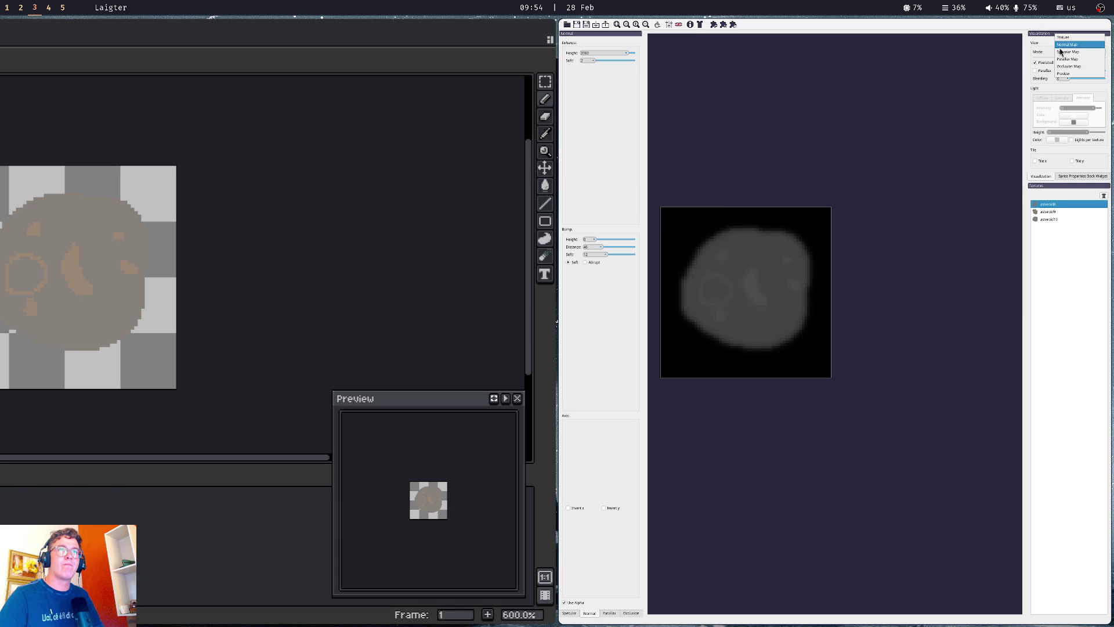
left_click(1061, 53)
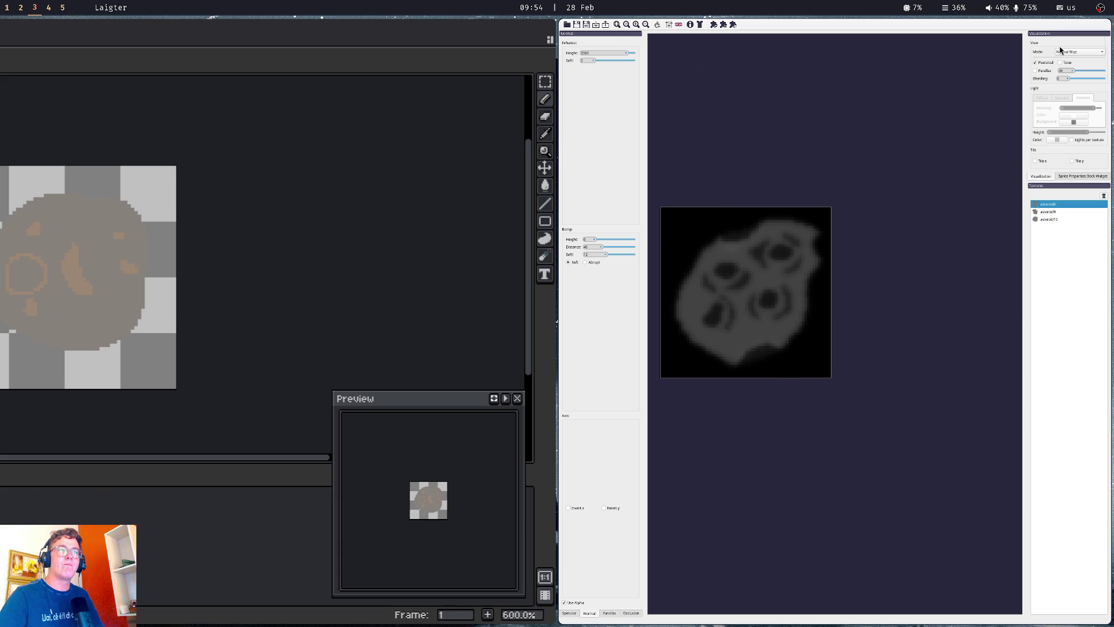
left_click(1048, 213)
left_click(1049, 205)
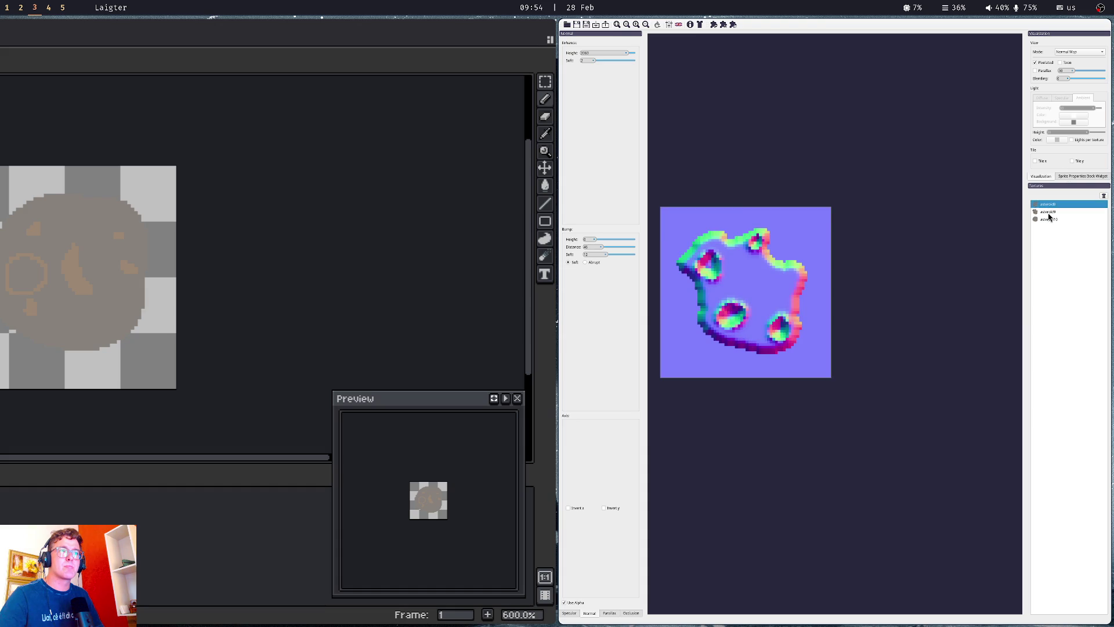
left_click(1050, 220)
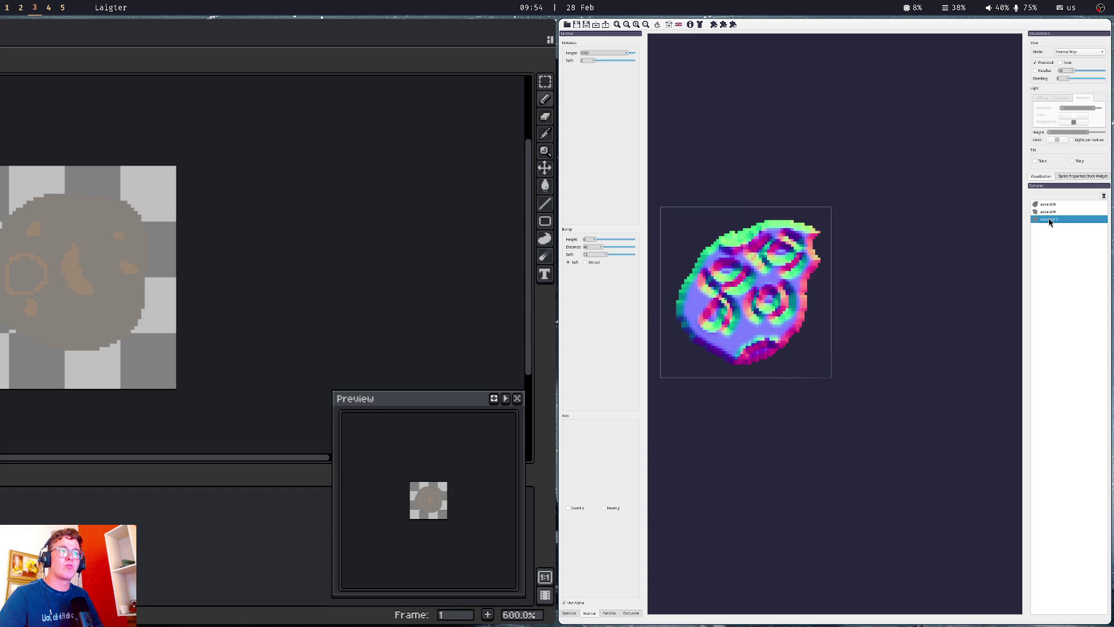
left_click(1049, 212)
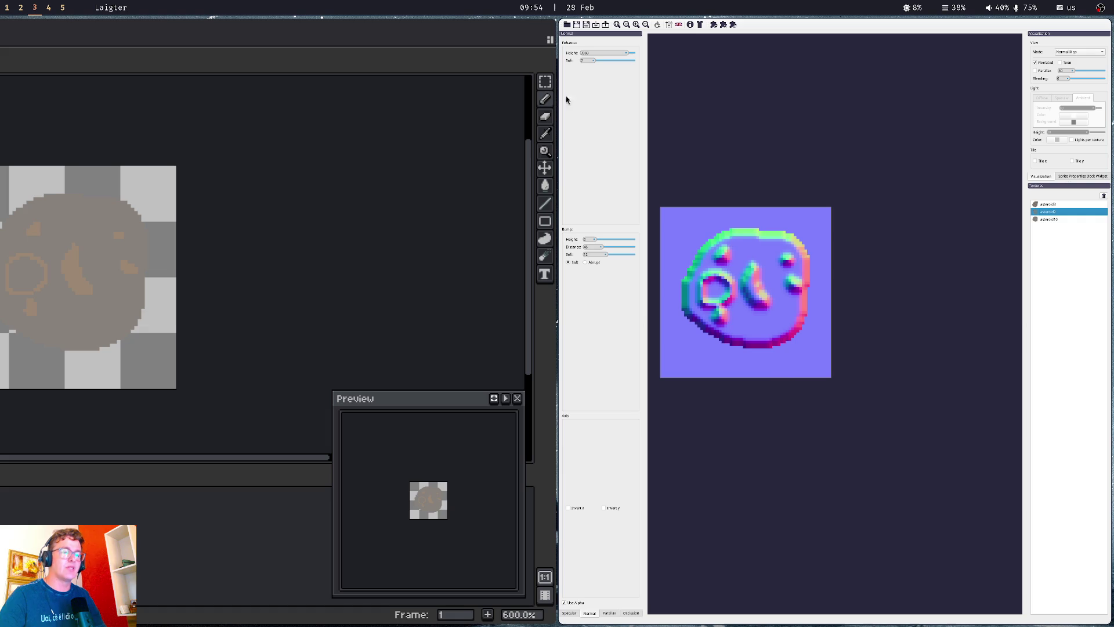
left_click(606, 24)
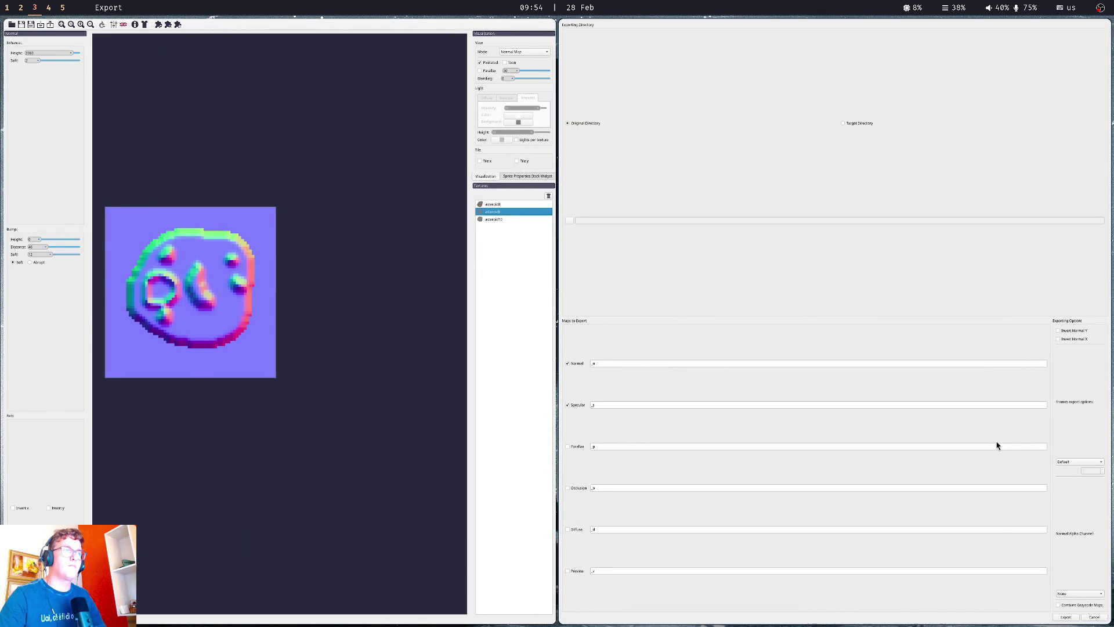
Step: Export the asteroid's maps from Laigter, then return to Godot and select the Obstacle root node
left_click(1068, 617)
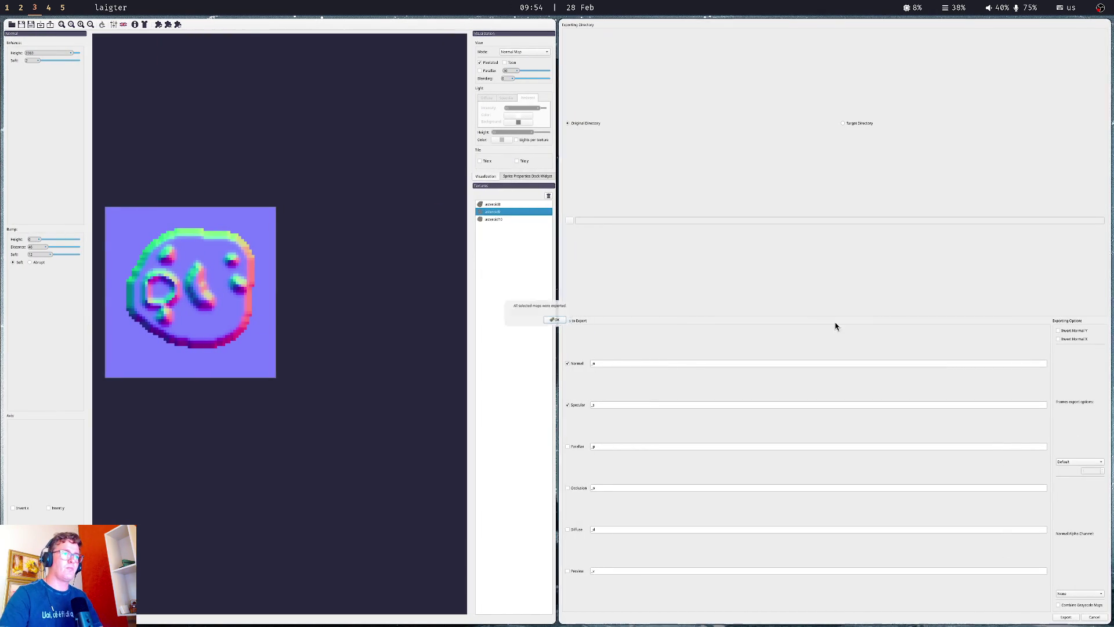
left_click(555, 320)
key("super+1")
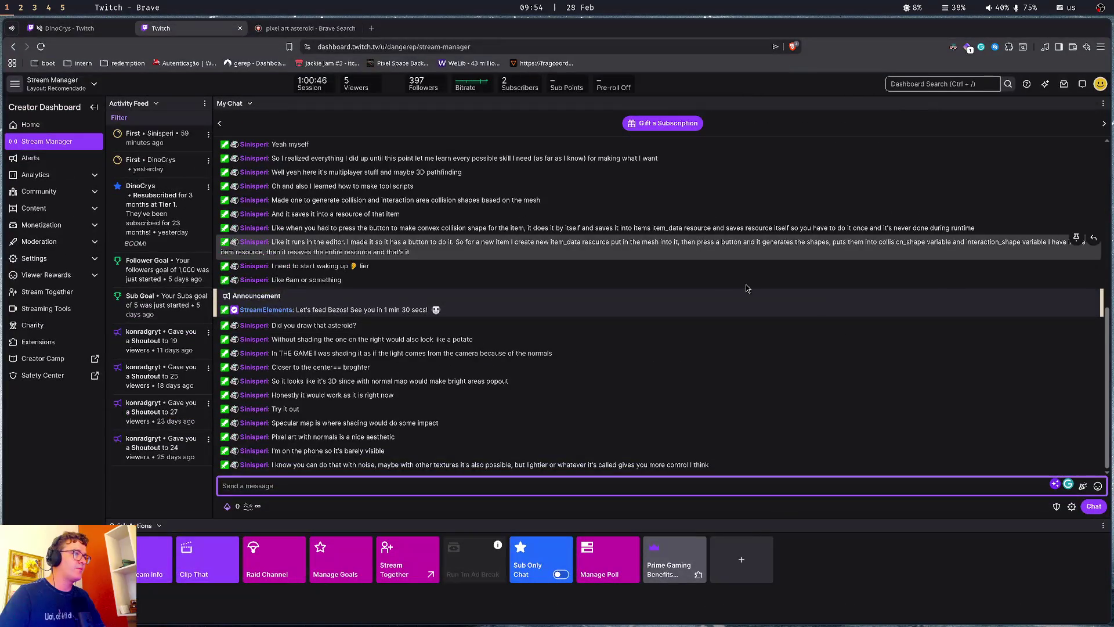
key("super+2")
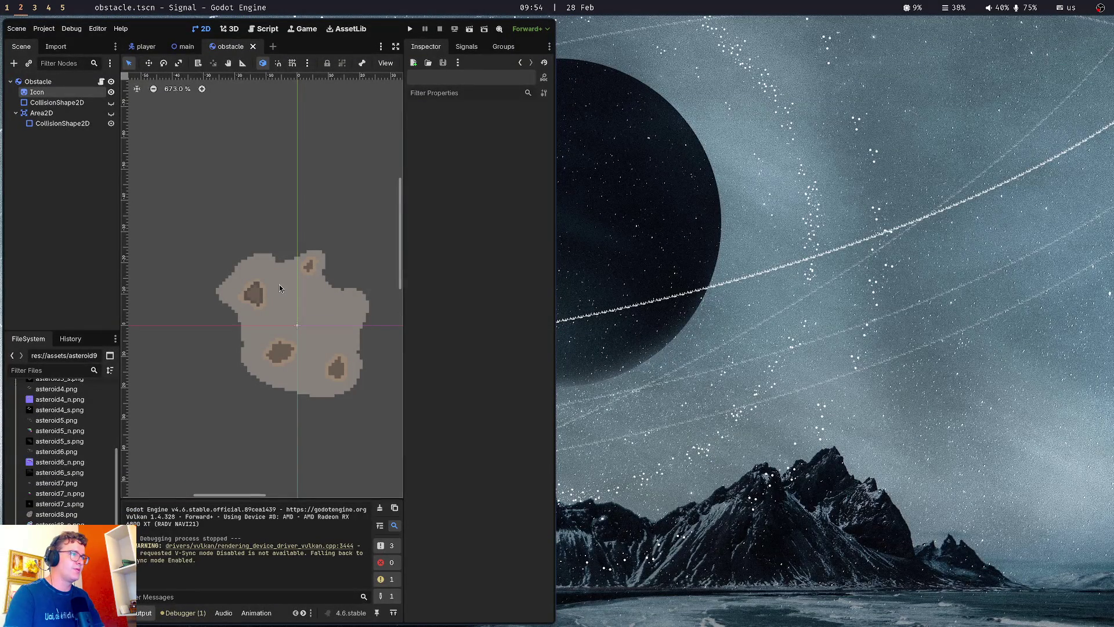
left_click(52, 83)
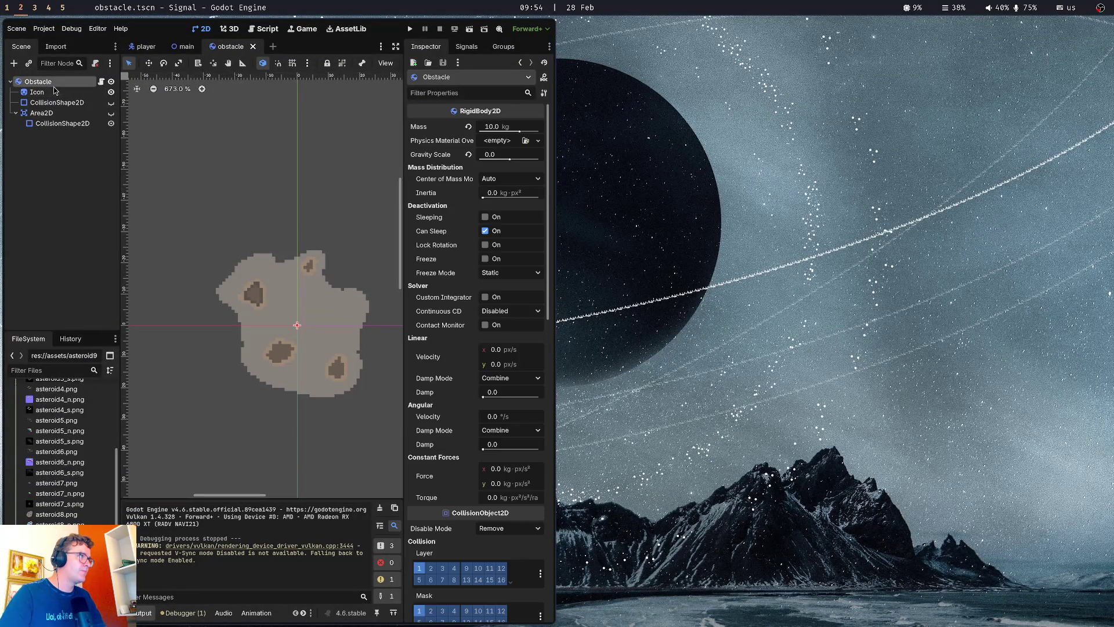
Step: Give the Icon sprite the asteroid's specular map texture, then save and run the game
left_click(54, 91)
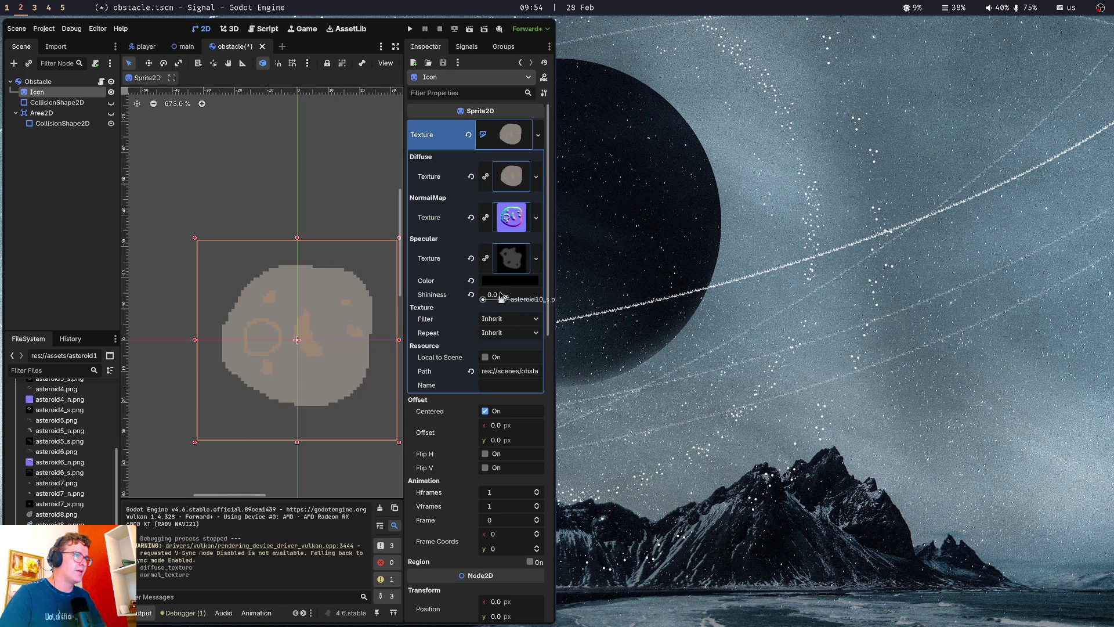
left_click(330, 187)
key("F5")
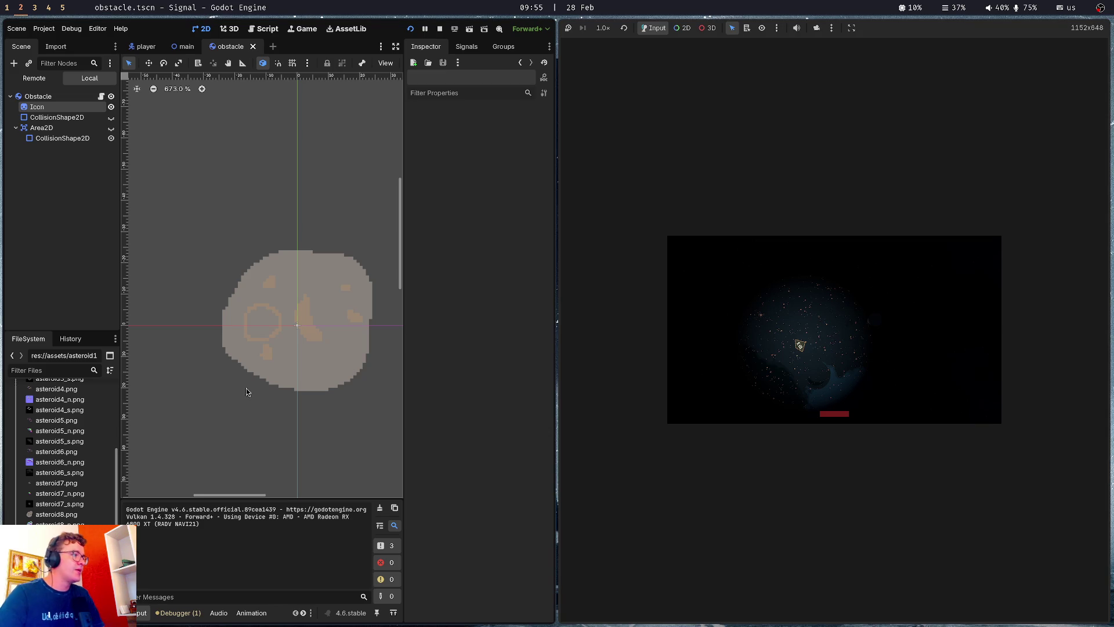
scroll(81, 428, "up", 5)
scroll(81, 429, "down", 5)
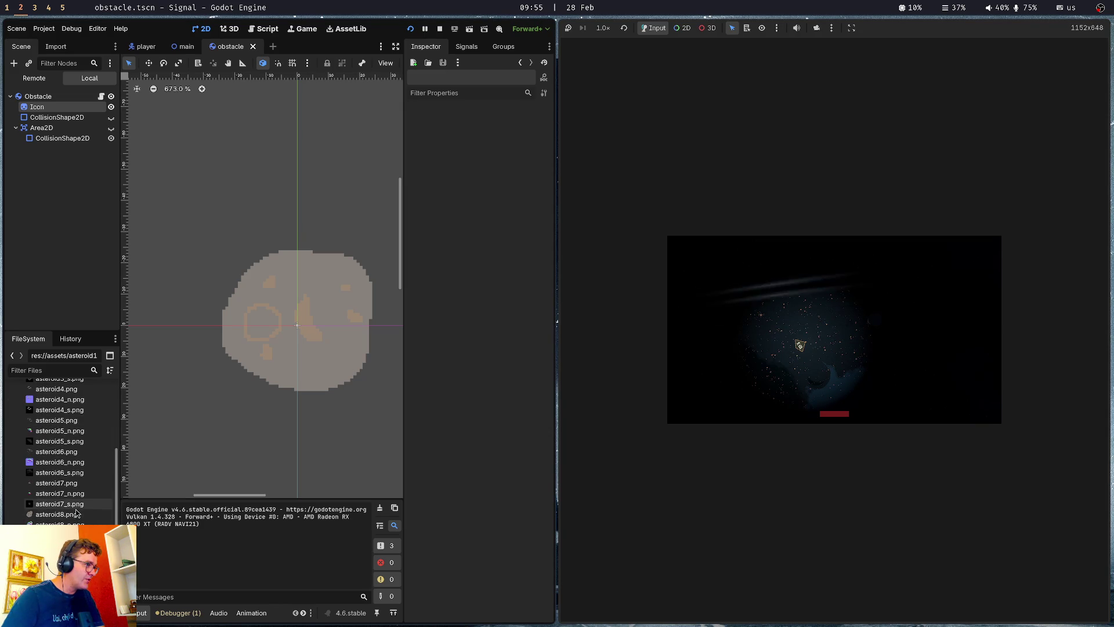
key("Delete")
key("Escape")
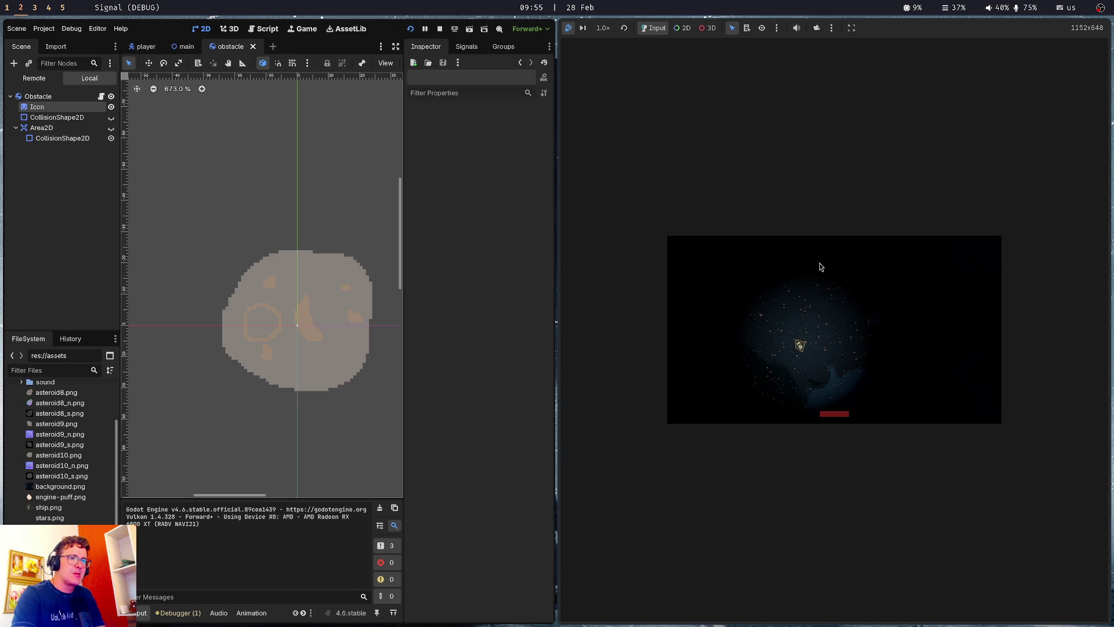
Step: Stop the running game to return to the editor
key("Escape")
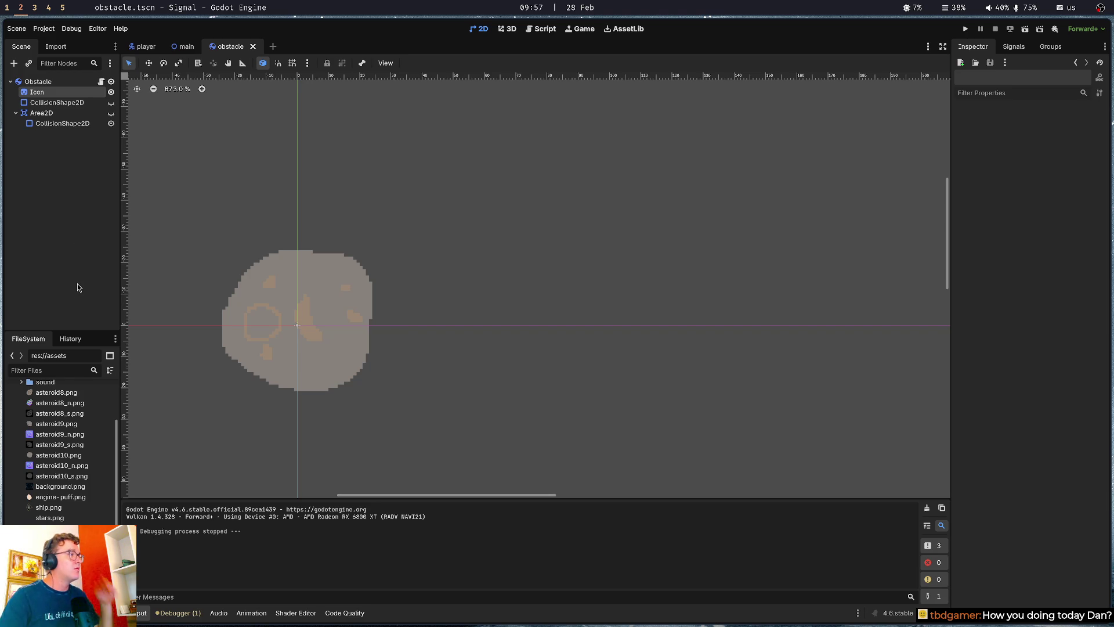
Step: Open obstacle.gd, save the scene, and run the game to test the collision
left_click(101, 82)
left_click(318, 199)
key("ctrl+s")
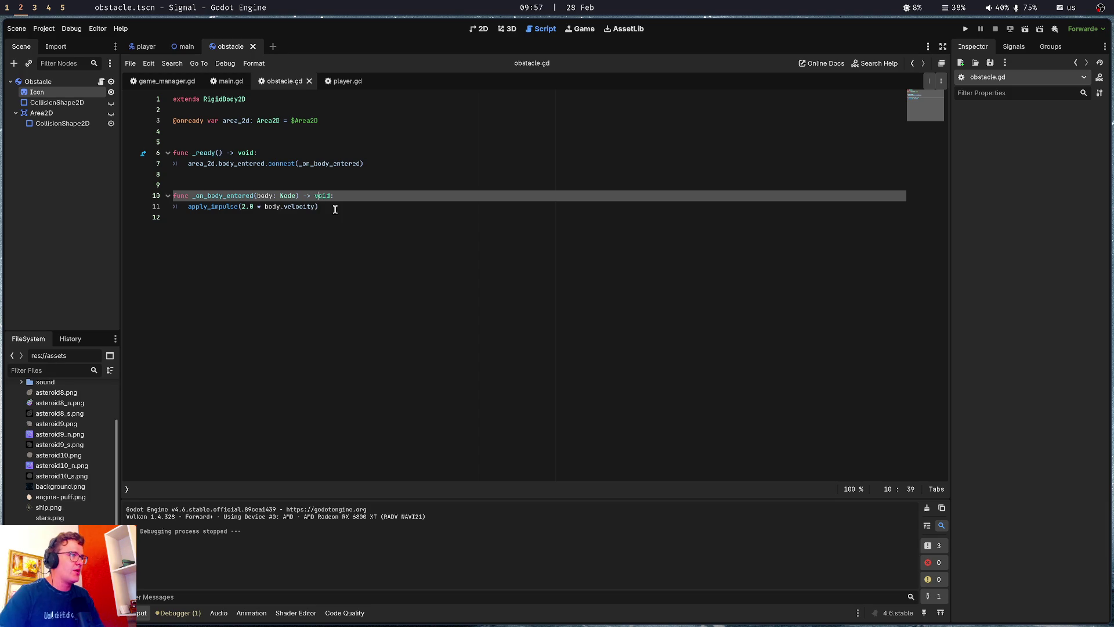
left_click(335, 209)
key("F5")
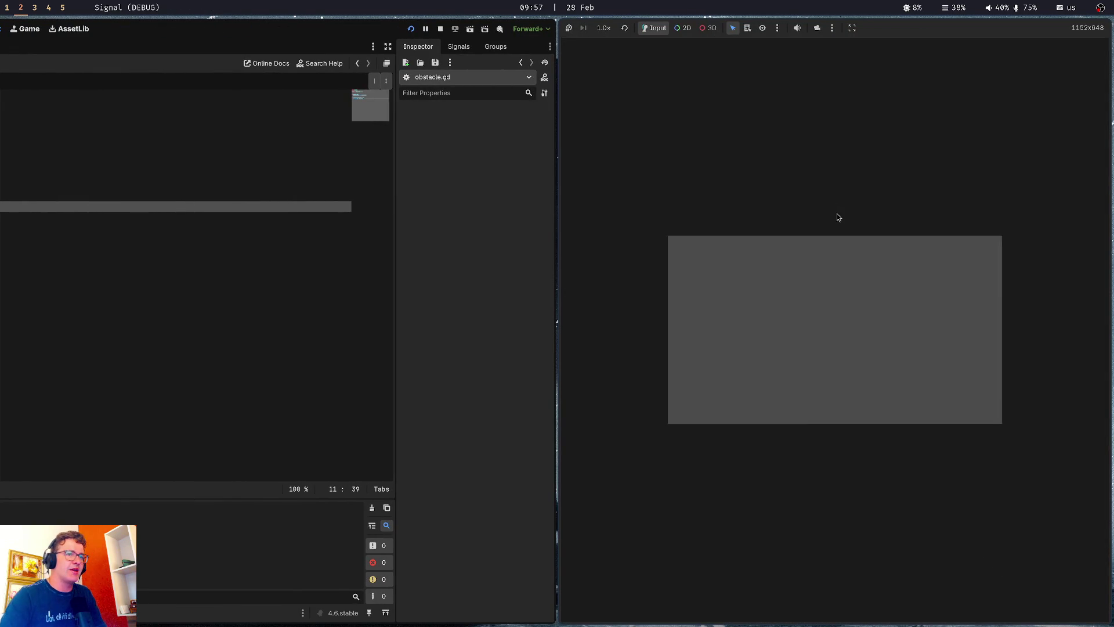
Step: Fly the ship around toward the asteroids with W, A and D, then stop the game
key("w")
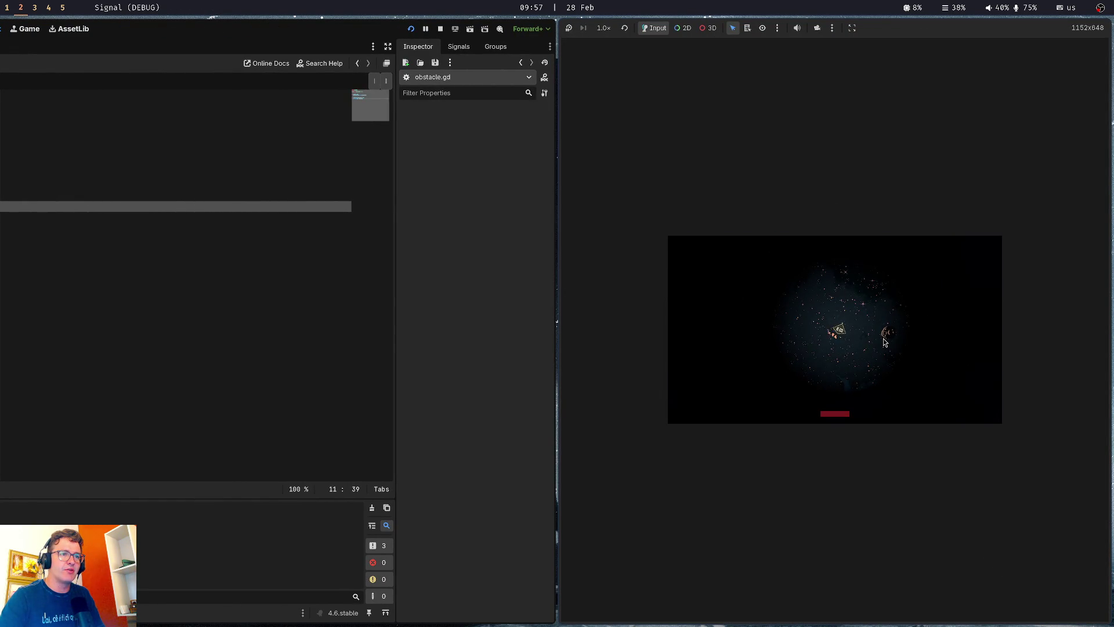
key("d")
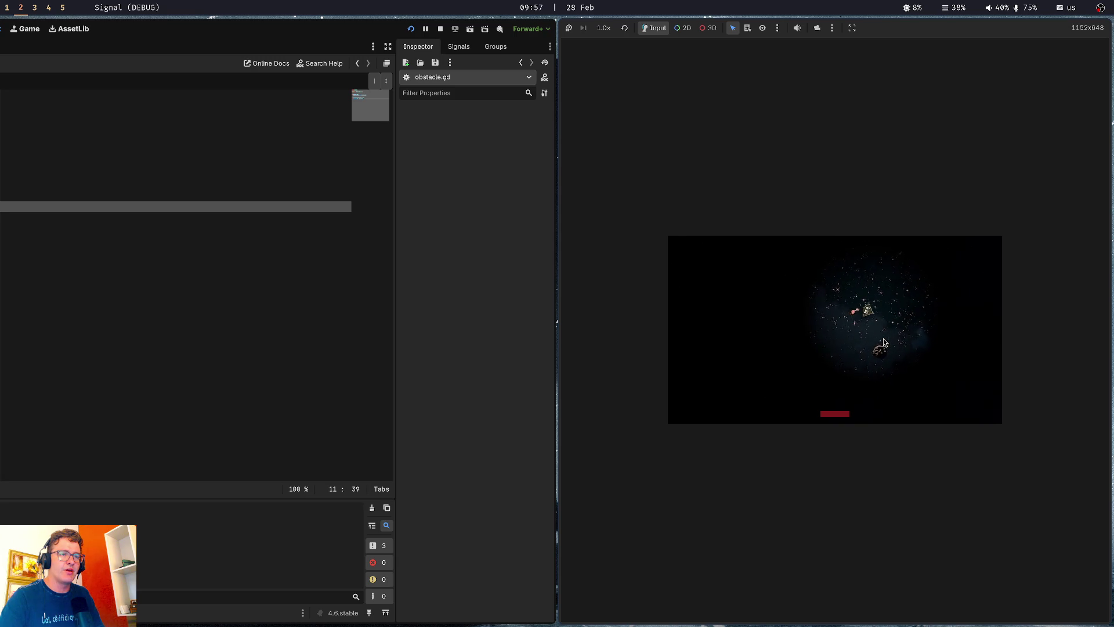
key("d")
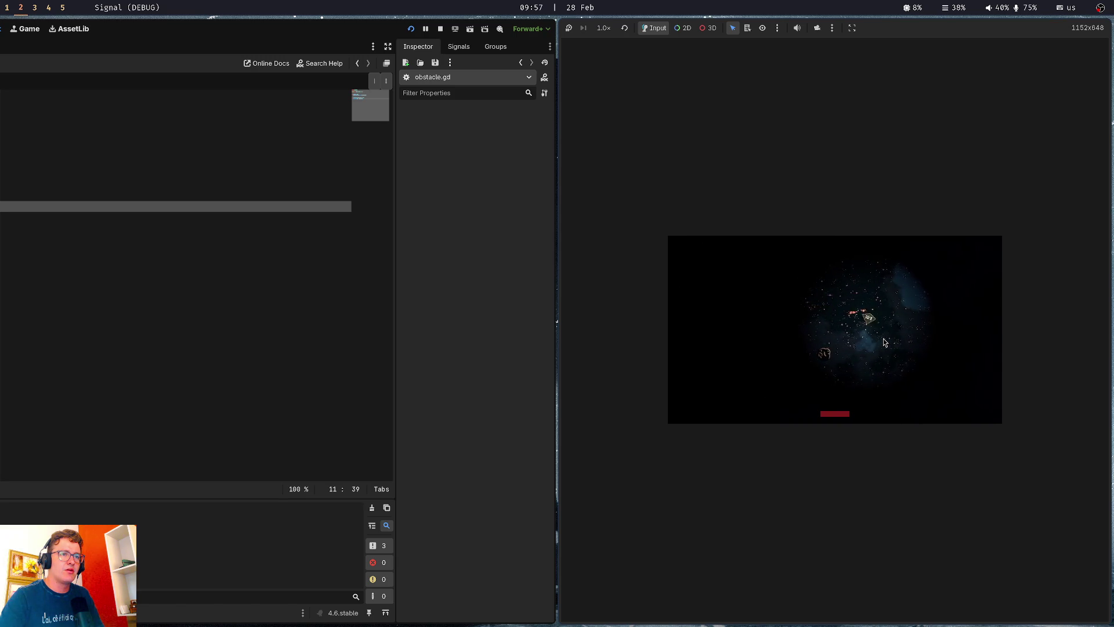
key("d")
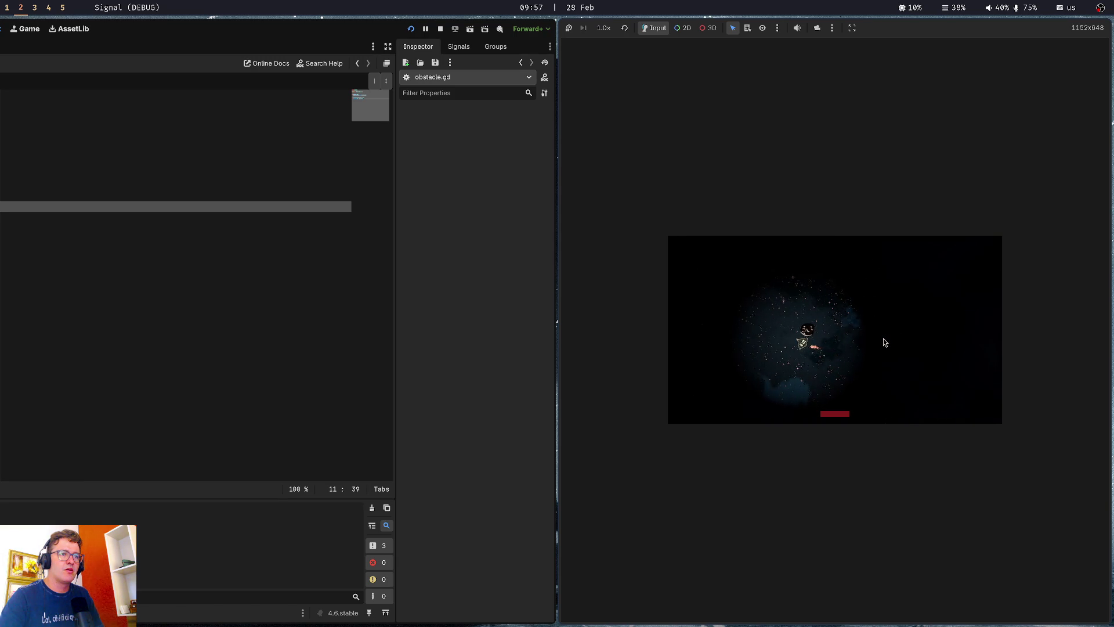
key("a")
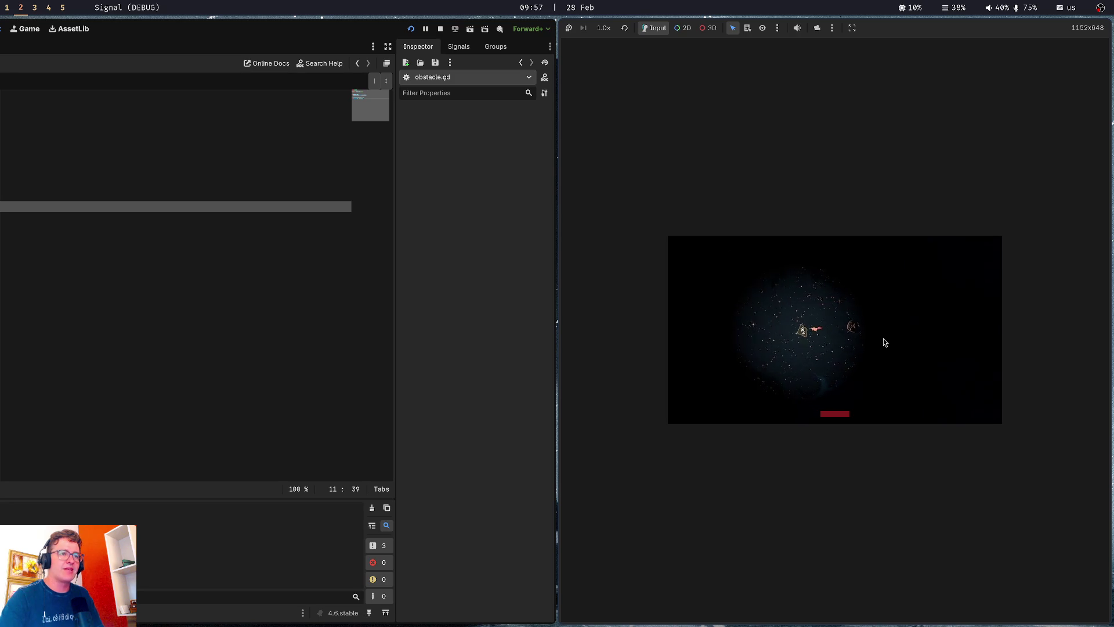
key("d")
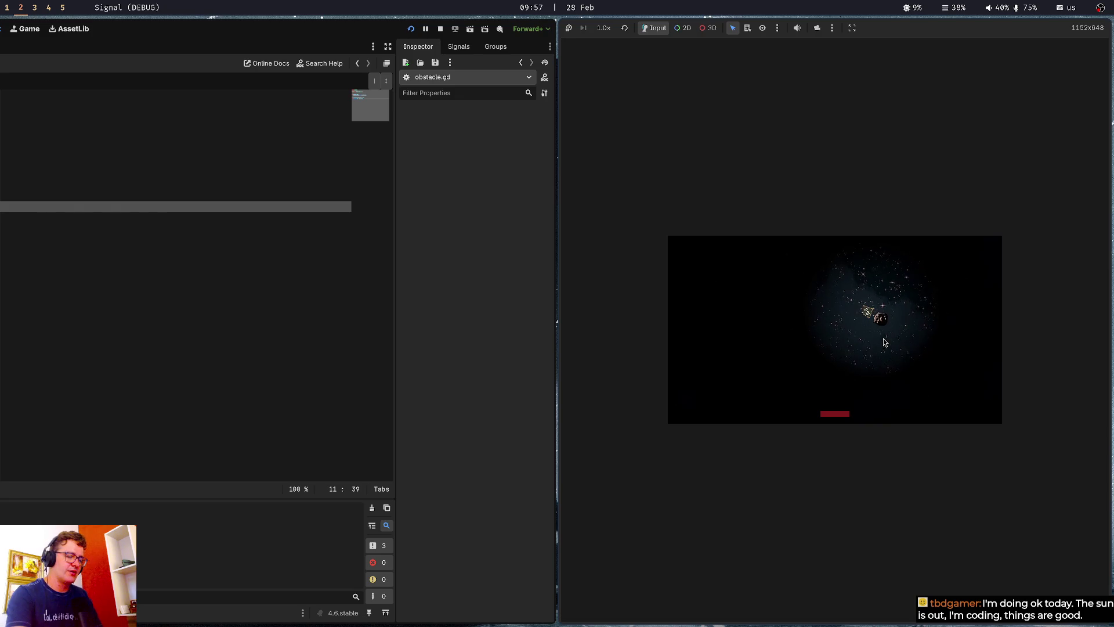
key("F8")
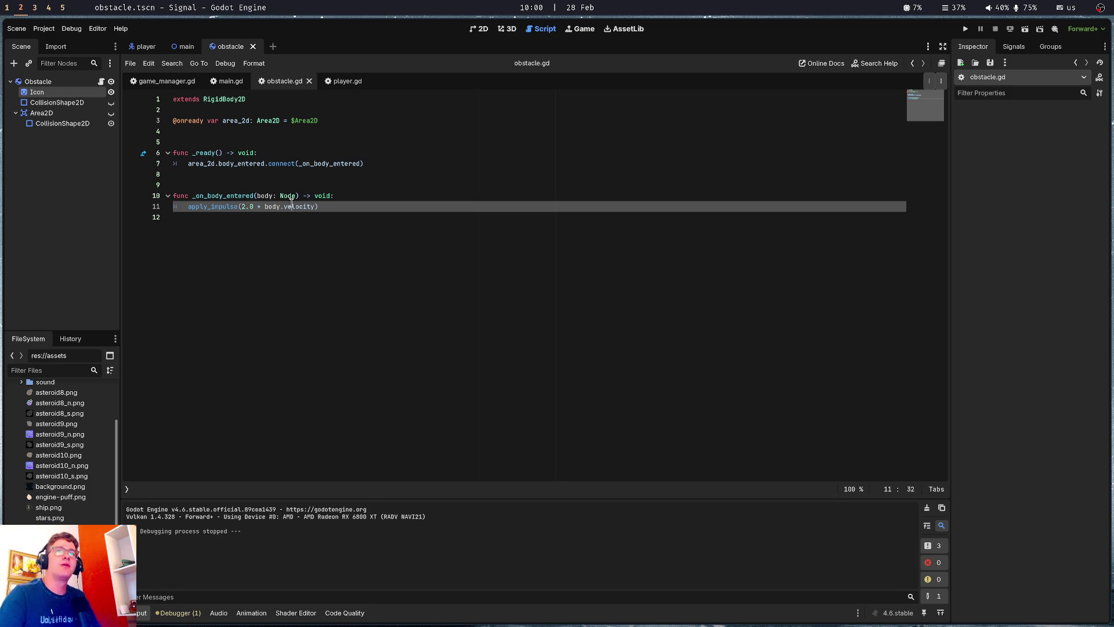
Step: Review obstacle.gd's declaration, _ready and _on_body_entered lines without changing them
left_click(431, 199)
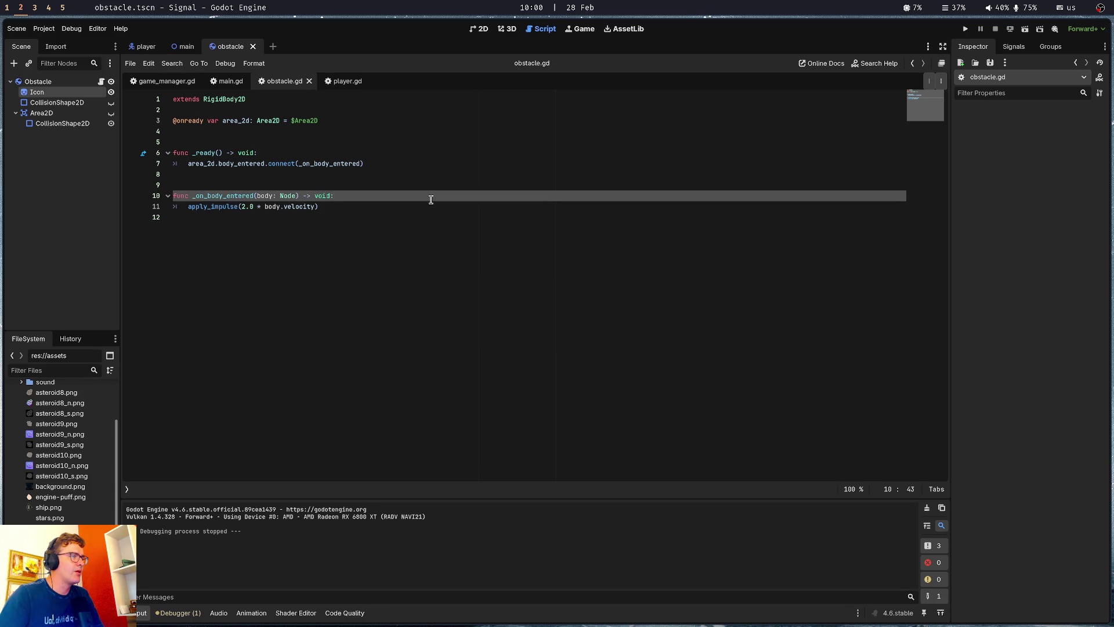
left_click(429, 218)
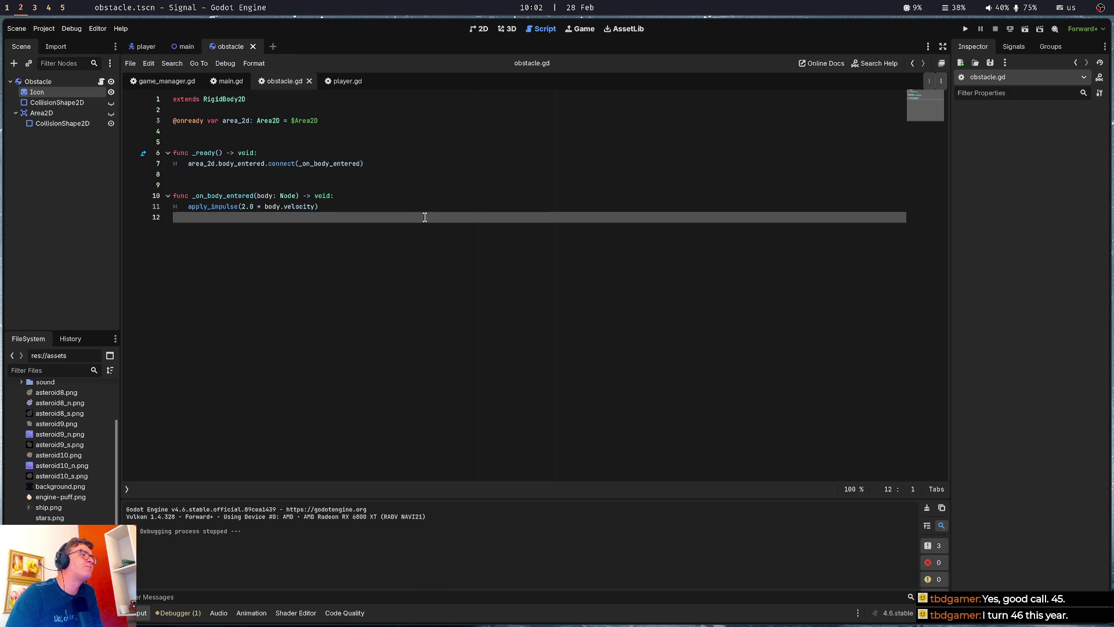
left_click(401, 195)
left_click(398, 184)
left_click(398, 174)
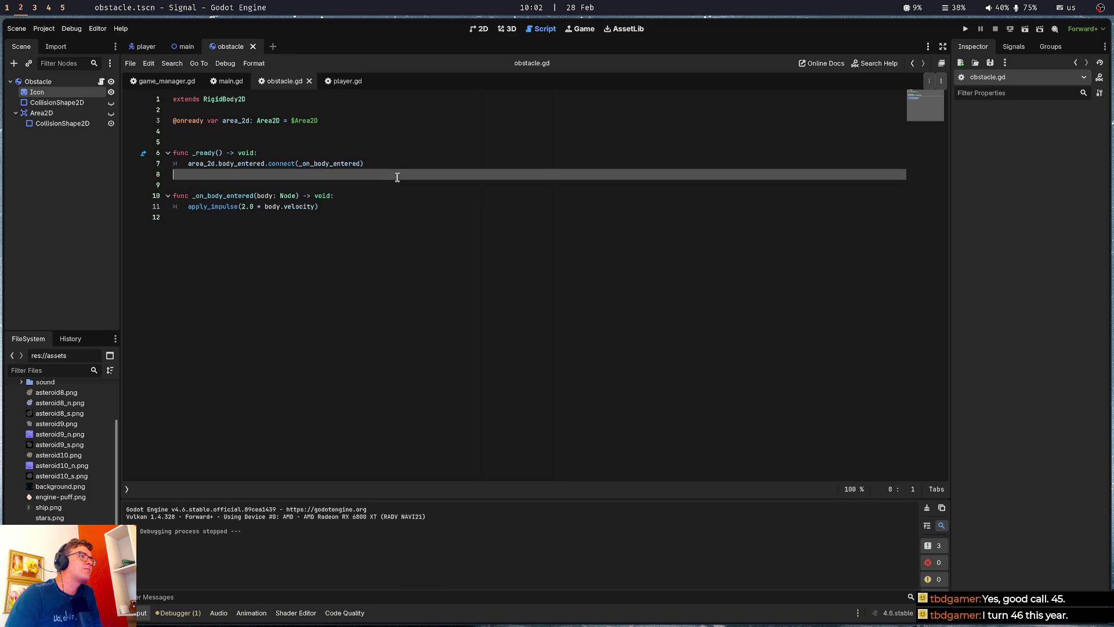
left_click(397, 145)
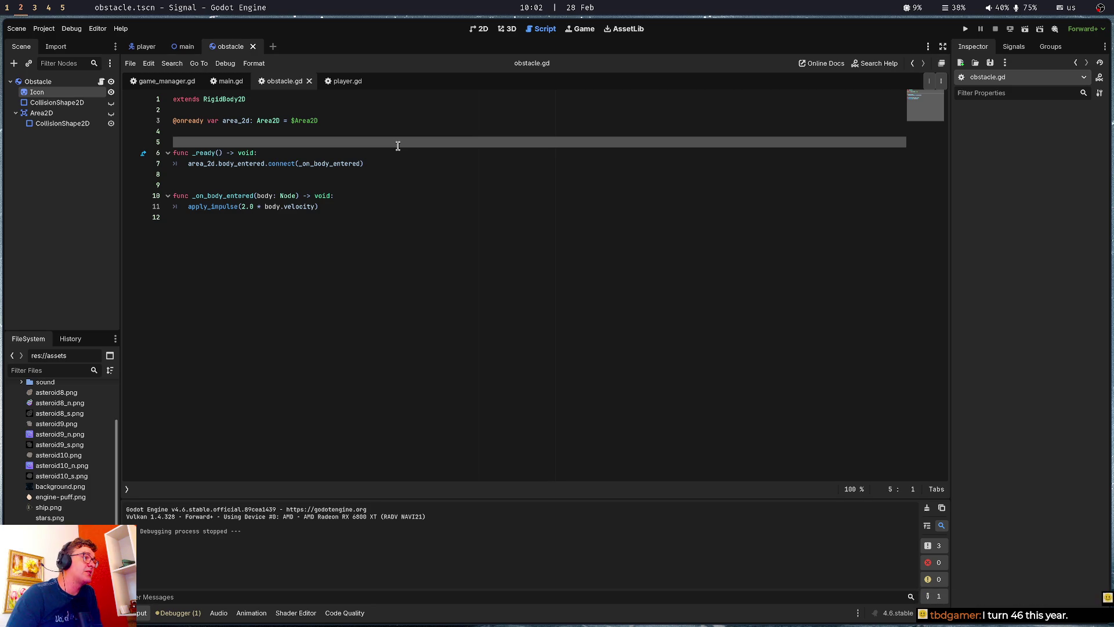
left_click(399, 153)
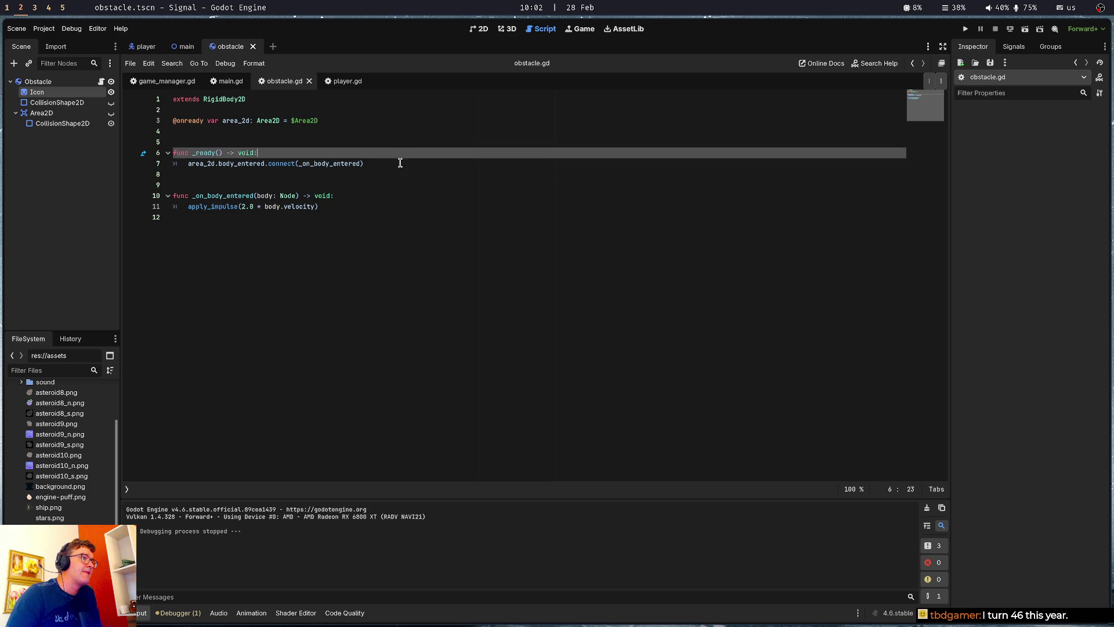
left_click(400, 163)
left_click(398, 174)
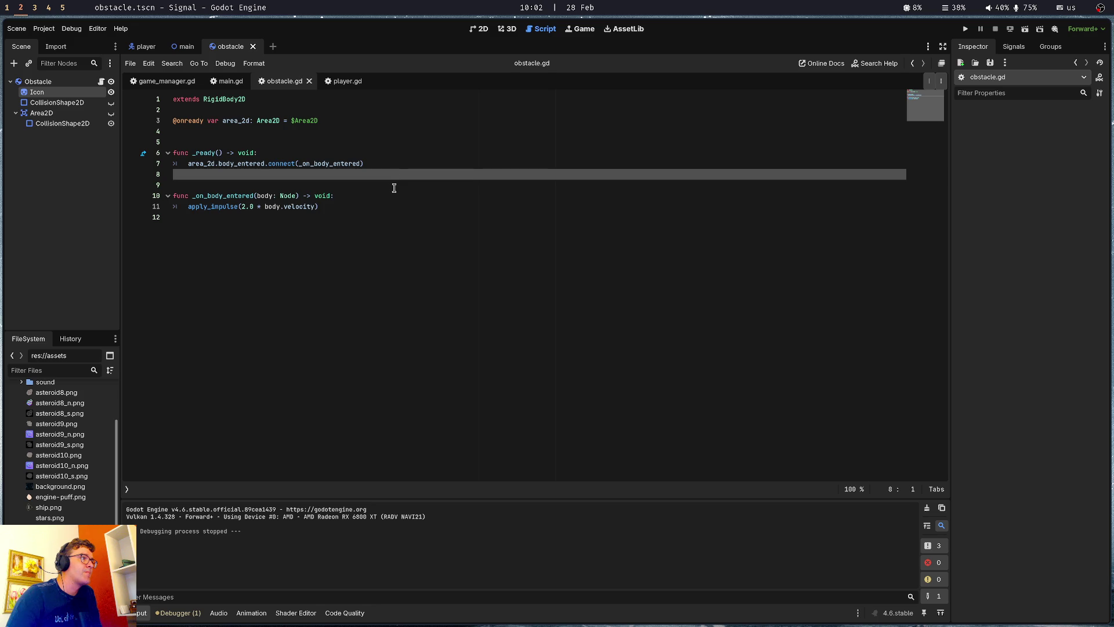
left_click(393, 186)
left_click(393, 196)
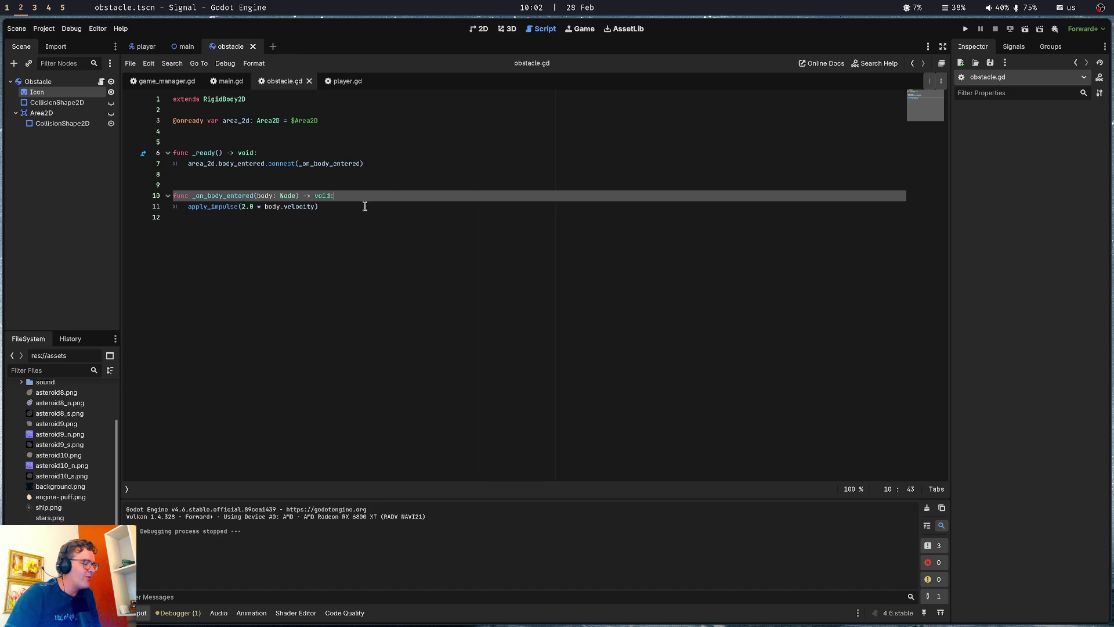
left_click(352, 178)
left_click(354, 142)
left_click(351, 132)
left_click(351, 121)
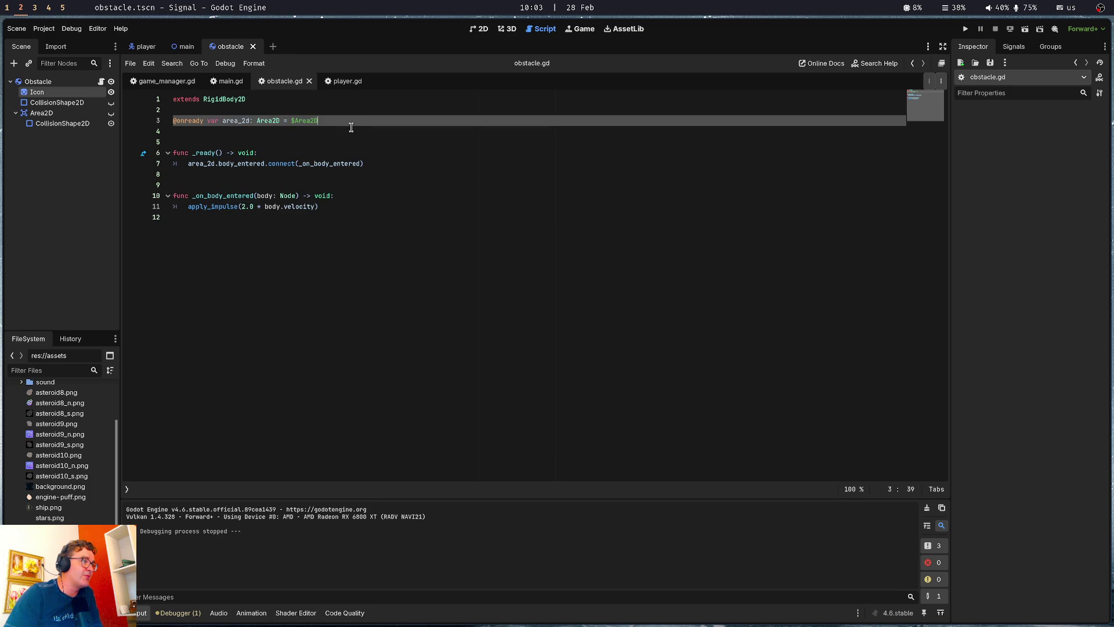
left_click(351, 131)
left_click(348, 143)
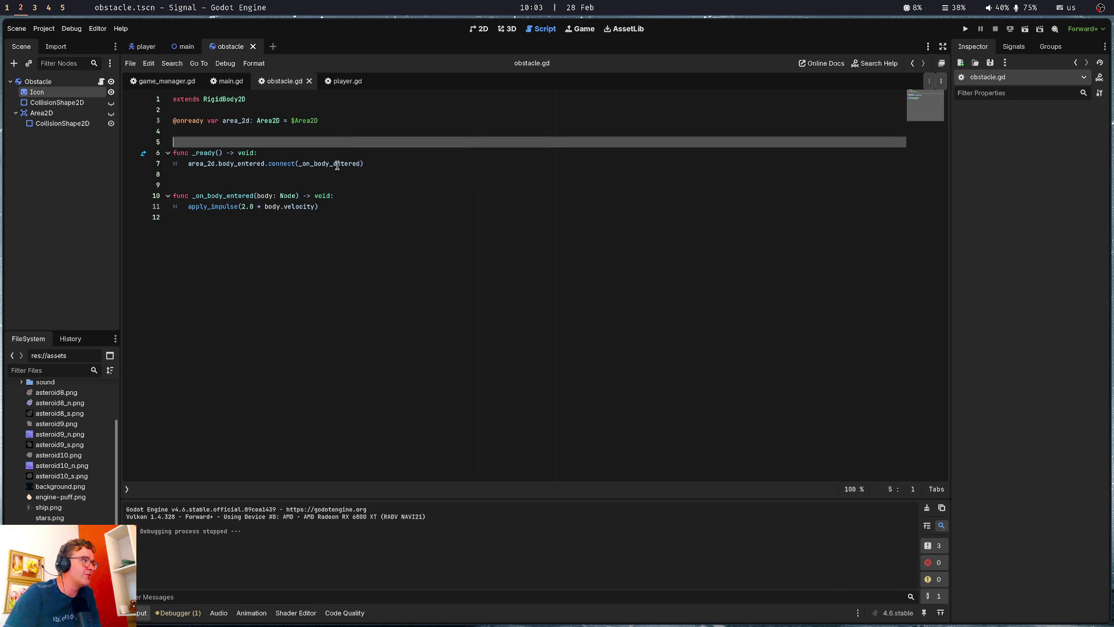
left_click(337, 153)
left_click(335, 176)
left_click(357, 194)
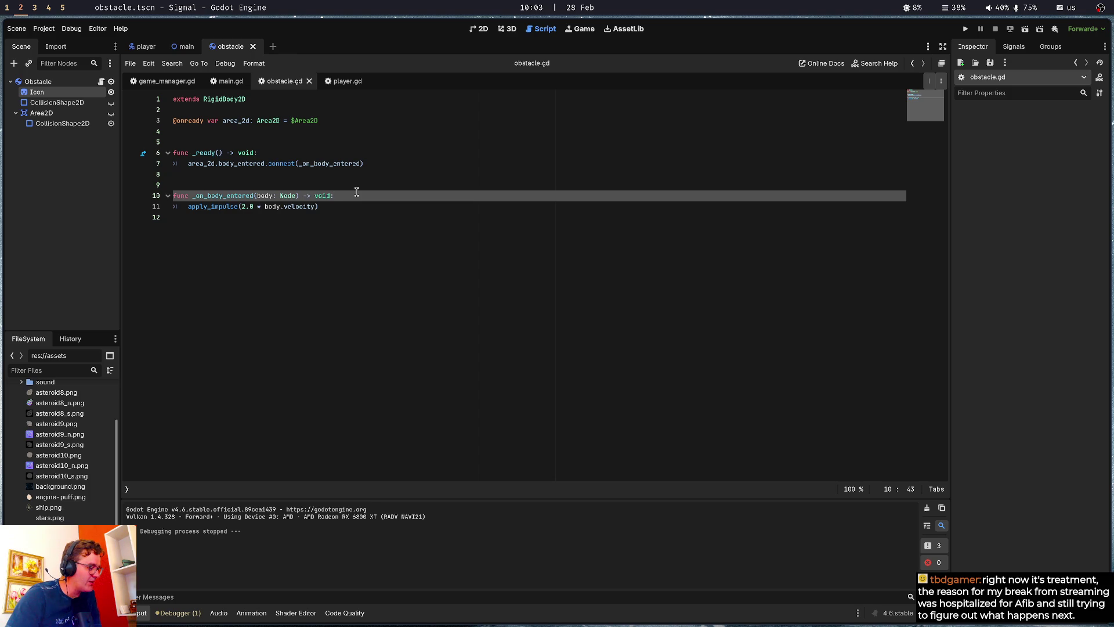
Step: Go to the stream chat, select 'Afib', and search for it in a new Brave tab
key("super+1")
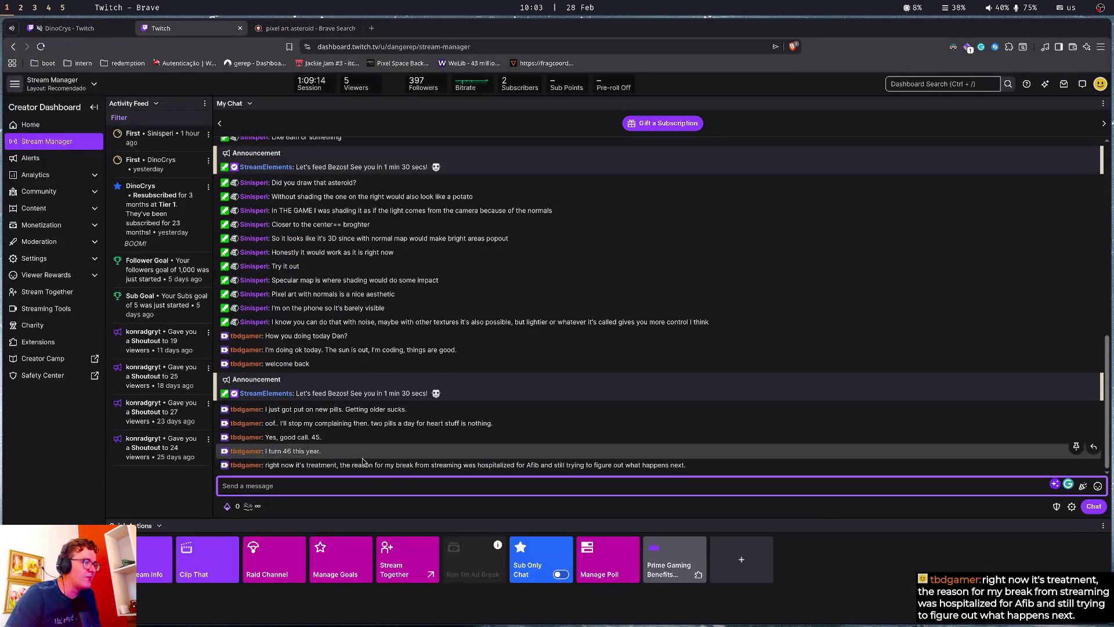
double_click(531, 464)
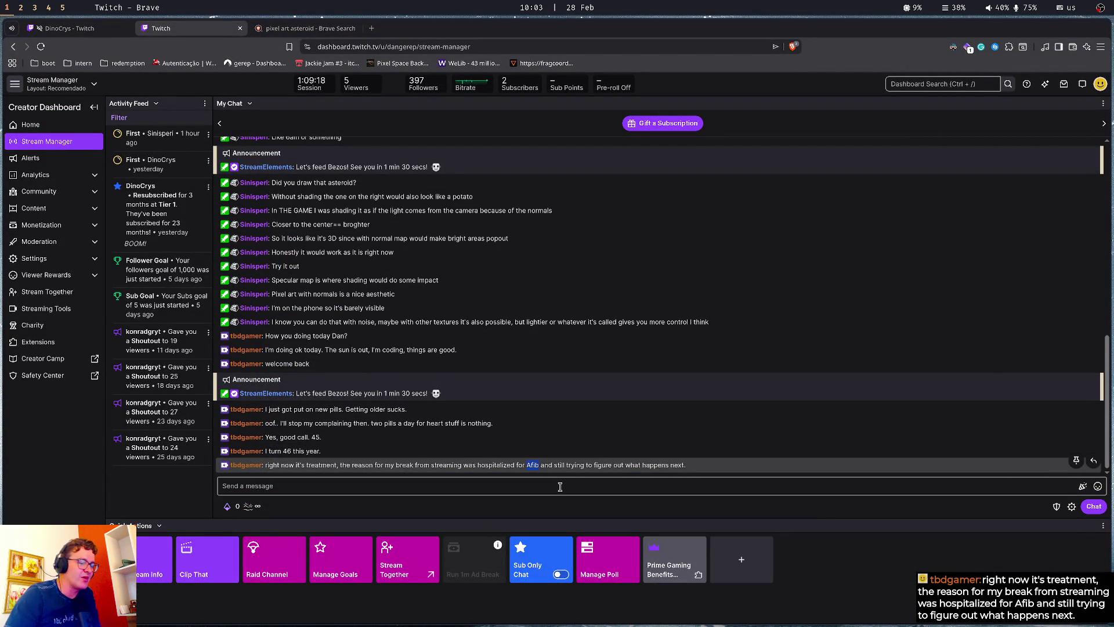
key("ctrl+t")
type("Afib&source=desktop")
key("Return")
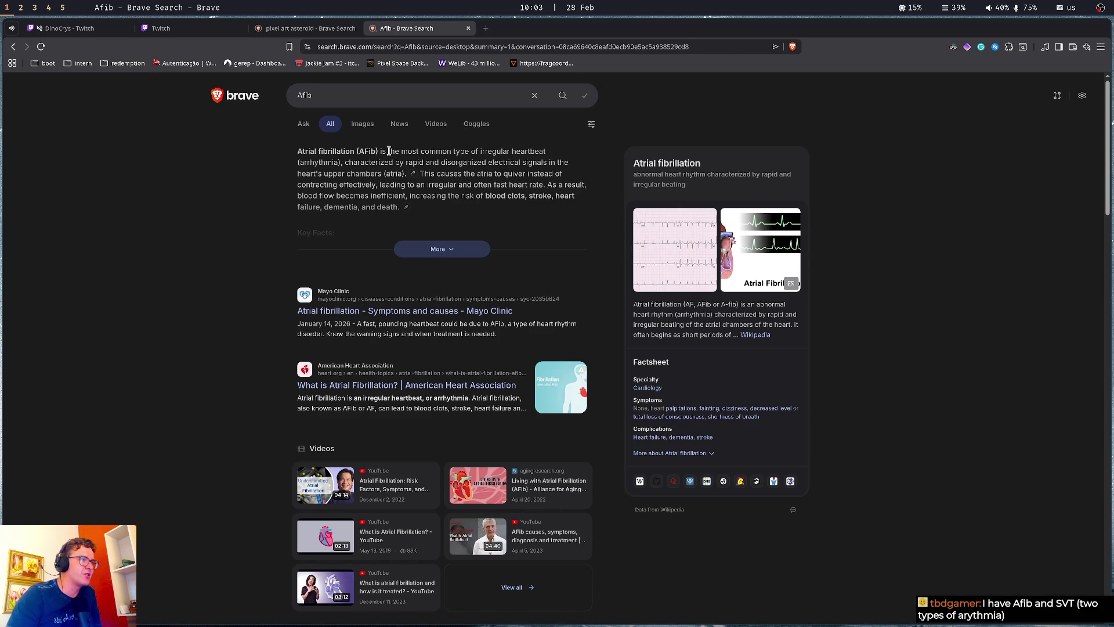
Step: Highlight passages of the Afib summary, including the sentence on blood clots and stroke
mouse_move(345, 163)
left_mouse_down()
mouse_move(425, 152)
mouse_move(576, 170)
mouse_move(574, 181)
left_mouse_up()
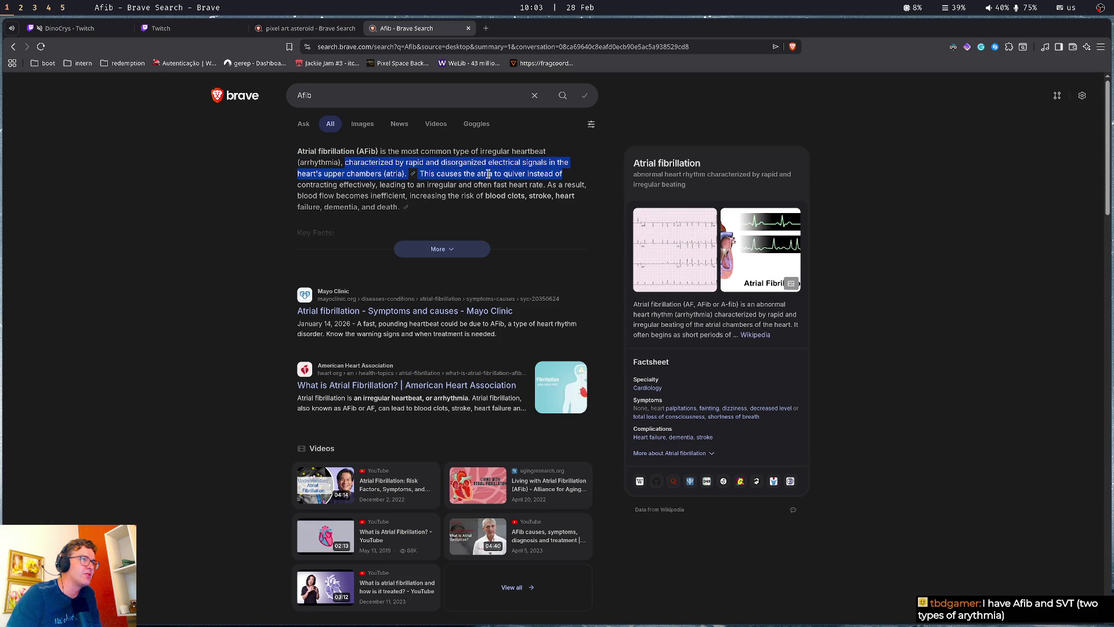
left_click(471, 180)
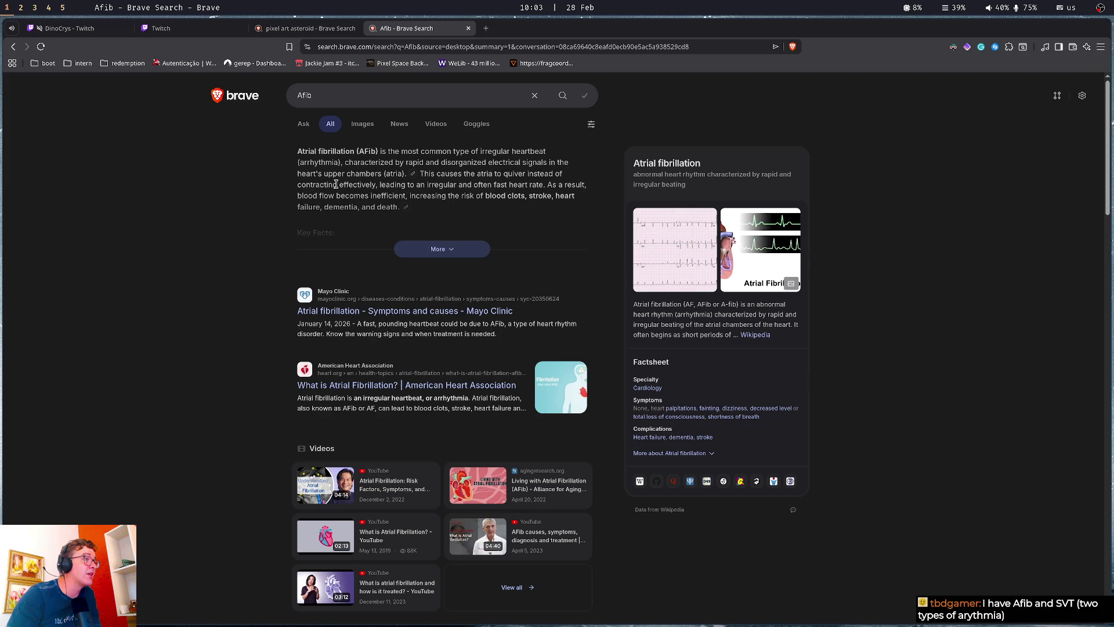
mouse_move(333, 185)
left_mouse_down()
mouse_move(468, 182)
mouse_move(548, 195)
left_mouse_up()
left_click(533, 195)
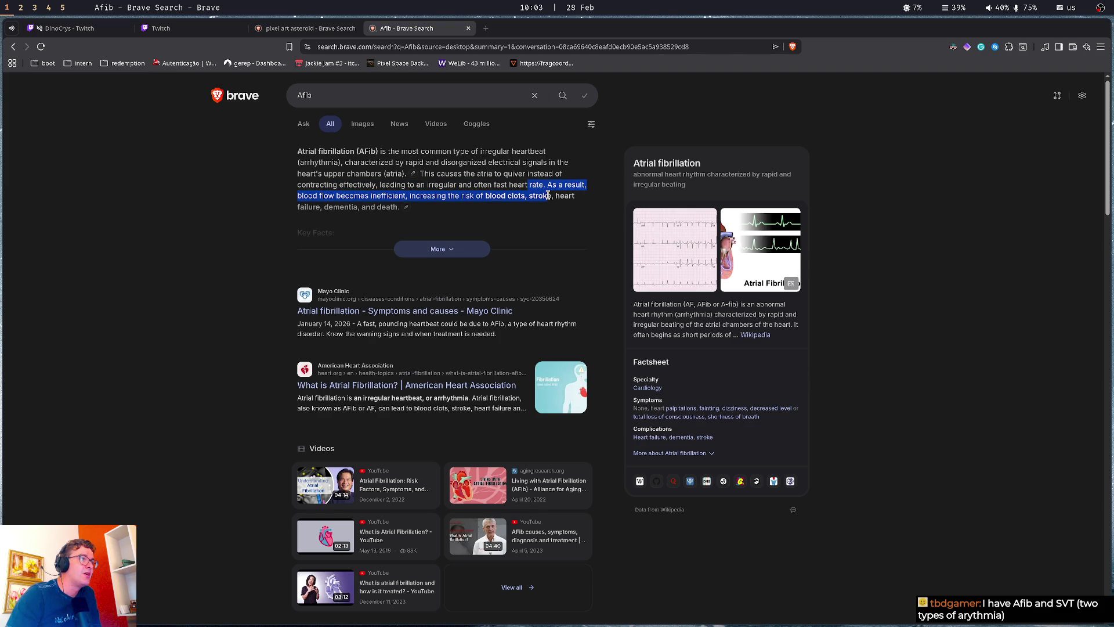
left_click(340, 194)
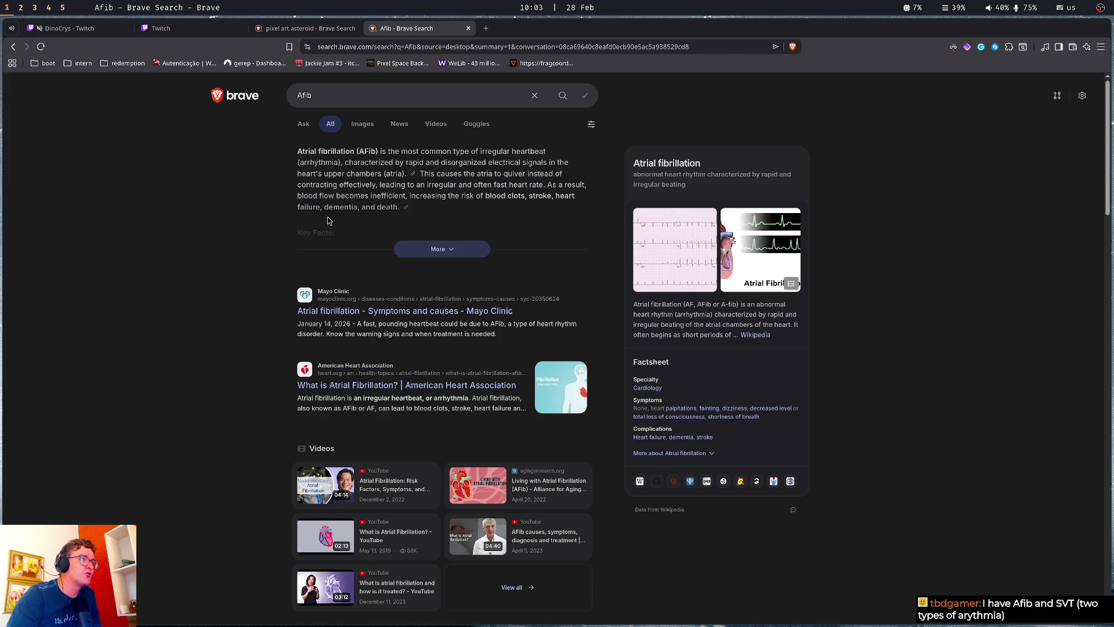
Step: Expand the AI summary's key facts and scroll down to select the Mayo Clinic snippet
left_click(429, 249)
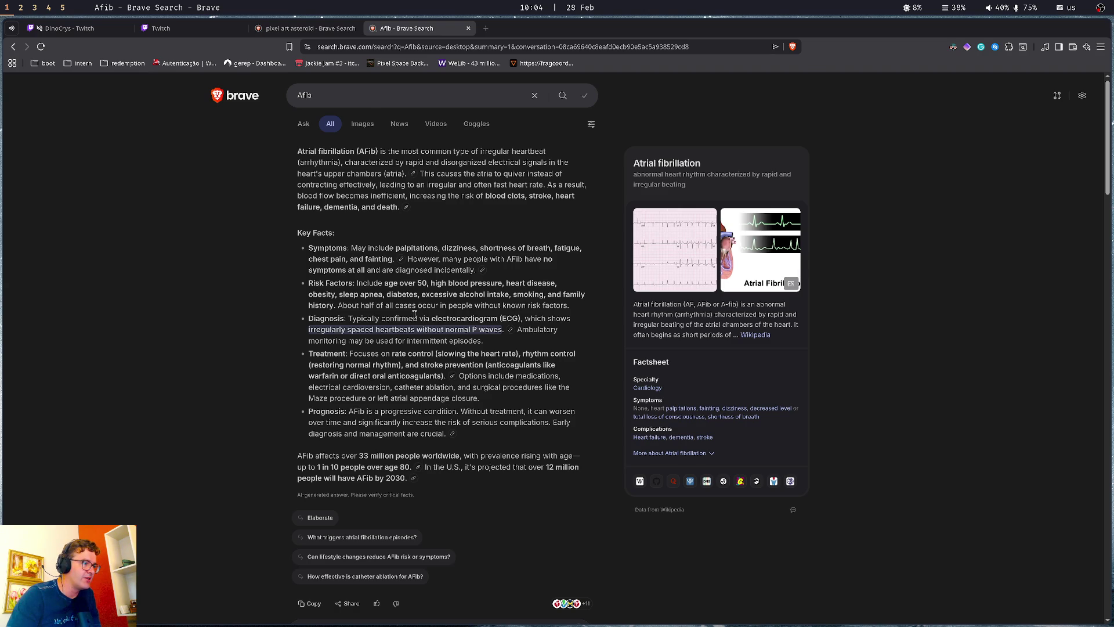
scroll(415, 323, "down", 2)
scroll(416, 322, "down", 2)
scroll(415, 322, "down", 2)
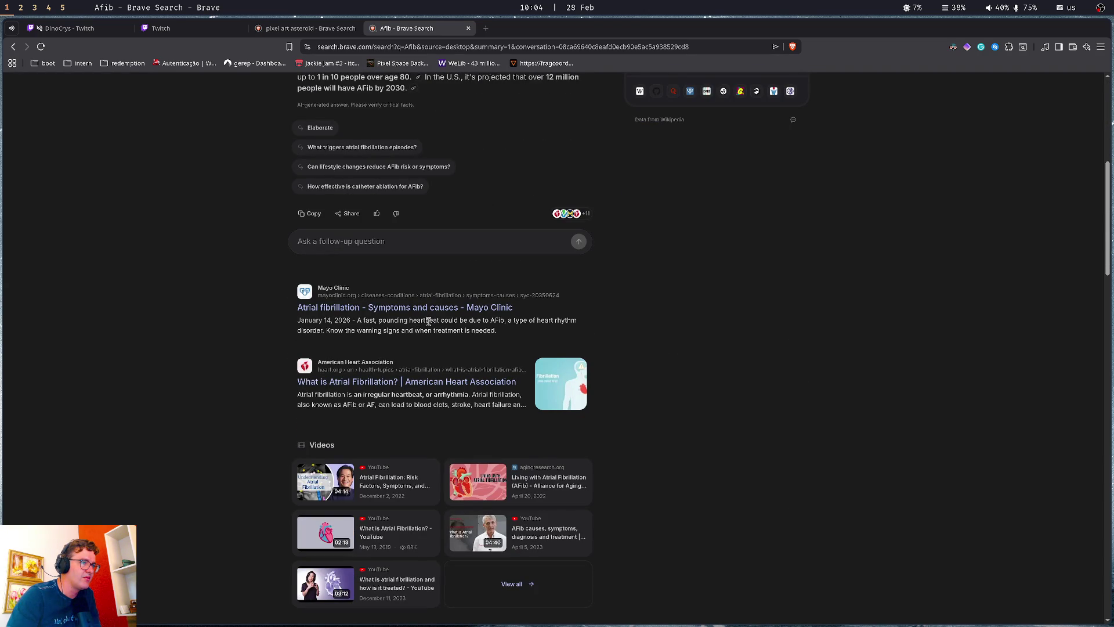
triple_click(428, 321)
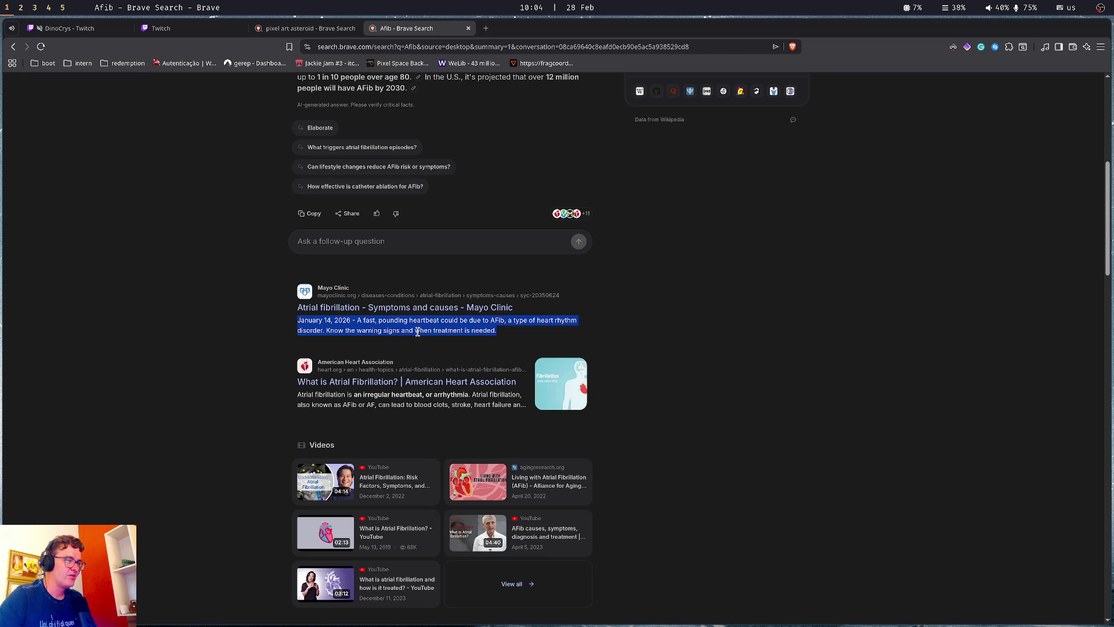
scroll(418, 332, "down", 5)
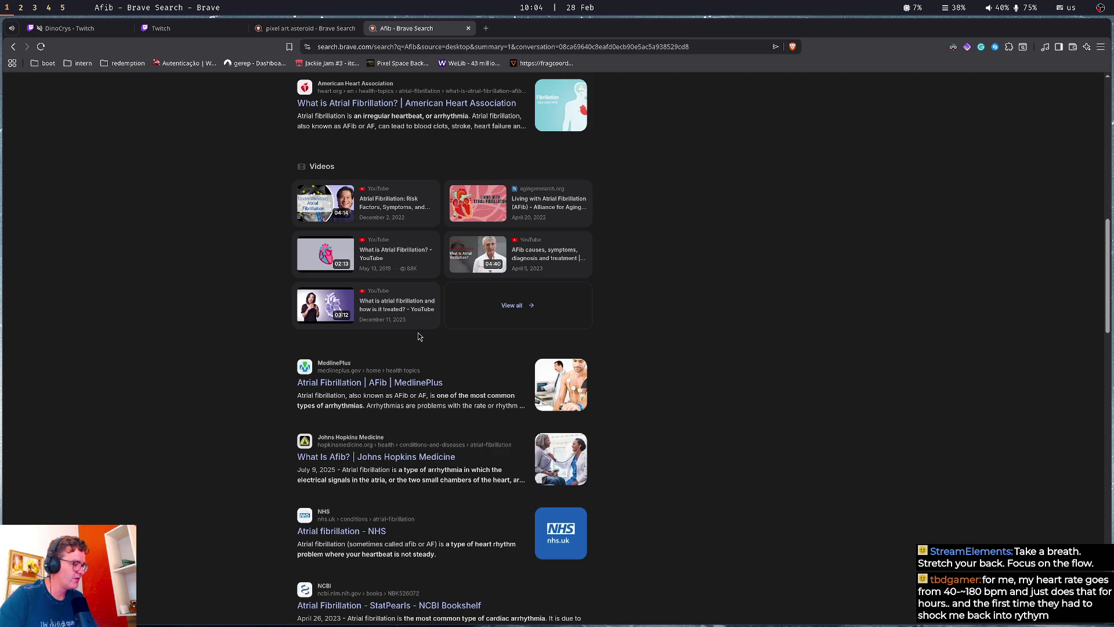
Step: Close the Afib search tab and highlight the 40~~180 heart-rate range in chat
key("ctrl+w")
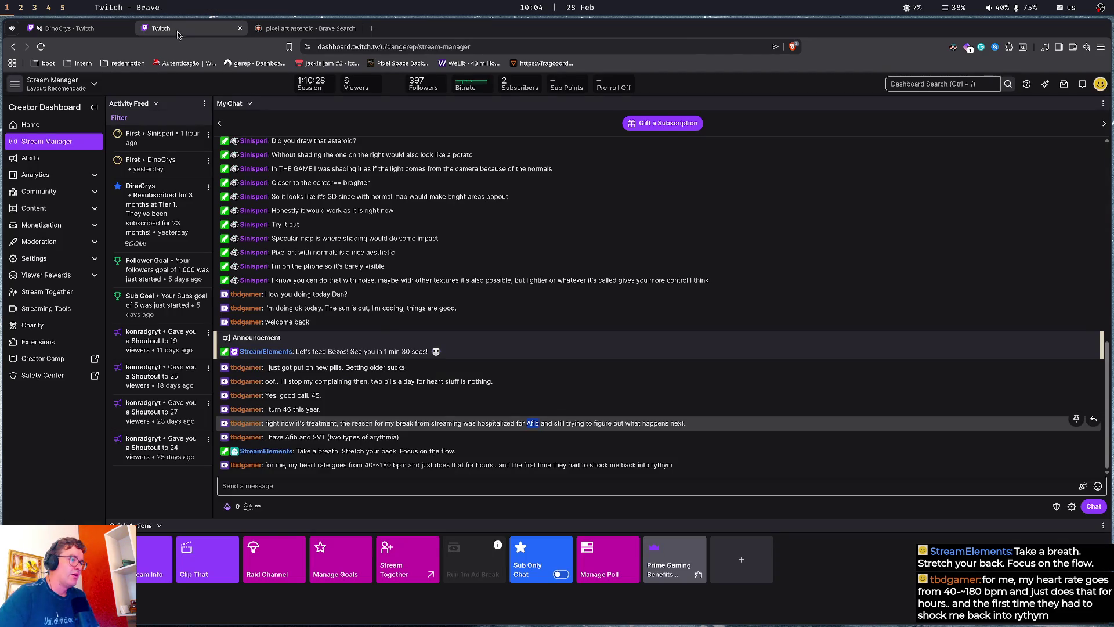
left_click_drag(365, 465, 499, 465)
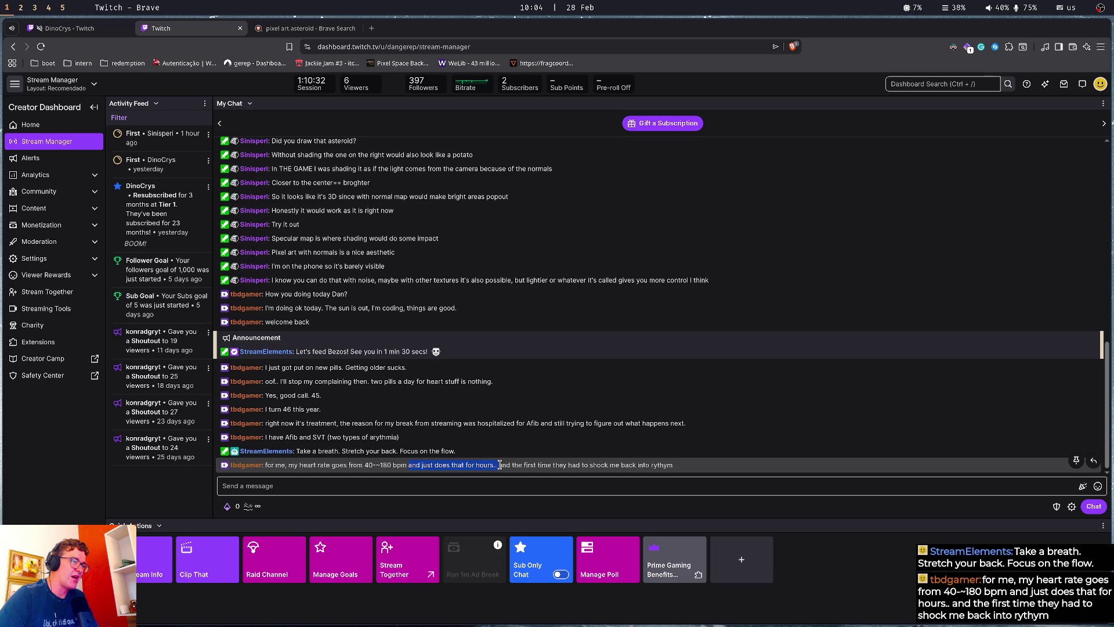
left_click(510, 492)
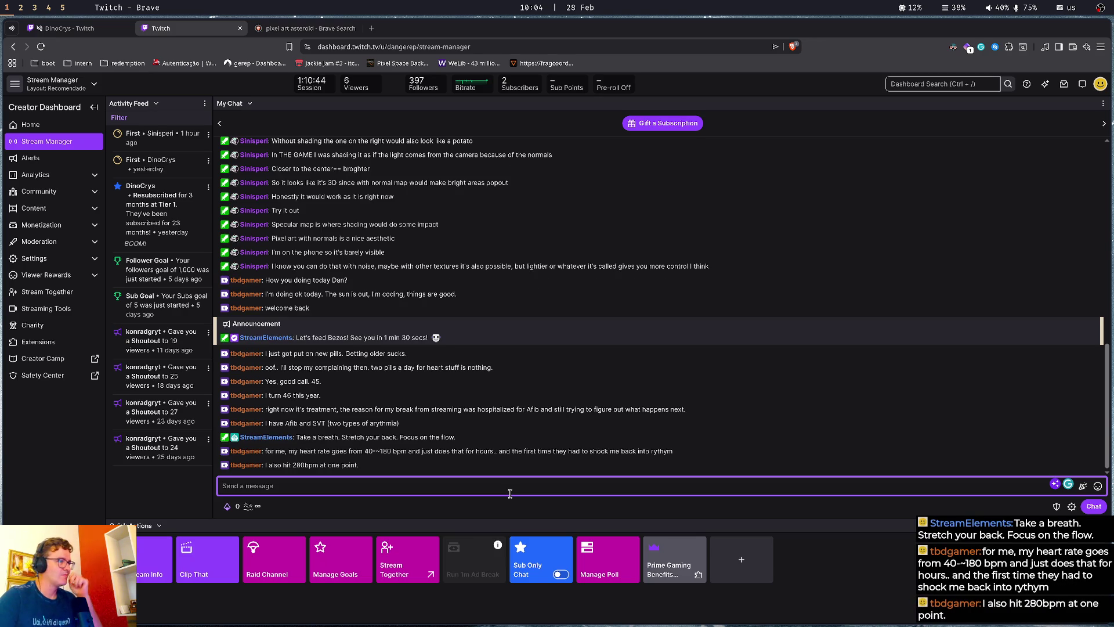
Step: Highlight the 280bpm figure in the latest chat message, then return to the Godot workspace
left_click_drag(292, 464, 320, 467)
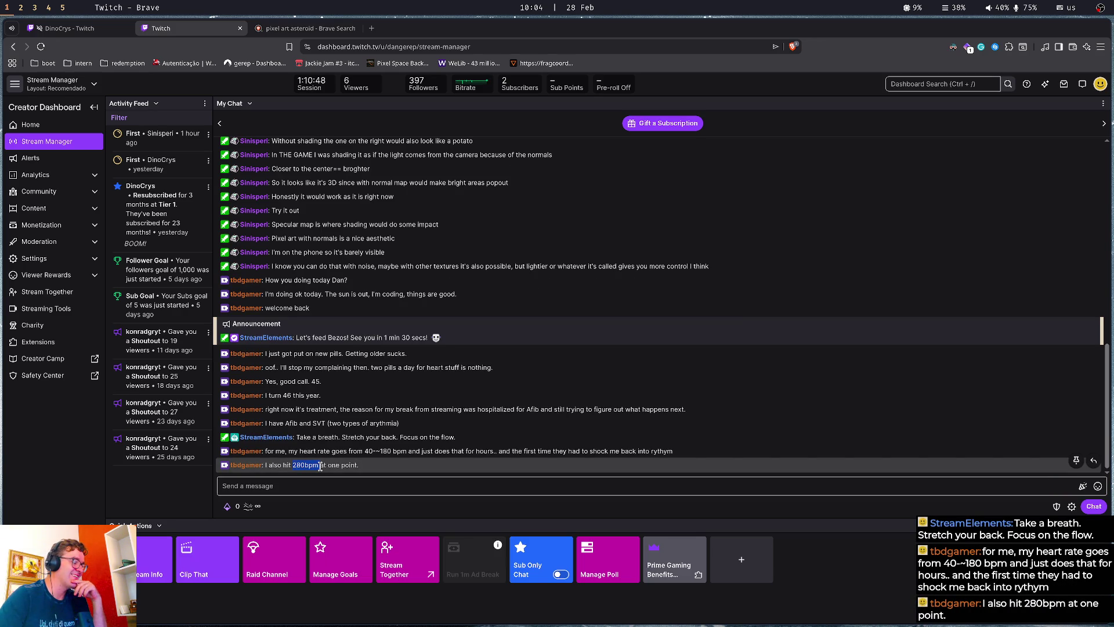
left_click(323, 468)
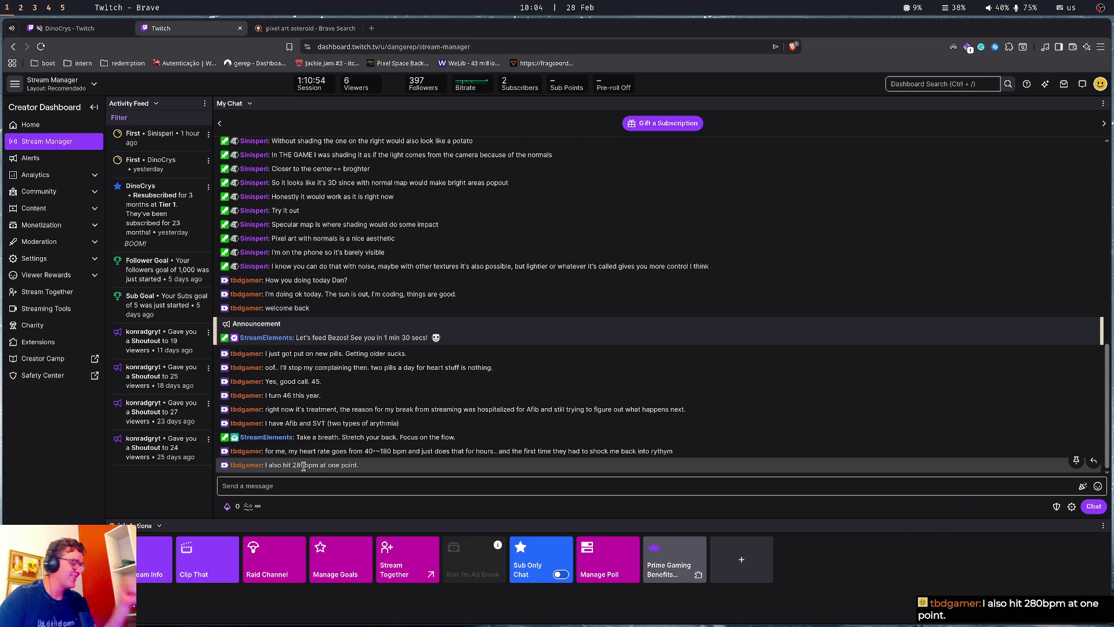
left_click(303, 468)
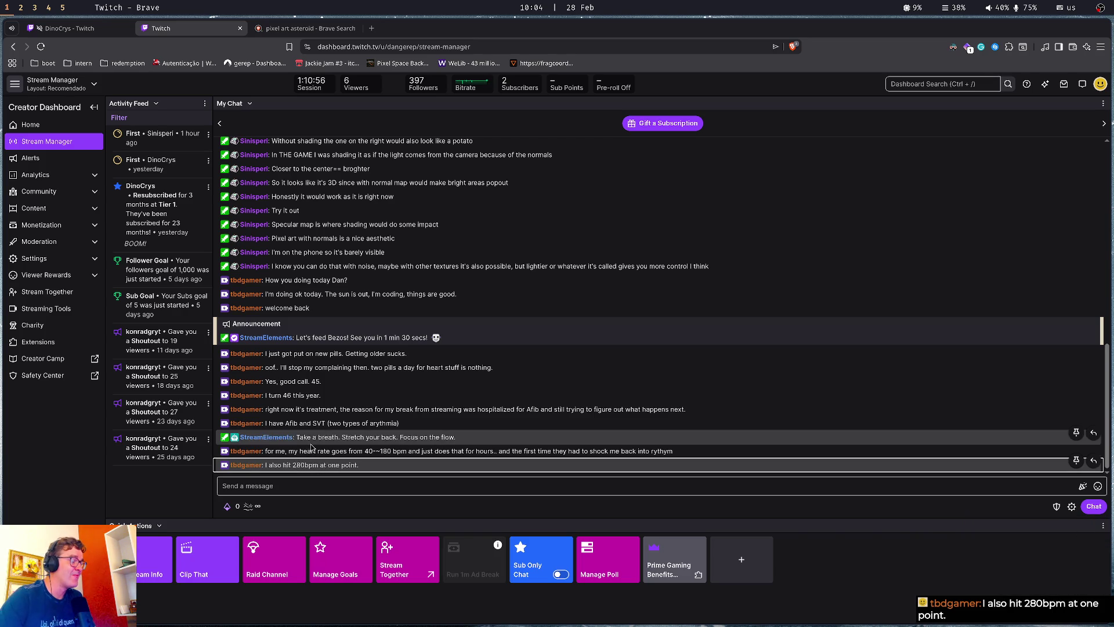
left_click(319, 486)
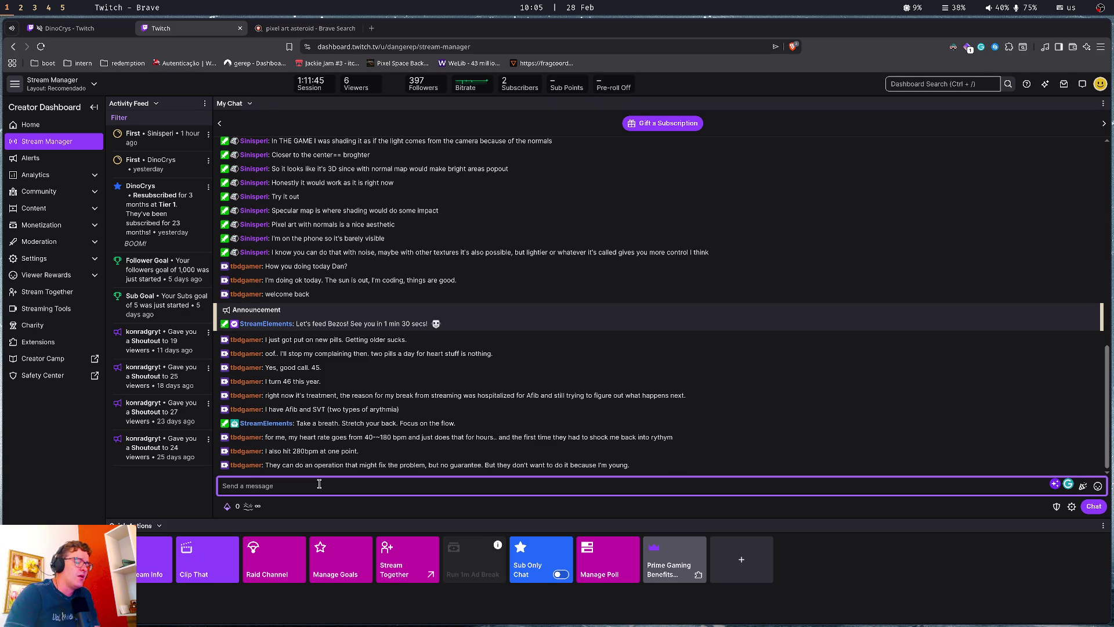
key("super+2")
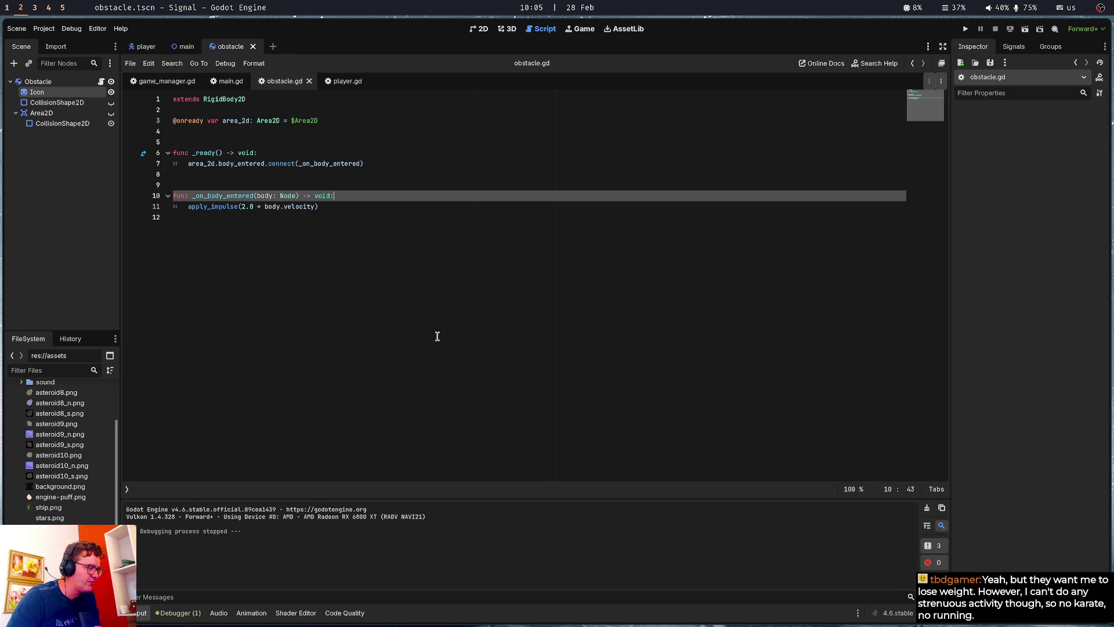
Step: Move the caret in obstacle.gd to the apply_impulse line, then to empty line 9
left_click(373, 208)
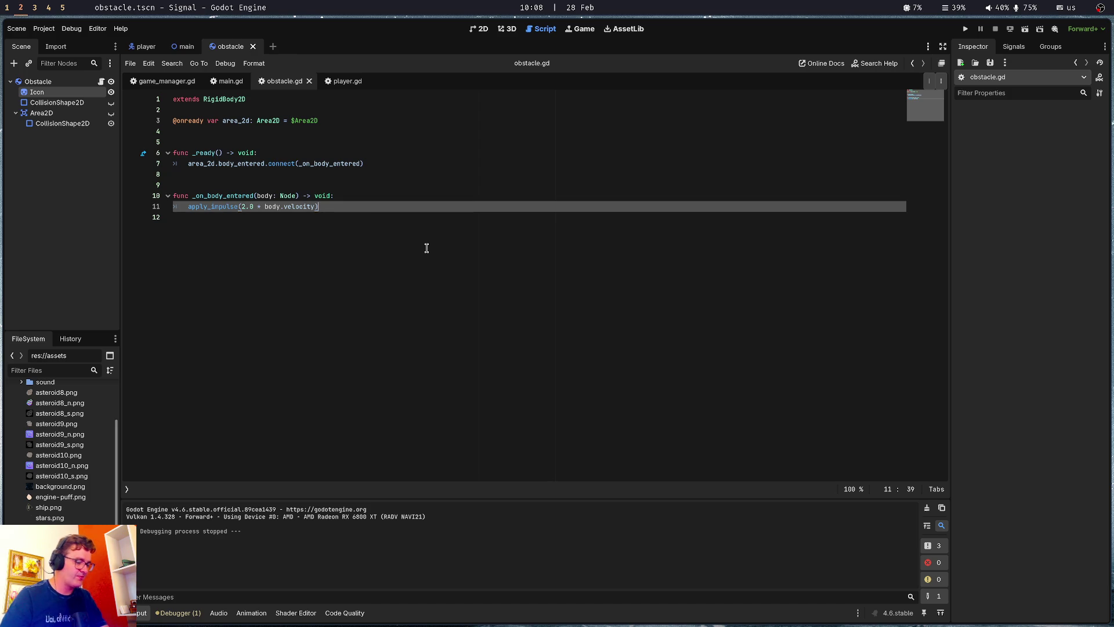
left_click(420, 189)
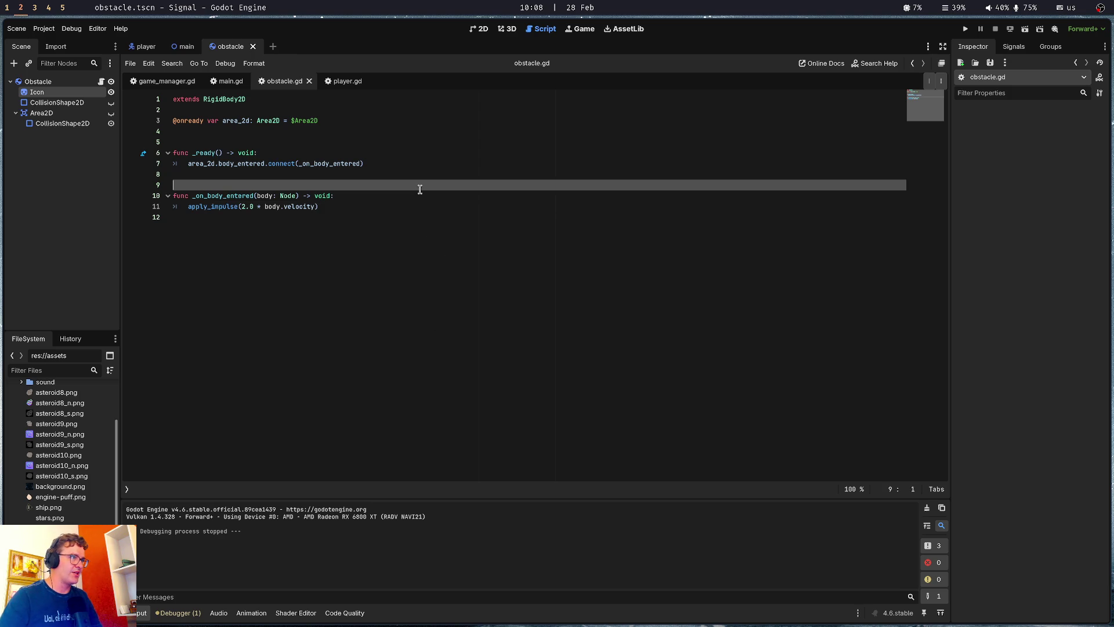
Step: Load web.whatsapp.com in a new tab of the browser on workspace 1
left_click(422, 174)
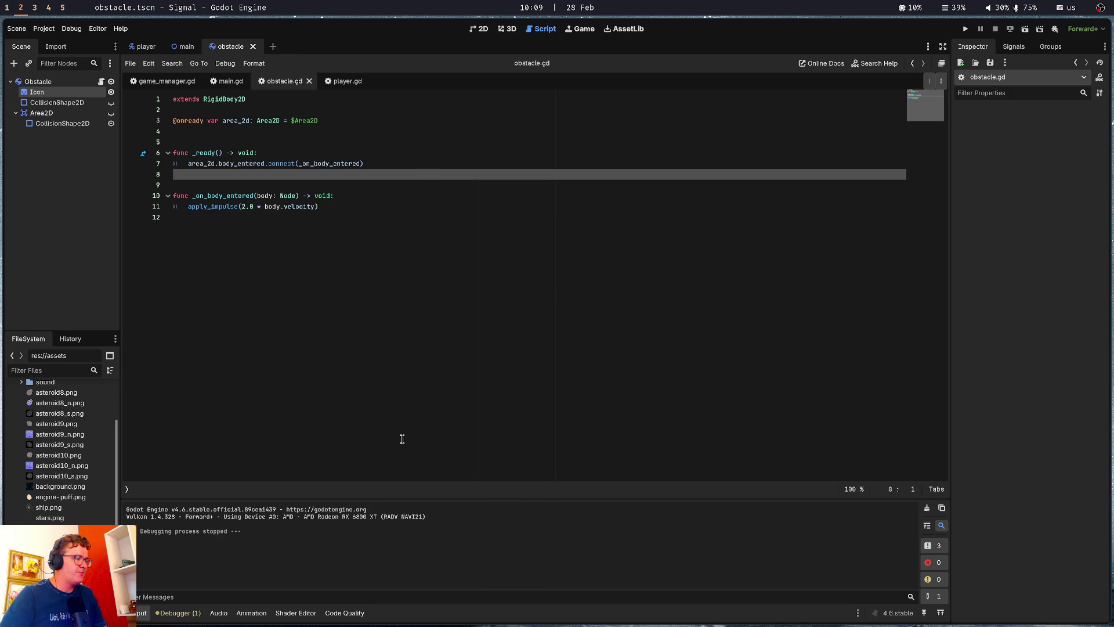
key("super+1")
key("ctrl+t")
type("web")
key("Return")
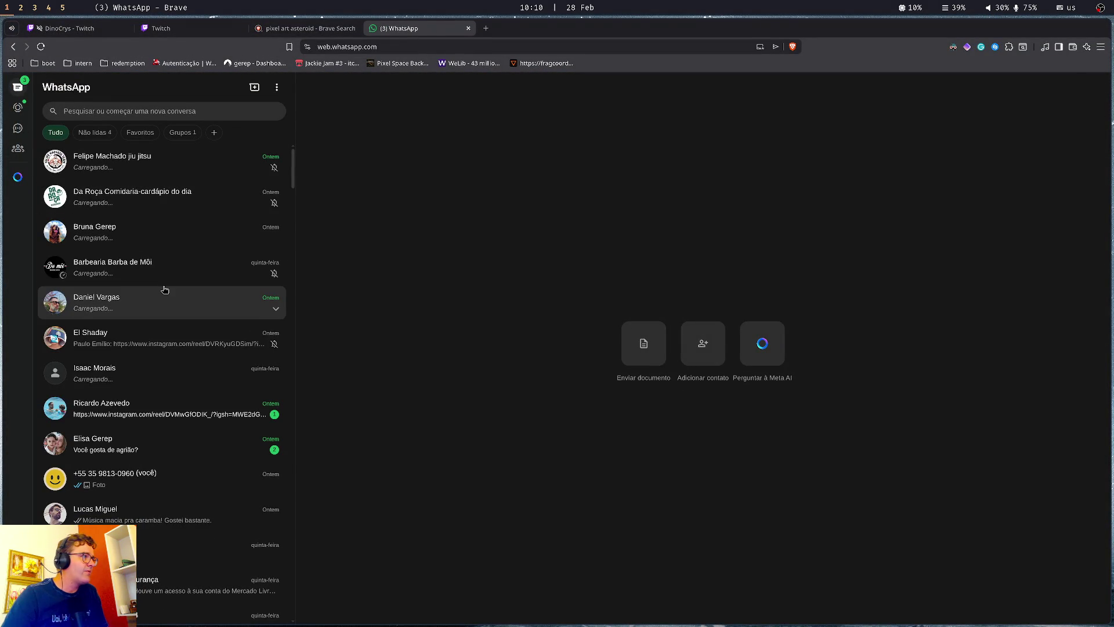
Step: In the barbershop chat, send the two-line reply 'Dia!' / '13:30!'
left_click(166, 277)
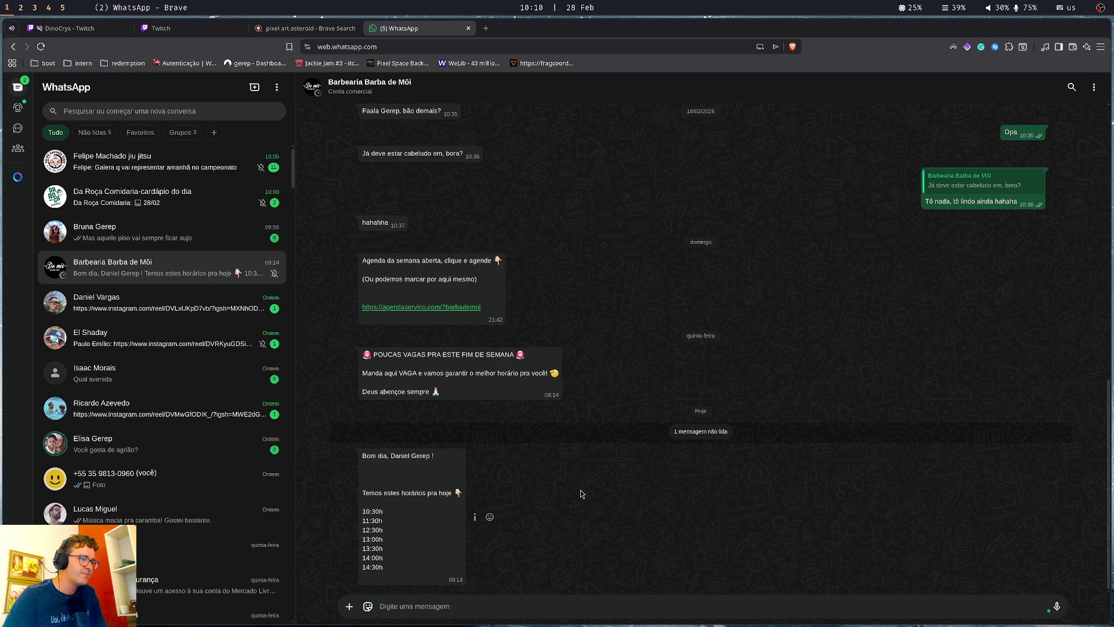
type("Dia")
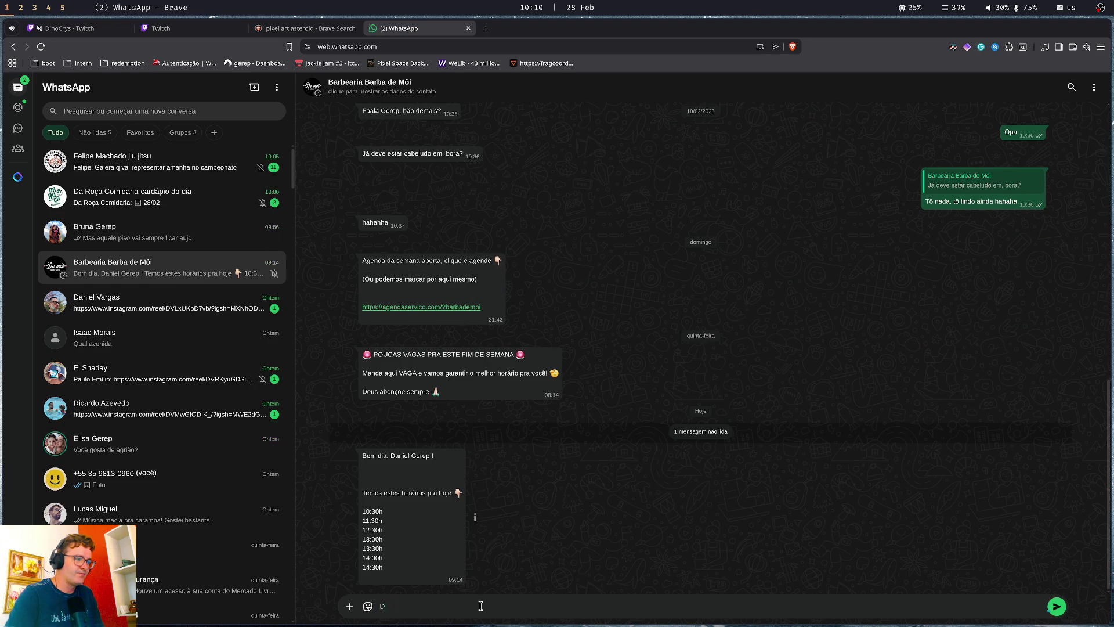
type("!")
key("Return")
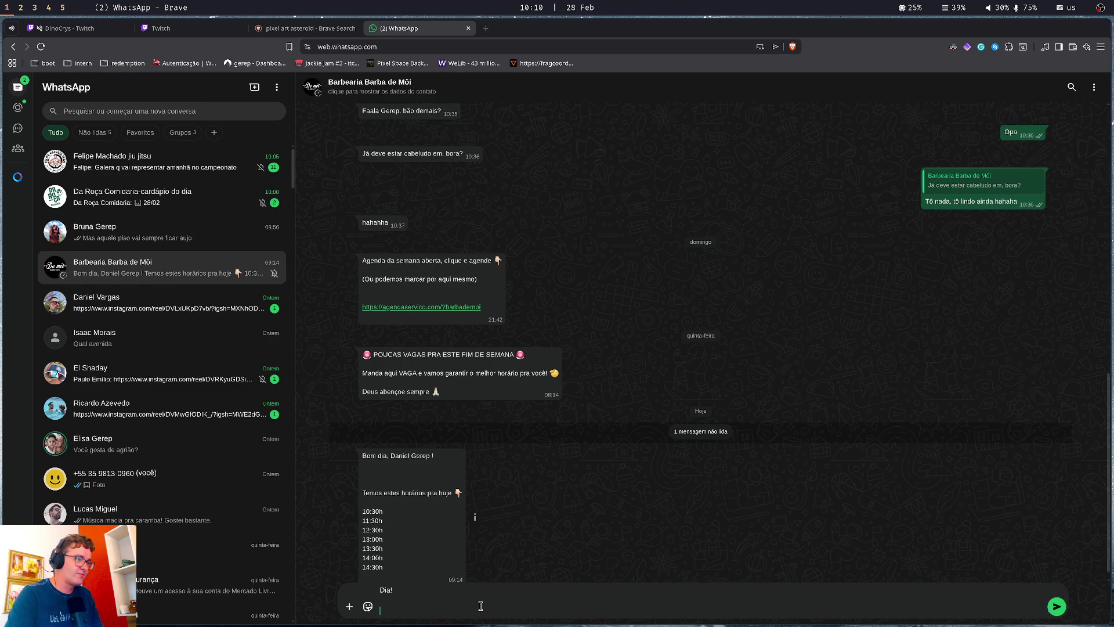
type("13:30!")
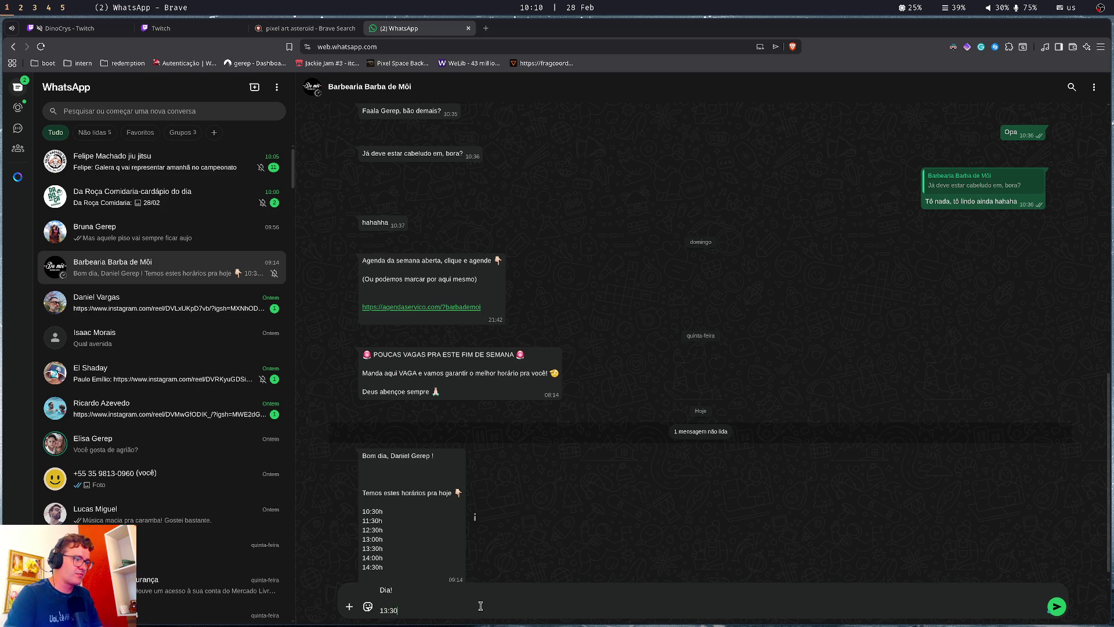
key("Return")
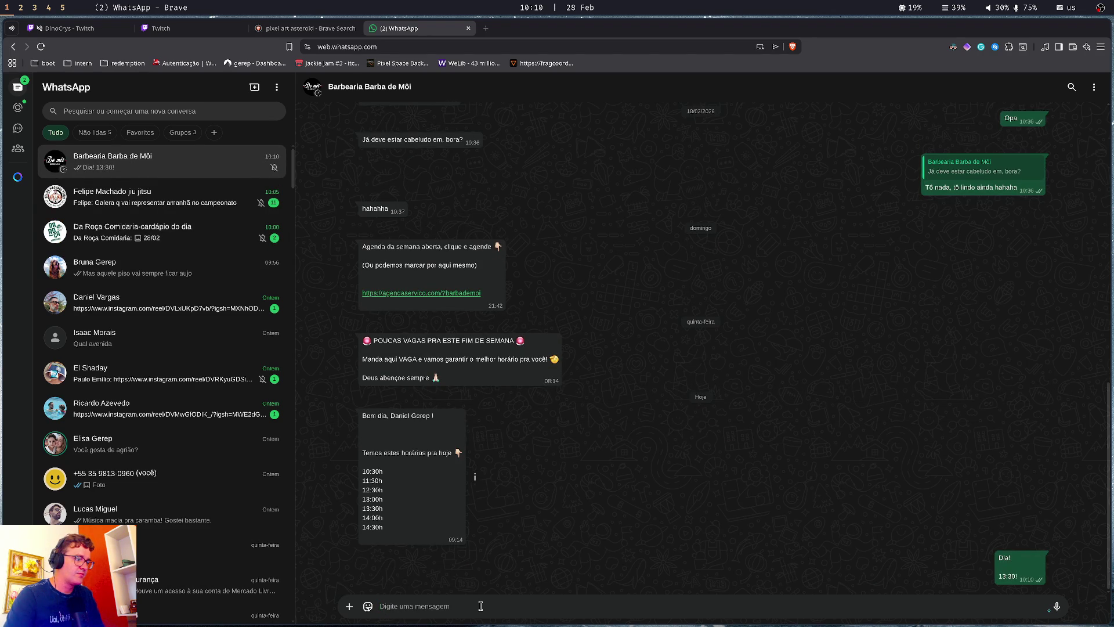
Step: Ask for a time slot with the barber, send a follow-up message, then return to Twitch
type("Tem")
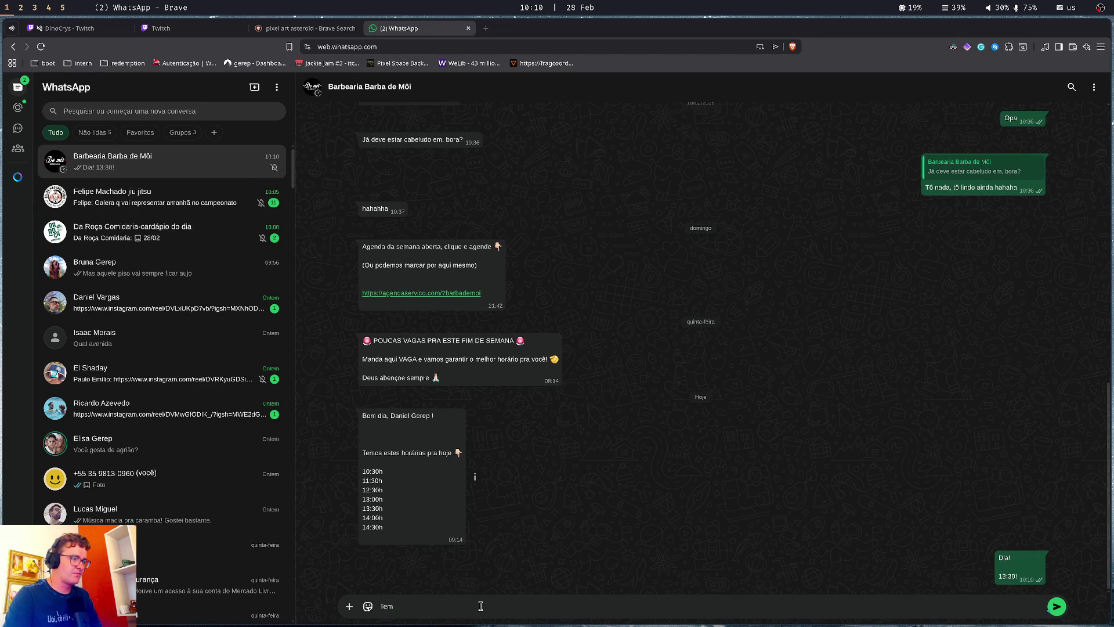
type(" como")
key("ctrl+BackSpace")
type("ho")
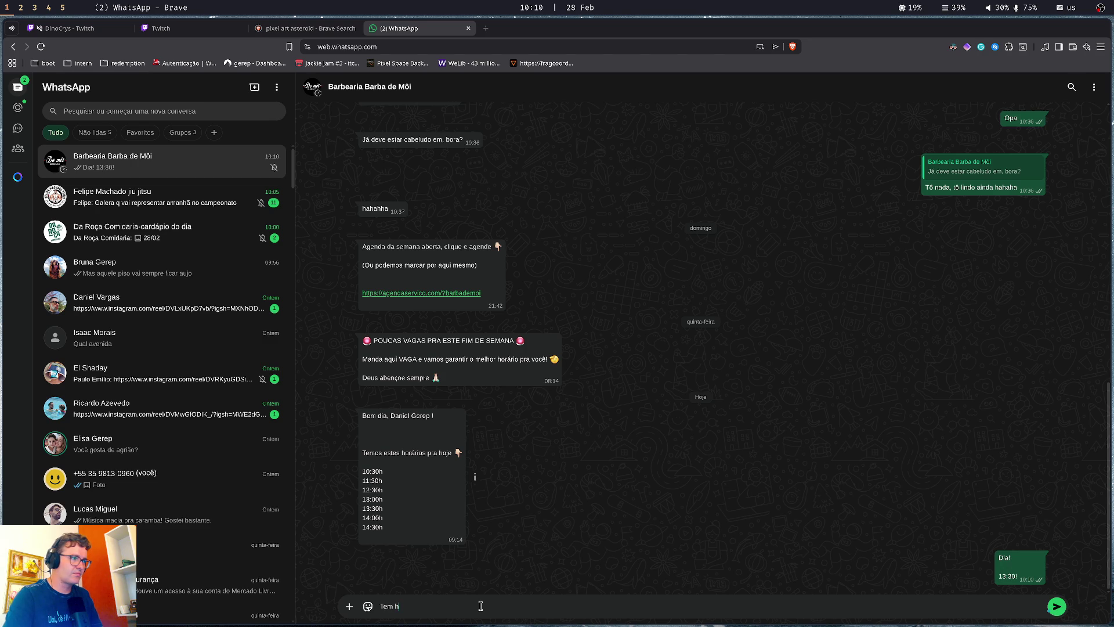
key("Return")
type("Ele já conhece ")
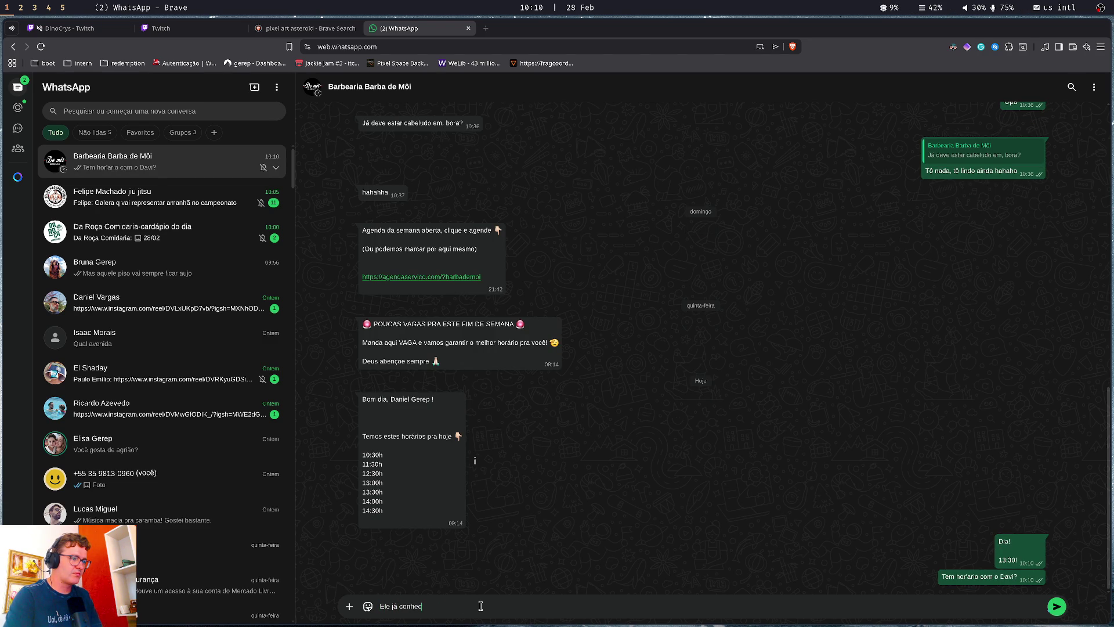
type("a cabeleira aqui")
type(" Eu só chego se")
type("nto e confio =)")
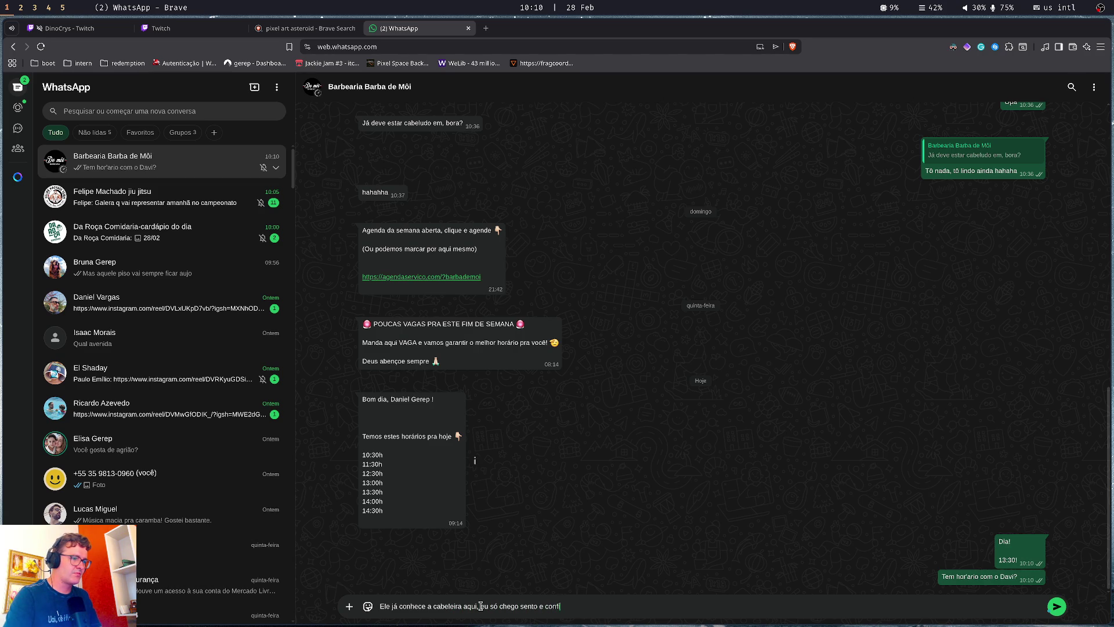
key("Return")
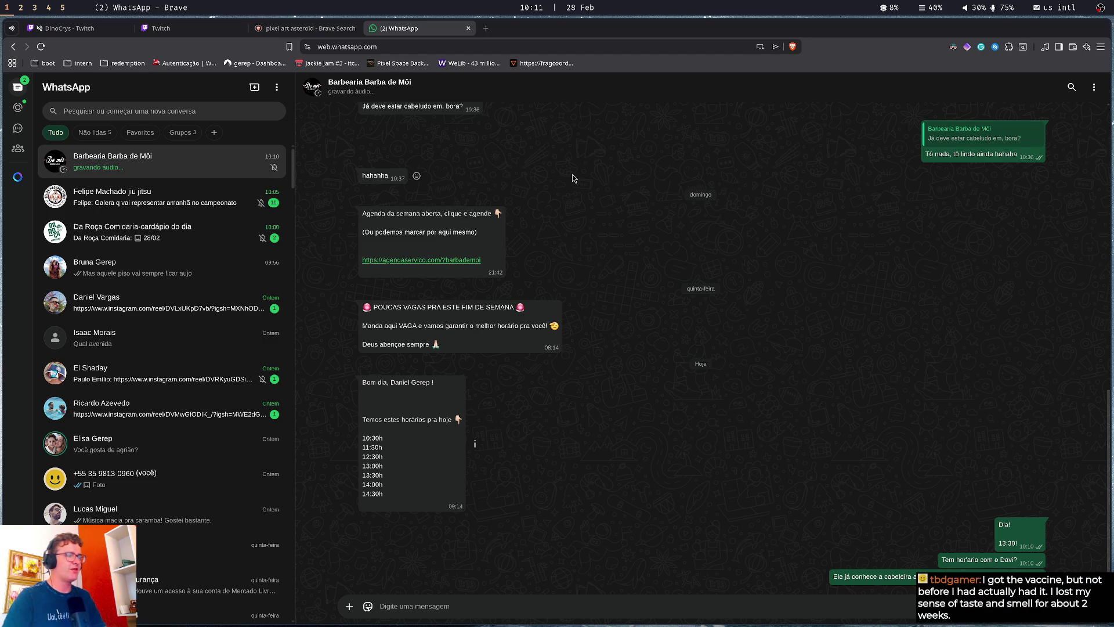
left_click(162, 32)
left_click(480, 476)
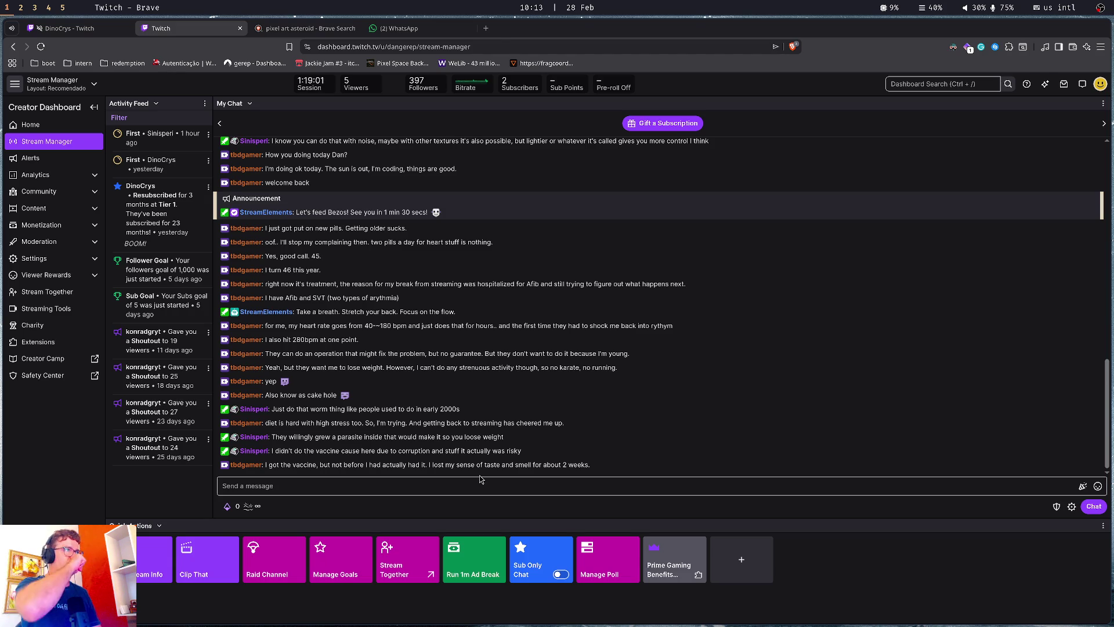
Step: Cycle the browser tabs over to WhatsApp Web
key("ctrl+Tab")
key("ctrl+Tab")
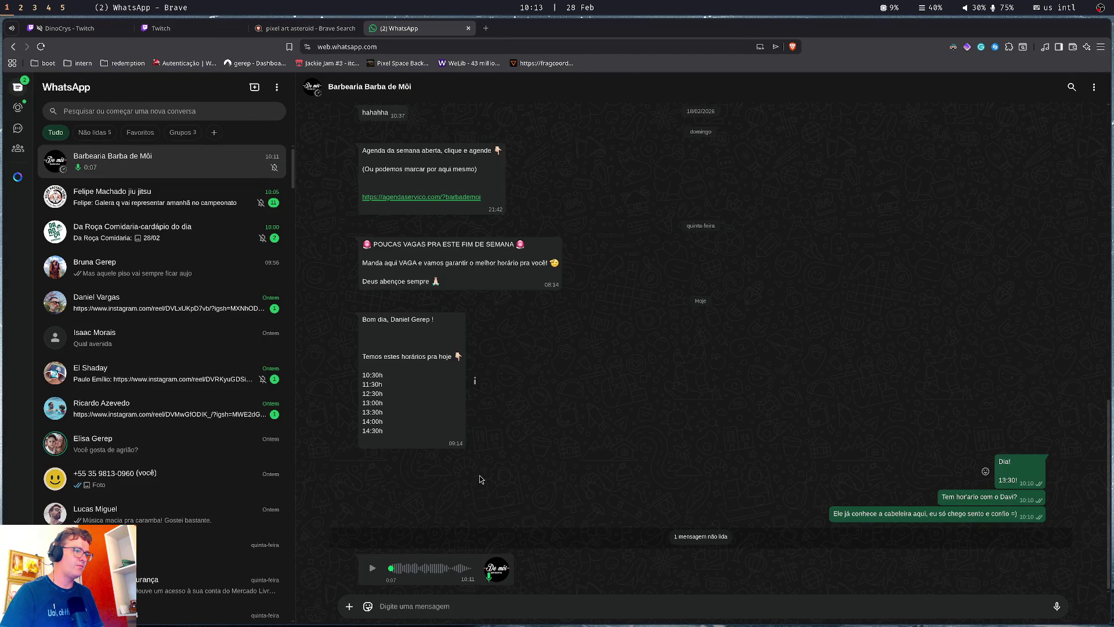
Step: Listen to the voice note, answer 'Da certo' and 'Eu me arrumo aqui', then switch back to Twitch
left_click(373, 569)
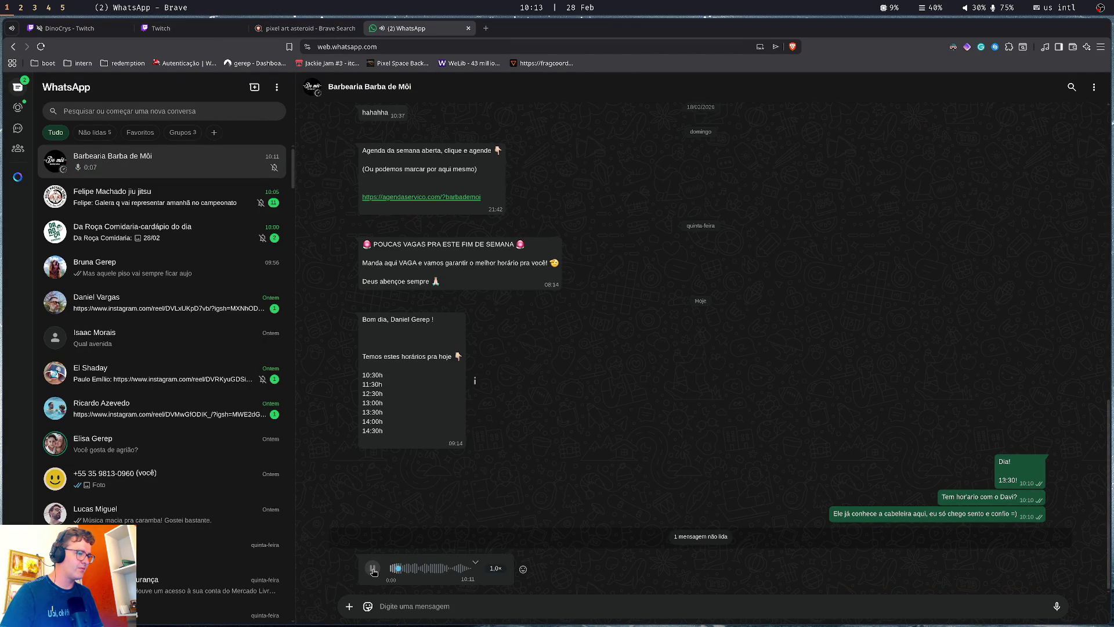
left_click(409, 605)
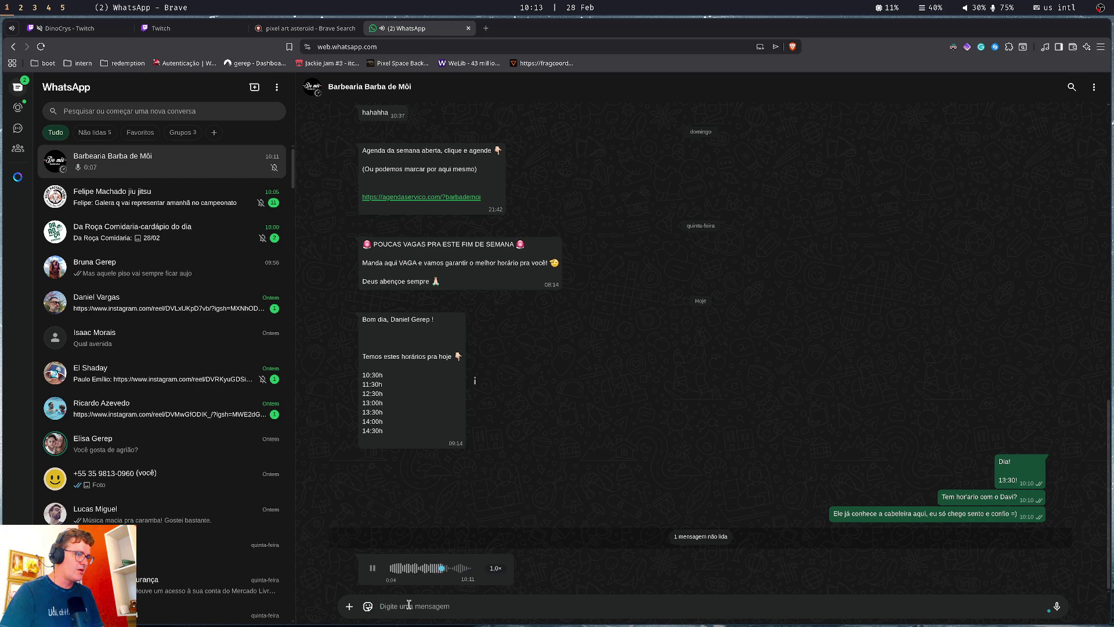
type("Da certo")
key("Return")
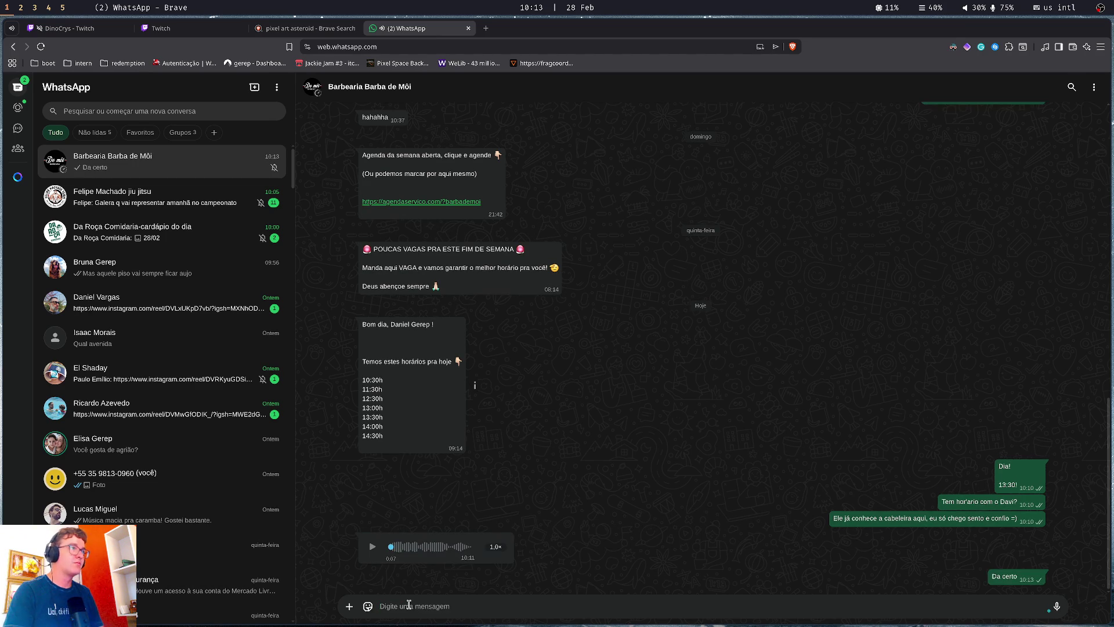
type("Eu me arrumo aqui")
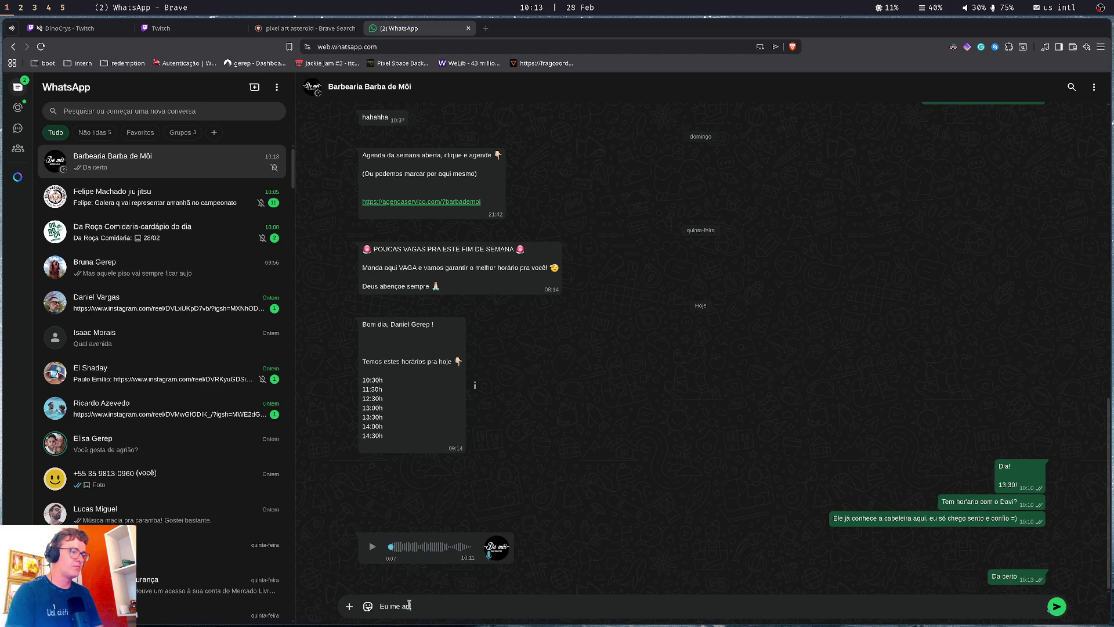
key("Return")
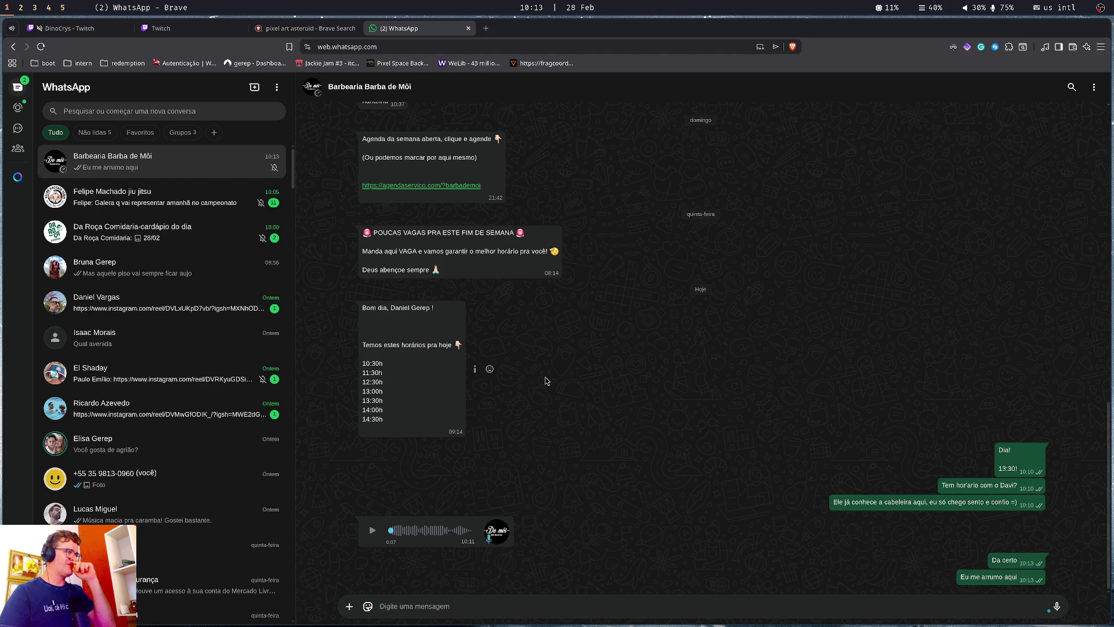
left_click(213, 34)
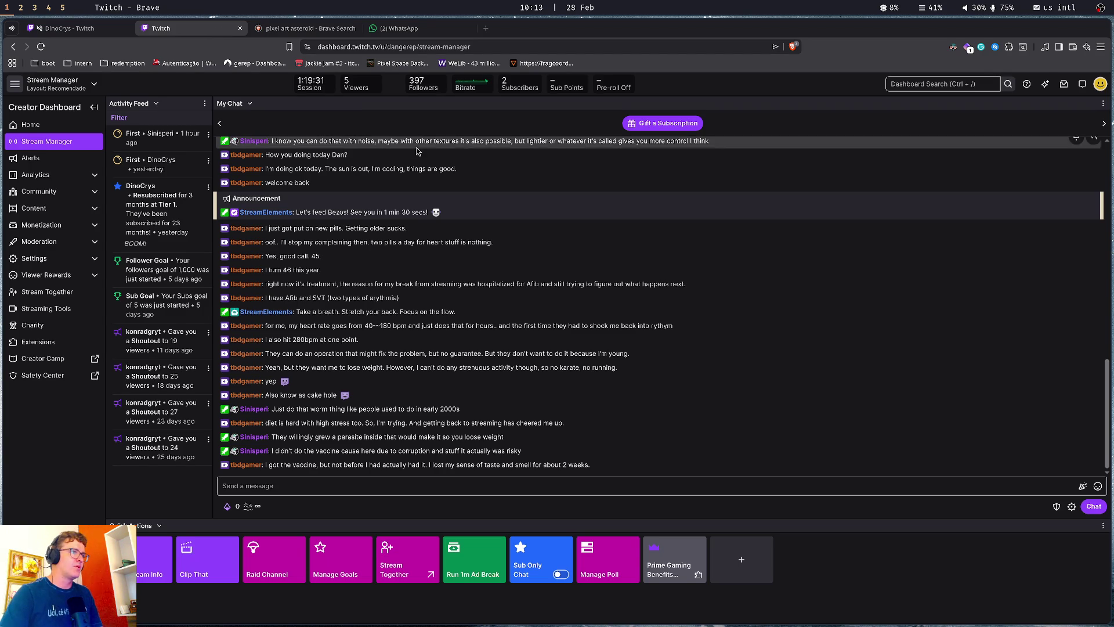
Step: On workspace 3, close Laigter and the asteroid files in Aseprite, then go back to Godot on workspace 2
key("super+3")
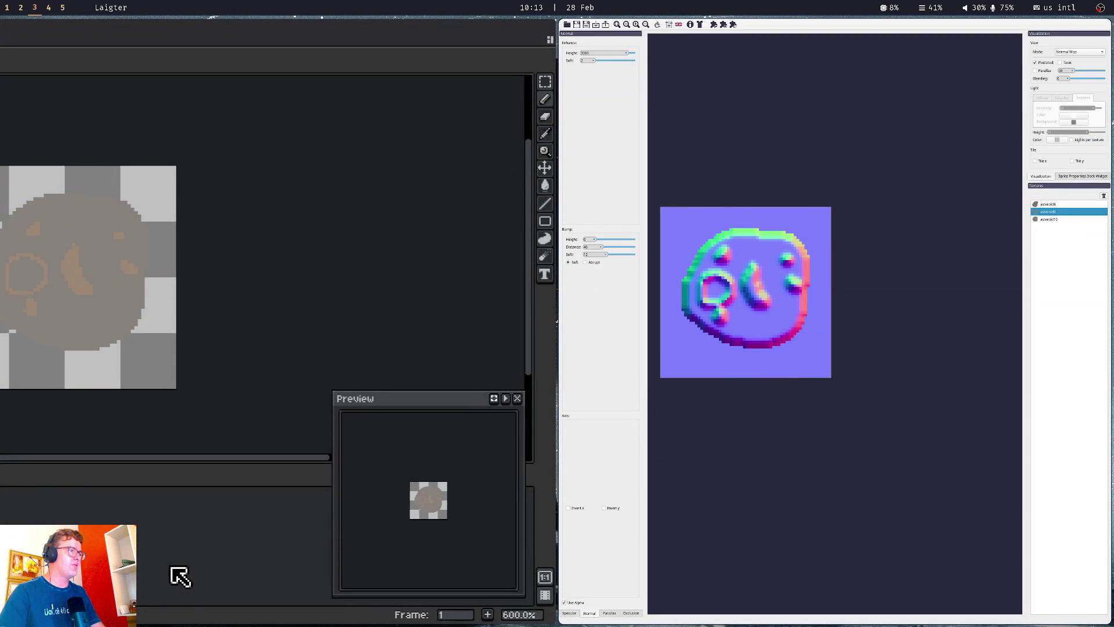
key("super+f")
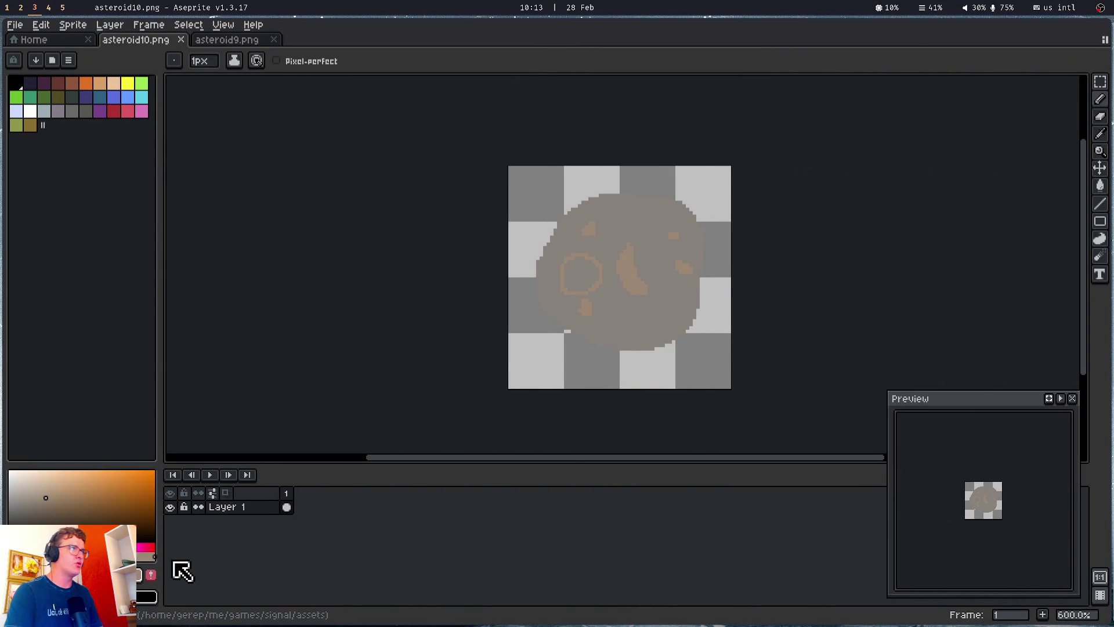
key("ctrl+w")
key("ctrl+w")
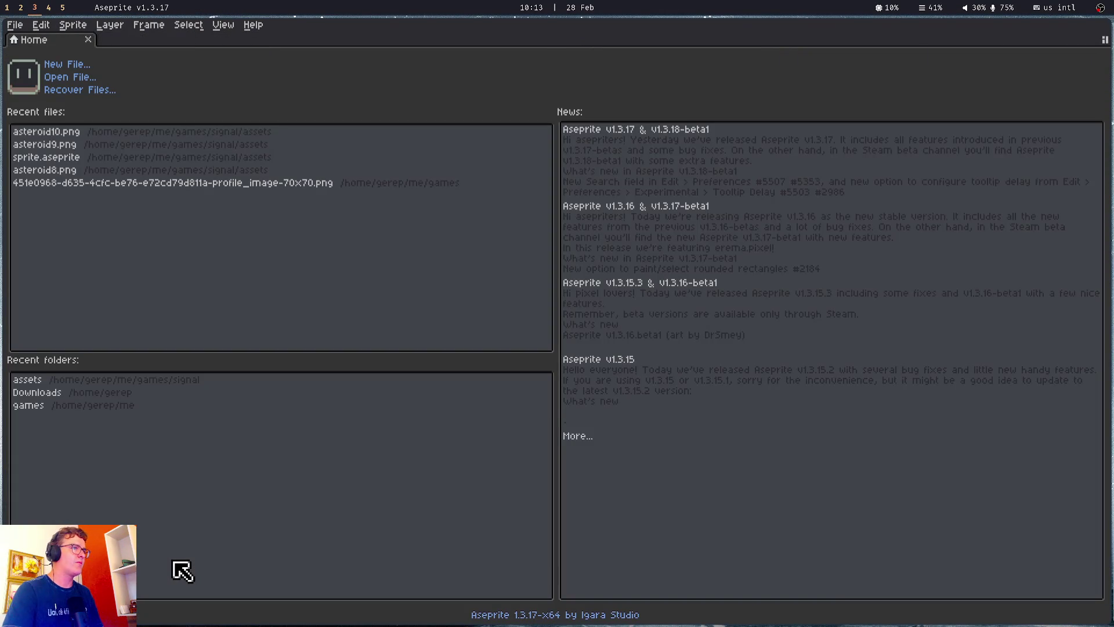
key("super+2")
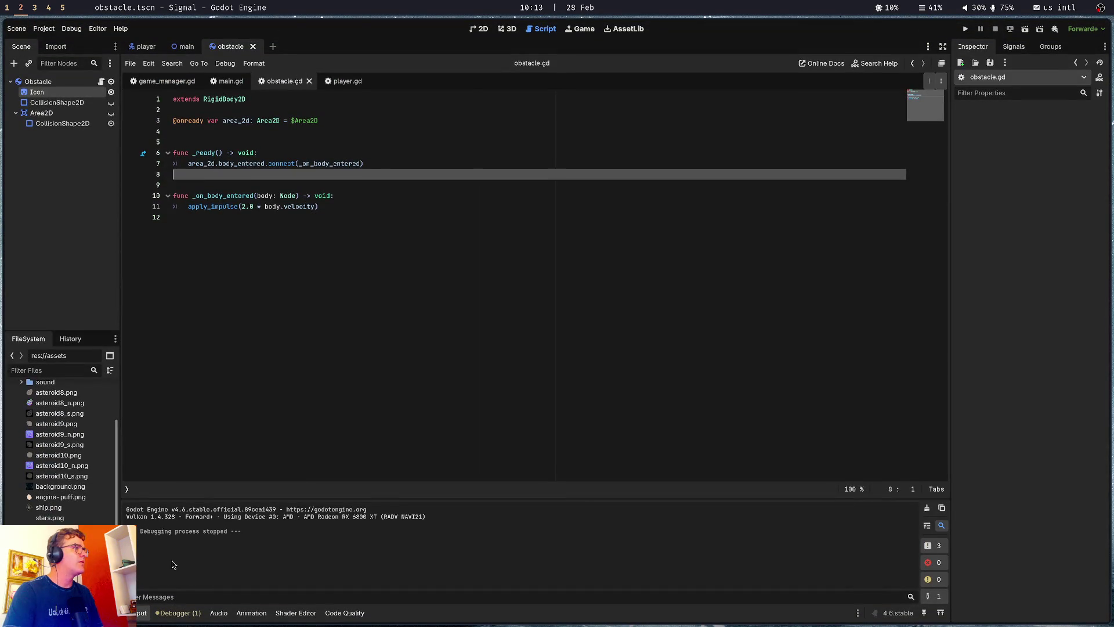
Step: Review the _on_body_entered code in obstacle.gd, saving along the way
left_click(247, 187)
key("ctrl+s")
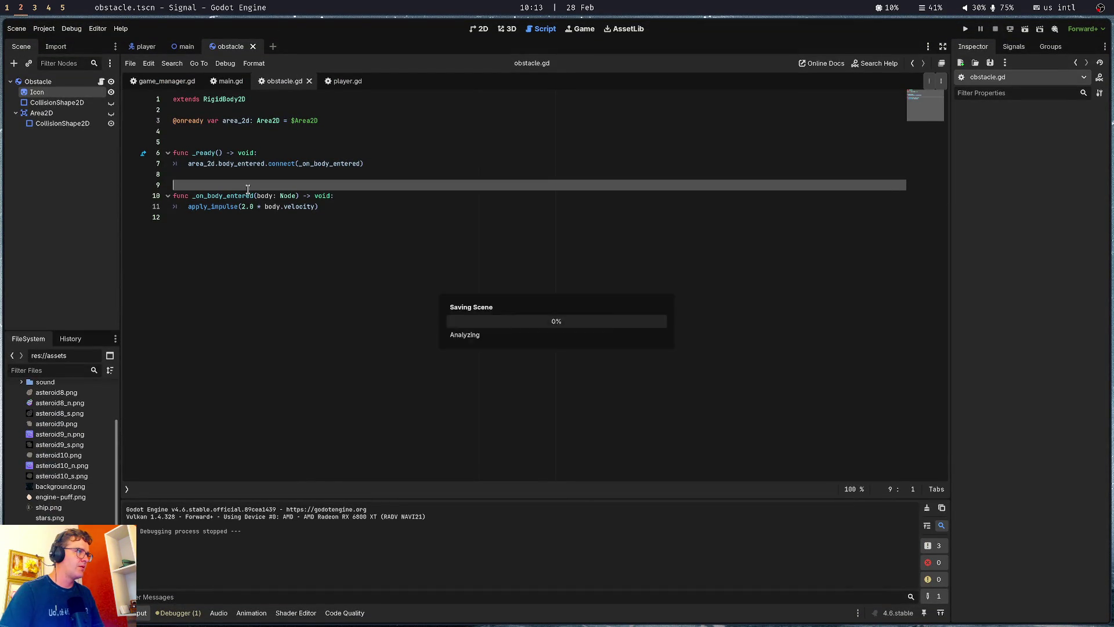
left_click(258, 257)
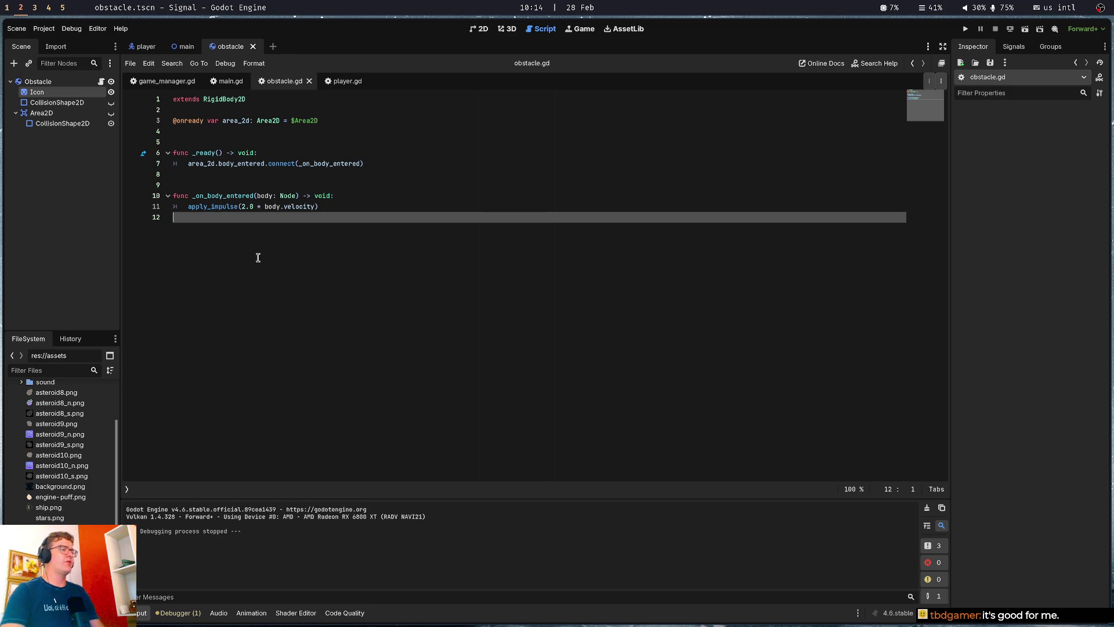
double_click(274, 207)
key("ctrl+s")
left_click(277, 217)
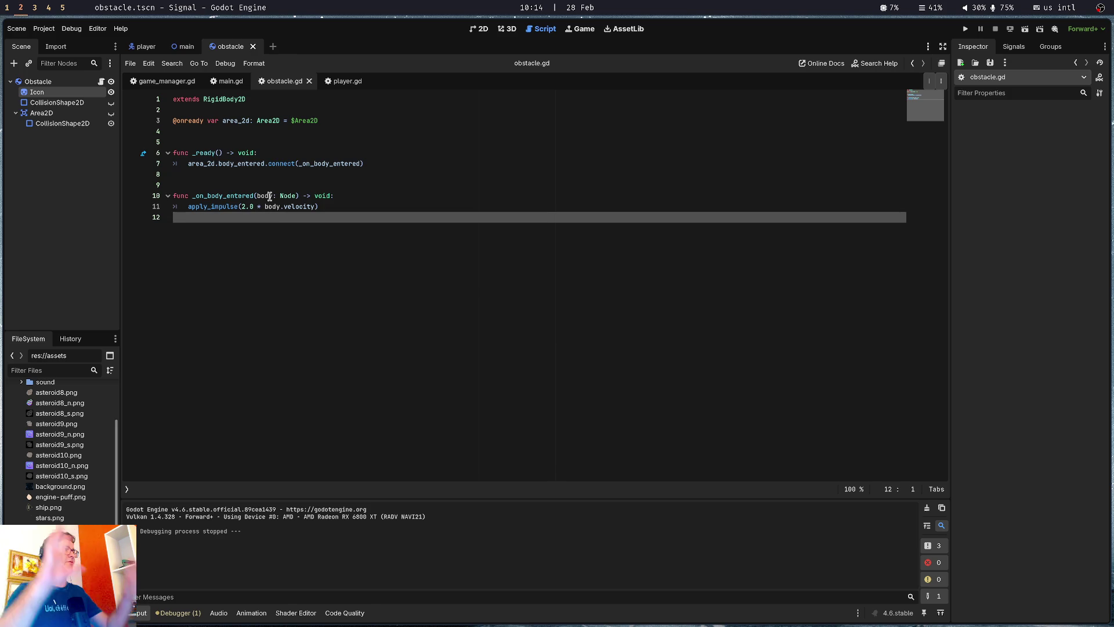
double_click(235, 207)
Step: Set the Obstacle node's mass to 5 kg in the Inspector and save the scene
left_click(38, 81)
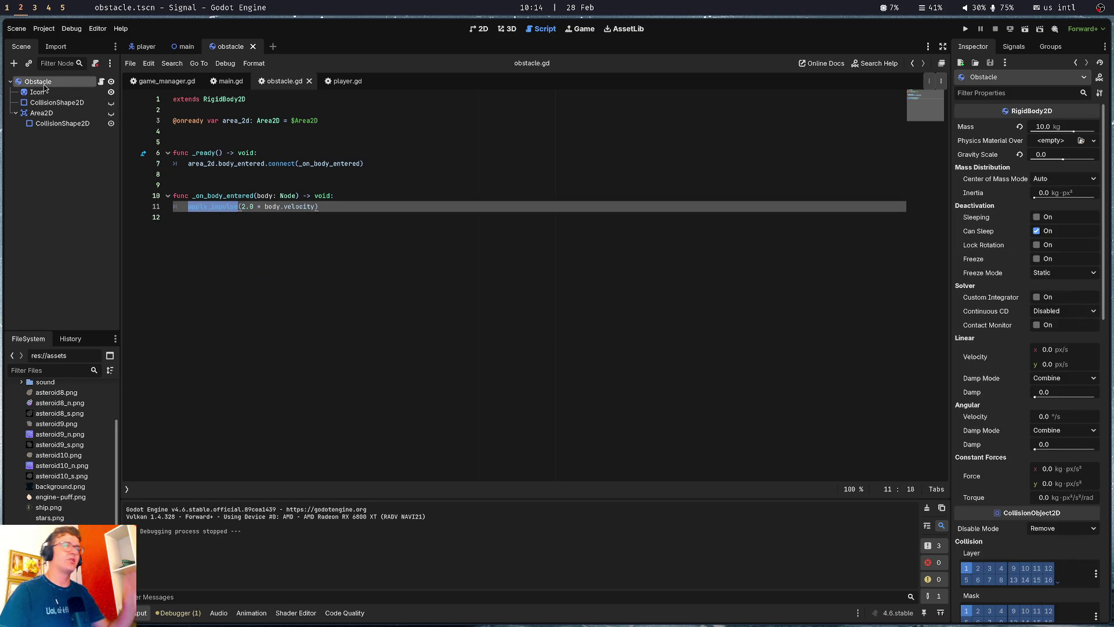
left_click(1060, 131)
type("5")
key("Return")
key("ctrl+s")
left_click(462, 224)
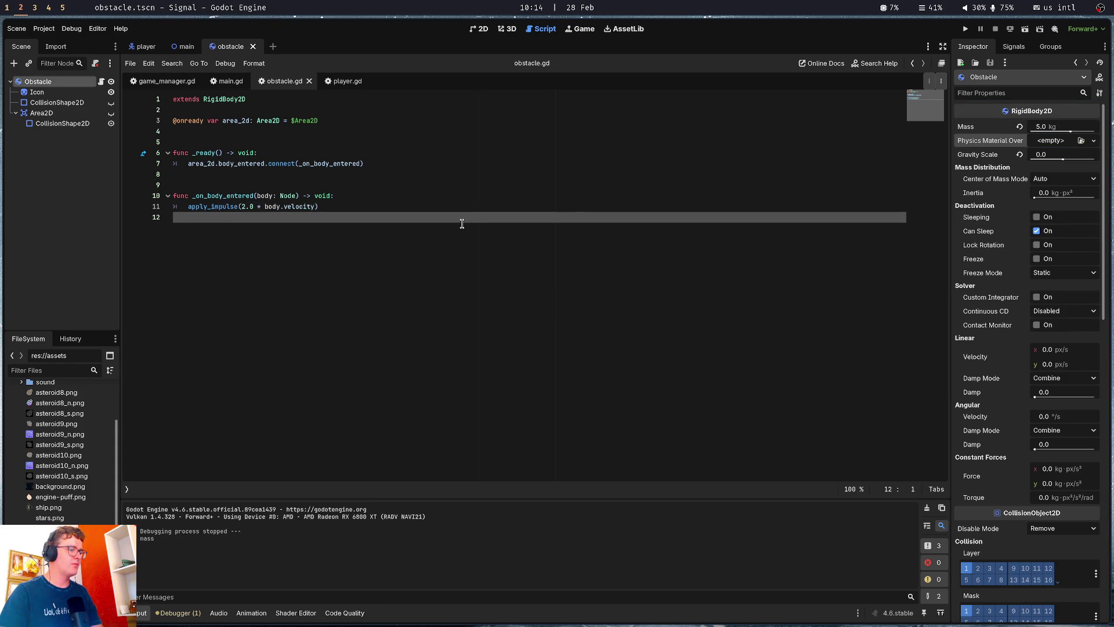
Step: Add print(body.velocity) on line 12 after the impulse call and run the game with F5
left_click(329, 207)
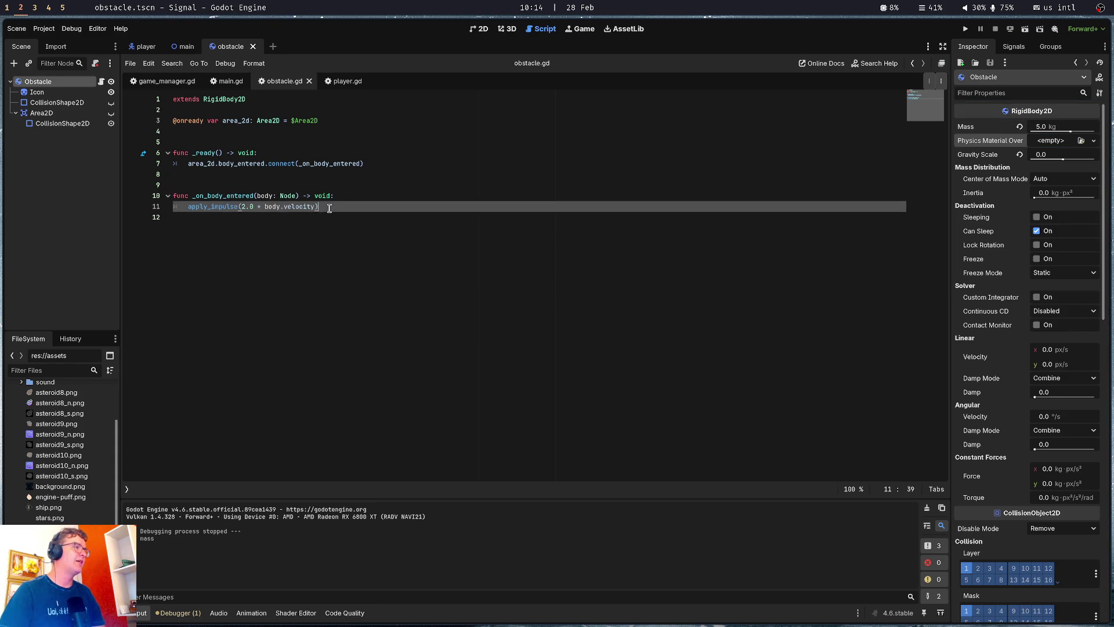
left_click(323, 217)
left_click_drag(265, 207, 317, 206)
left_click(307, 226)
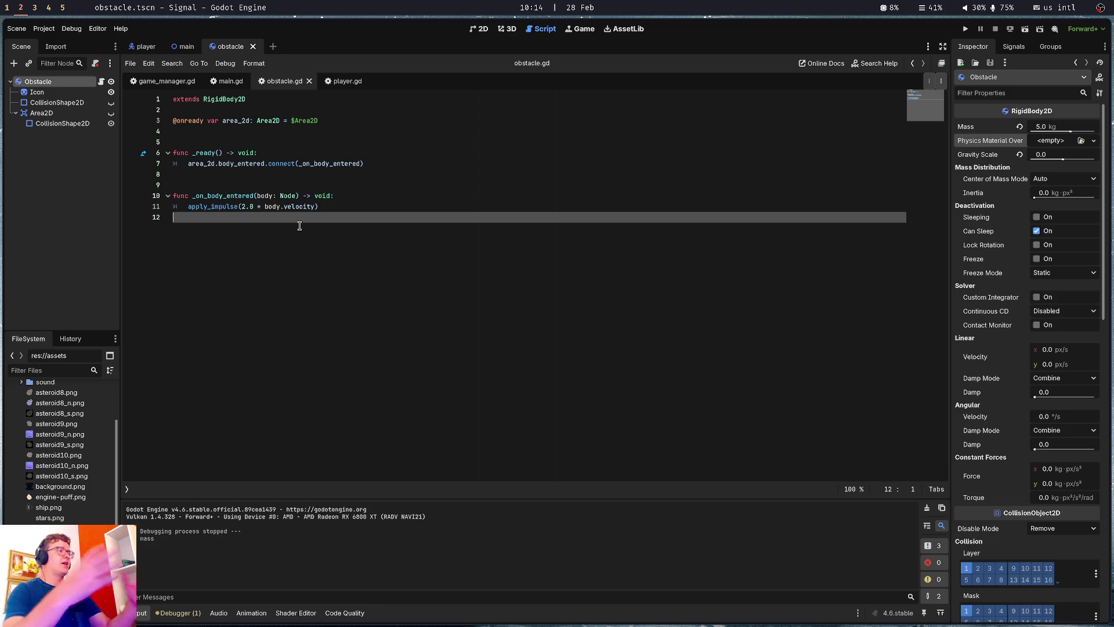
type("print(body.ve")
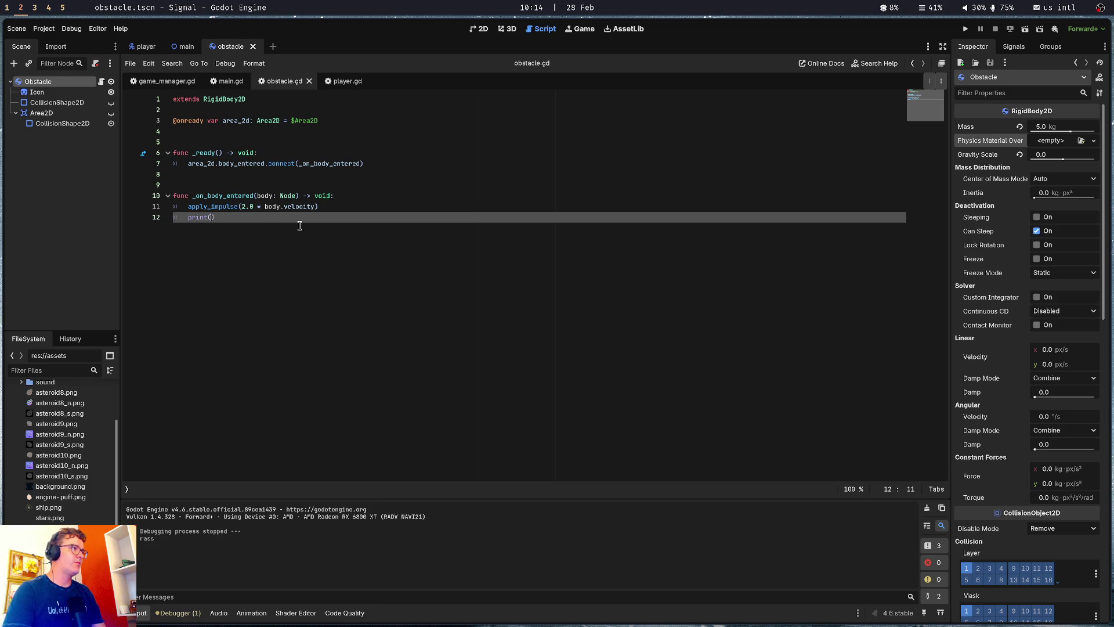
type("locity)")
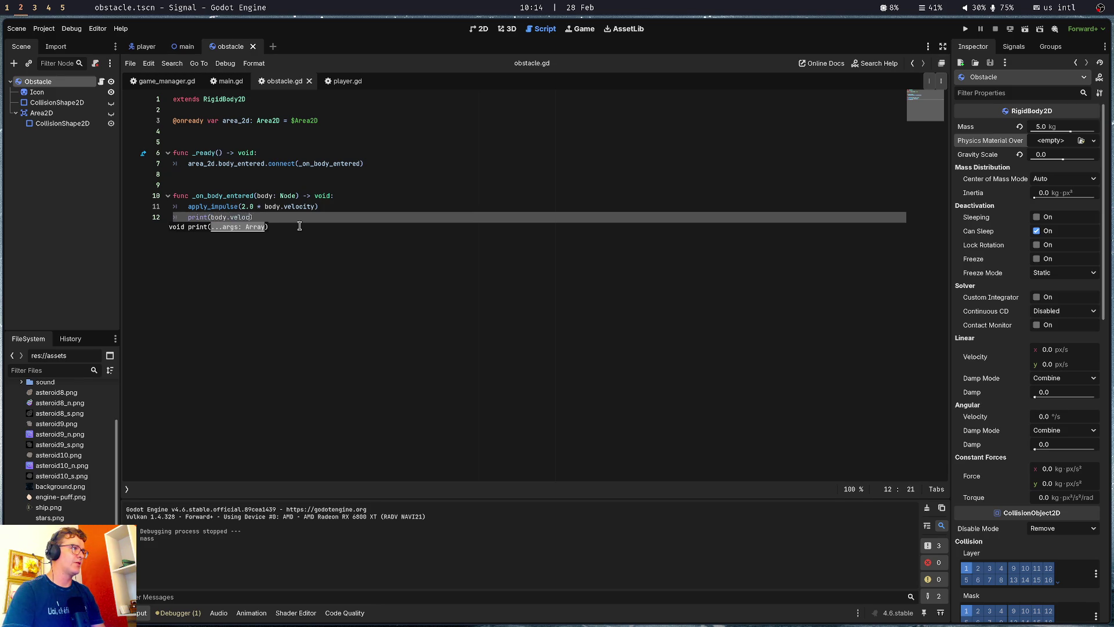
key("F5")
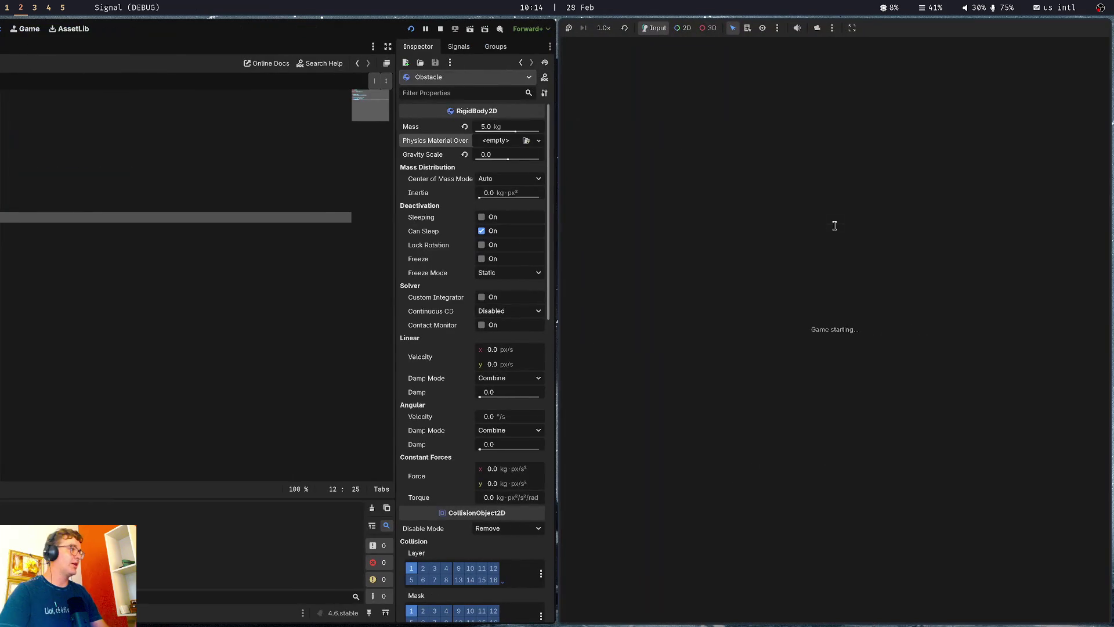
Step: Test the ship in the game, relaunch it, fix a stray character on line 13 and save
key("Up")
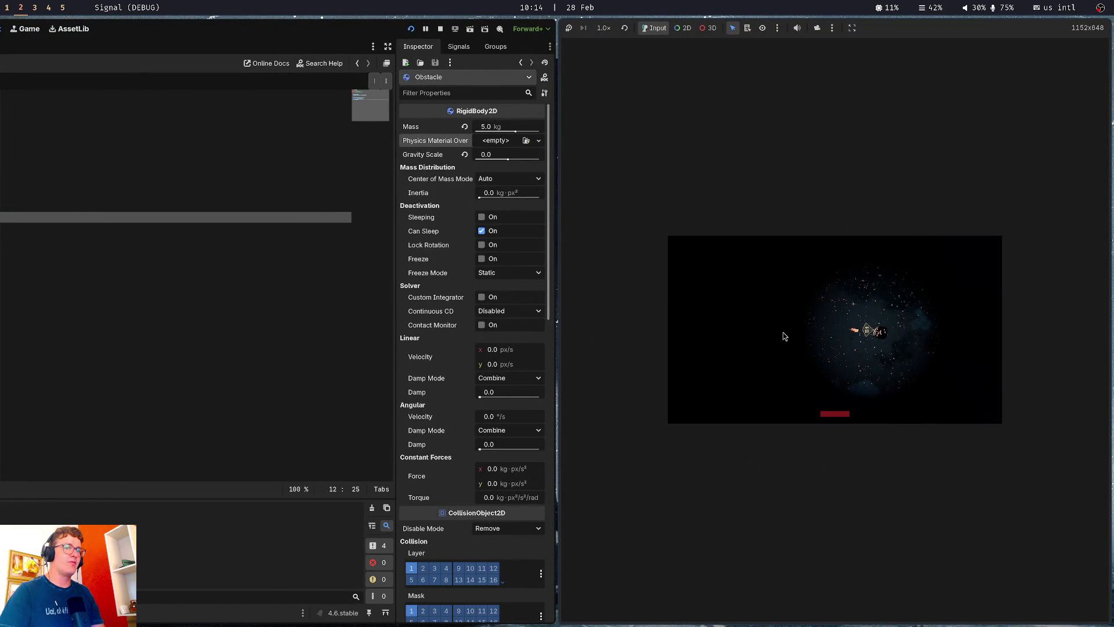
key("F8")
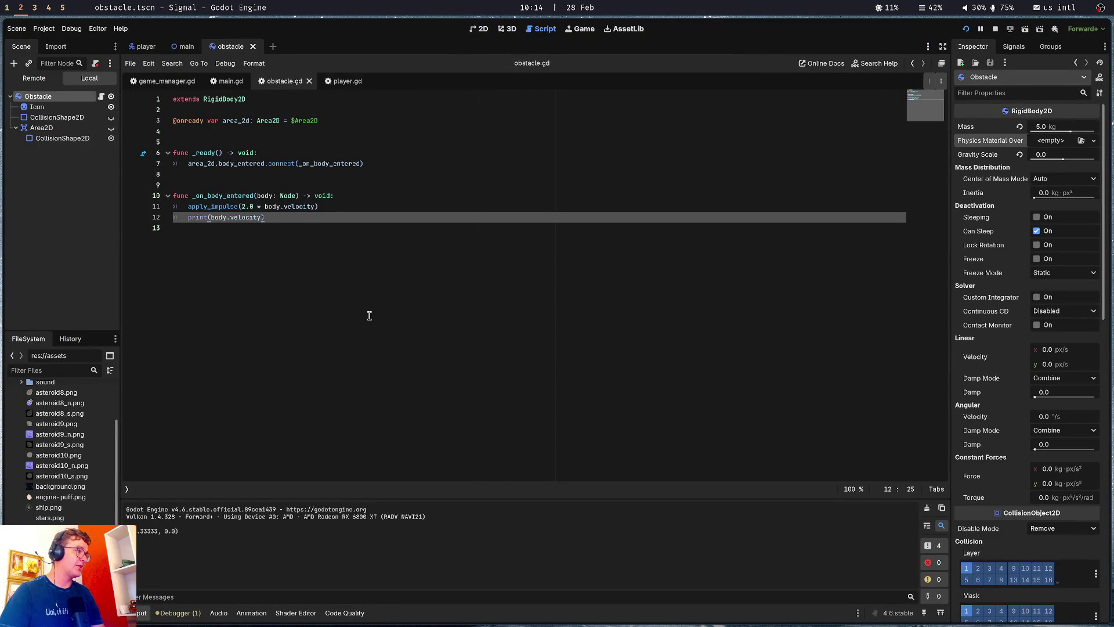
left_click(369, 315)
key("F5")
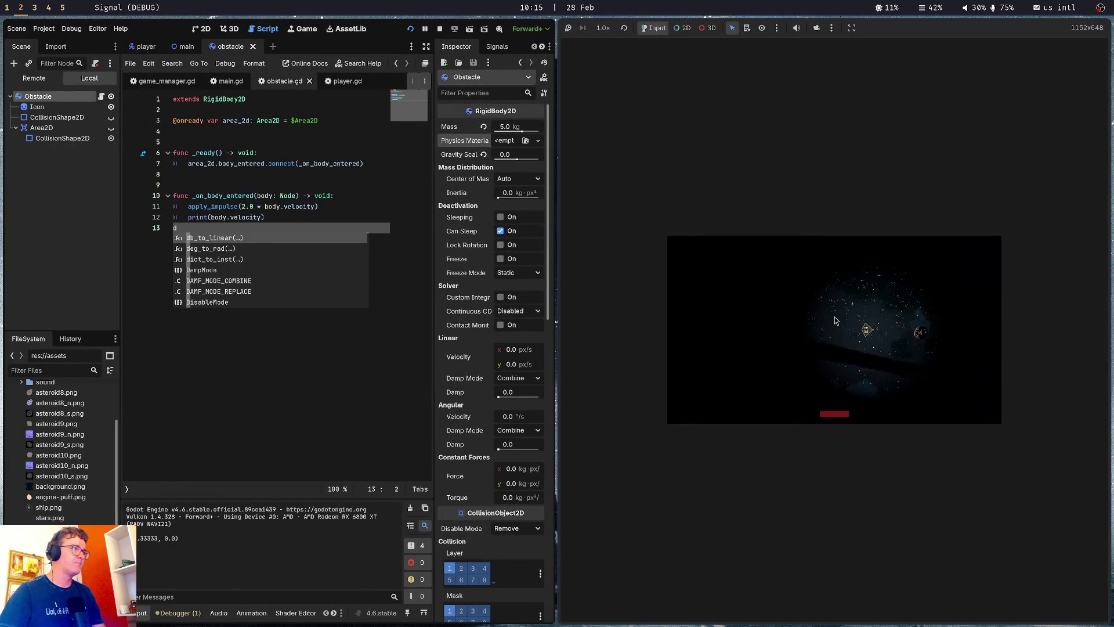
key("BackSpace")
type("w")
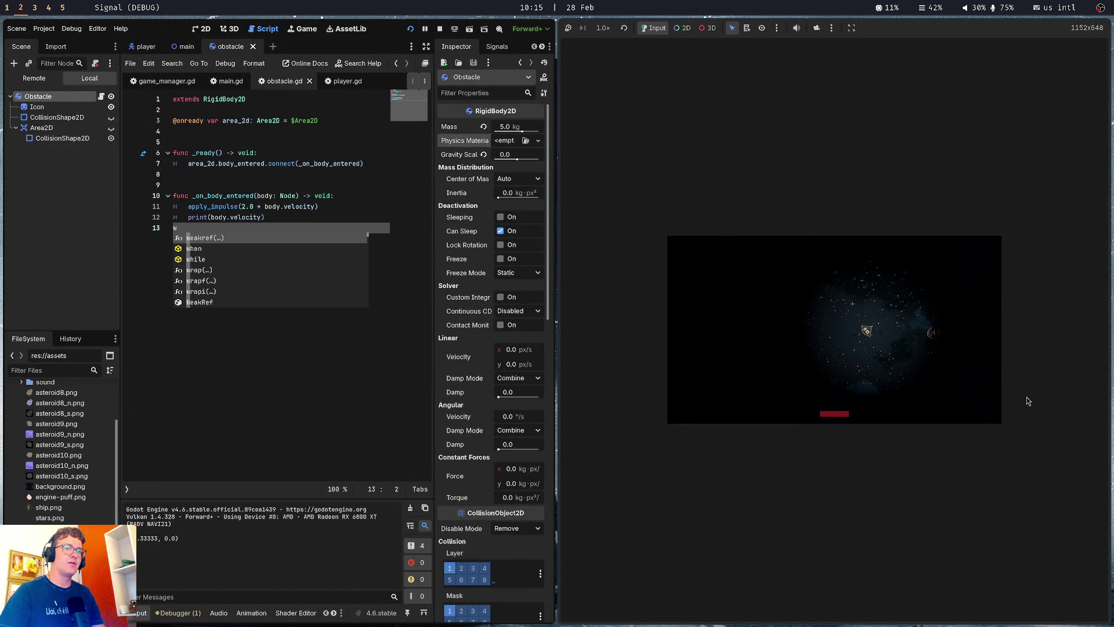
left_click(320, 360)
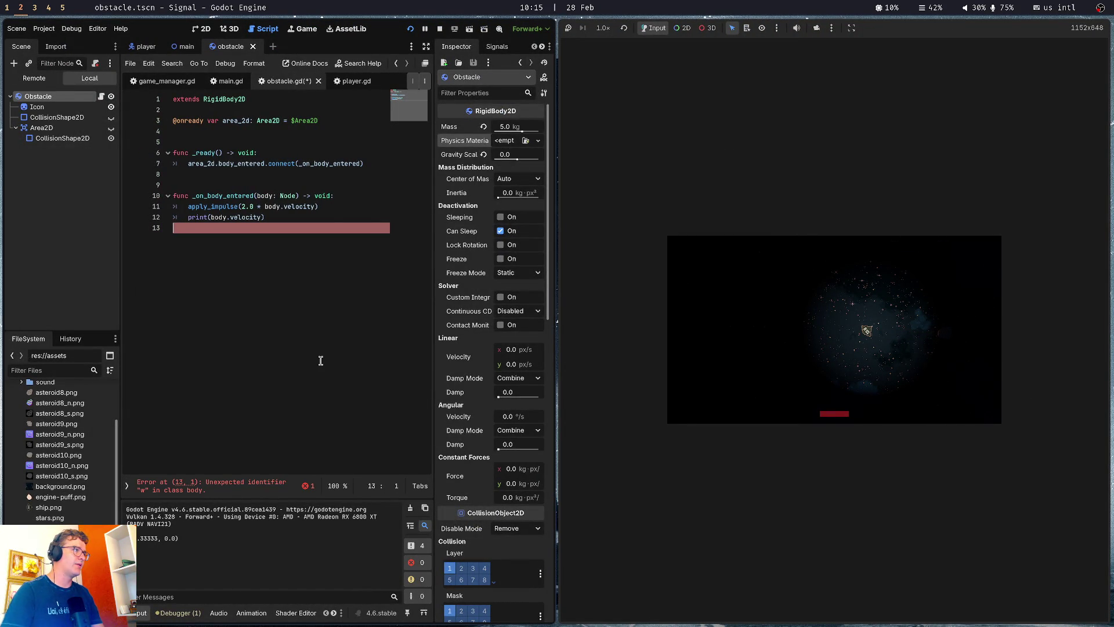
key("ctrl+s")
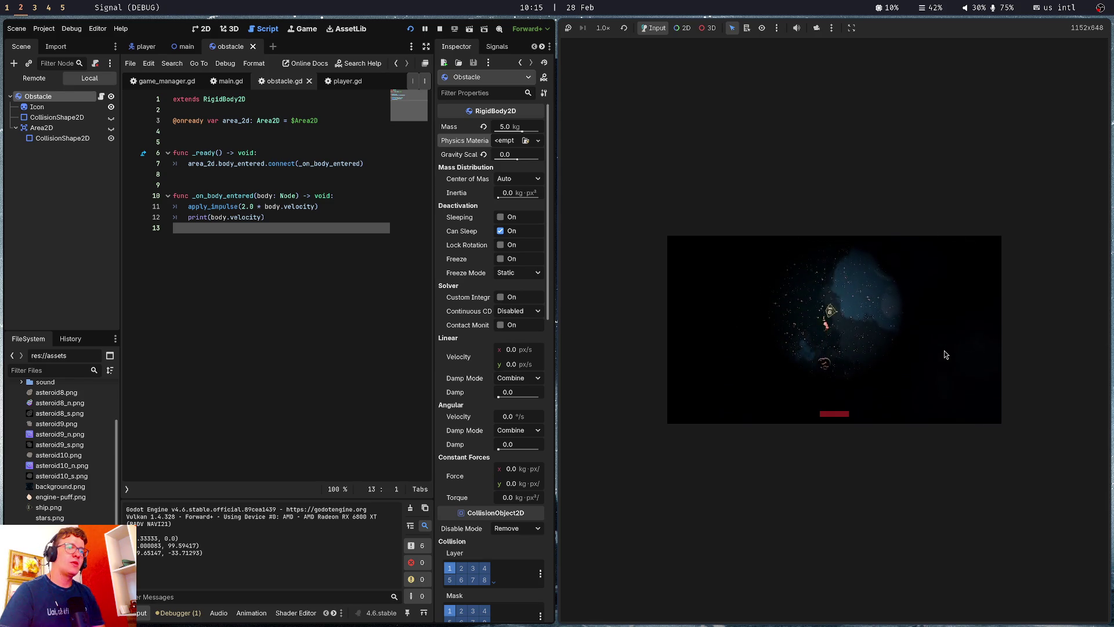
Step: Remove the print line from the collision handler, keeping only apply_impulse
left_click(284, 217)
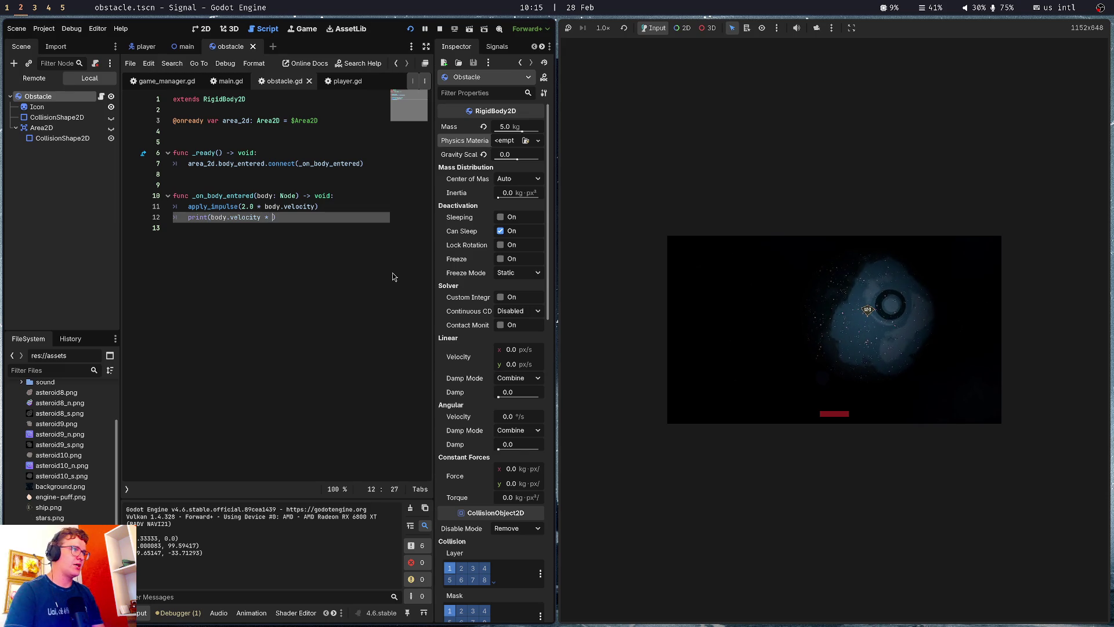
key("ctrl+s")
type("-2")
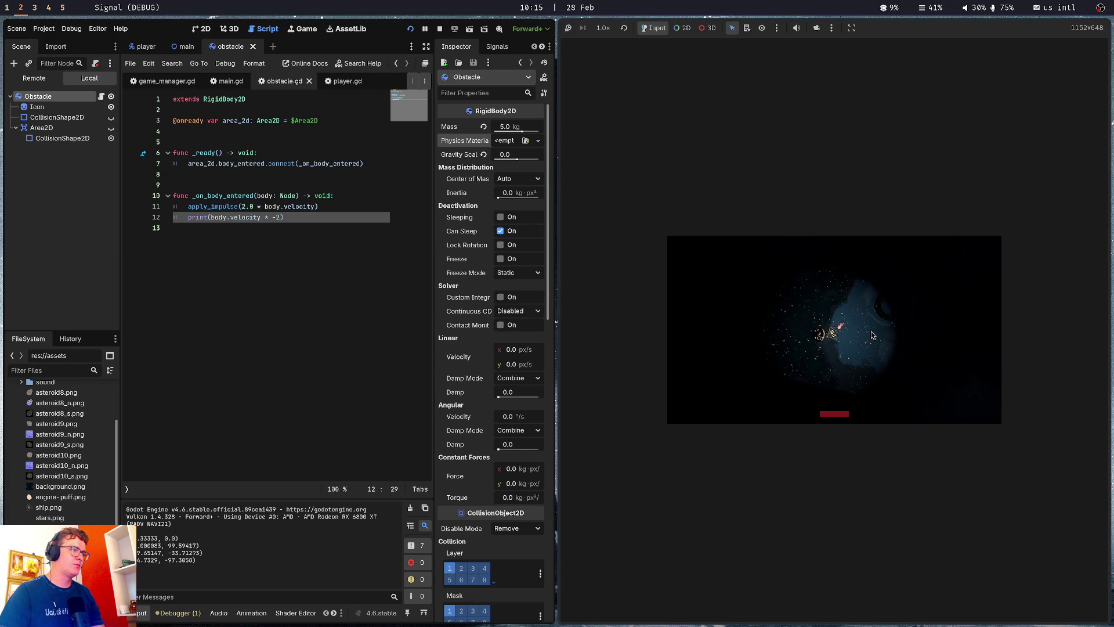
left_click(302, 220)
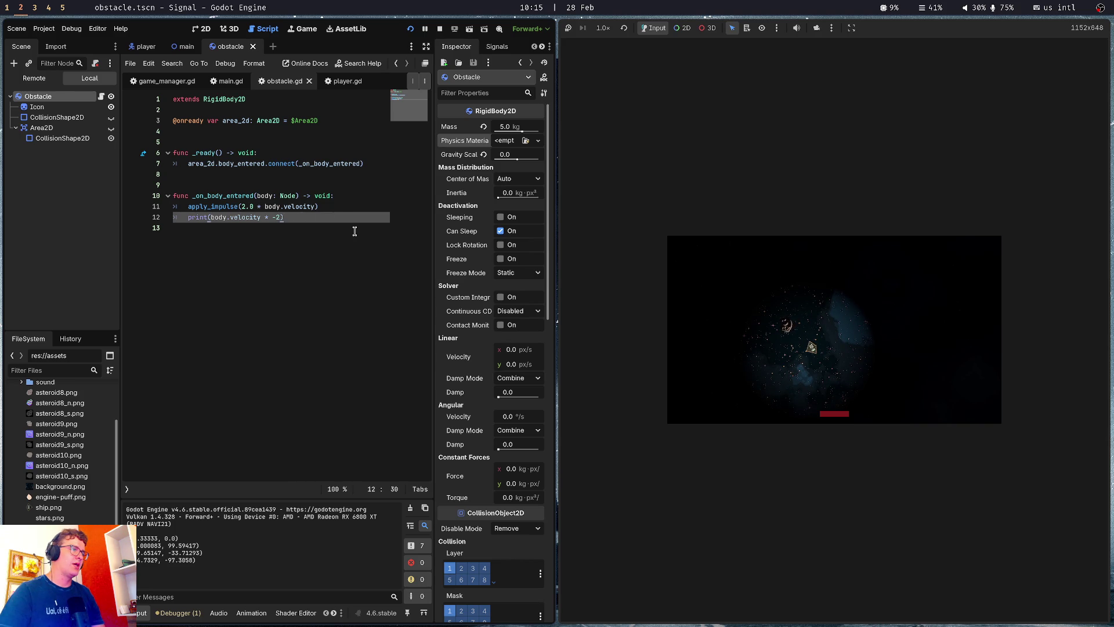
key("shift+Home")
key("BackSpace")
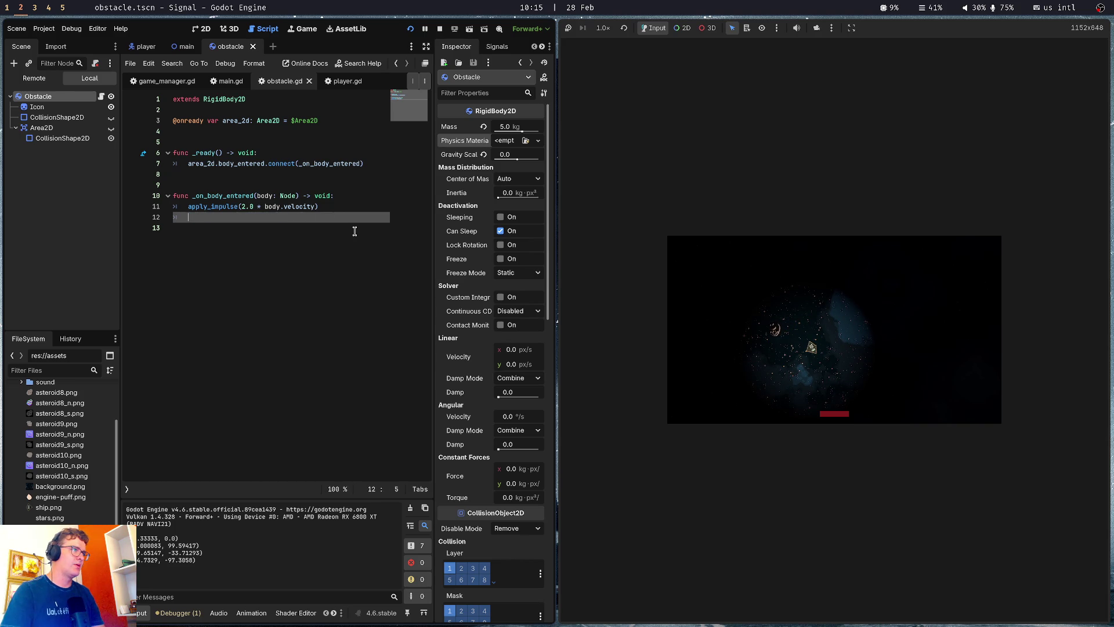
Step: Add body.velocity *= -2 after the impulse, save, and test the bounce by flying into the asteroid
type("bo")
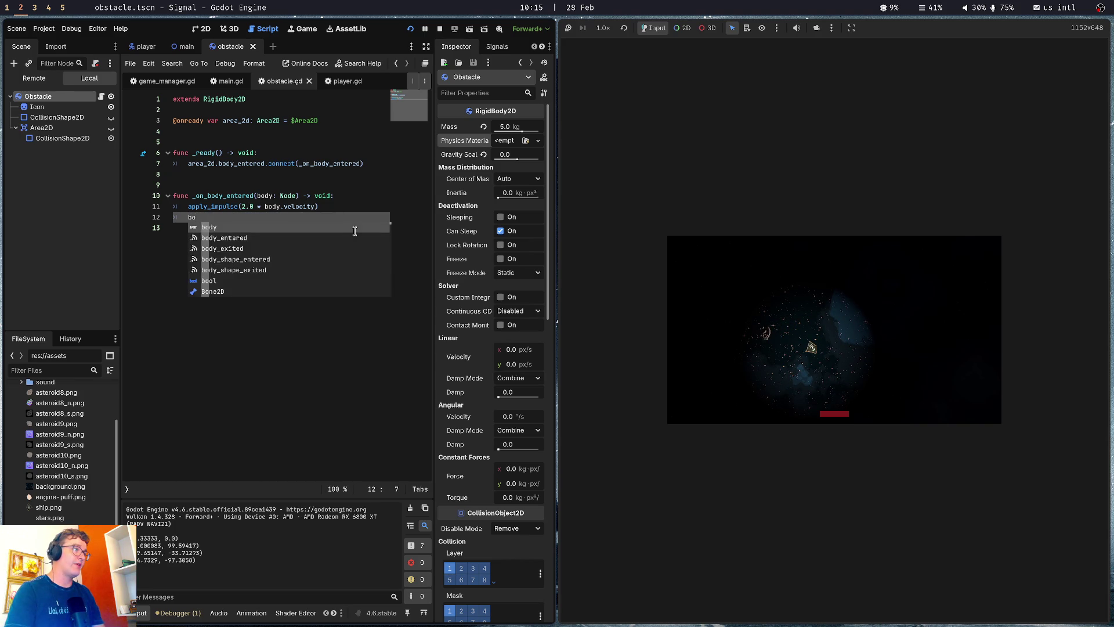
key("Return")
type(".ve")
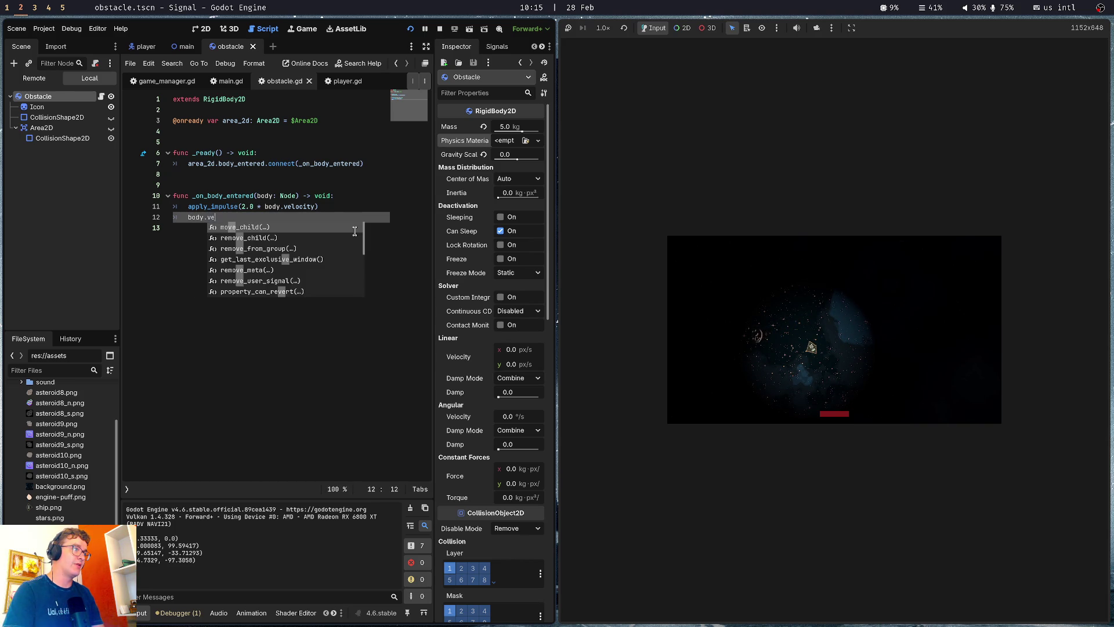
type("locity *= ")
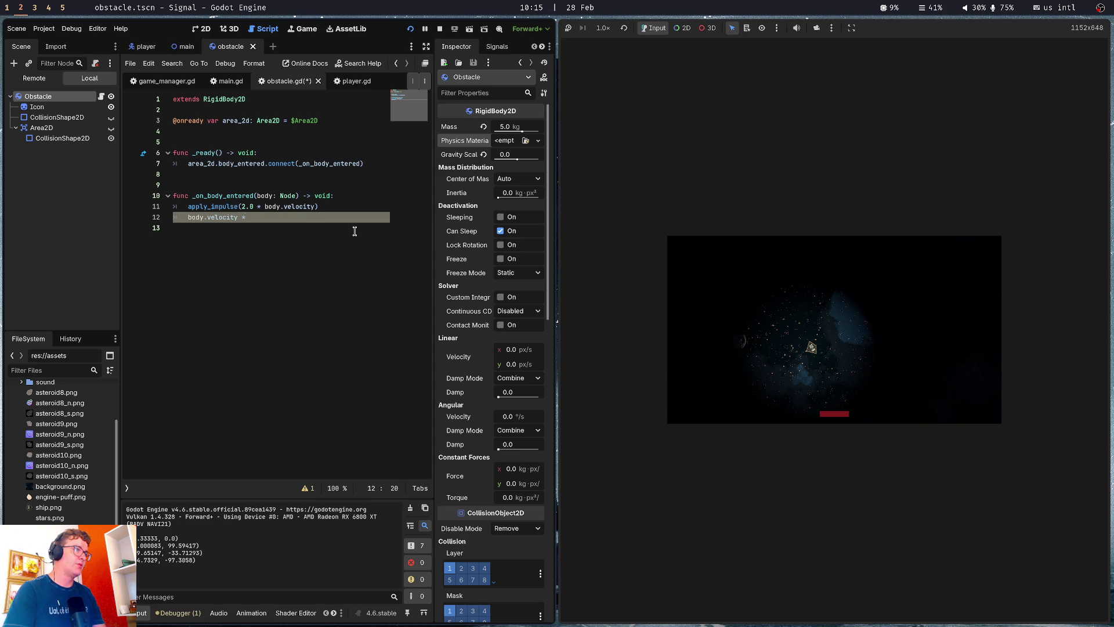
type("-2")
key("ctrl+s")
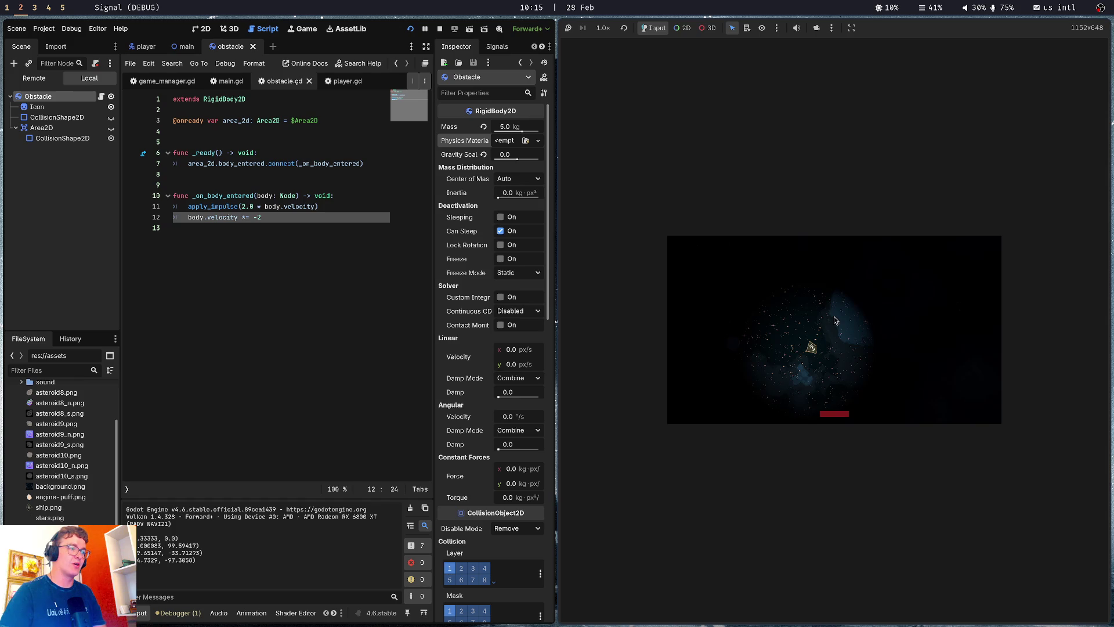
key("w")
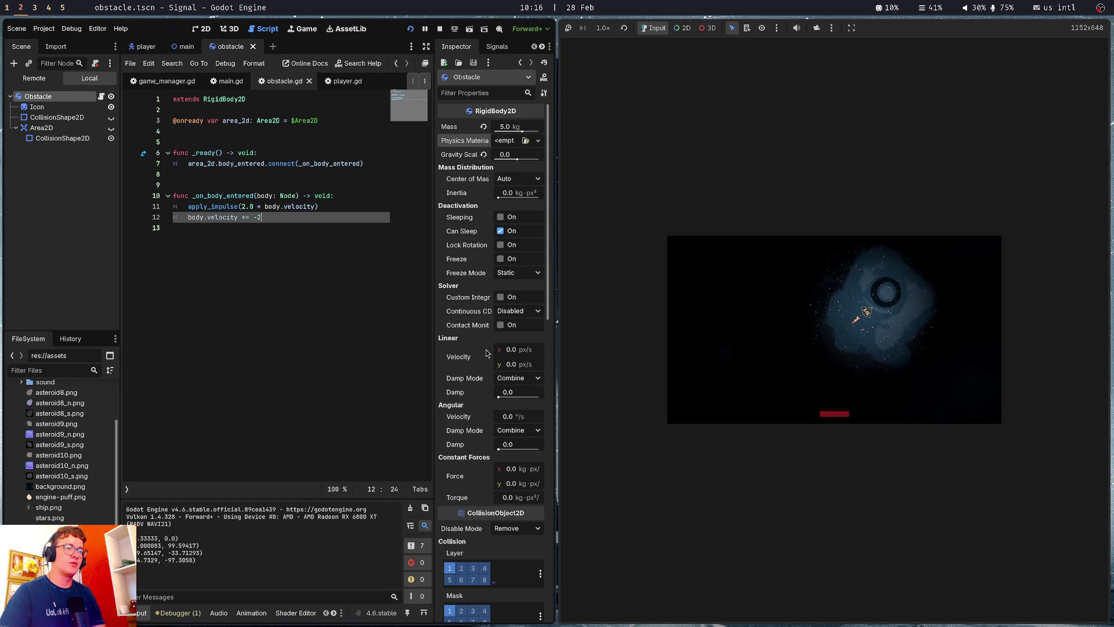
left_click(347, 341)
key("F5")
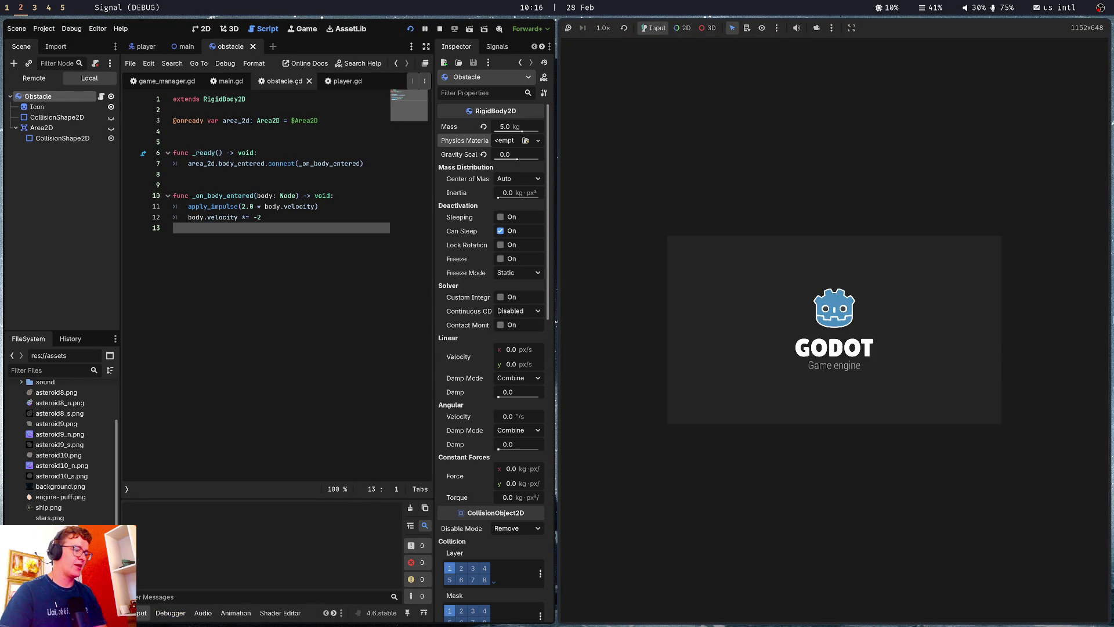
key("w")
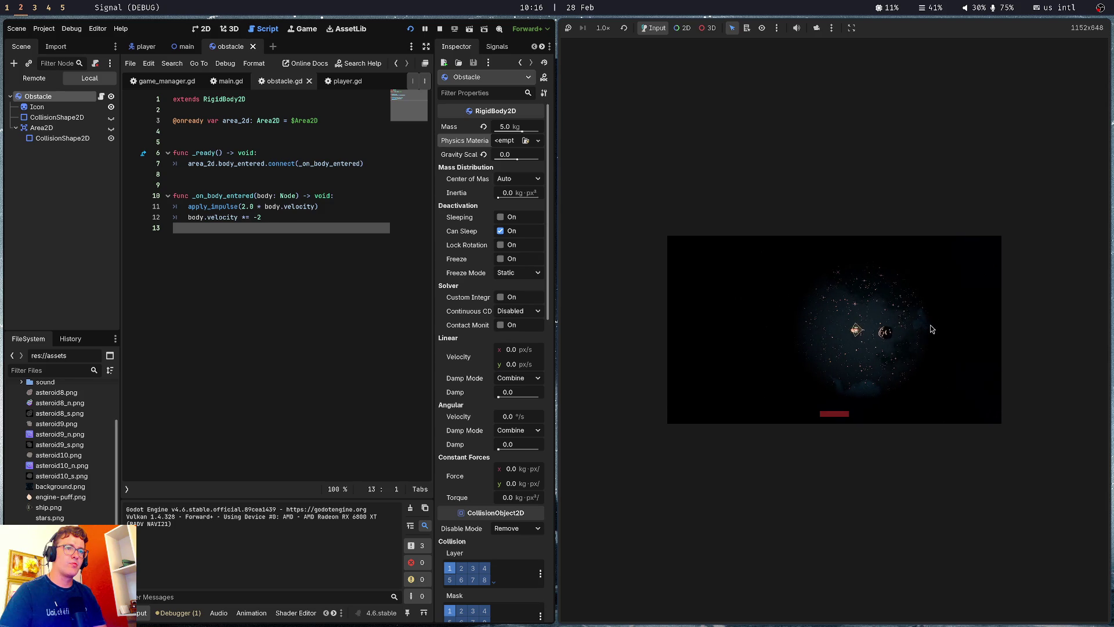
key("a")
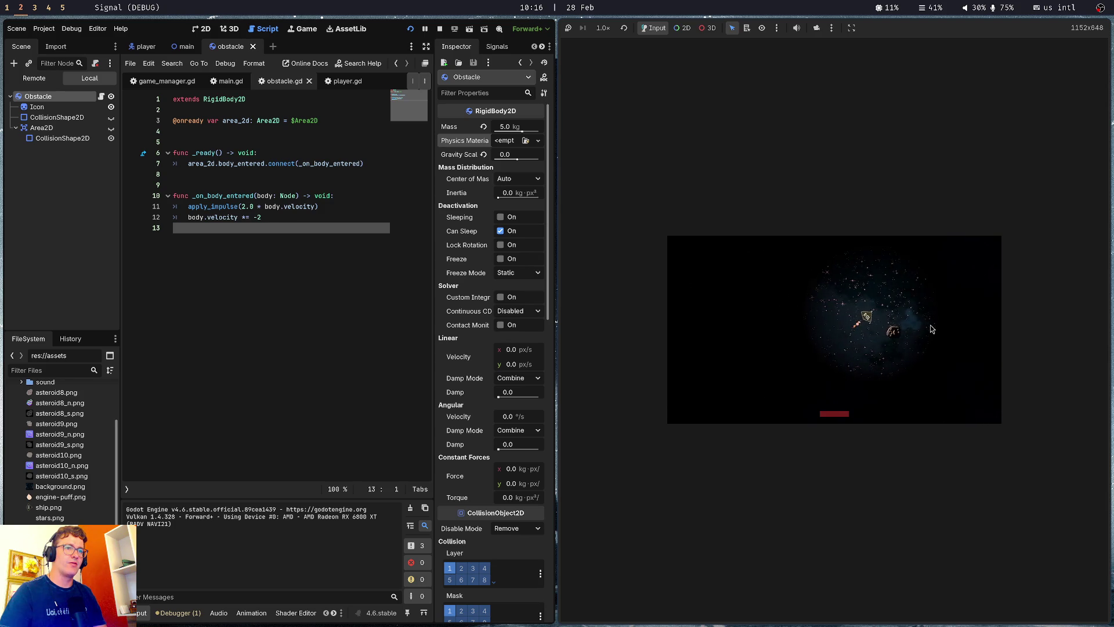
key("d")
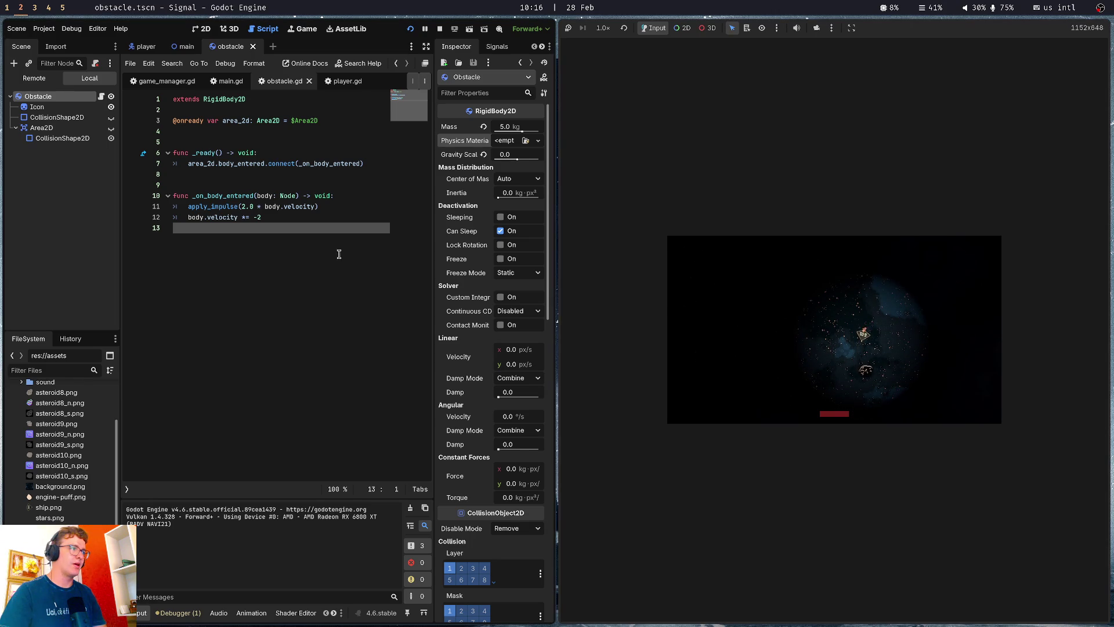
Step: Change the velocity factor to -0.5, retest against the asteroid, then stop the game
left_click(304, 214)
type("0.5")
left_click(328, 366)
key("F5")
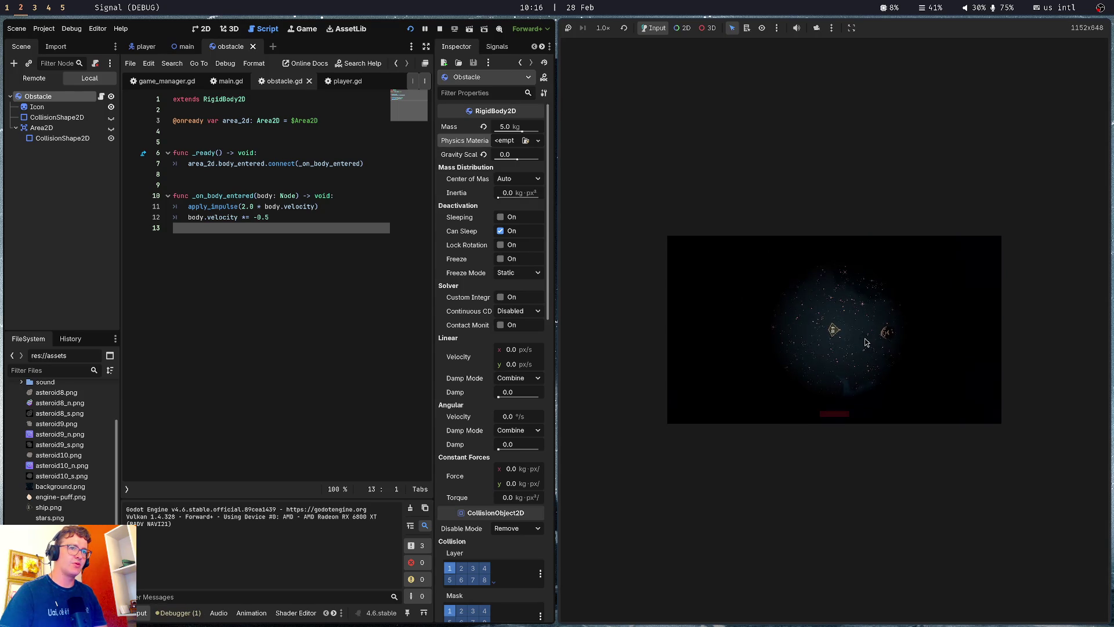
key("w")
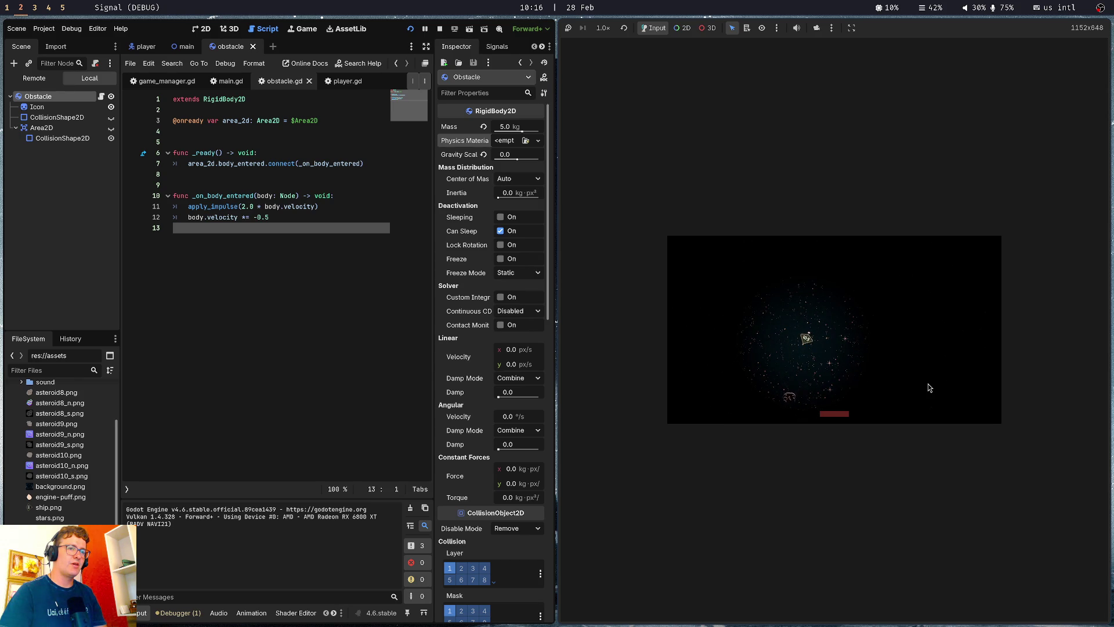
key("Escape")
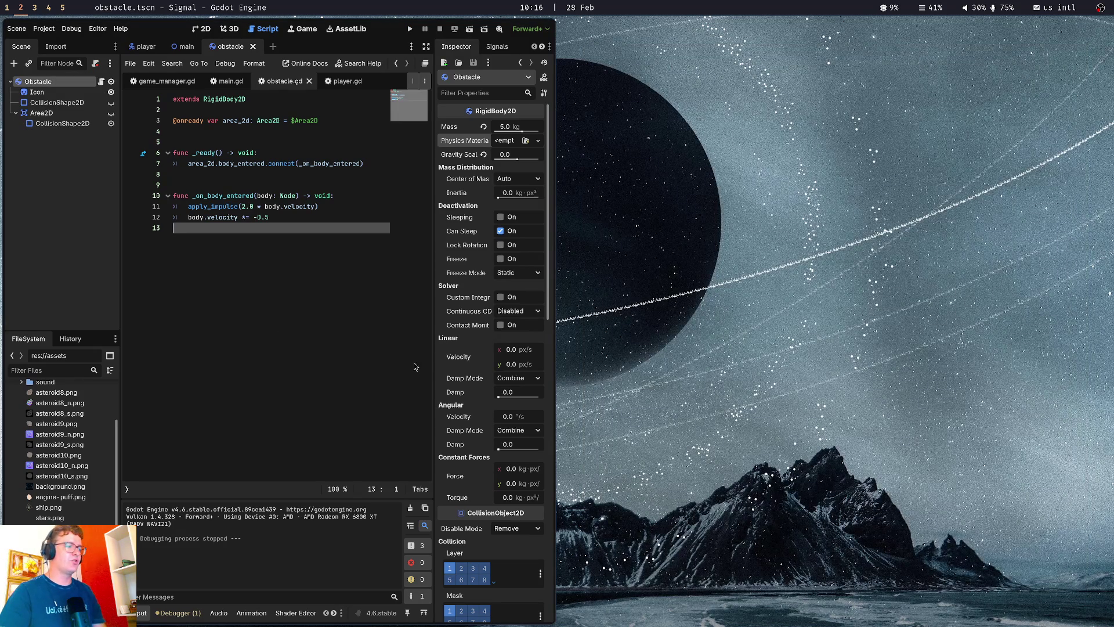
Step: Open a new line above body.velocity *= -0.5 in the collision handler
left_click(282, 217)
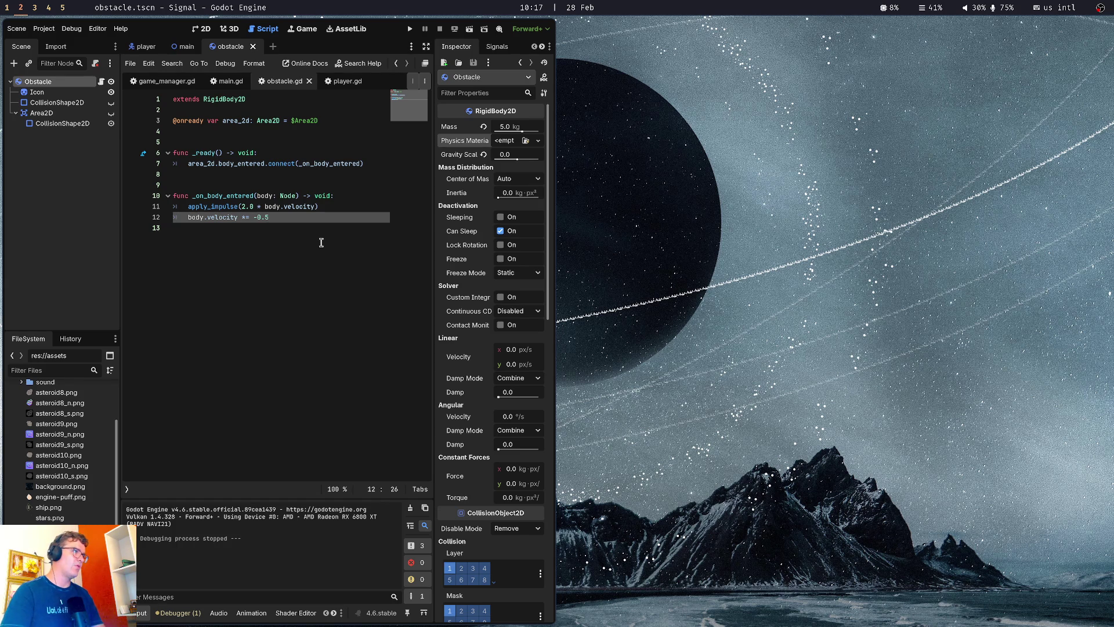
key("shift+Left")
key("shift+Left")
key("shift+Left")
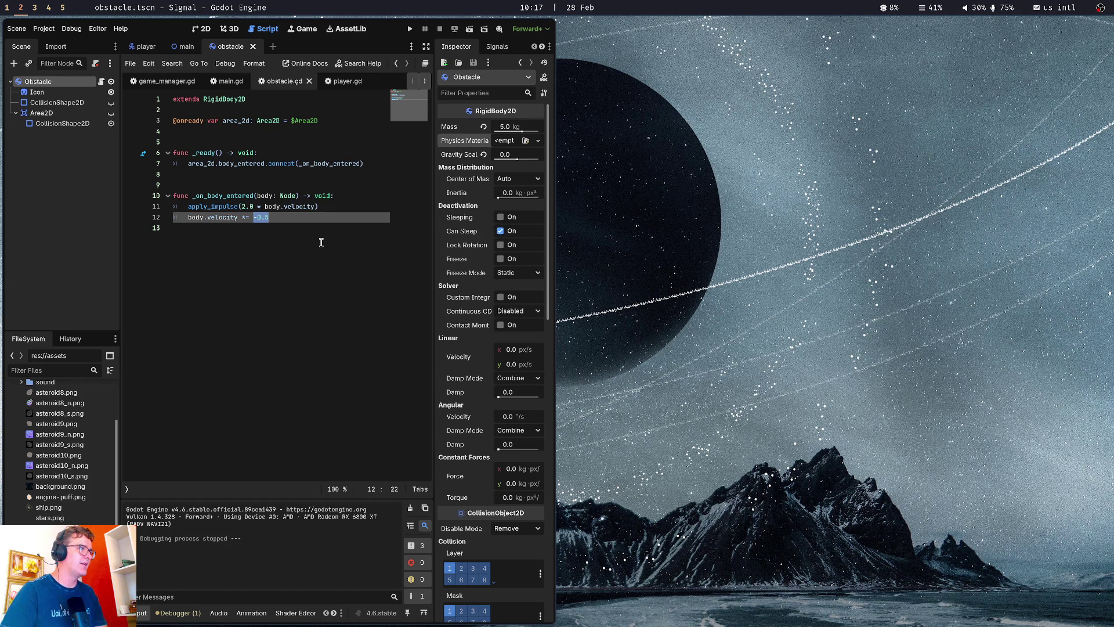
key("Left")
key("Up")
key("Down")
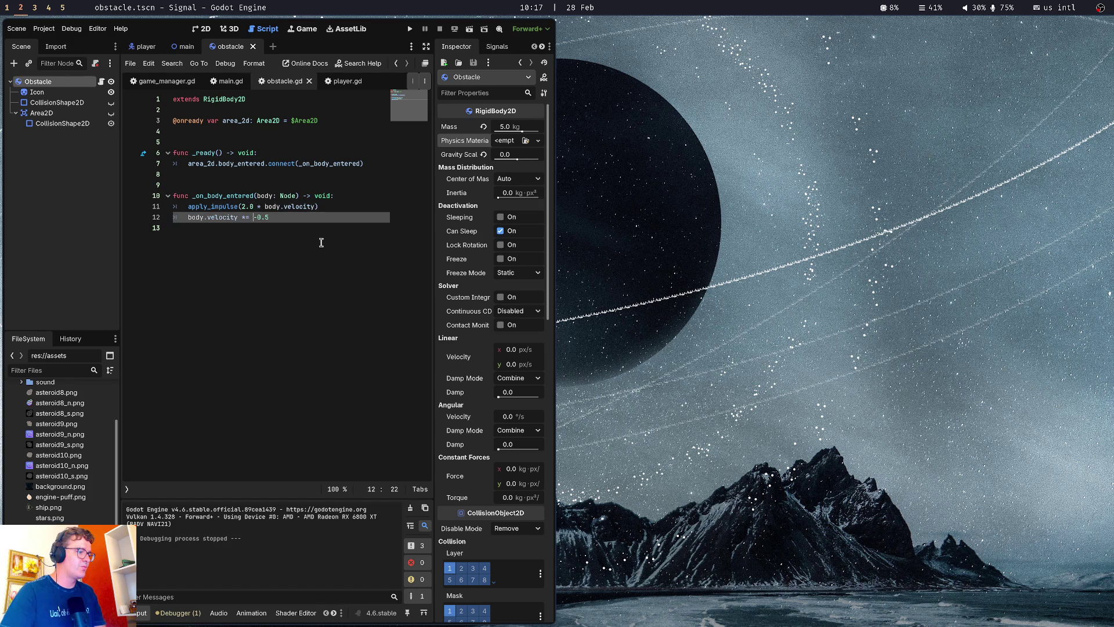
key("Up")
key("End")
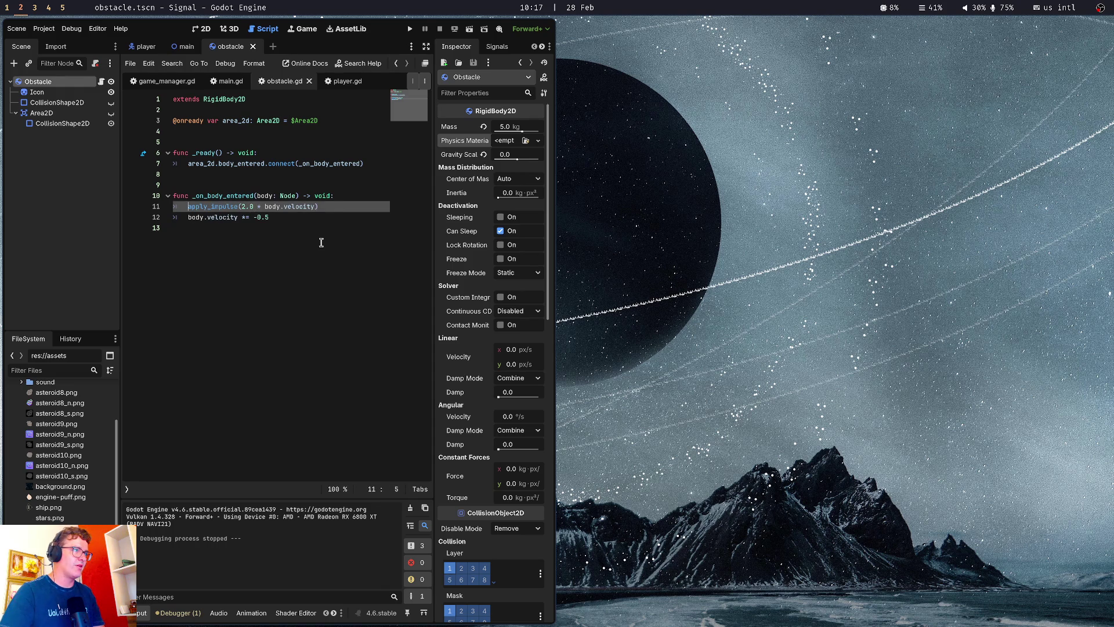
key("Return")
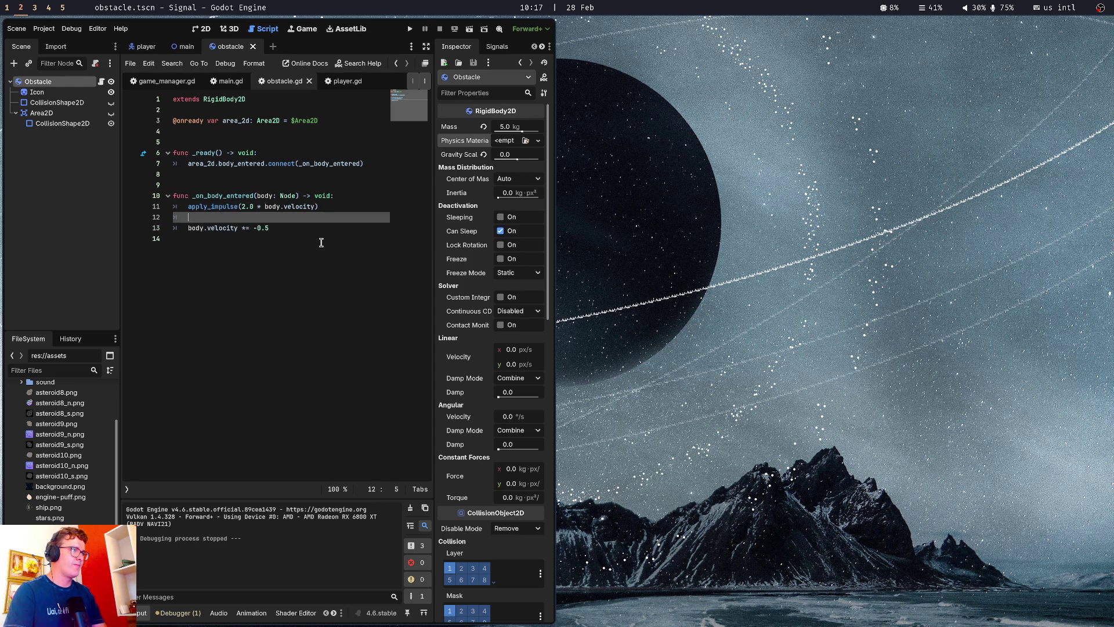
Step: Enter print(body.velocity) on that line, save the script and relaunch the game
type("print(body.c")
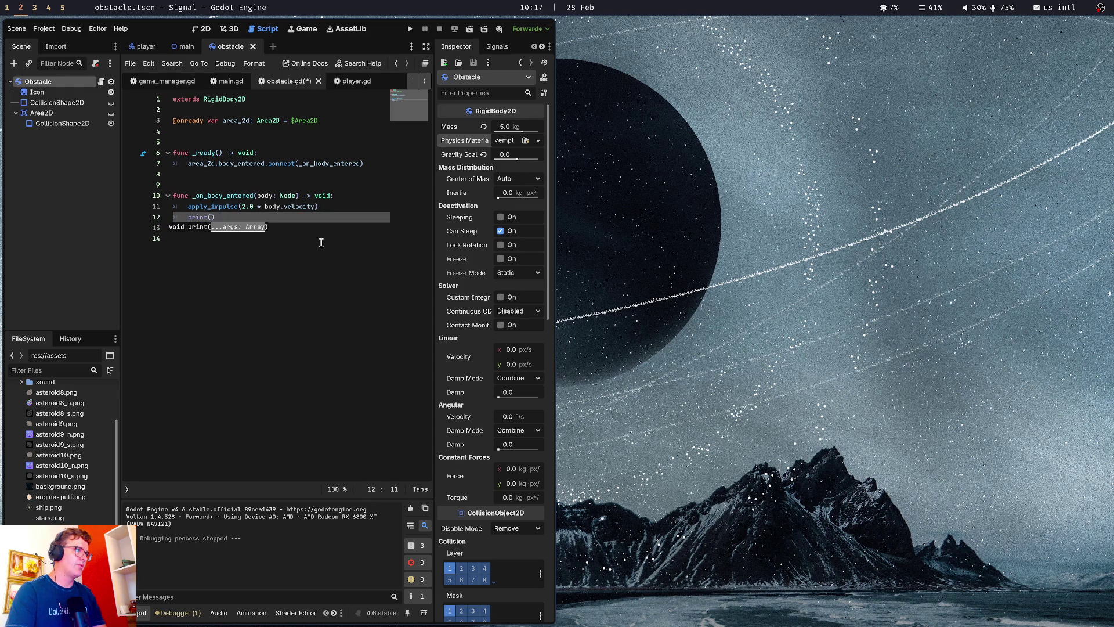
key("BackSpace")
type("veloc")
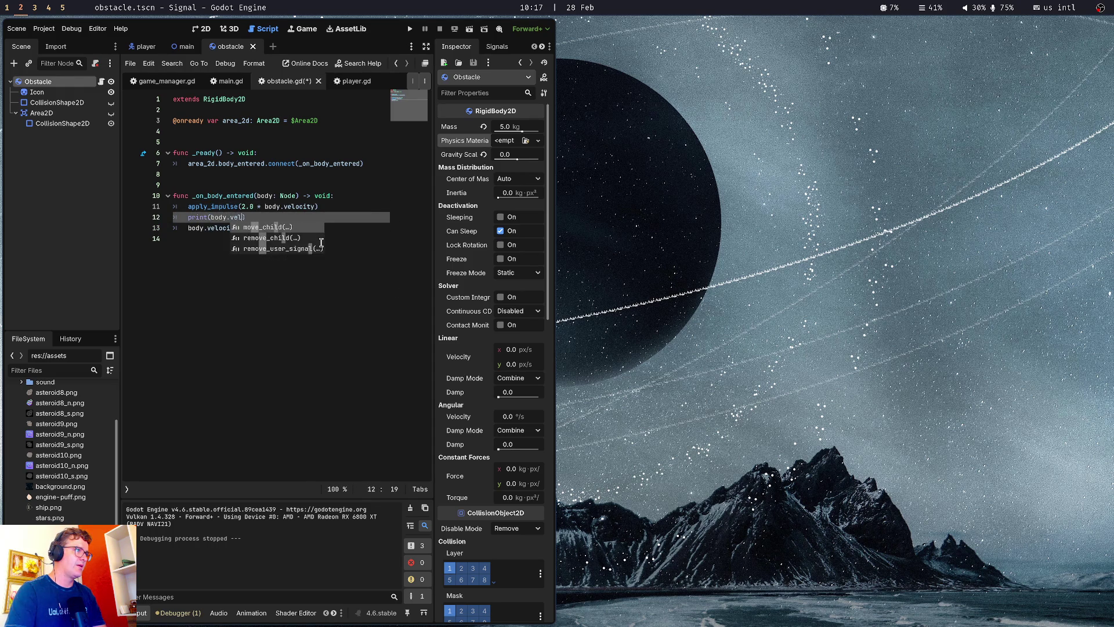
type("ity)")
key("ctrl+s")
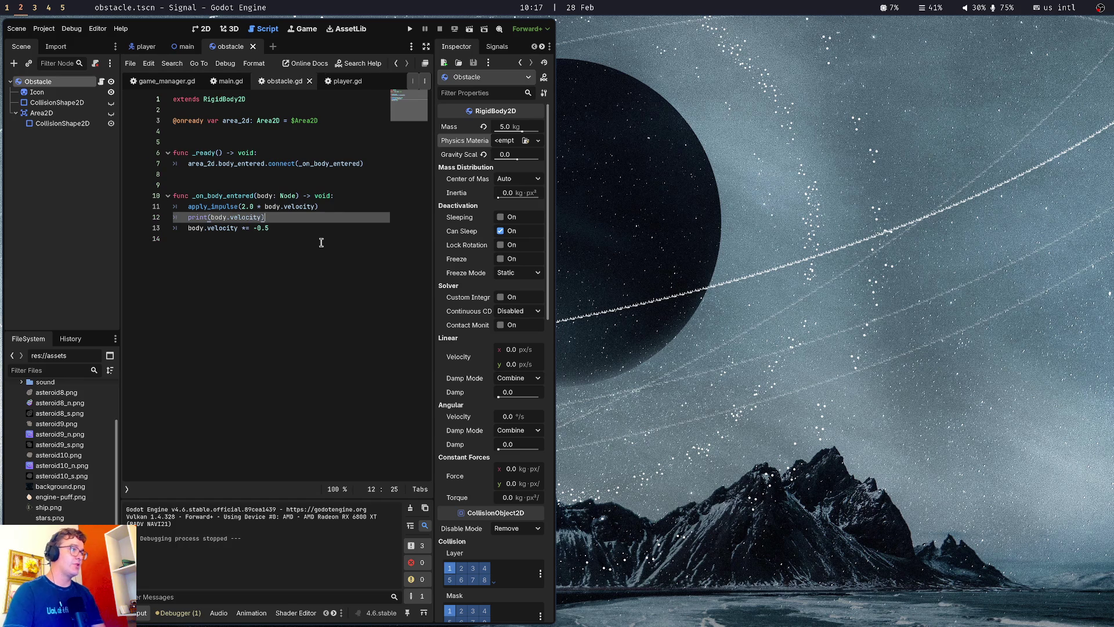
key("F5")
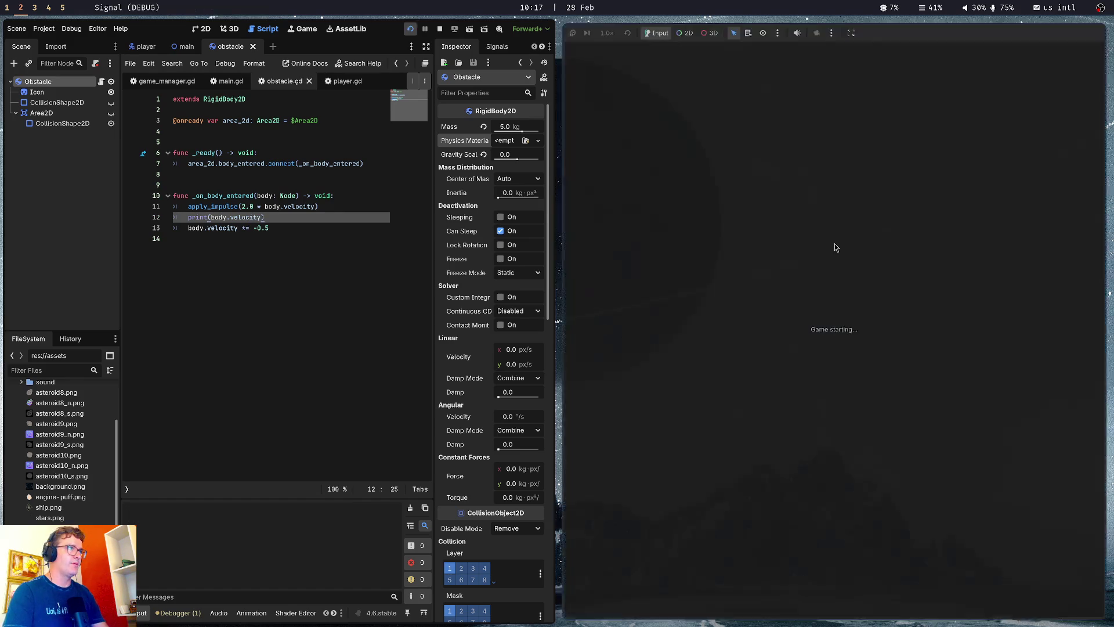
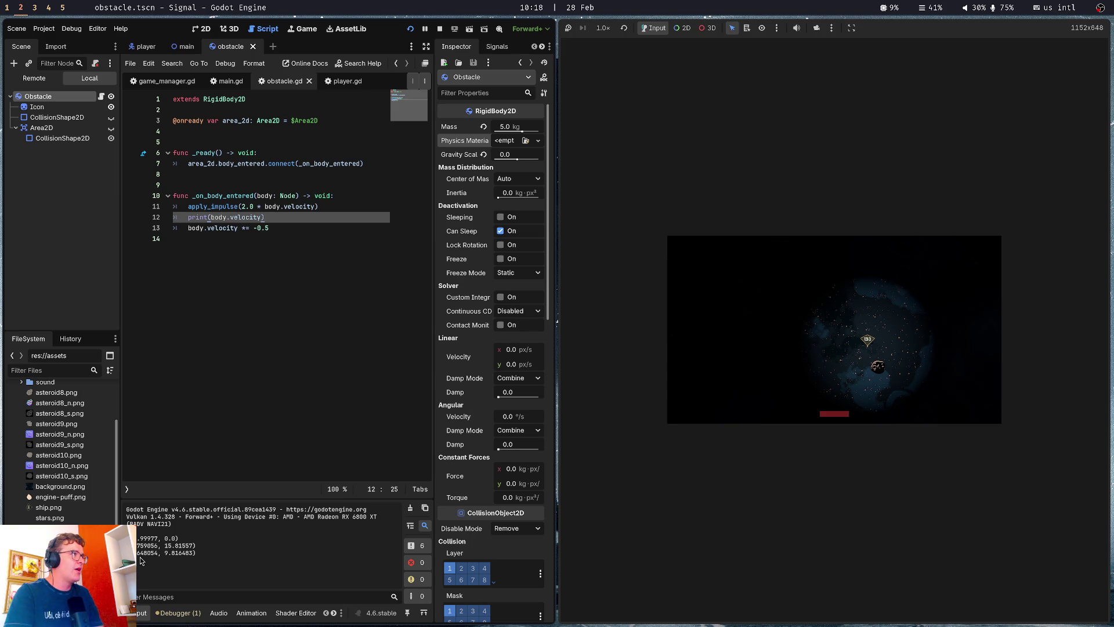
Step: Open a new terminal beside the browser and move into me/games/signal/
key("super+1")
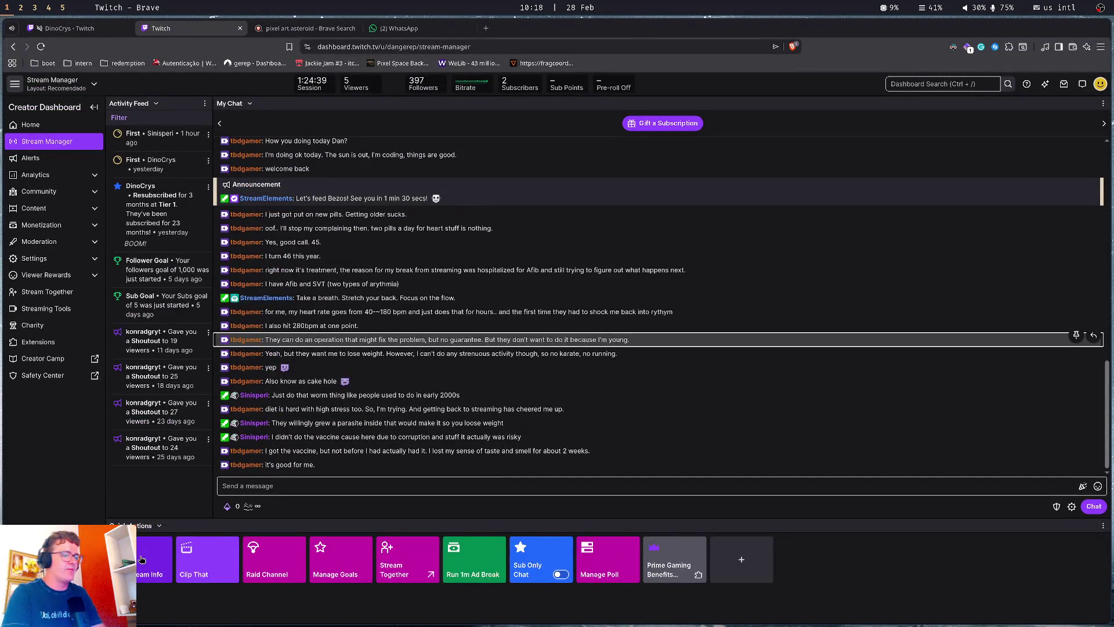
key("super+Return")
type("cd")
key("Return")
type("cd me/games/signal/")
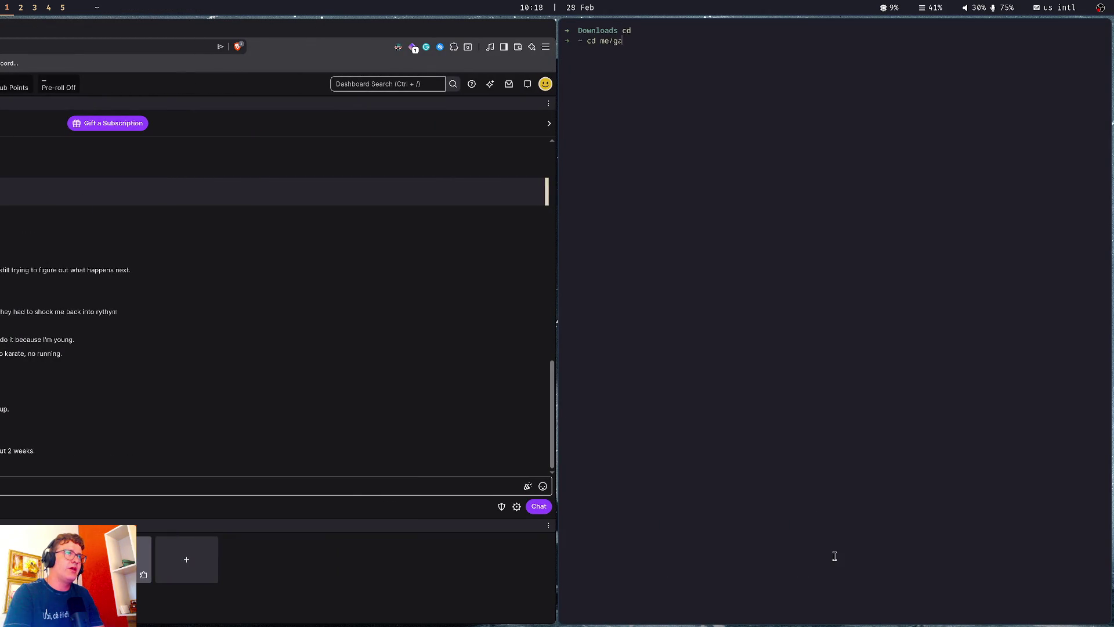
key("Return")
Step: Launch Amp in the signal project folder and bring up its command list
type("amp")
key("Return")
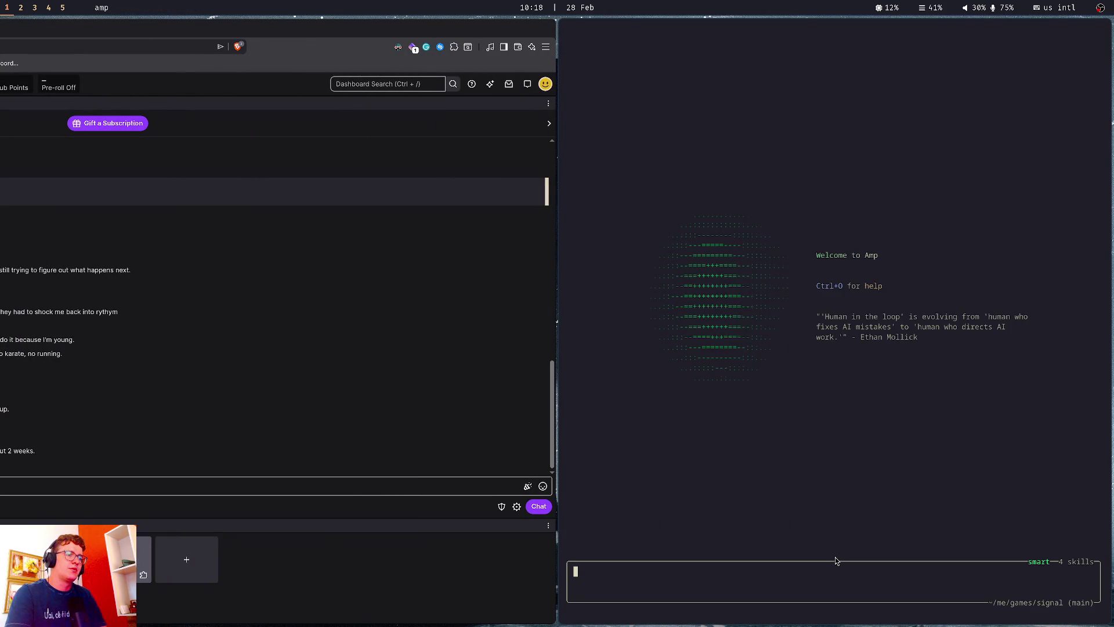
key("ctrl+o")
Step: Switch Amp to the 'Obstacle physics collision and momentum' thread
type("sw")
key("Return")
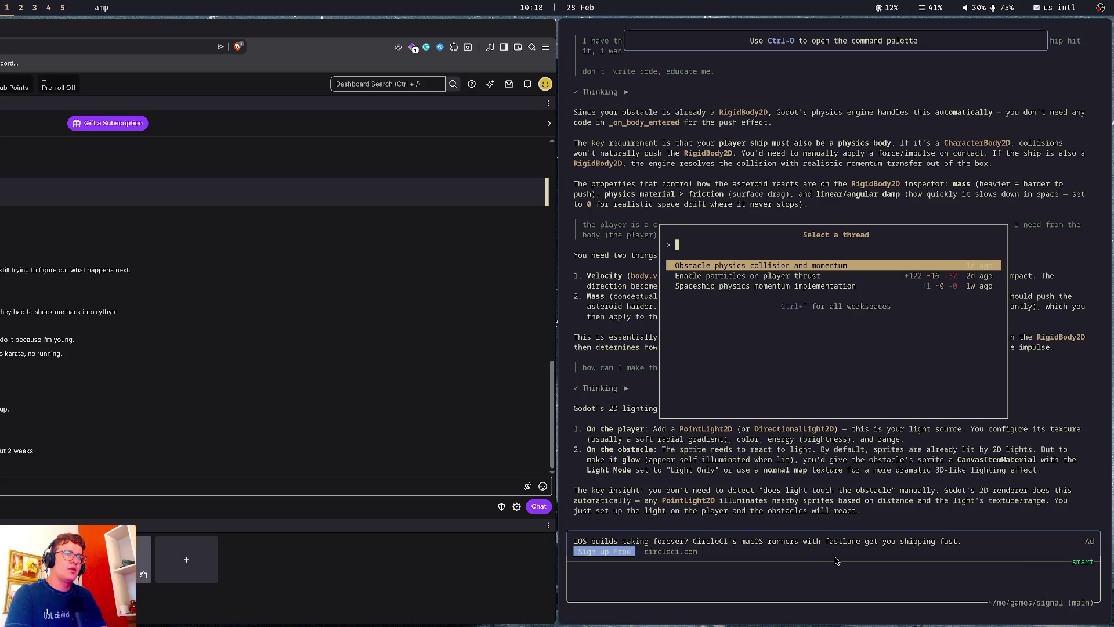
key("Return")
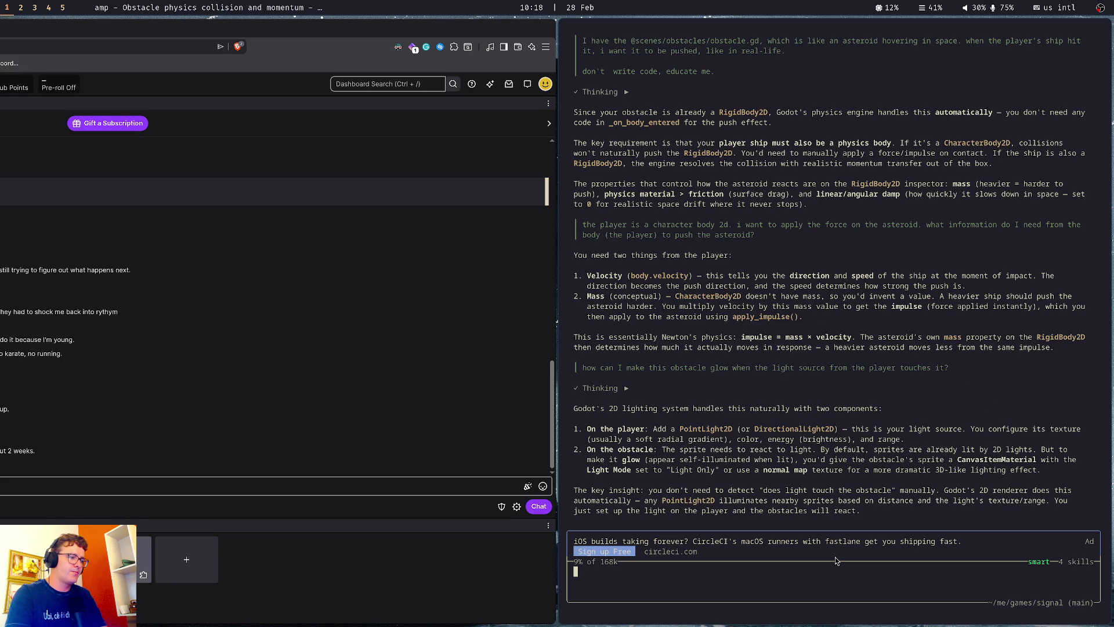
type("@")
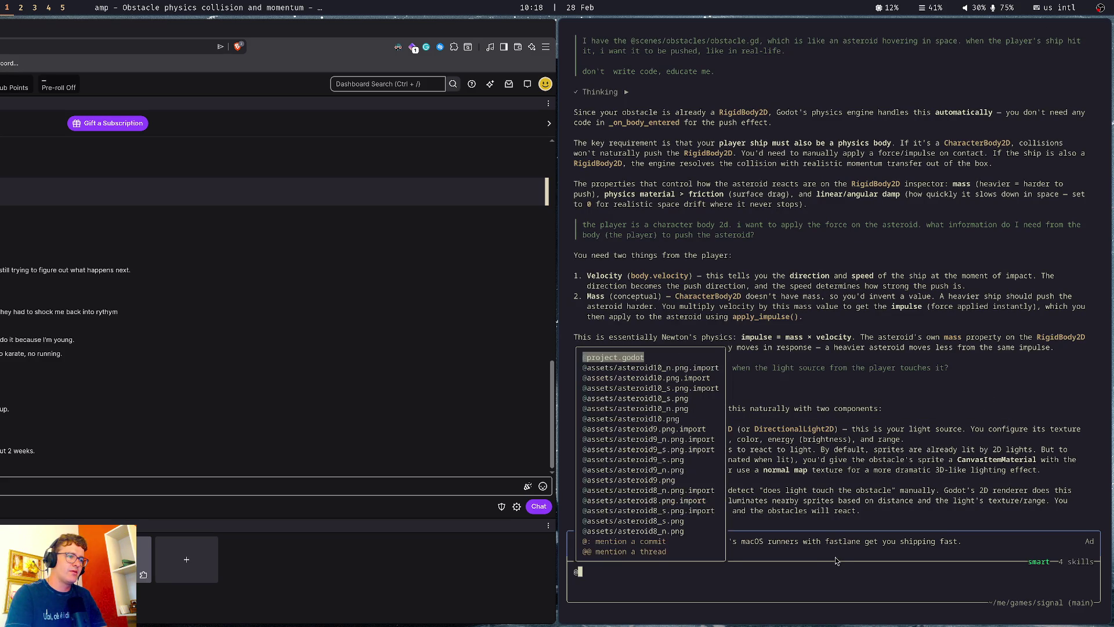
type("aste")
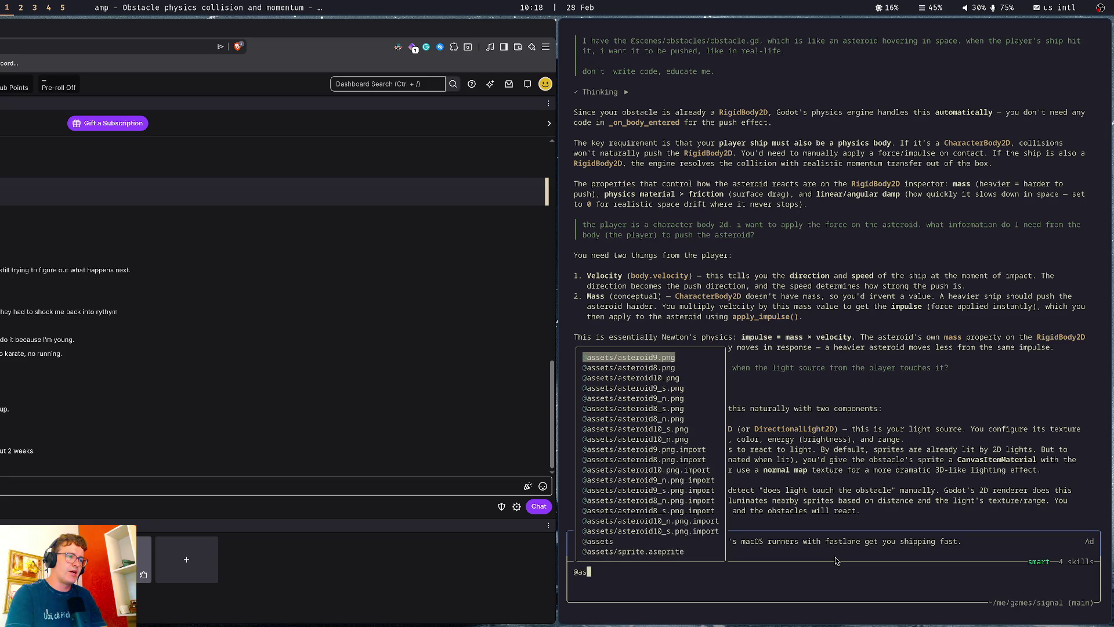
key("super+2")
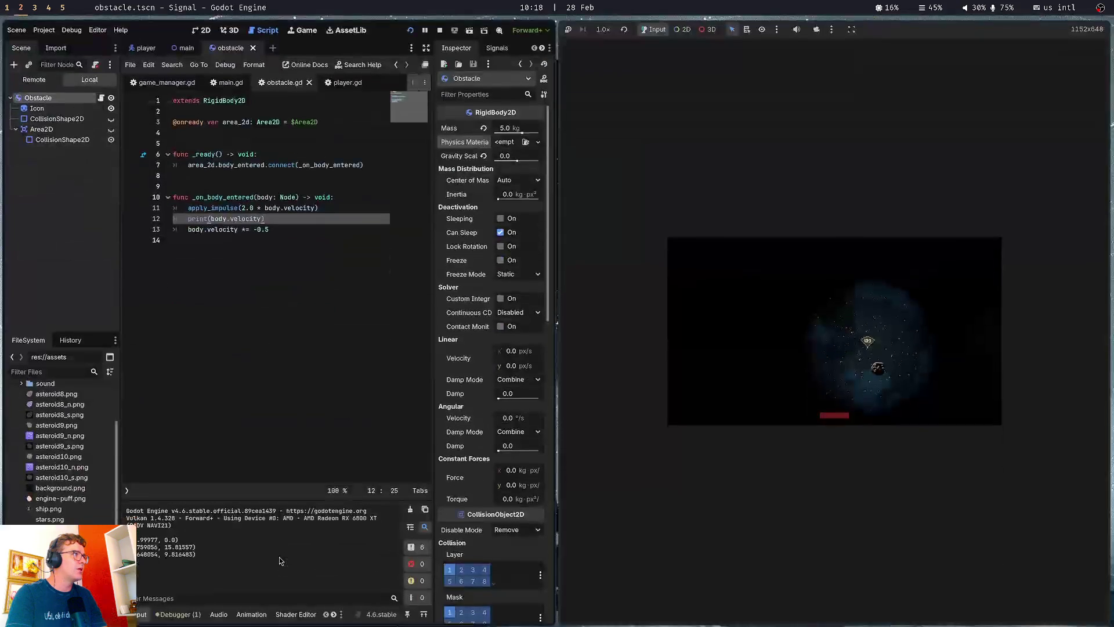
key("super+1")
key("BackSpace")
key("BackSpace")
key("BackSpace")
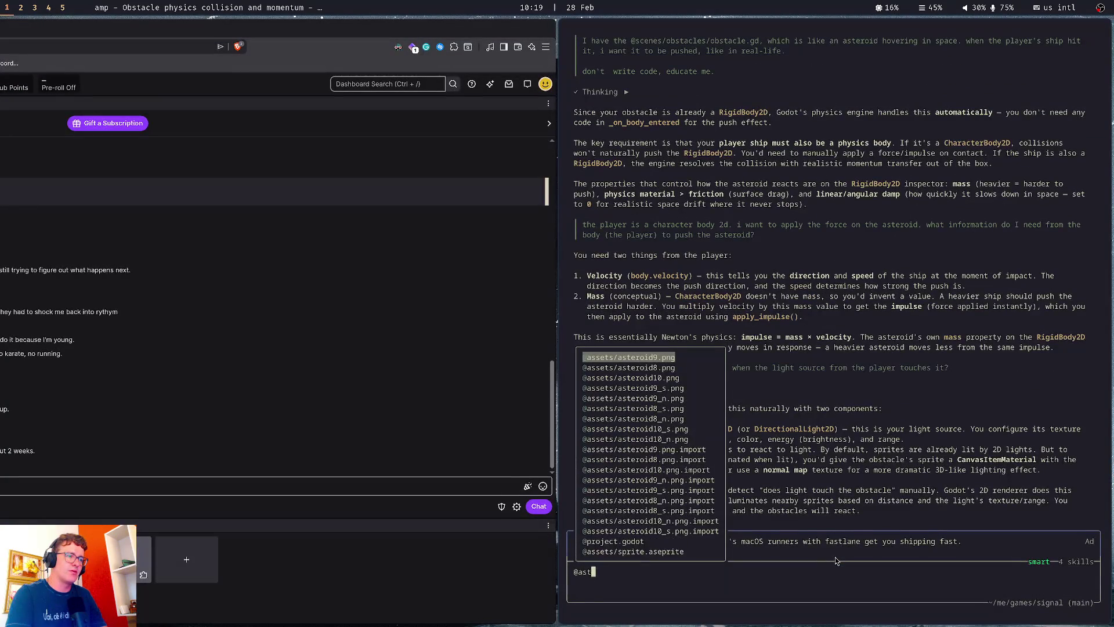
type("check @o")
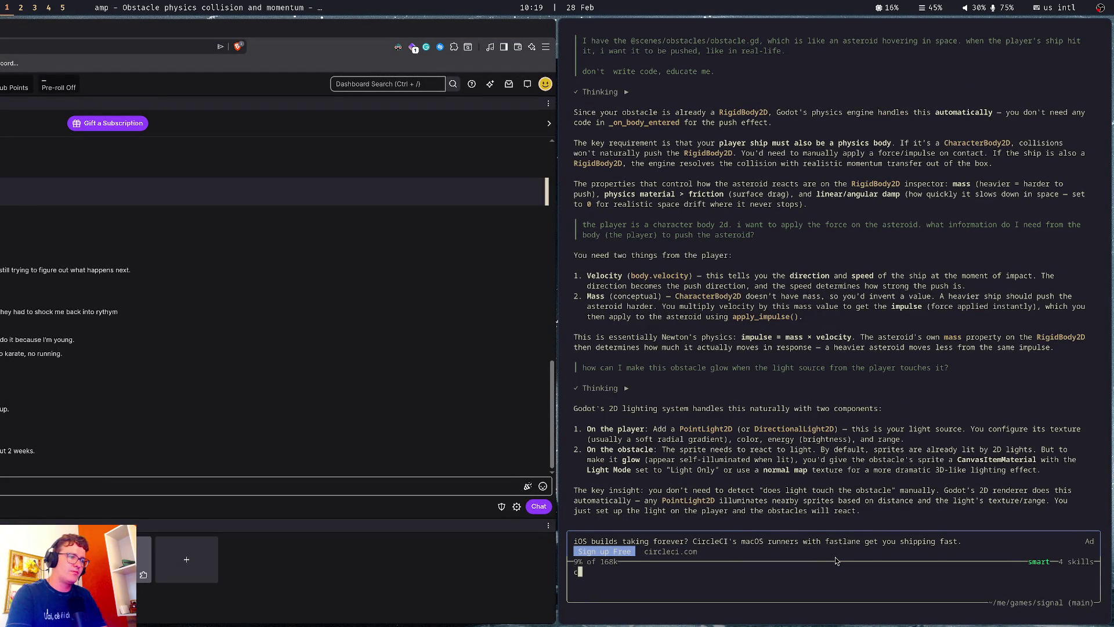
type("bsta")
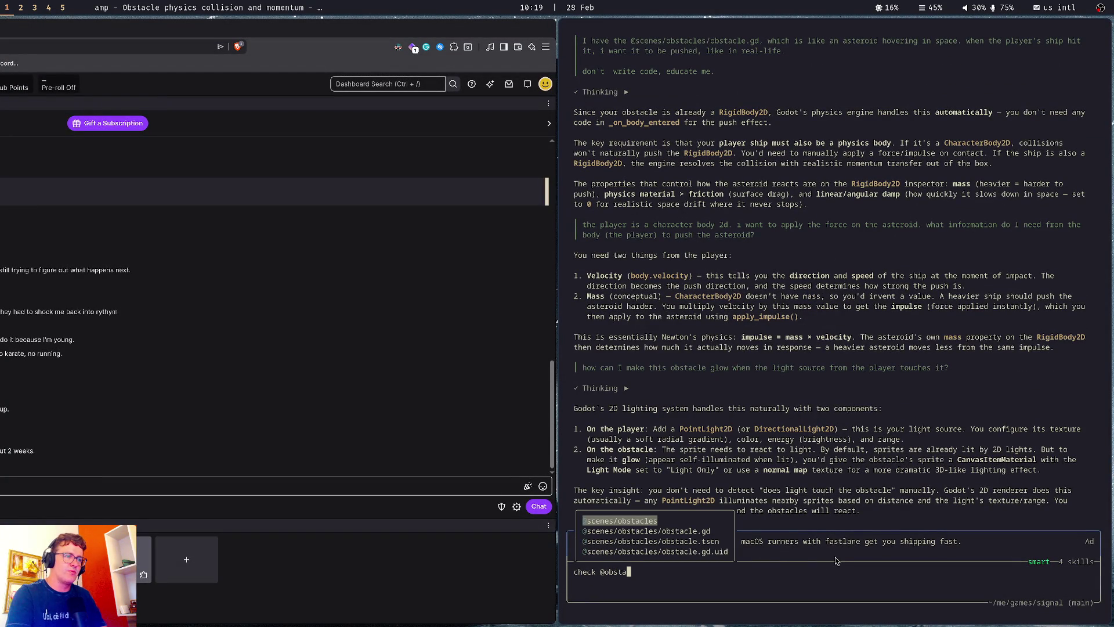
key("Down")
key("Tab")
type("when")
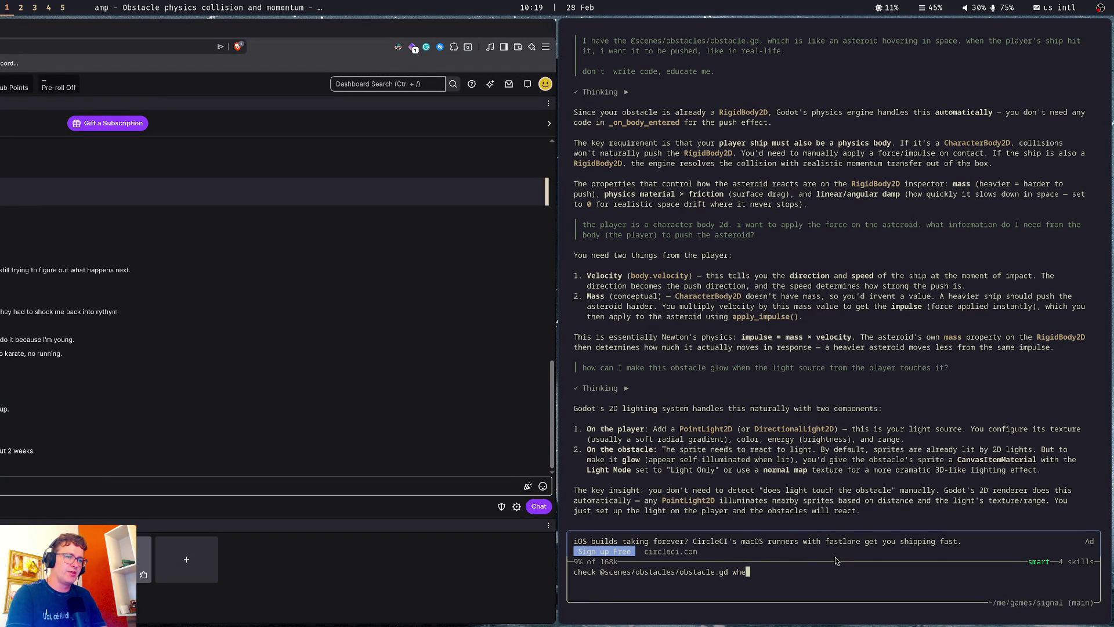
key("BackSpace")
key("BackSpace")
key("BackSpace")
Step: Ask how the ship's velocity decrease can grow with its impact speed, and send it
type(", whe")
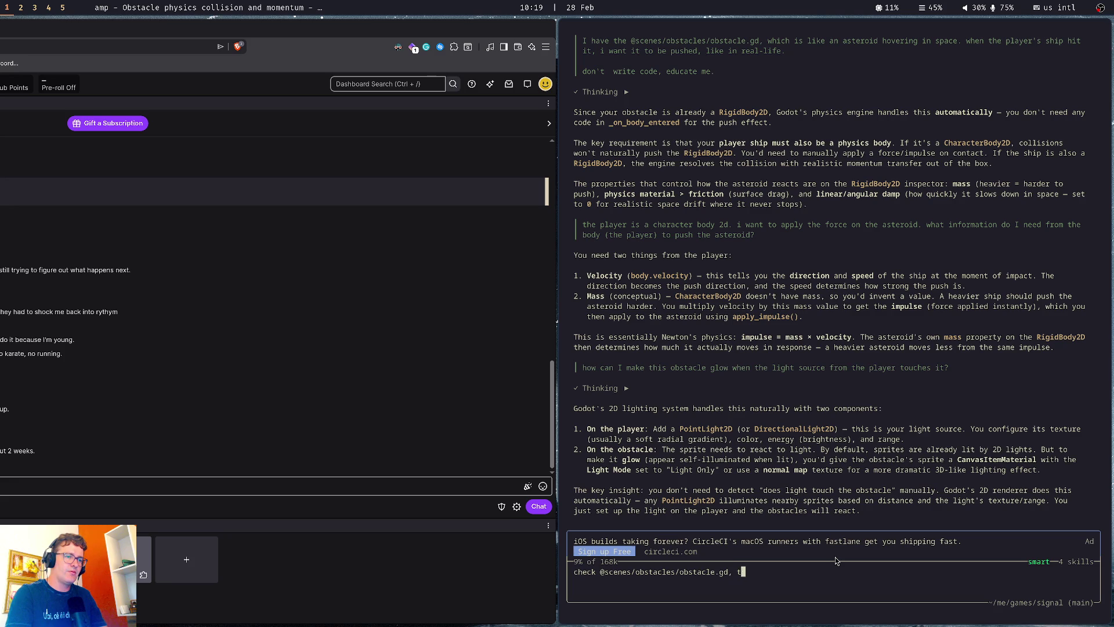
type("n the player ")
type("hits it ")
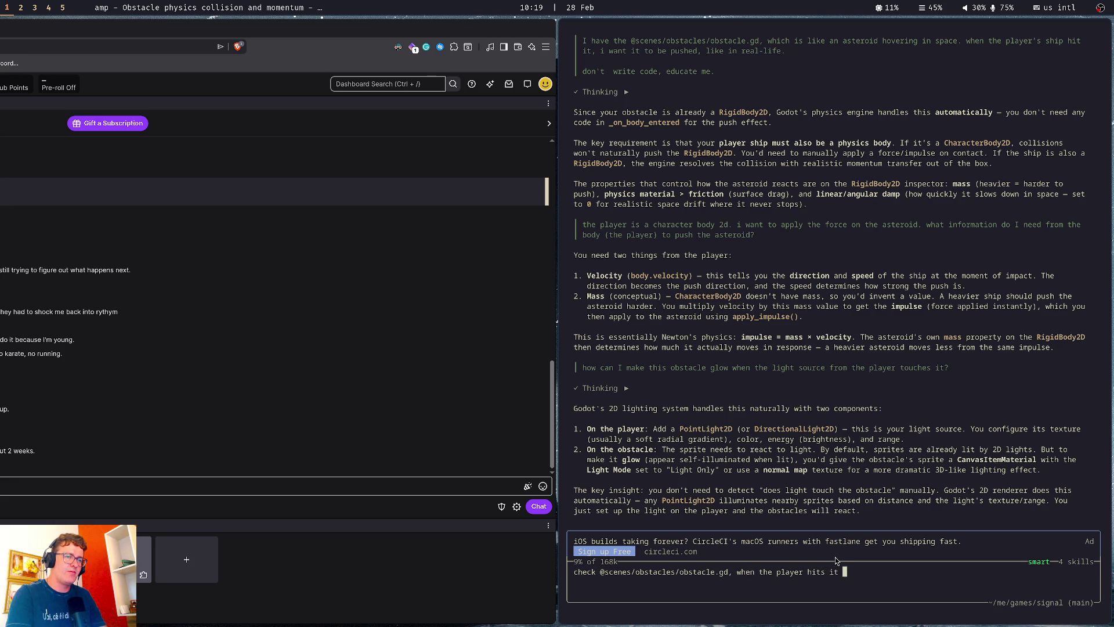
type("I want the playe")
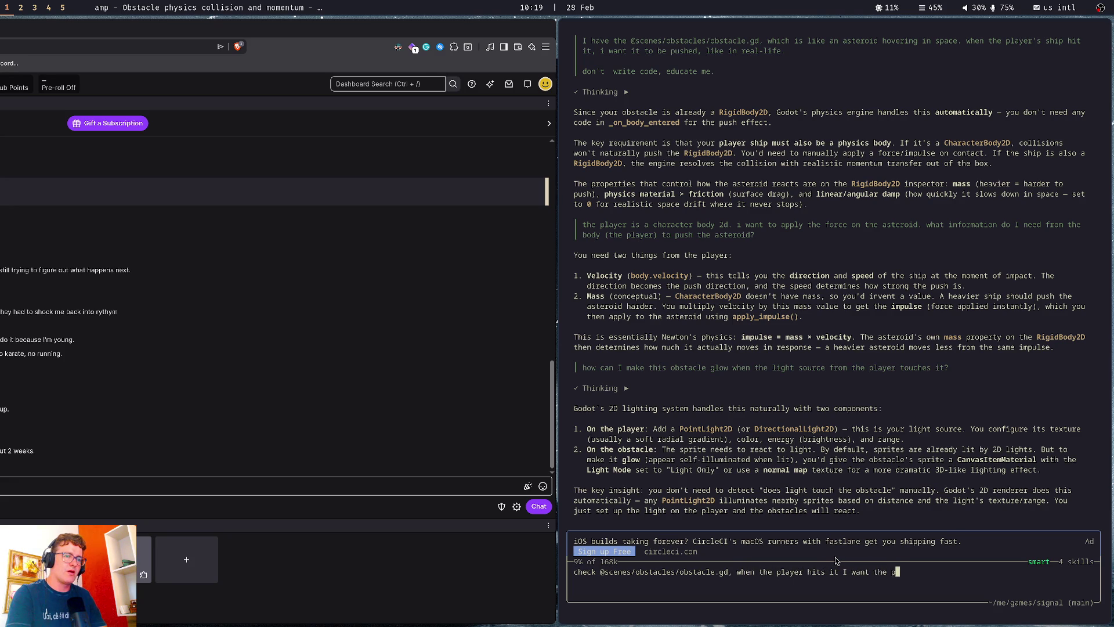
type("r ship to have its velocity ")
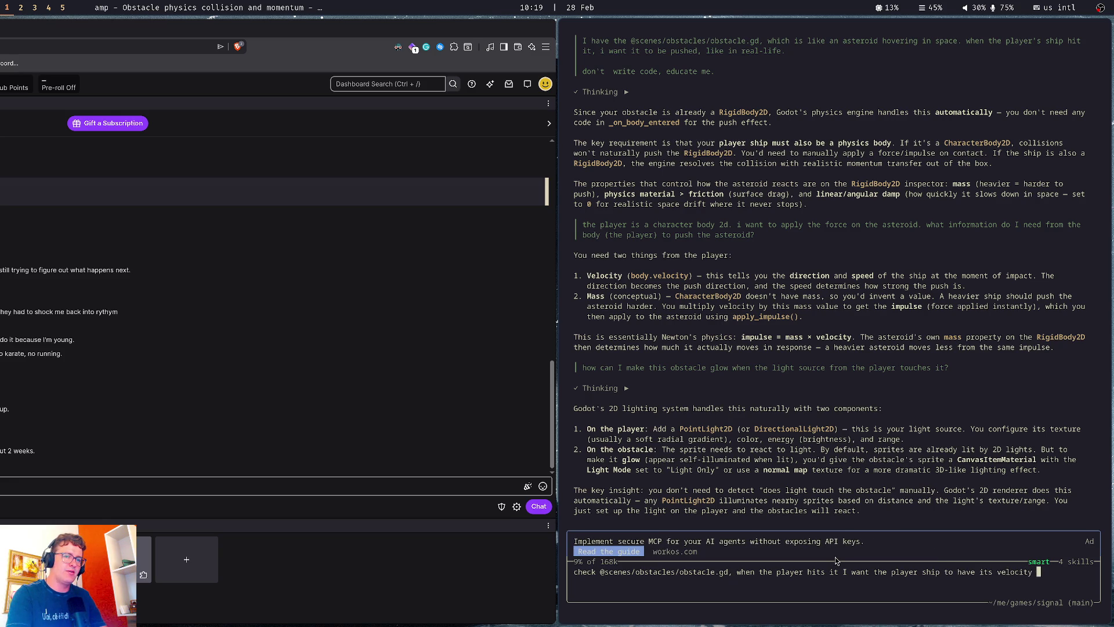
type("reduced. it")
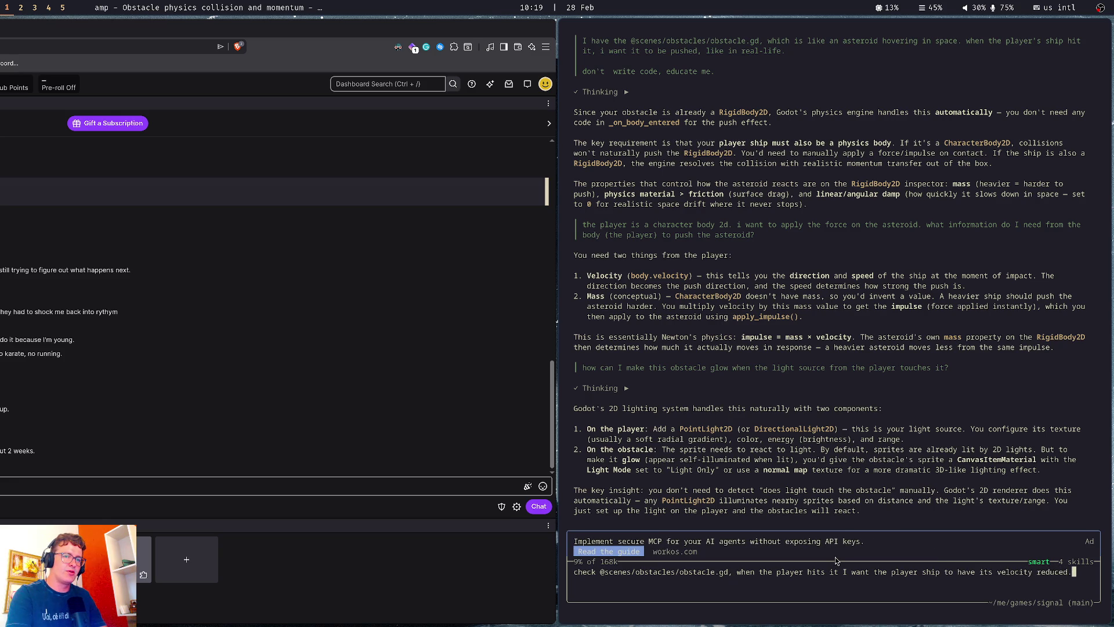
type(" is working as it ")
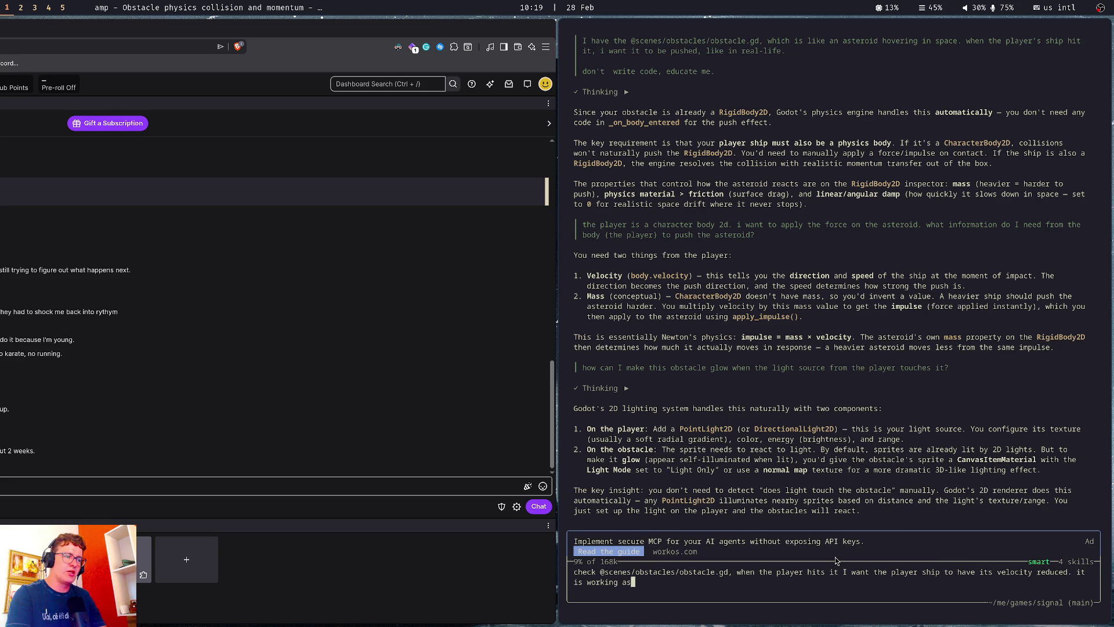
type("is now, but the 0")
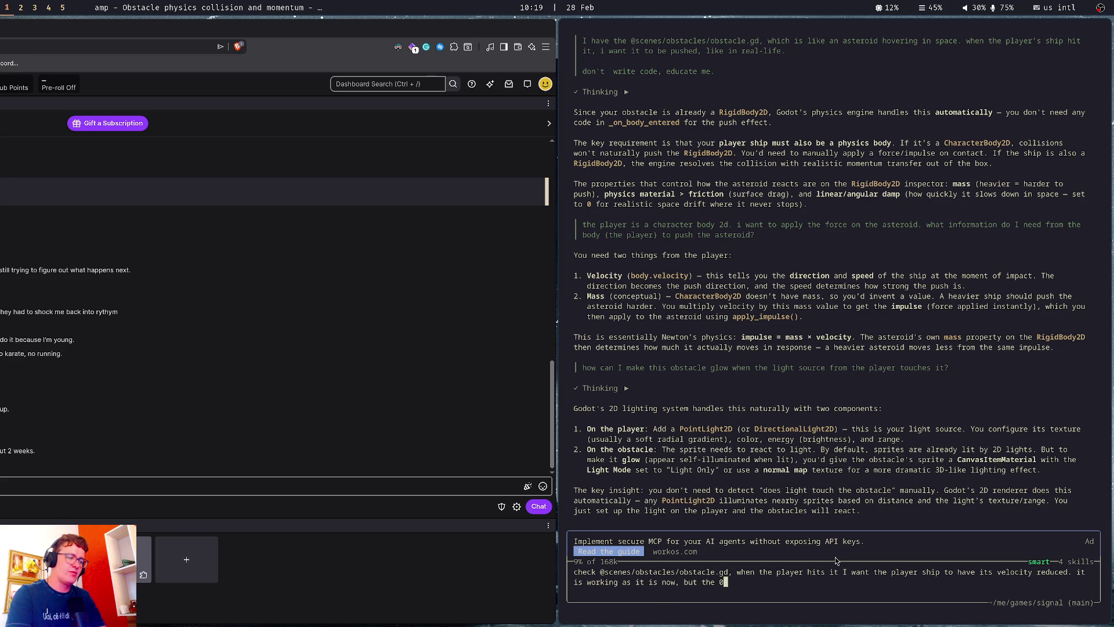
type(" -0.5 ")
type("is harde")
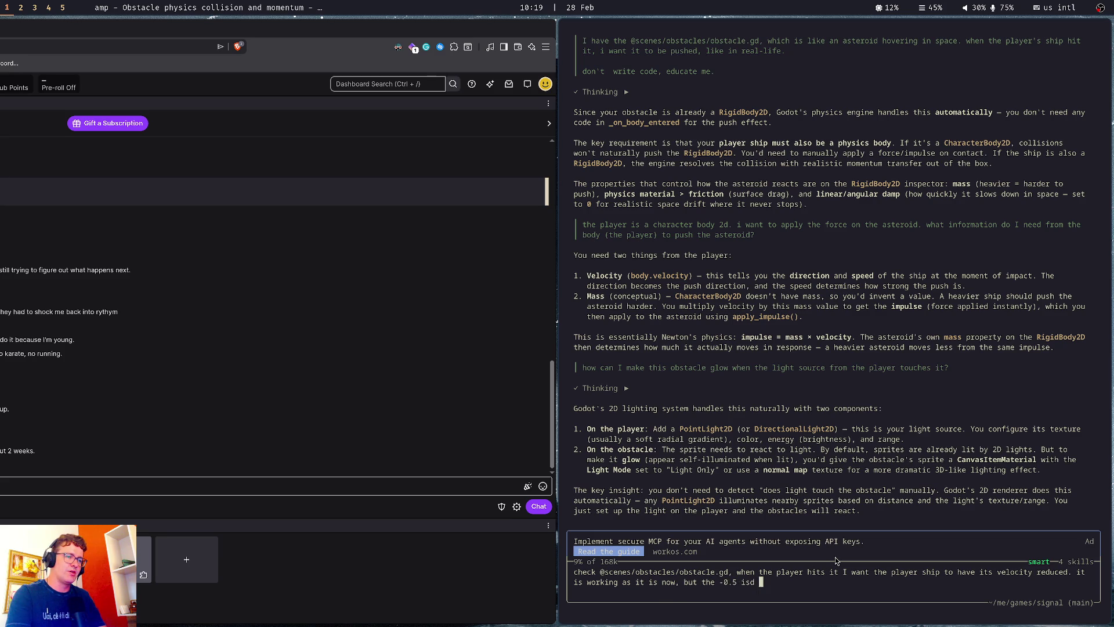
type("coded, ")
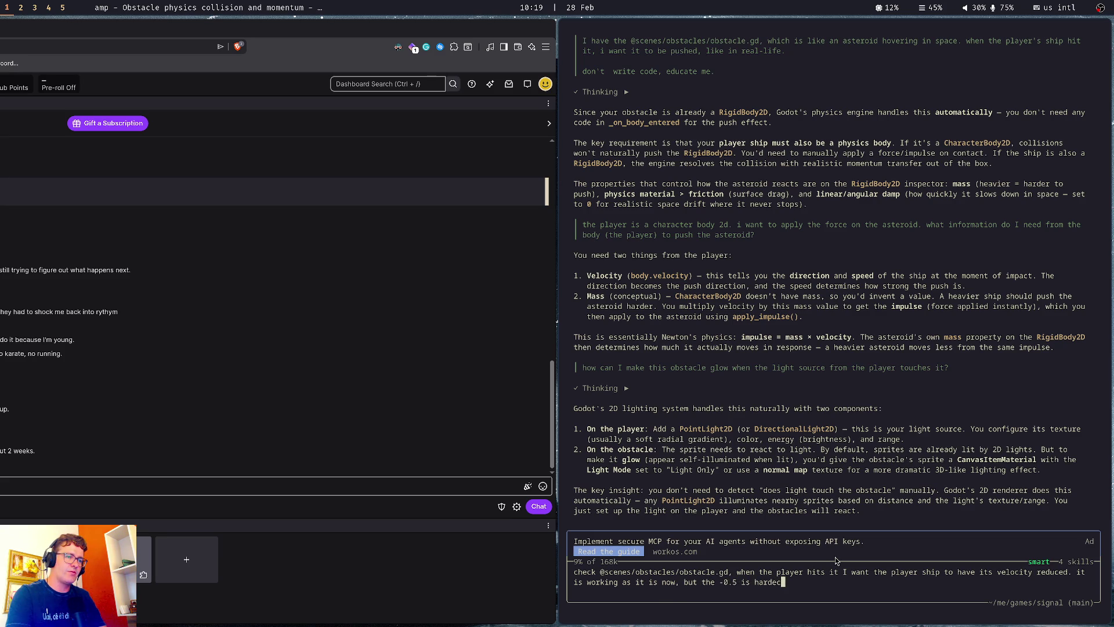
type("i want to che")
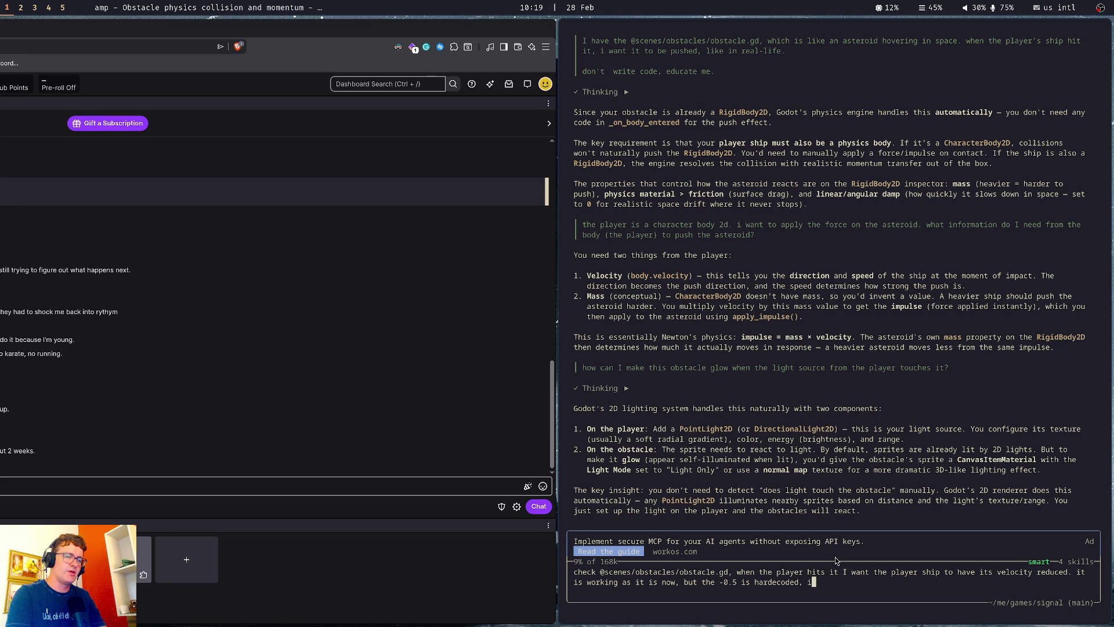
type("ck")
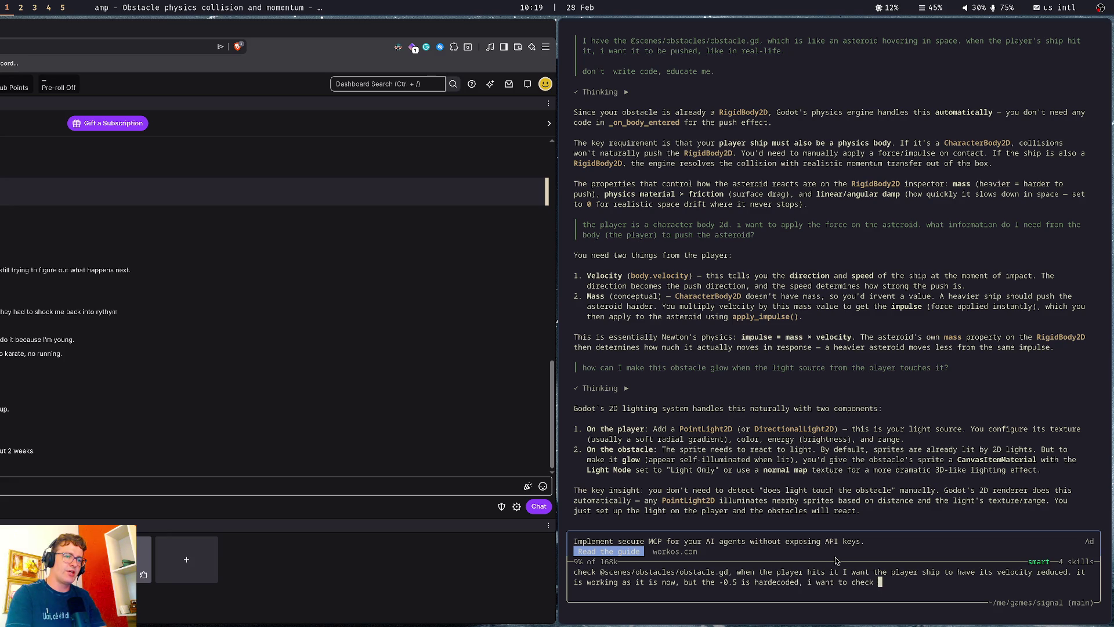
type("how")
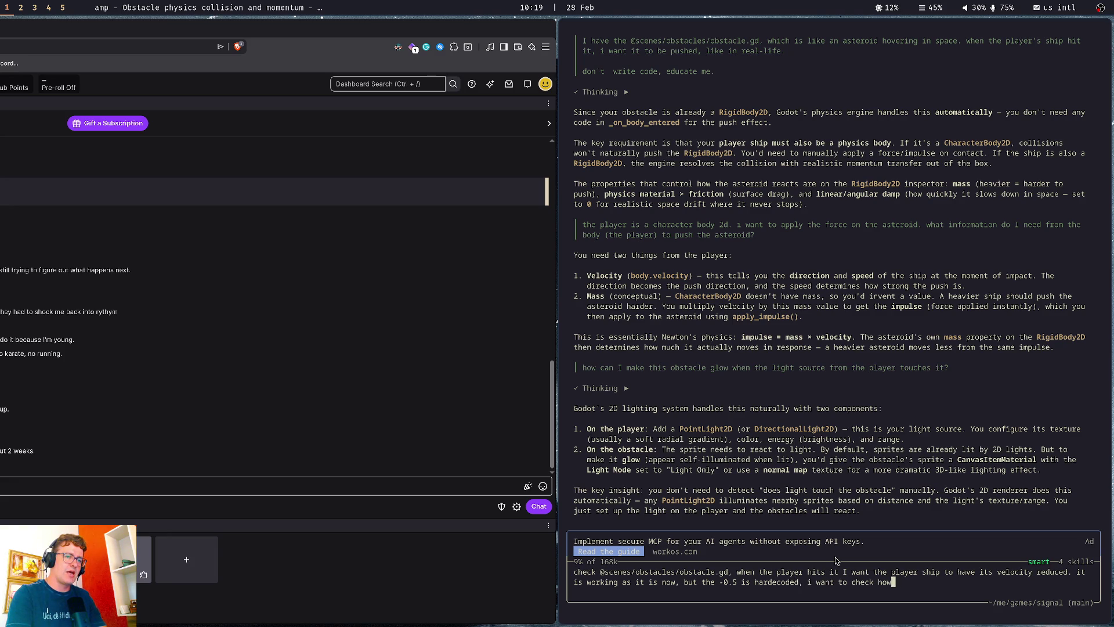
key("BackSpace")
key("BackSpace")
type("fast the ")
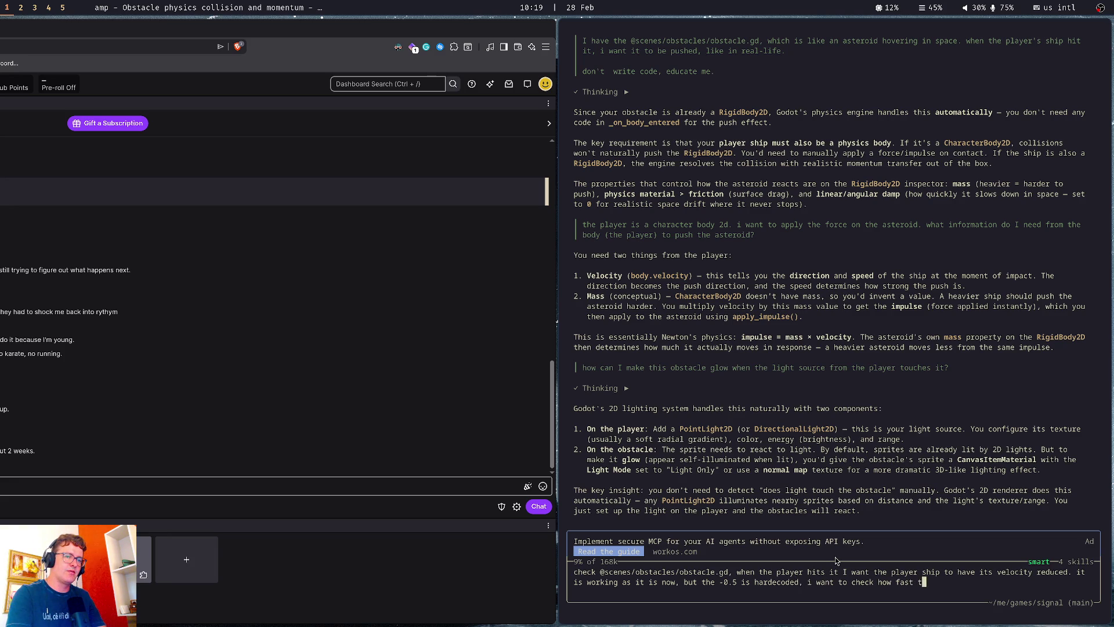
type("ship hit the asteroid and the higher the speed, the")
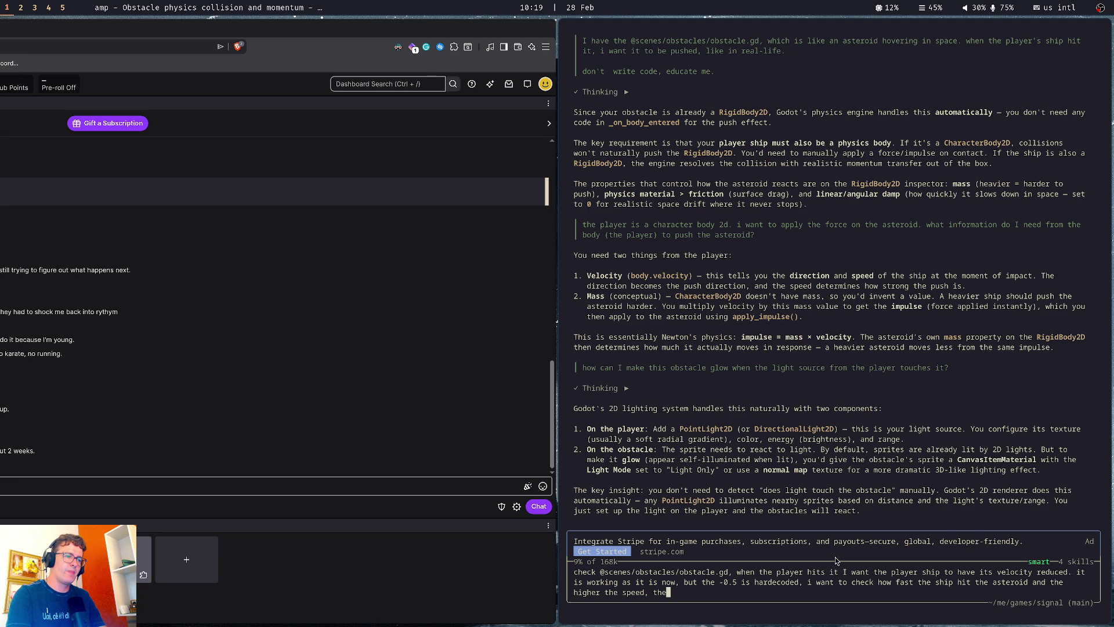
type(" higher th")
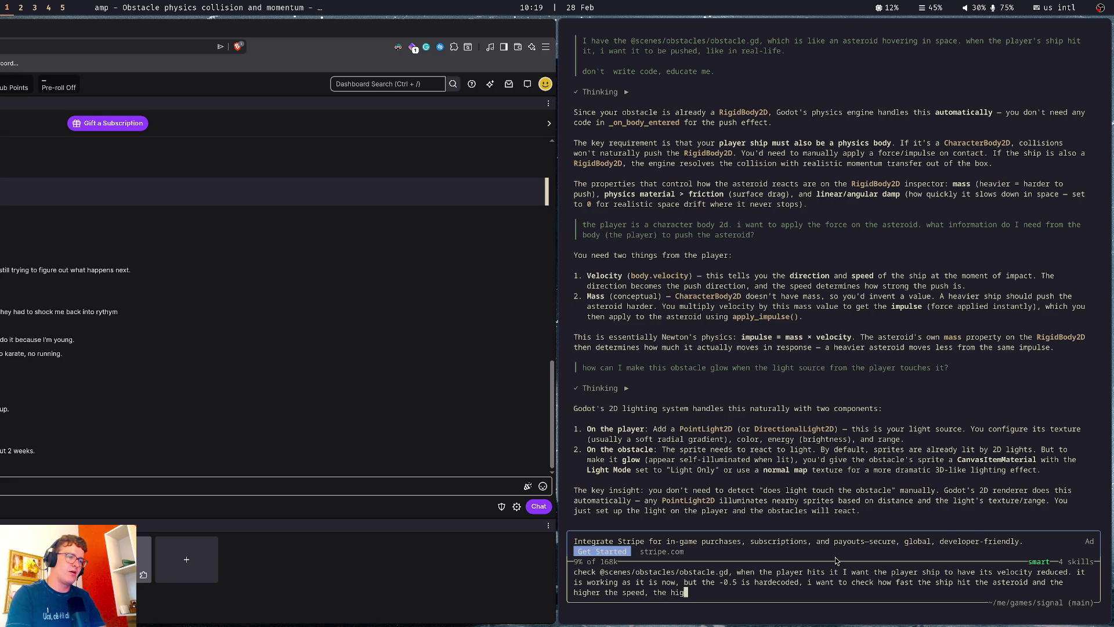
type("e ")
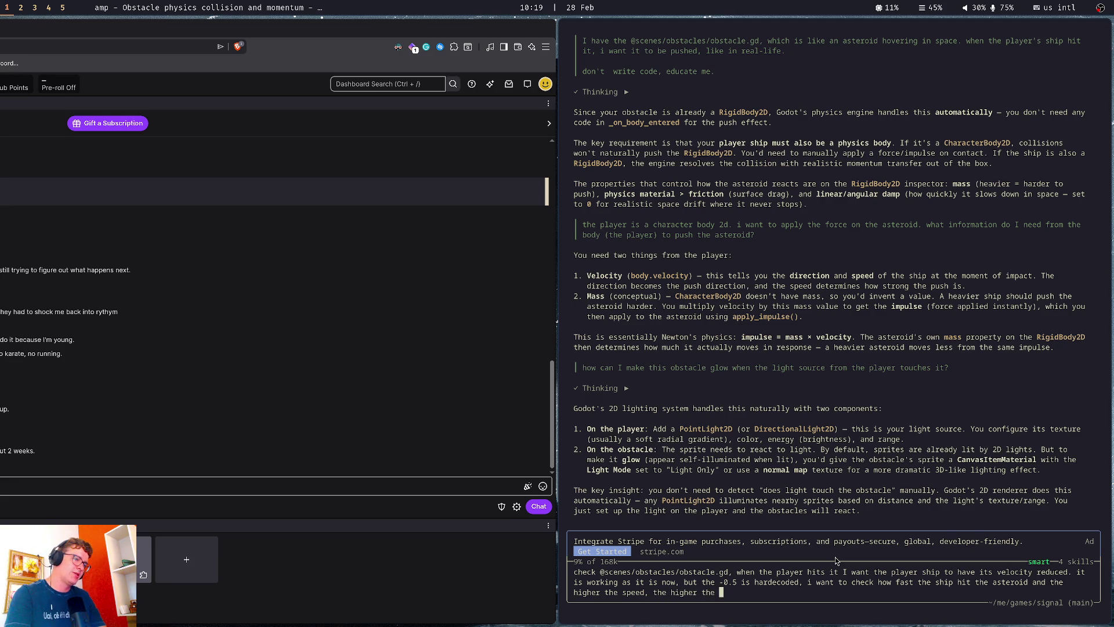
type("velocity d")
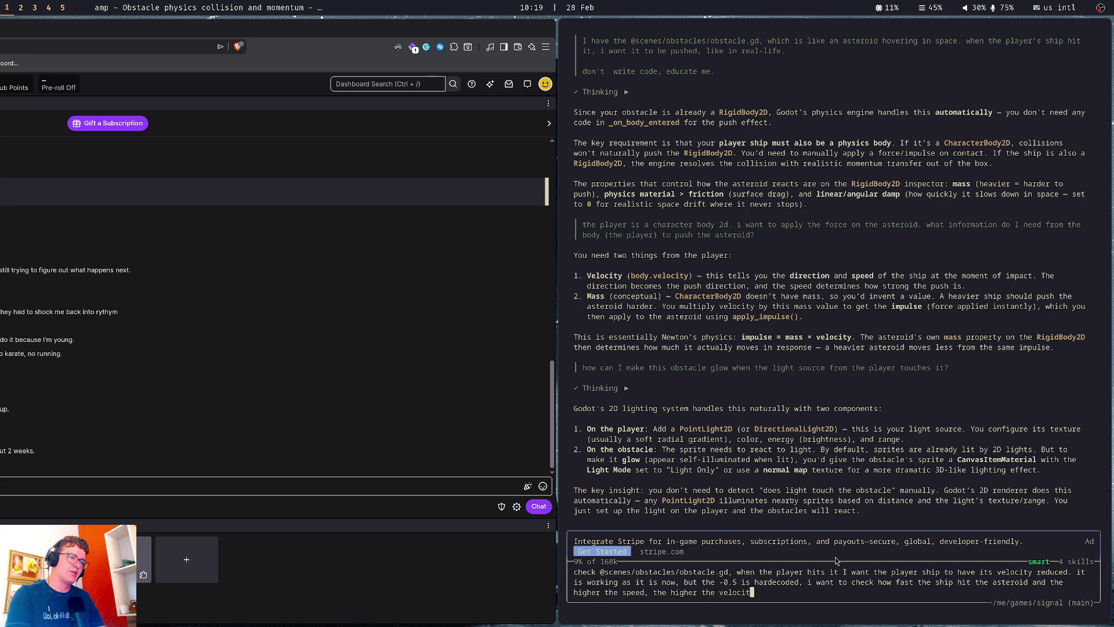
type("ecrease ")
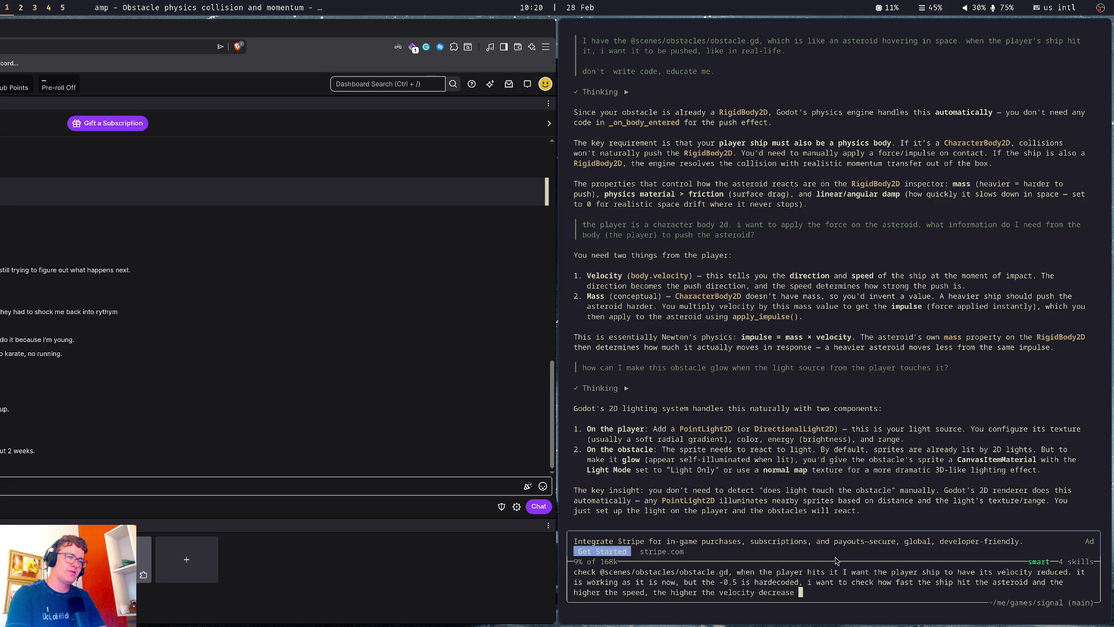
type("applied on the s")
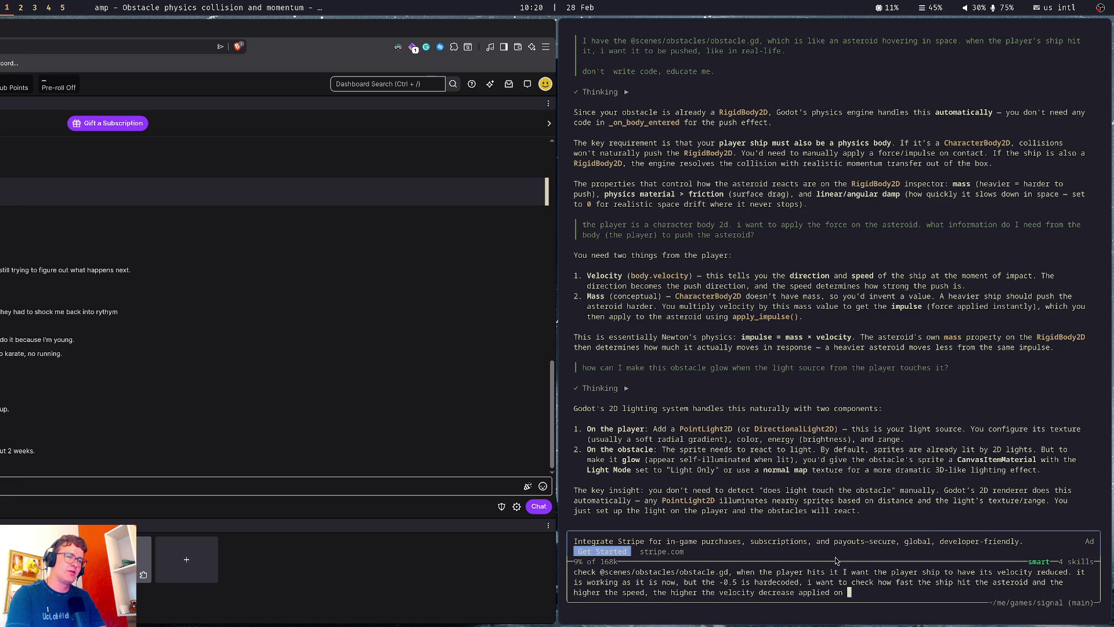
type("hip. dont")
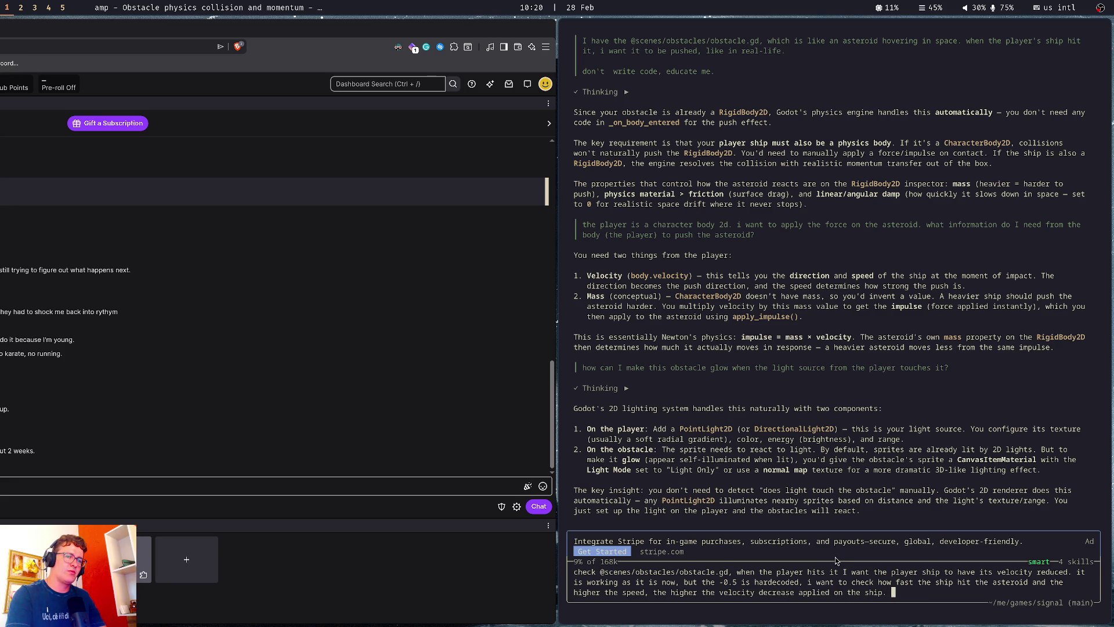
type("' write co")
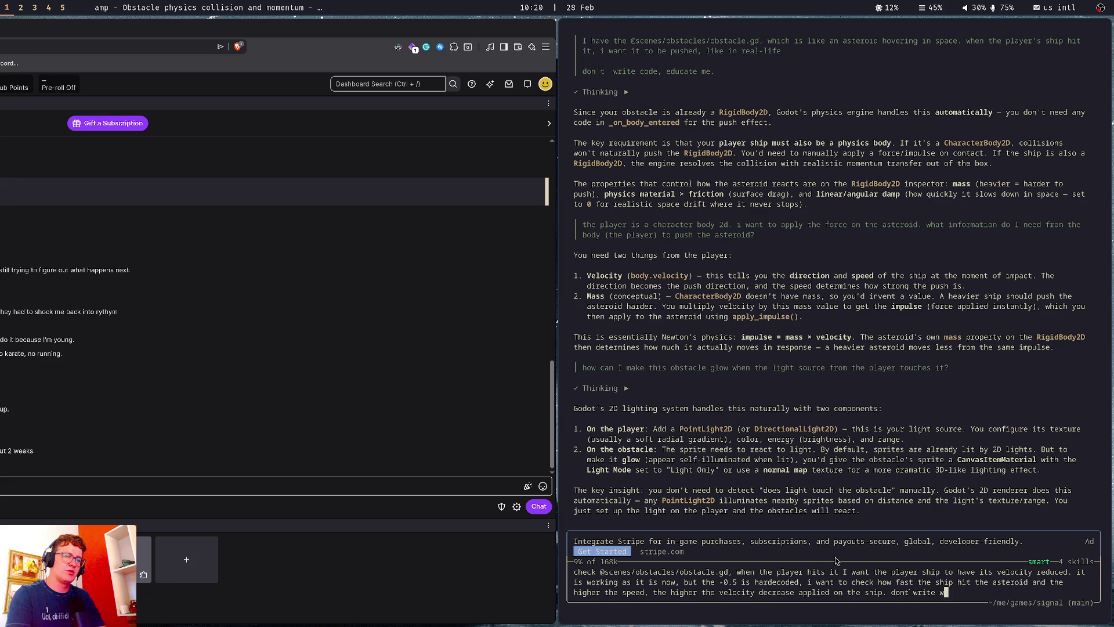
type("de educate me")
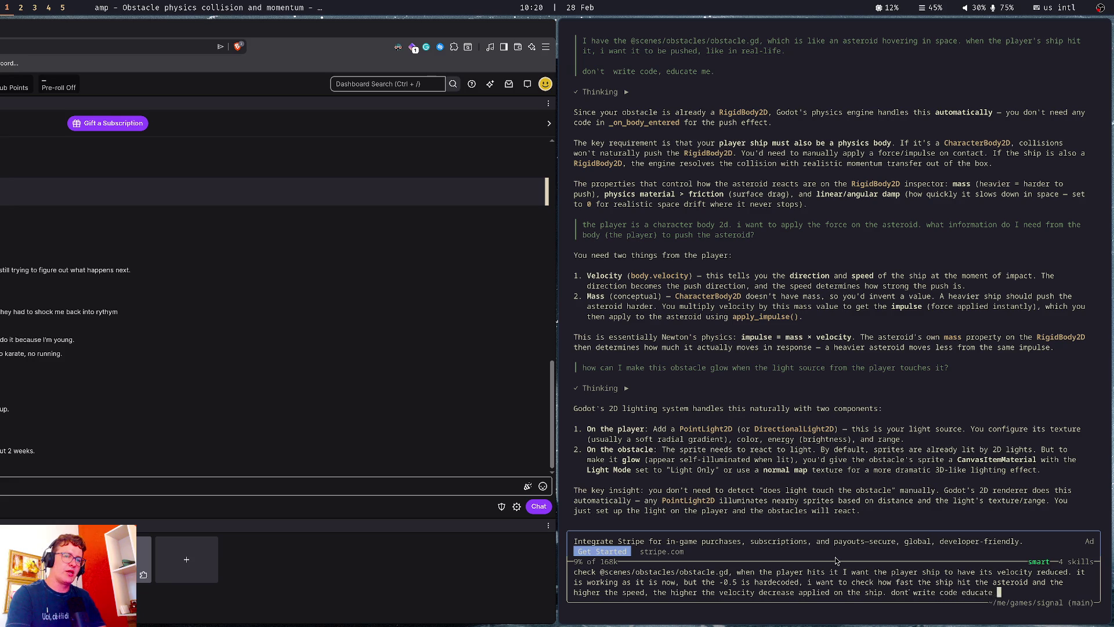
key("Return")
key("super+f")
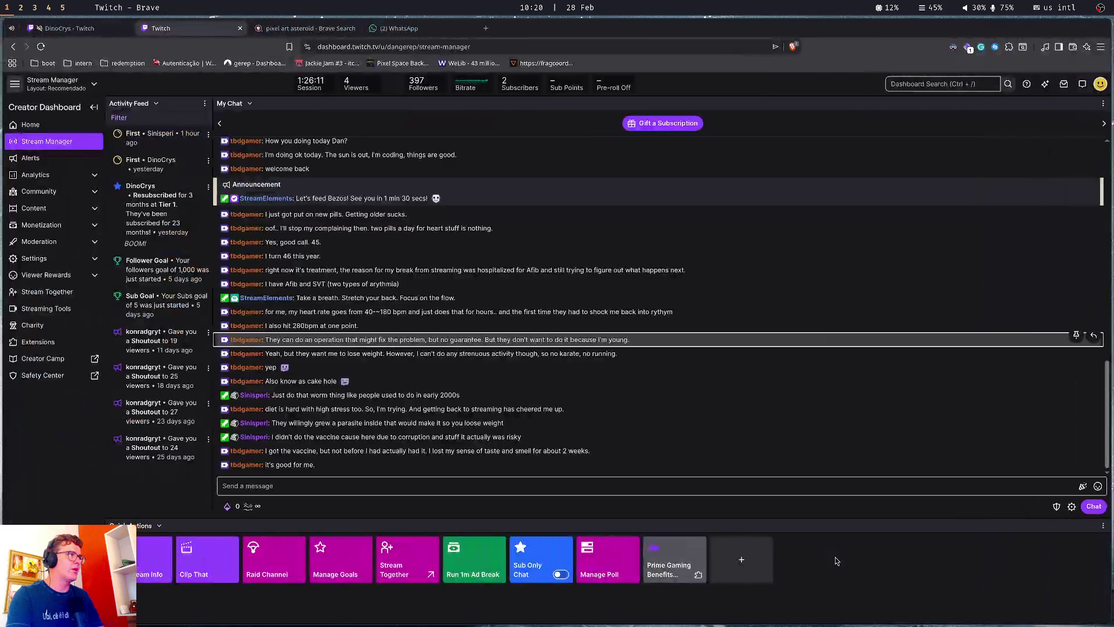
Step: Play the barbershop's latest voice message and reply with a kid sticker
key("ctrl+Tab")
key("ctrl+Tab")
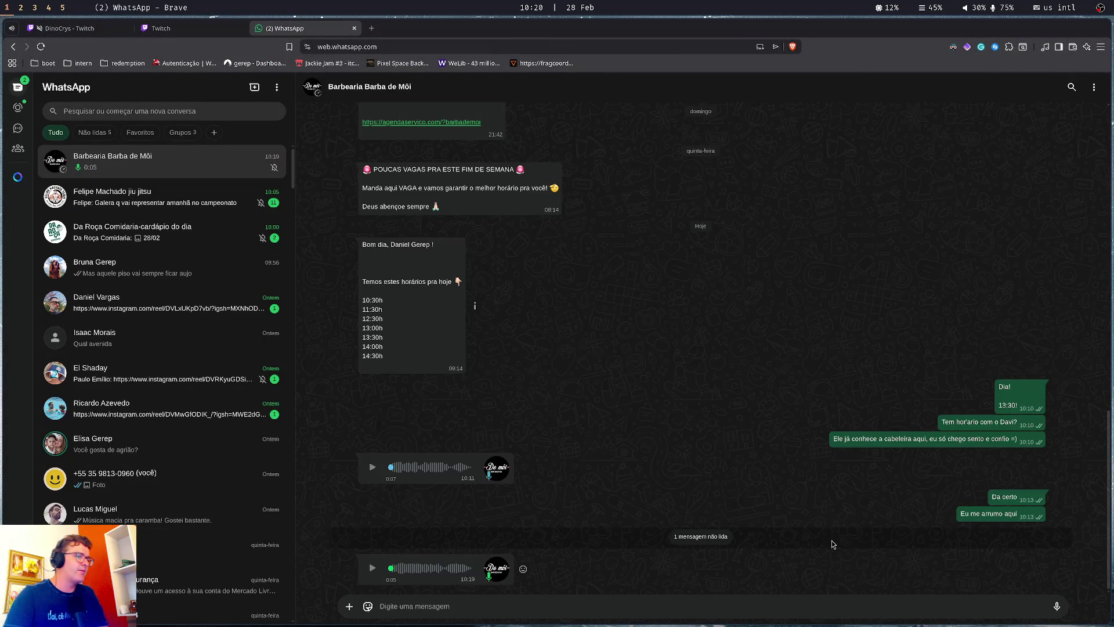
left_click(372, 568)
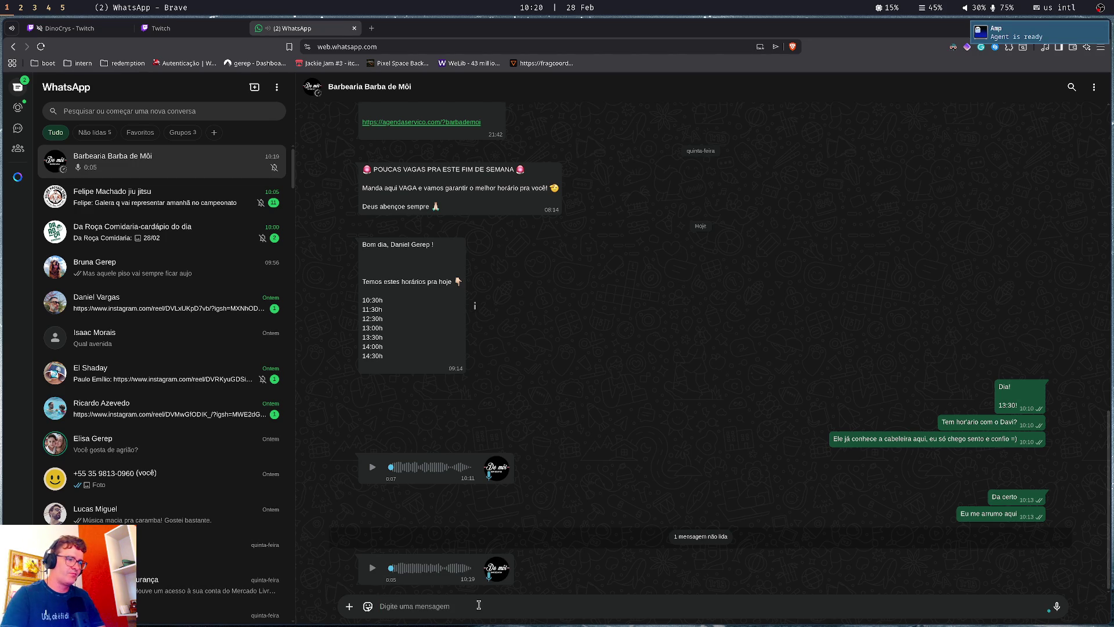
left_click(367, 606)
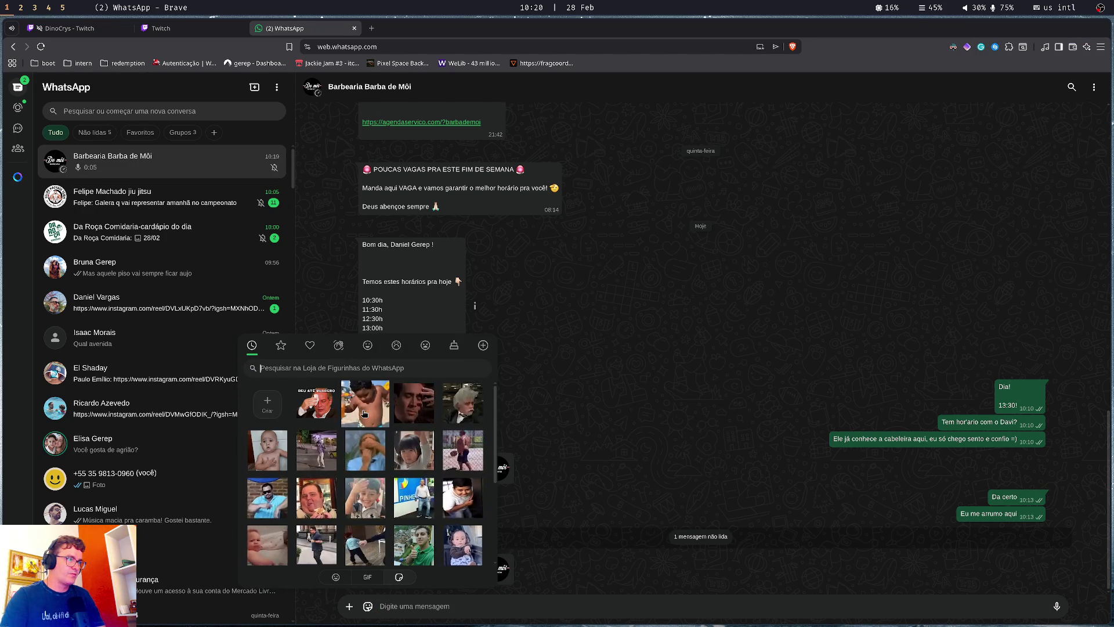
scroll(364, 447, "down", 1)
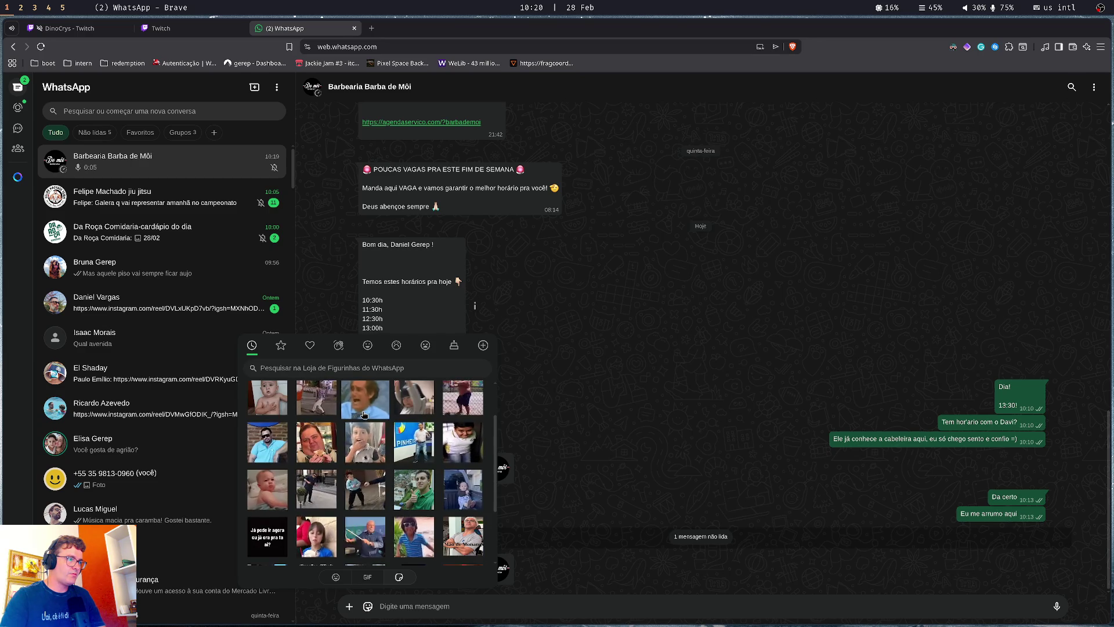
left_click(364, 447)
left_click(666, 318)
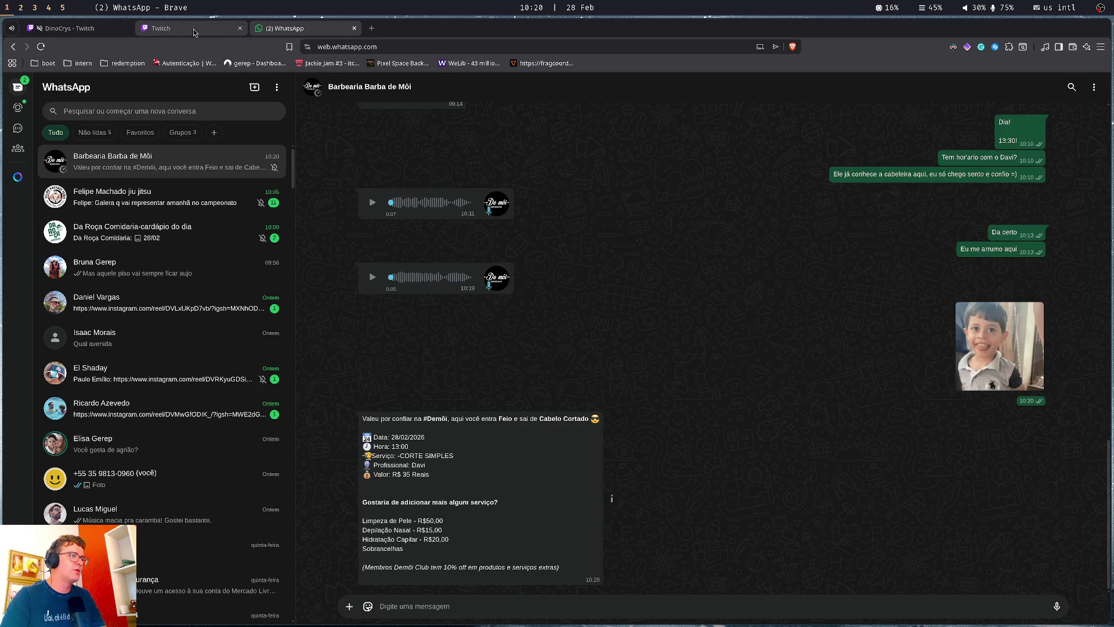
Step: Highlight the 28/02/2026 13:00 booking details, then go back to the Twitch stream manager
mouse_move(390, 437)
left_mouse_down()
mouse_move(418, 464)
mouse_move(419, 450)
left_mouse_up()
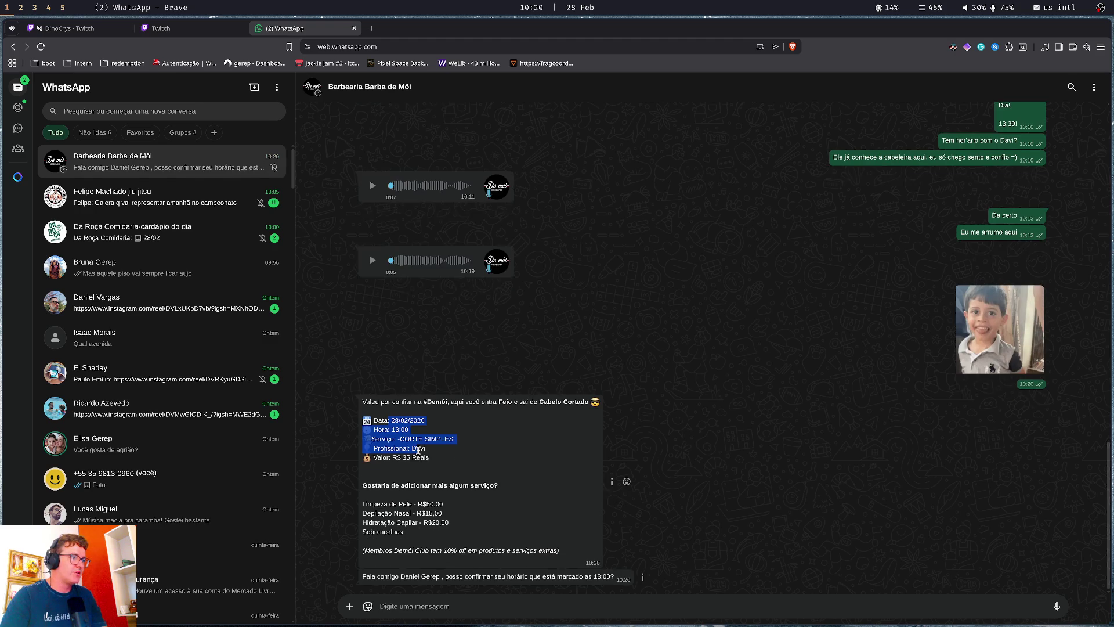
left_click(431, 464)
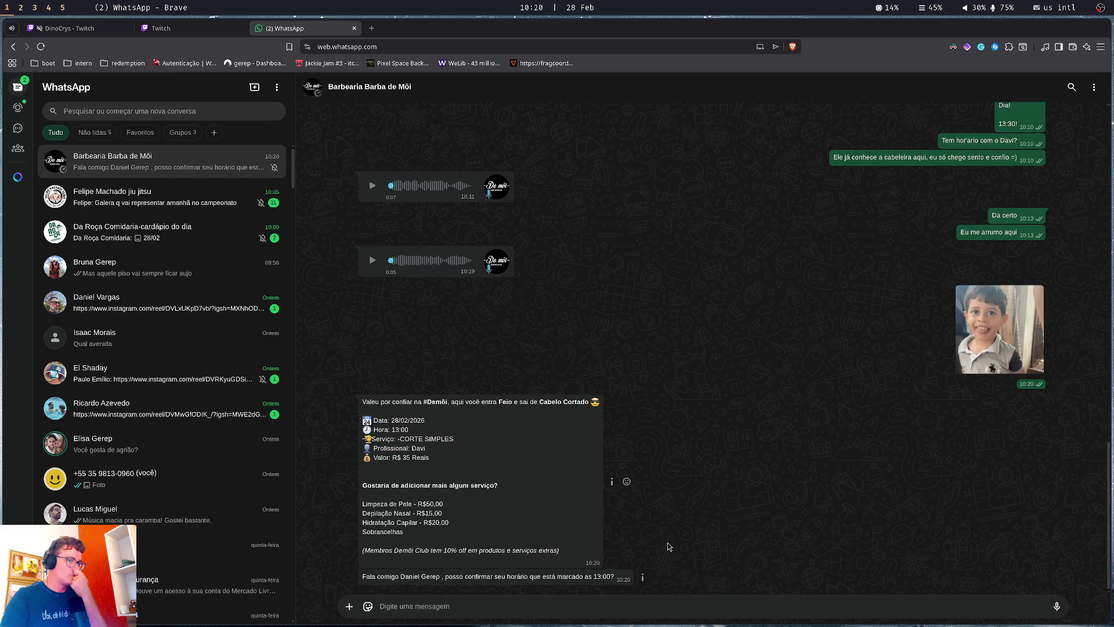
left_click(204, 31)
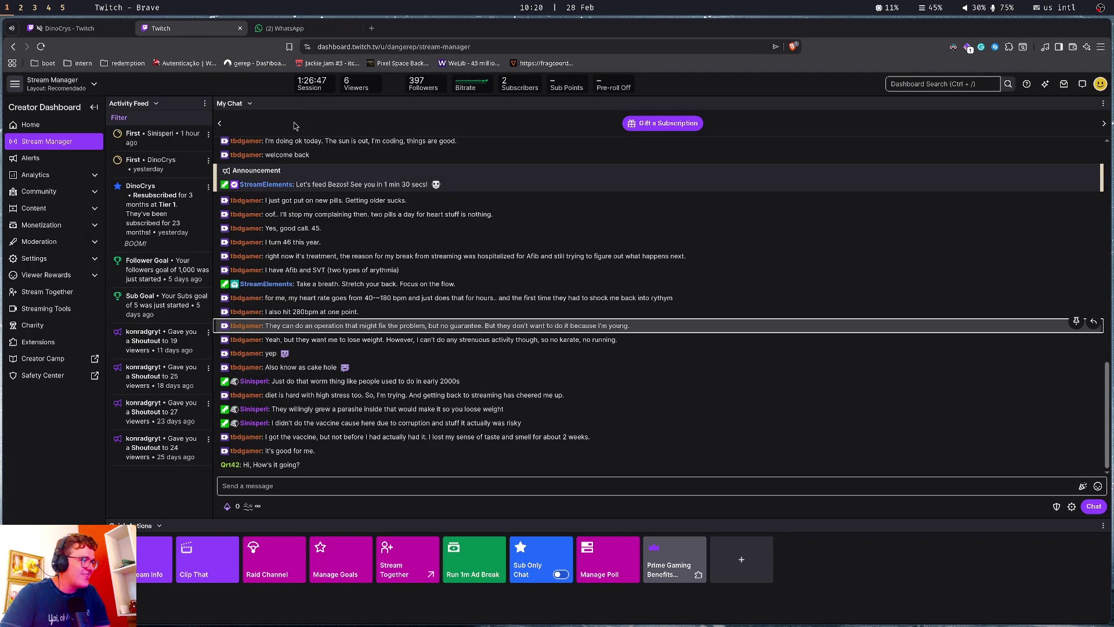
Step: Tile the Amp terminal on the right beside the browser dashboard
key("super+2")
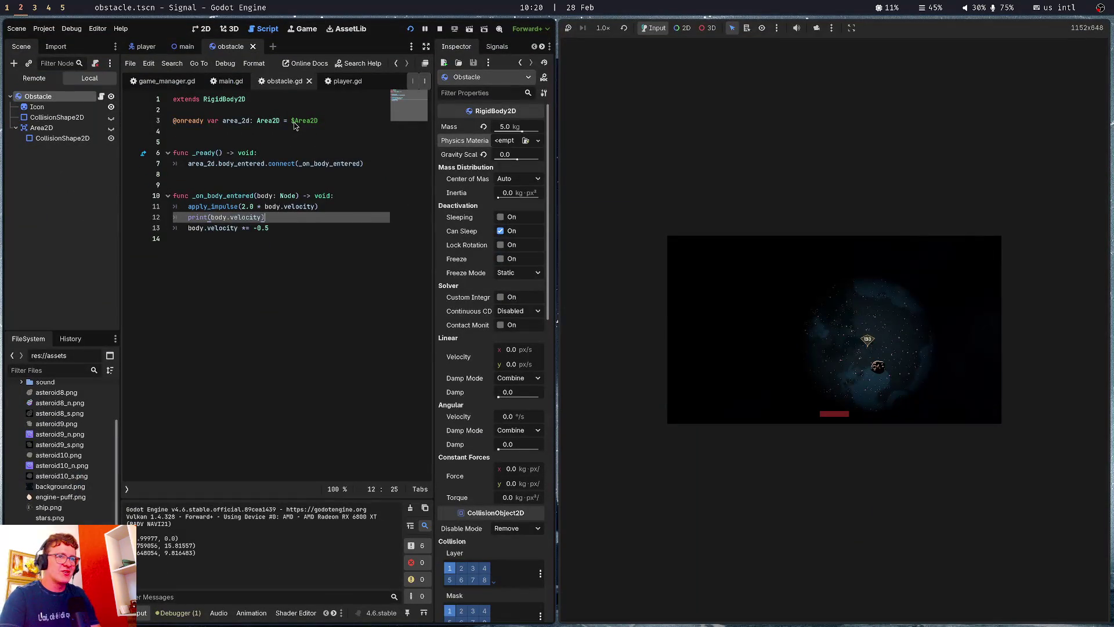
key("super+1")
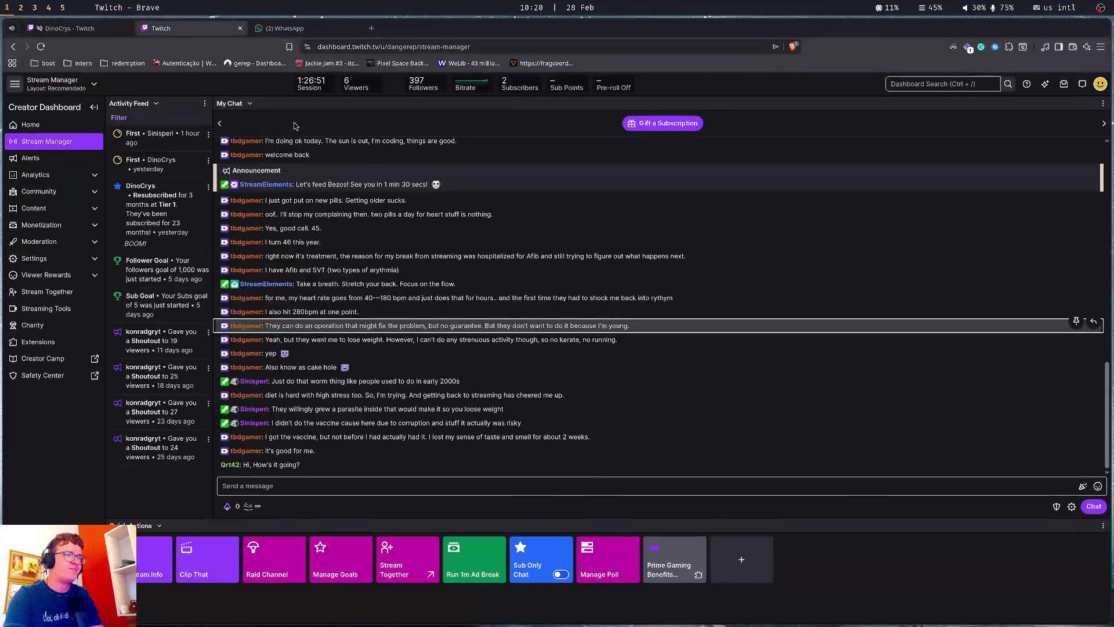
key("super+shift+1")
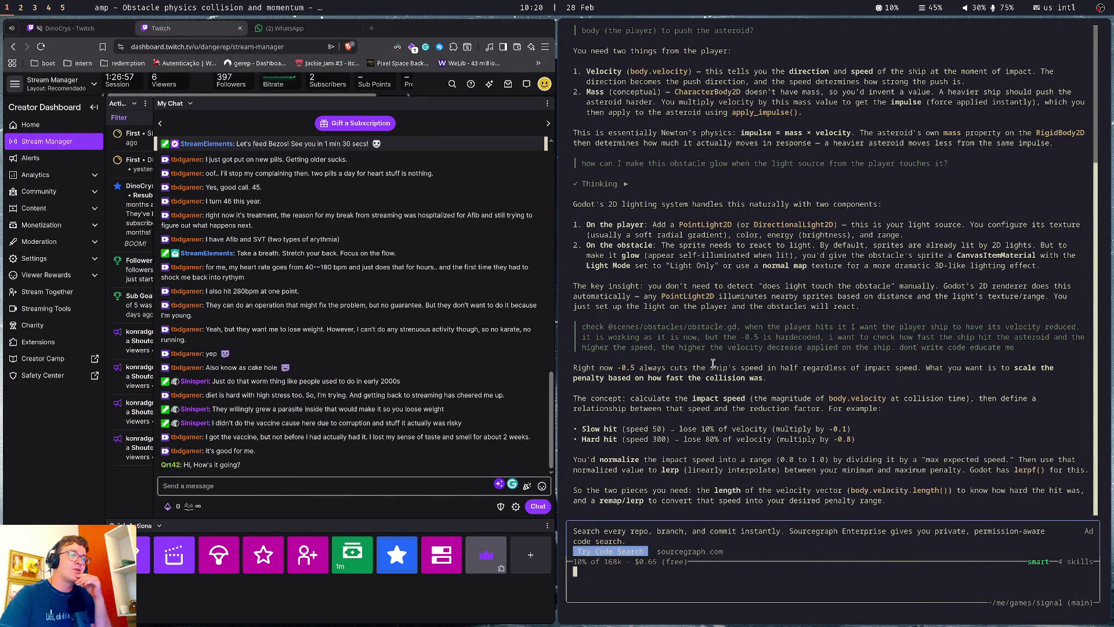
Step: Copy the answer's phrases on collision-speed penalty, body.velocity magnitude, and 'impact'
left_click_drag(718, 368, 721, 367)
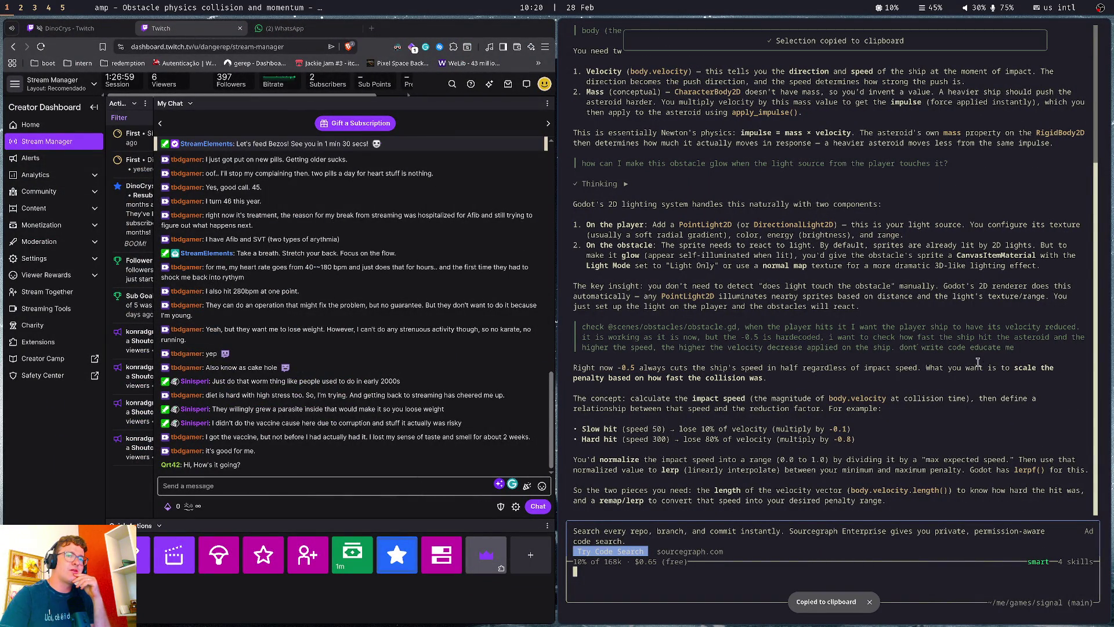
left_click_drag(577, 377, 799, 380)
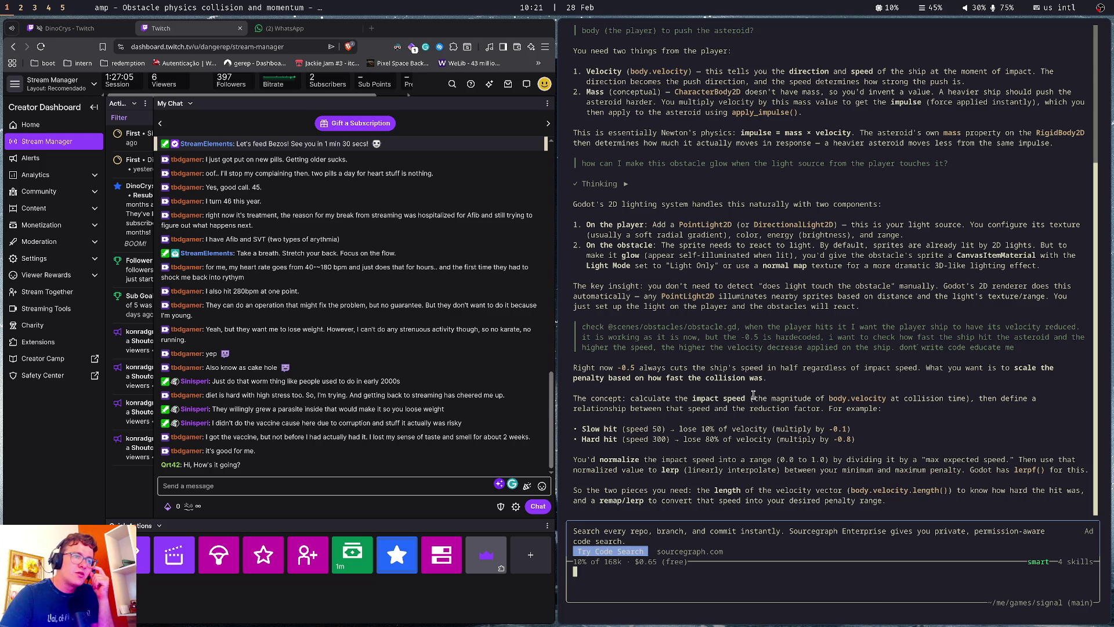
left_click_drag(751, 398, 899, 400)
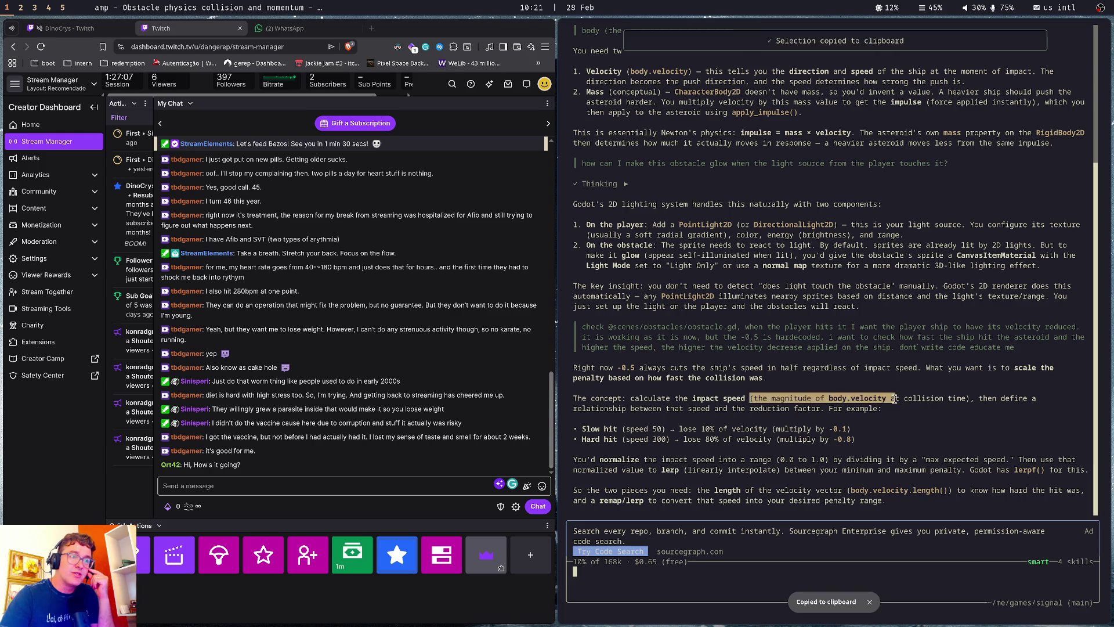
double_click(681, 400)
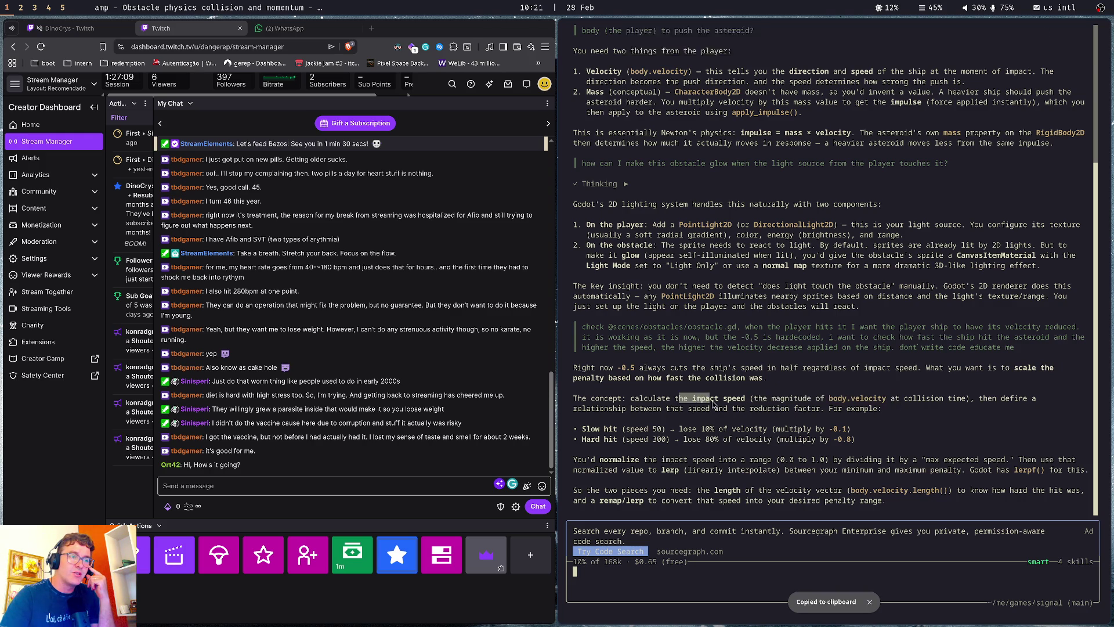